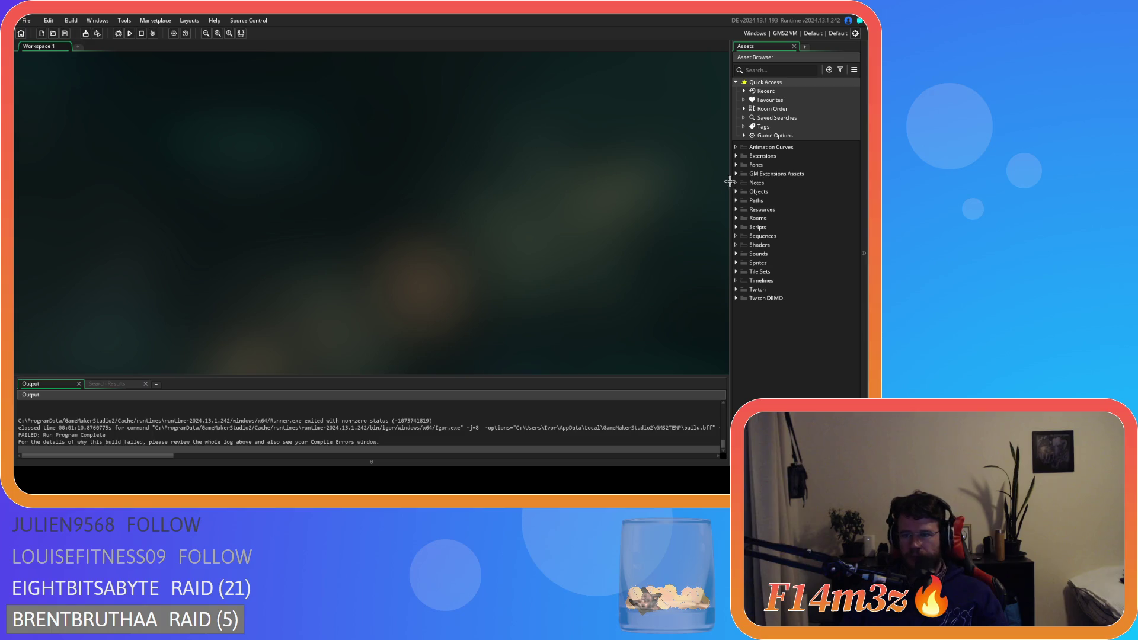
Step: Expand the Objects folder in the Asset Browser after the crashed run
left_click(736, 192)
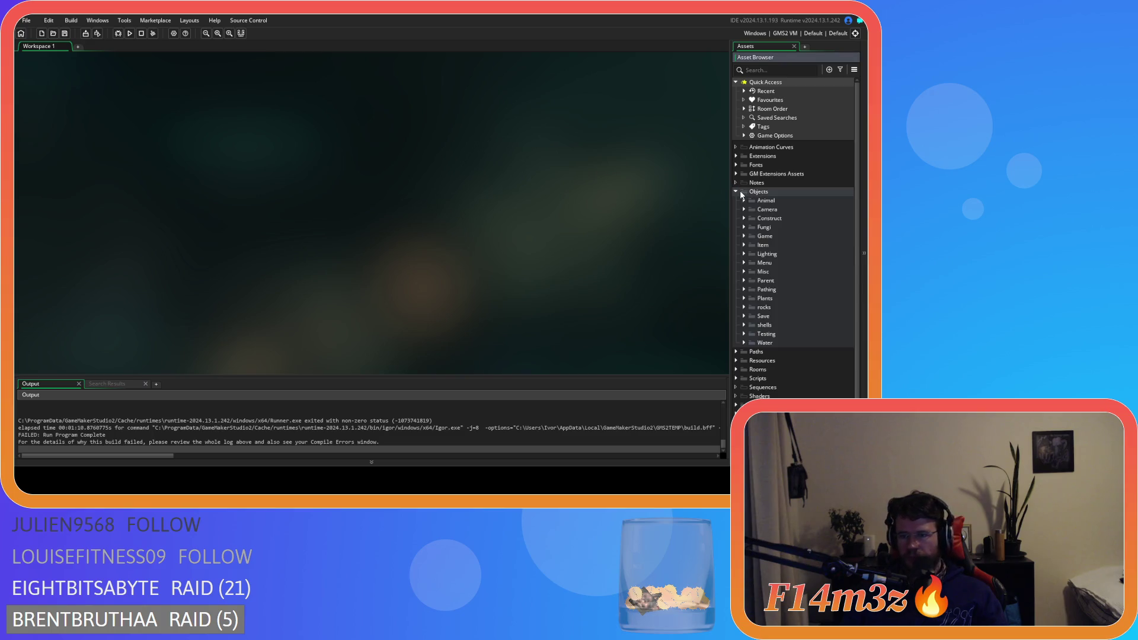
Step: Open ob_deerHerd's Step event from Objects > Construct and go to the disband loop near line 150
left_click(744, 218)
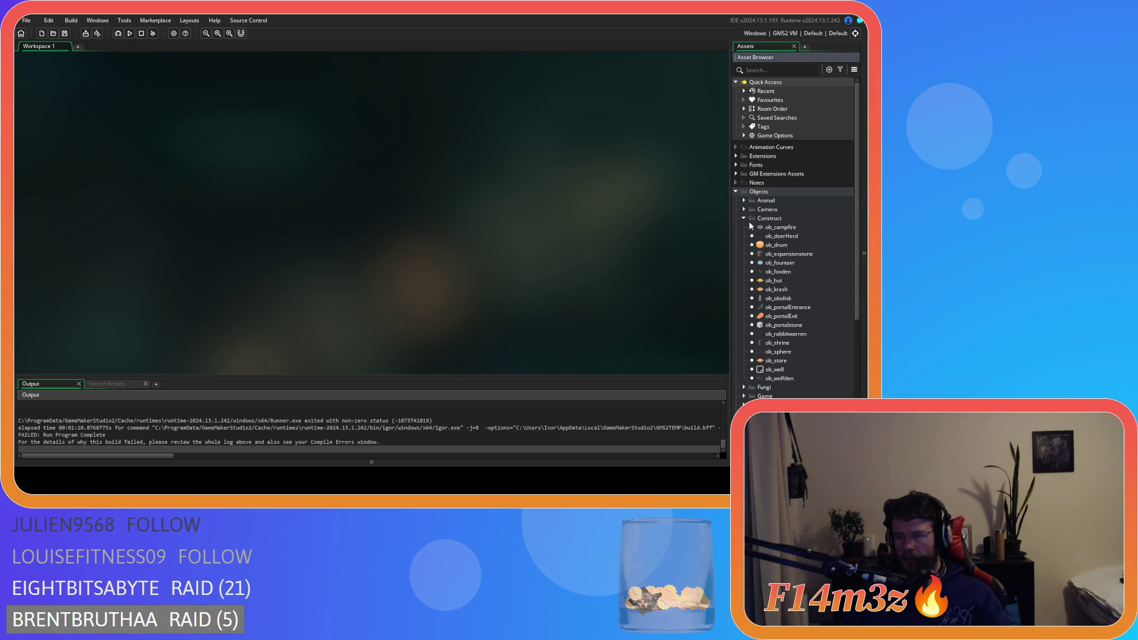
double_click(781, 236)
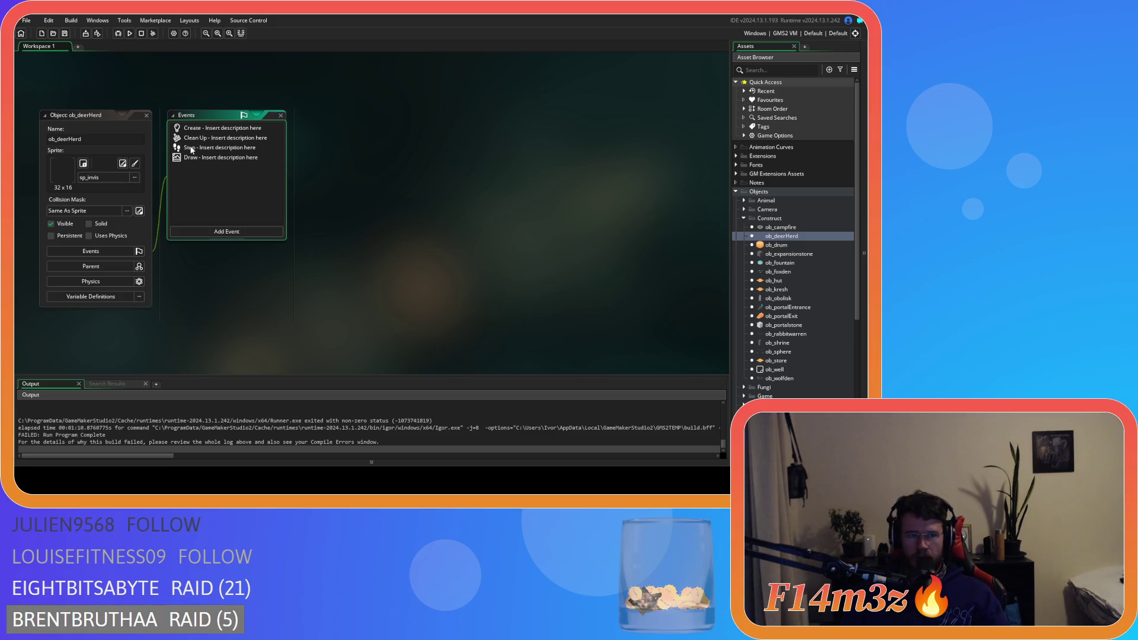
double_click(219, 148)
left_click_drag(696, 161, 702, 340)
left_click(402, 270)
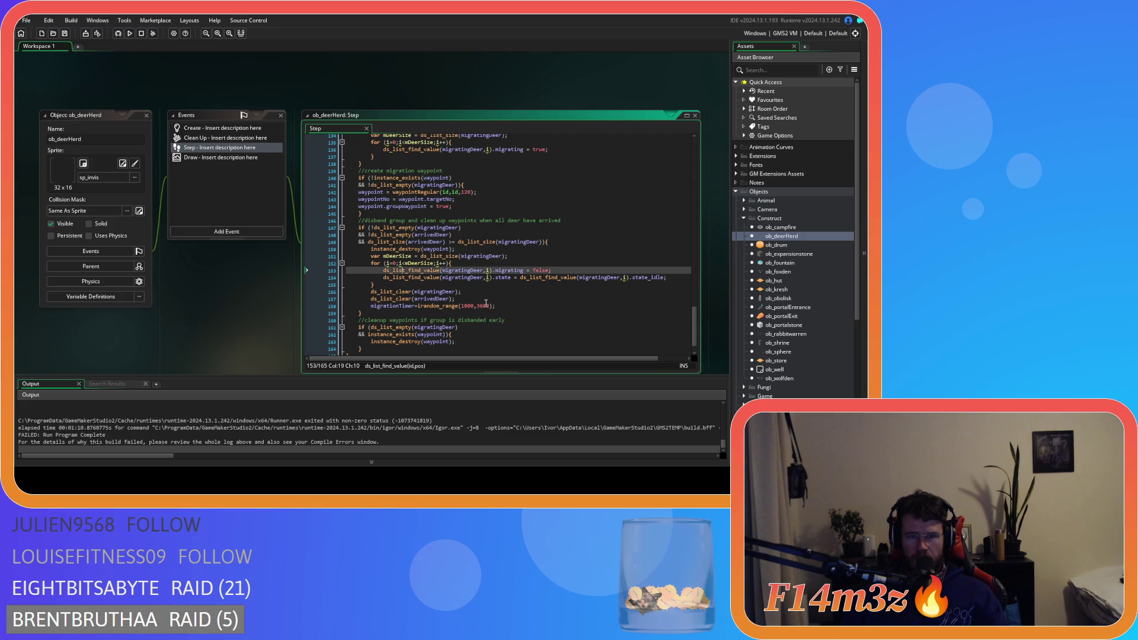
left_click(447, 242)
Step: Delete the stray space before >= in the arrived-deer condition and save
key("BackSpace")
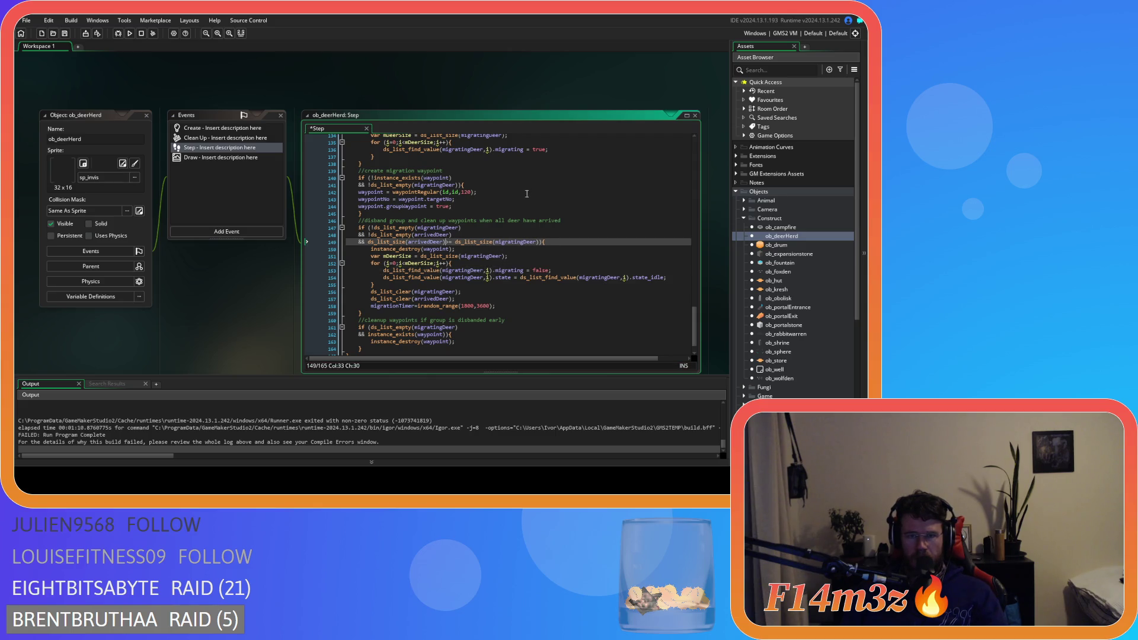
key("ctrl+s")
left_click_drag(402, 221, 562, 221)
left_click(578, 242)
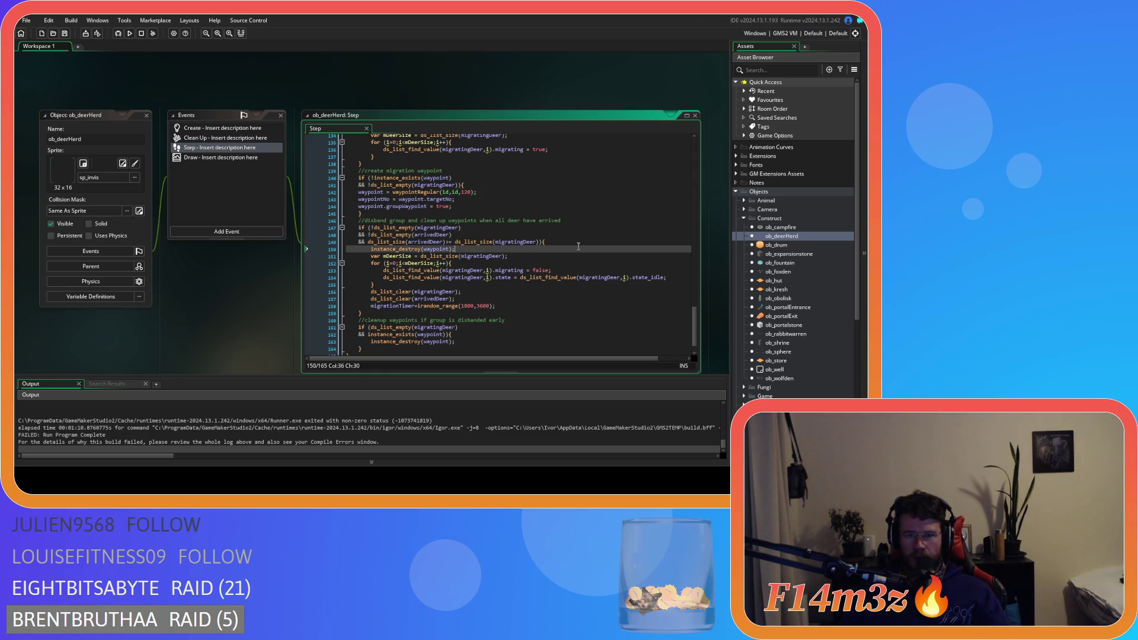
key("Left")
Step: Make the disband loop's counter local: for (var i=0;i<mDeerSize;i++)
left_click(386, 263)
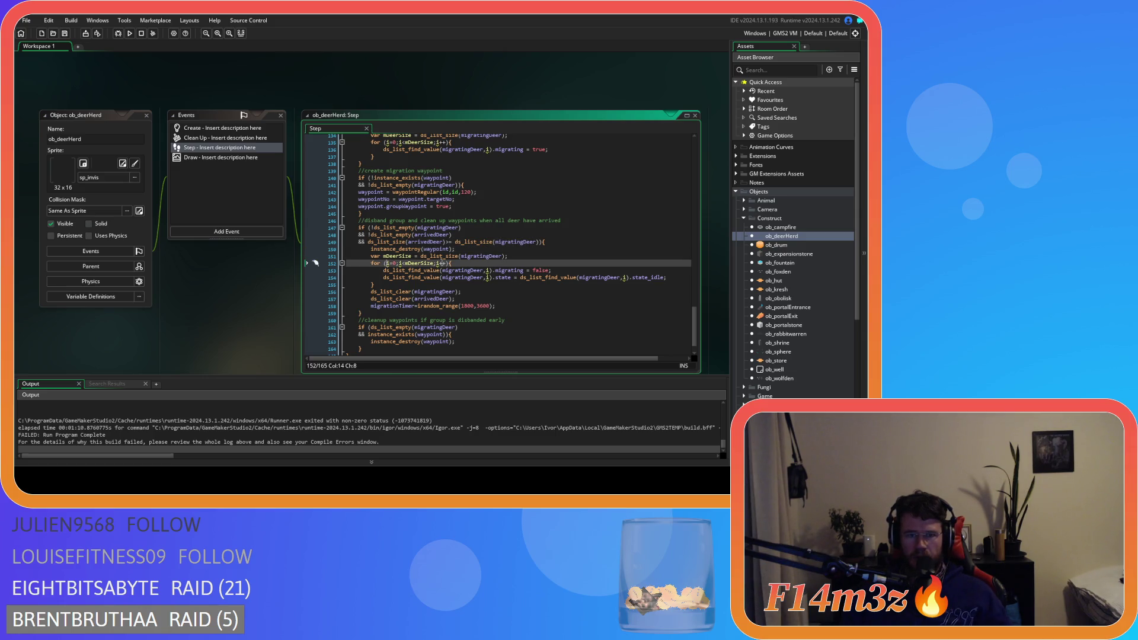
type("var")
left_click(506, 248)
key("ctrl+s")
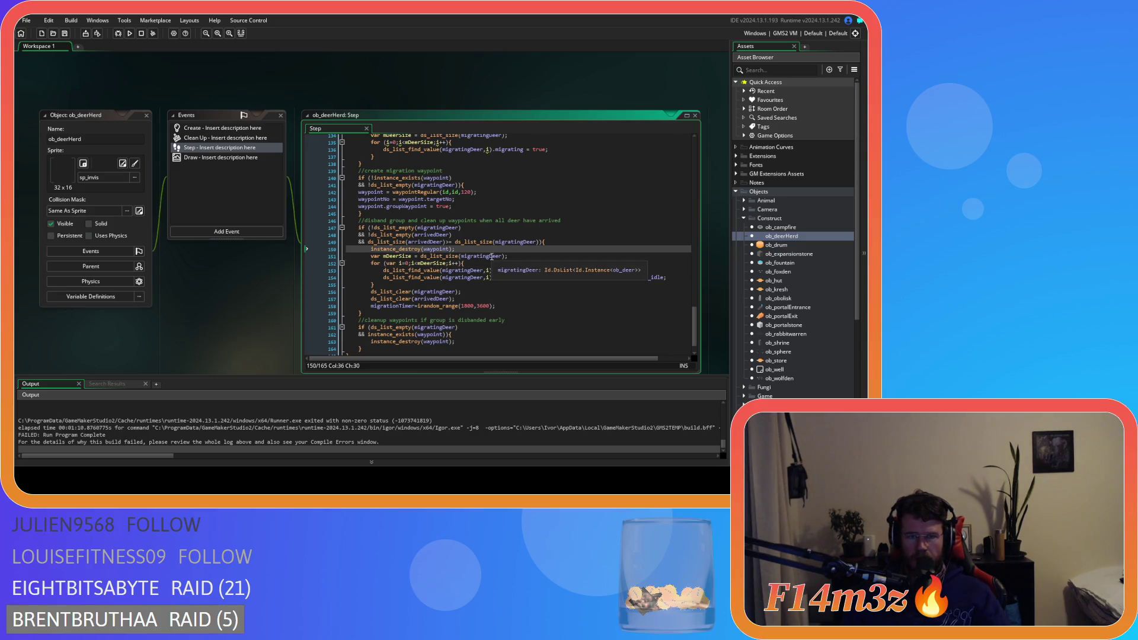
left_click(520, 259)
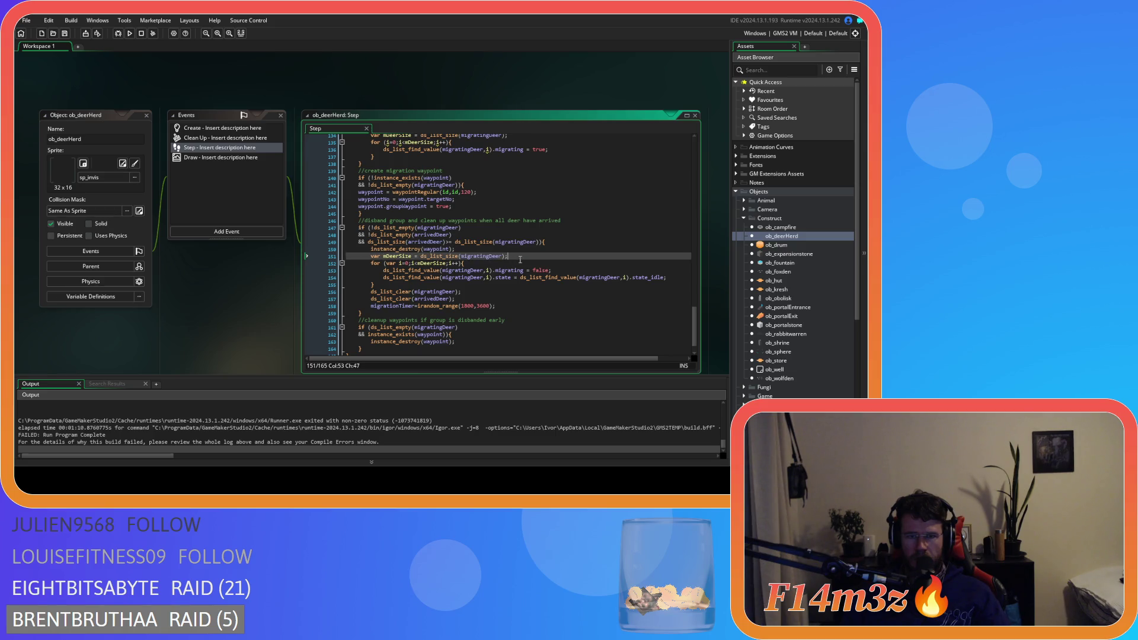
left_click(508, 251)
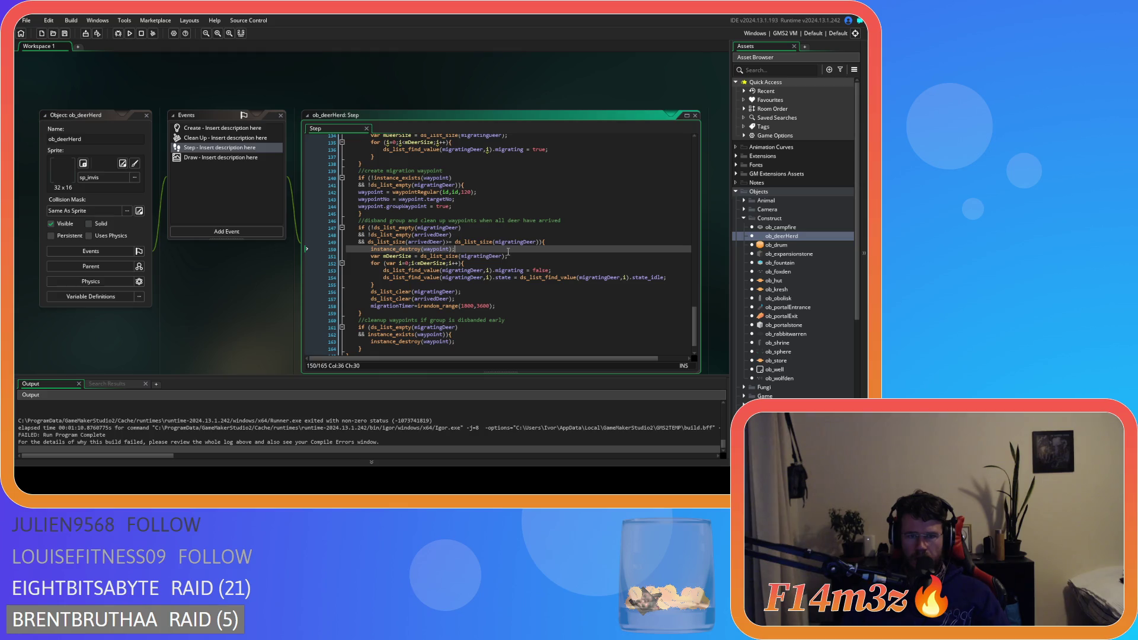
left_click_drag(383, 256, 451, 264)
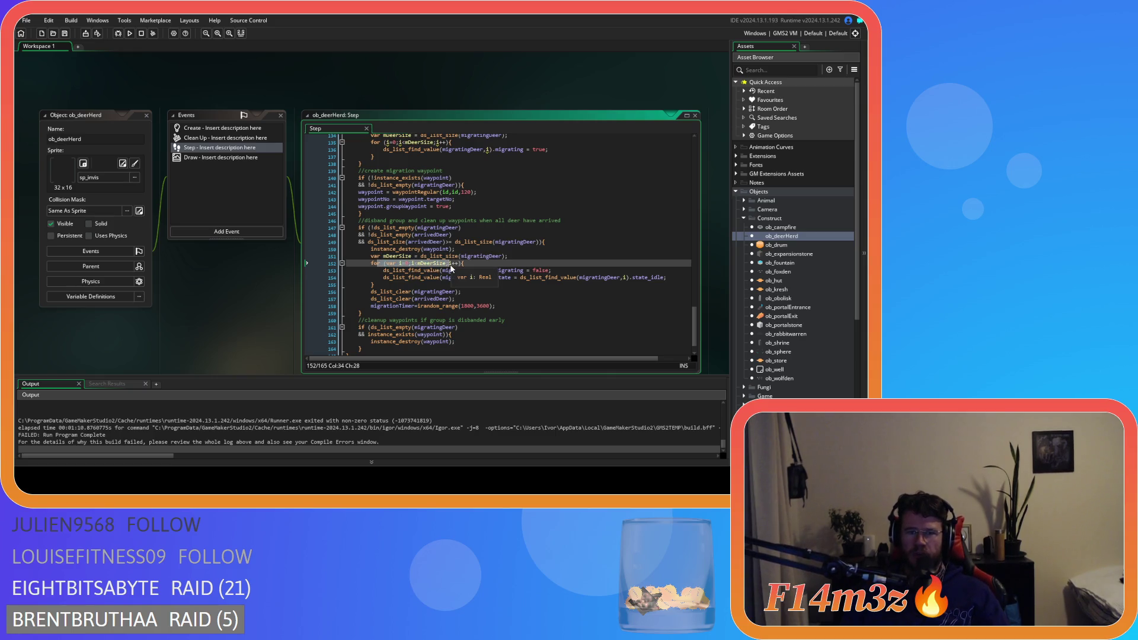
left_click(421, 257)
left_click(428, 264)
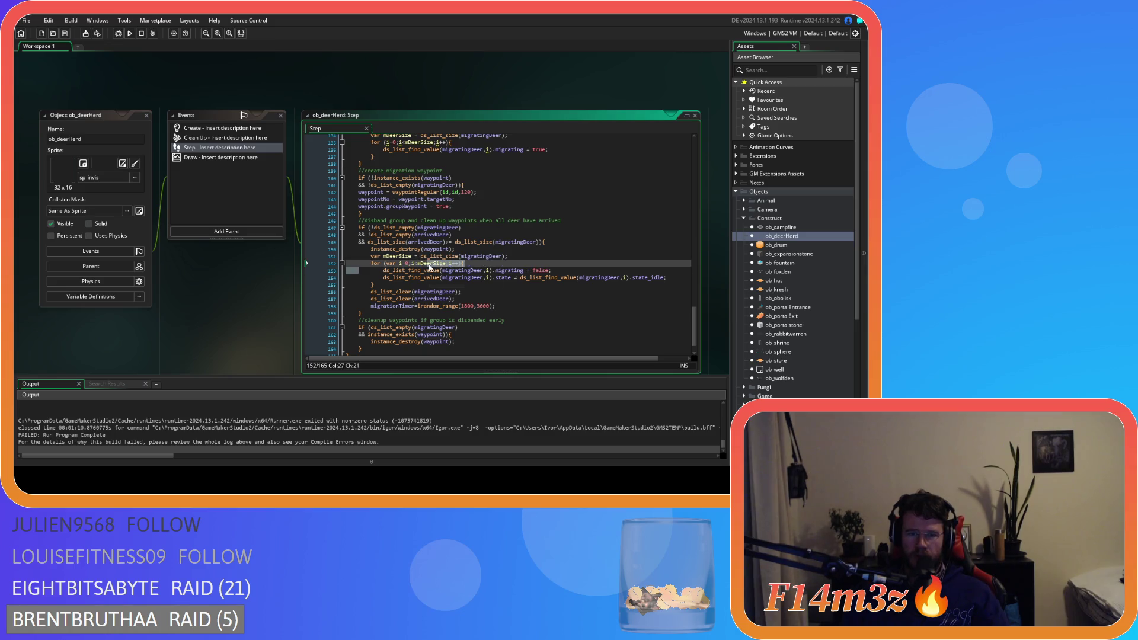
left_click(461, 263)
Step: Put spaces around migrationTimer's equals sign, save, and check the migratingDeer list name
left_click(413, 306)
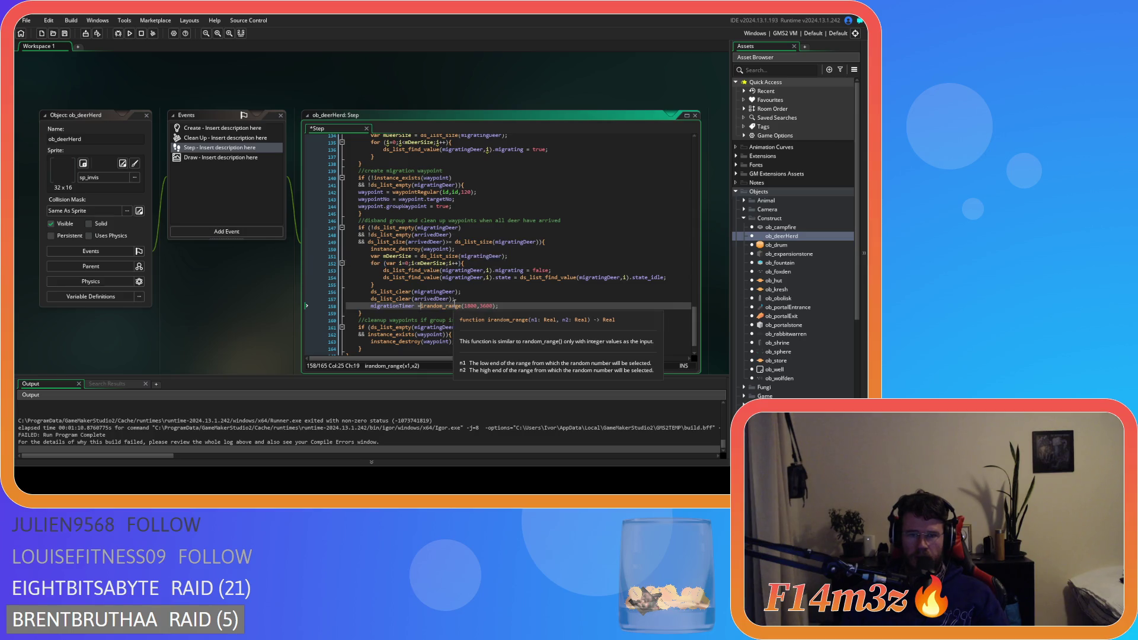
key("Right")
left_click(480, 298)
key("ctrl+s")
key("Up")
key("Up")
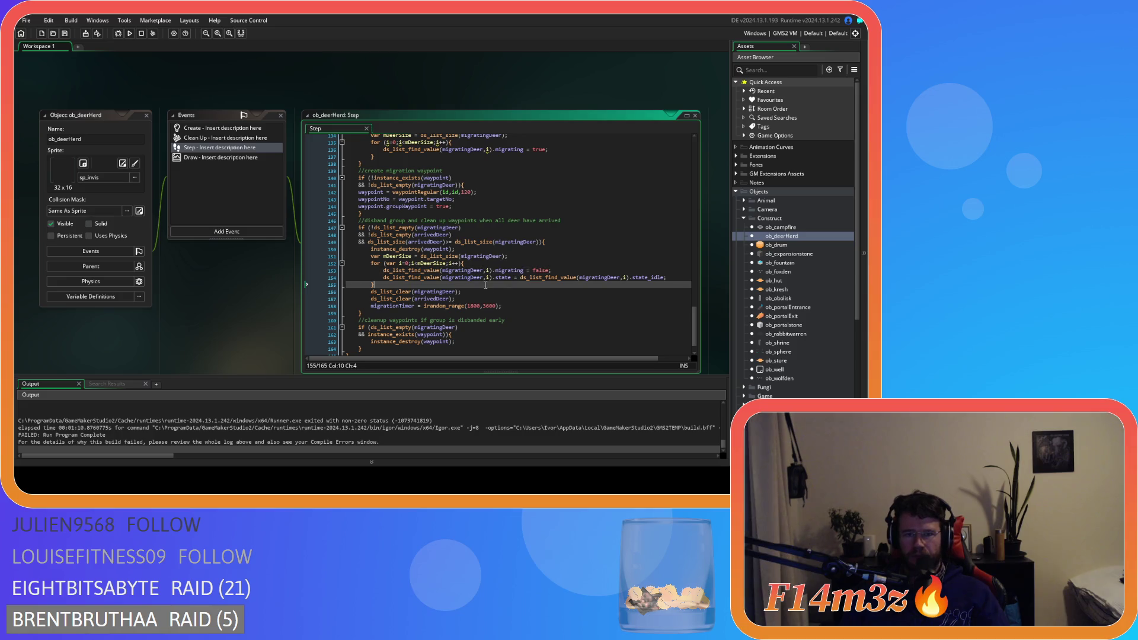
left_click(463, 278)
left_click_drag(463, 280, 482, 272)
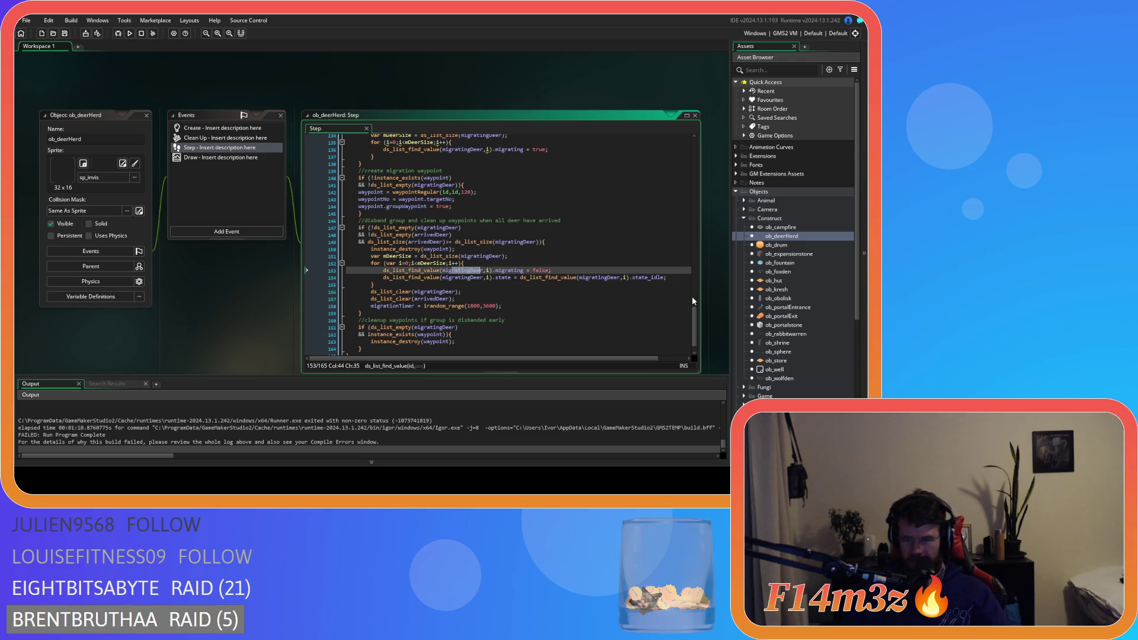
left_click_drag(694, 325, 696, 139)
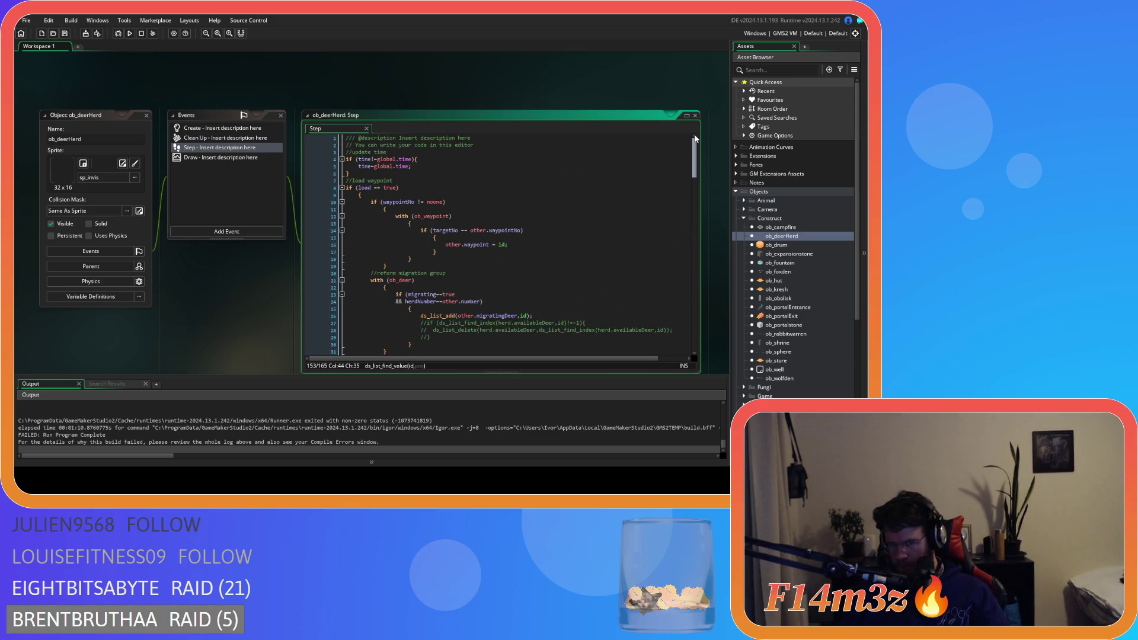
Step: Pull the braces onto the load and waypointNo checks and unindent the with ob_waypoint block
left_click(358, 194)
key("BackSpace")
key("BackSpace")
scroll(379, 236, "down", 5)
left_click_drag(372, 254, 308, 193)
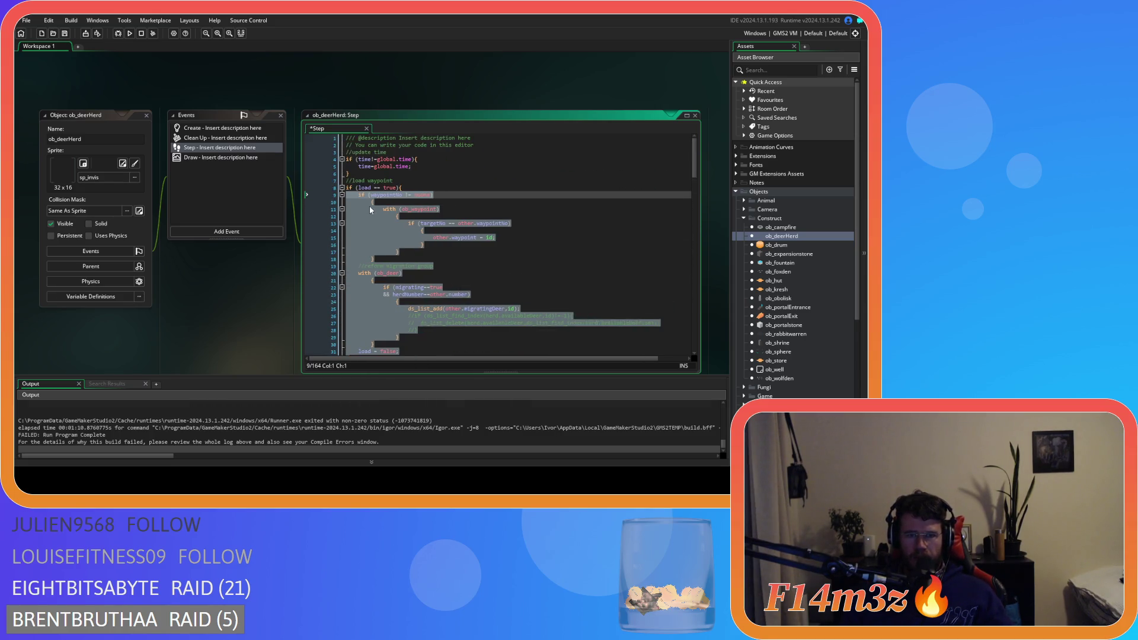
left_click(371, 202)
key("BackSpace")
key("BackSpace")
key("BackSpace")
left_click_drag(374, 252, 265, 207)
key("shift+Tab")
Step: Join the brace onto with ob_waypoint and unindent the inner waypoint assignment lines
left_click(385, 209)
key("BackSpace")
key("BackSpace")
key("BackSpace")
left_click_drag(394, 234, 297, 205)
key("shift+Tab")
left_click_drag(394, 214, 304, 214)
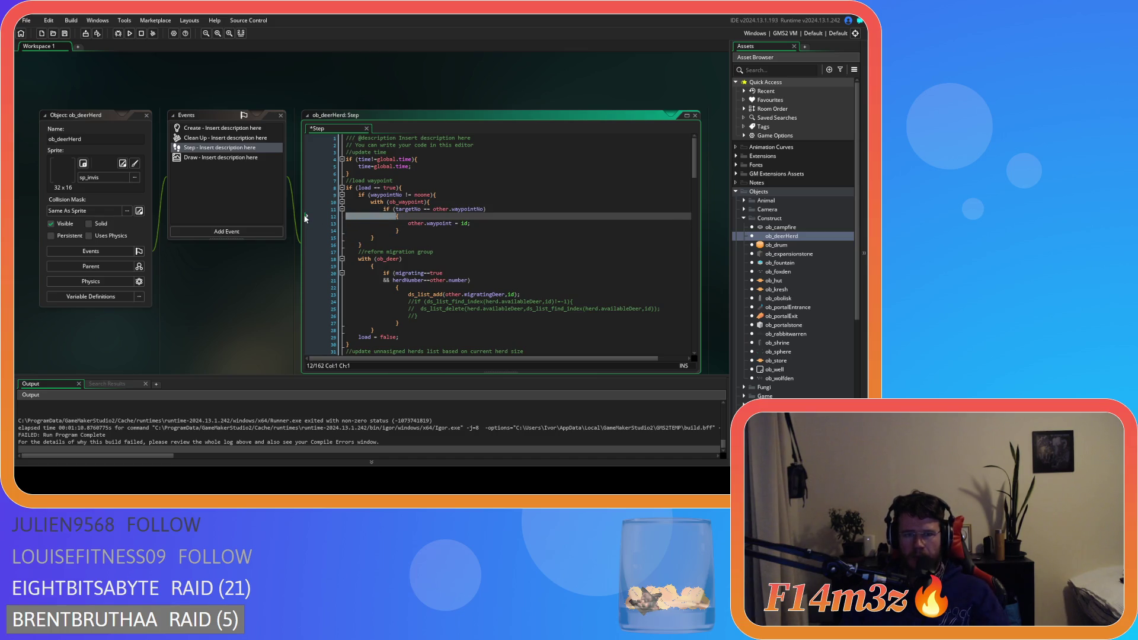
key("Delete")
key("Delete")
key("Delete")
left_click_drag(401, 223, 303, 216)
key("shift+Tab")
Step: Inline the braces on with ob_deer and the herdNumber condition, unindenting the re-form group block
scroll(393, 236, "down", 2)
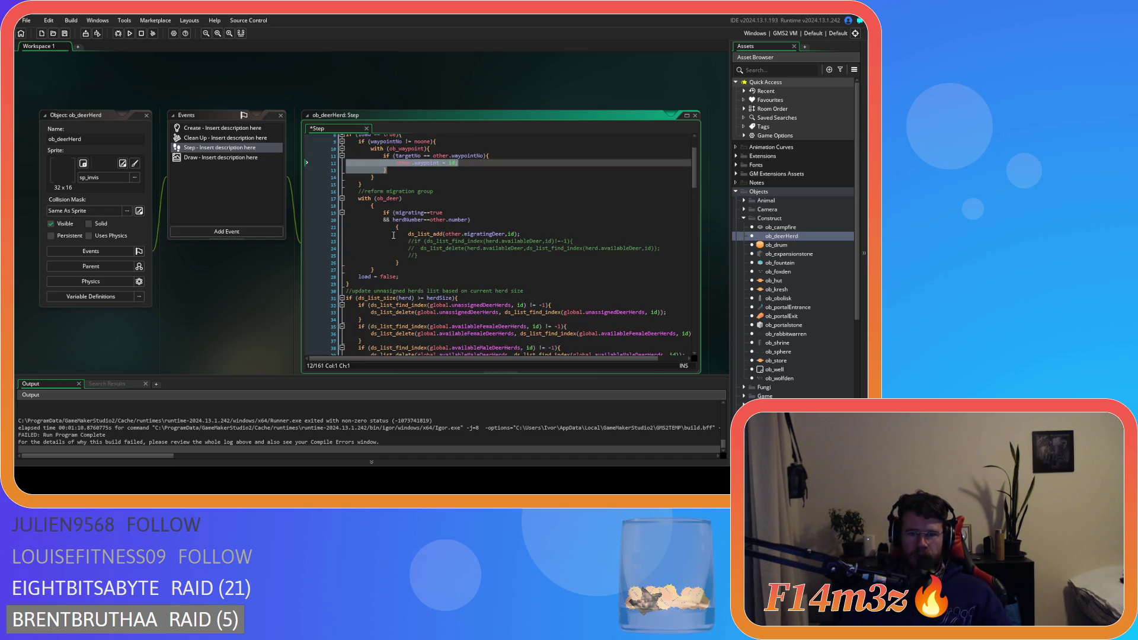
left_click(370, 206)
key("BackSpace")
key("BackSpace")
key("BackSpace")
mouse_move(377, 261)
left_mouse_down()
mouse_move(355, 255)
mouse_move(314, 206)
left_mouse_up()
key("shift+Tab")
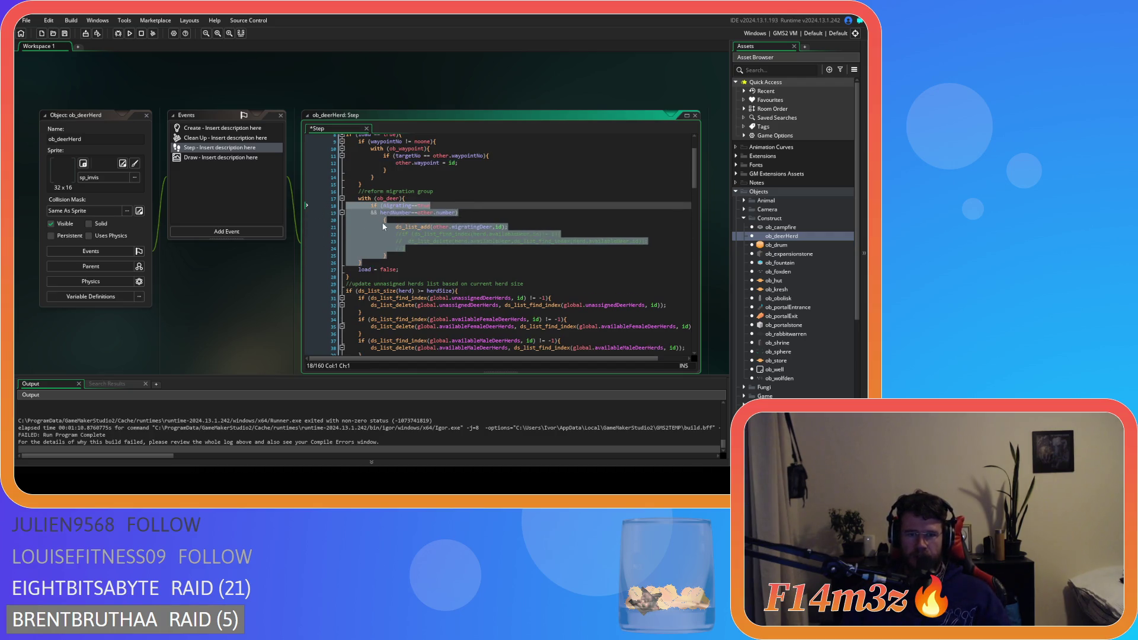
left_click(382, 222)
key("BackSpace")
key("BackSpace")
key("BackSpace")
left_click_drag(400, 249, 368, 229)
key("shift+Tab")
left_click(433, 242)
key("BackSpace")
key("ctrl+z")
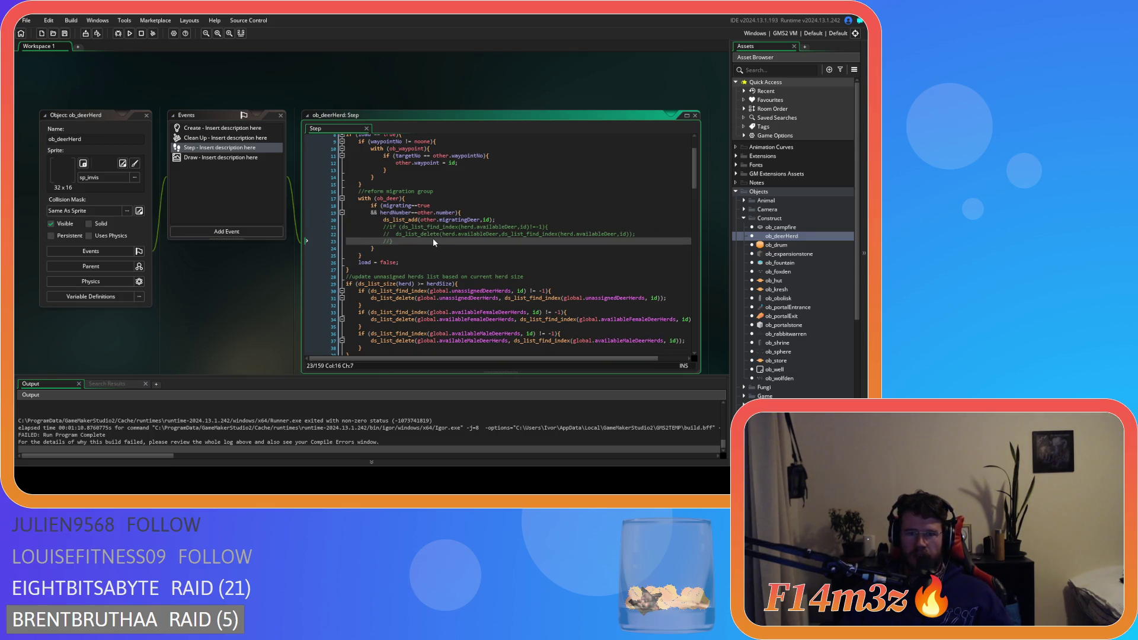
Step: Review the re-form migration group code: migrating check, herdNumber condition and ds_list_add arguments
left_click(446, 193)
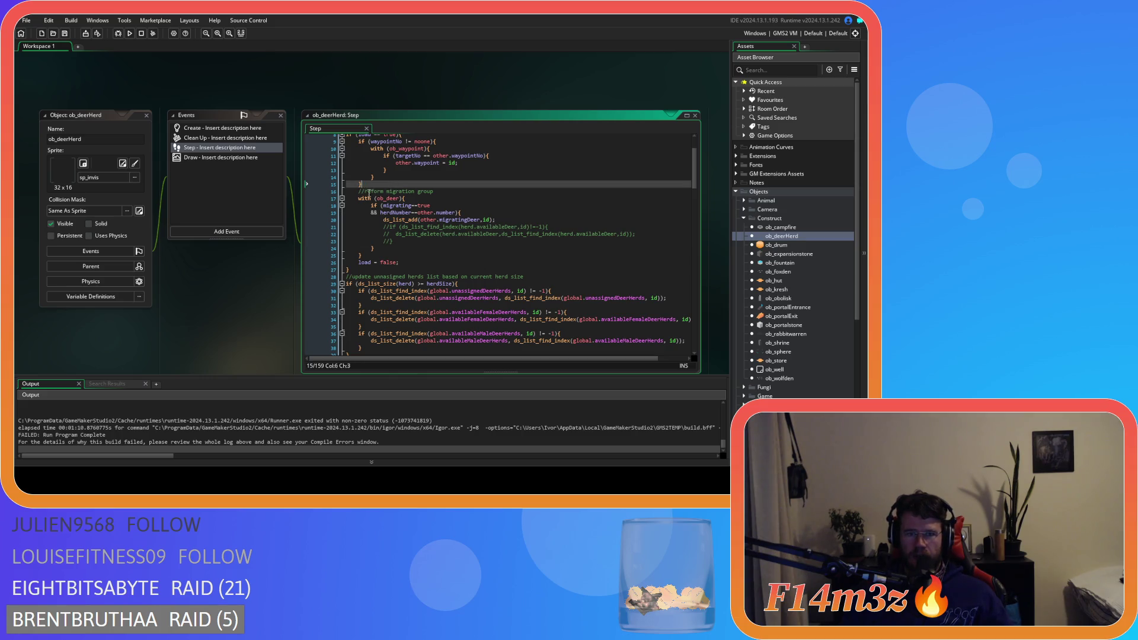
left_click(440, 199)
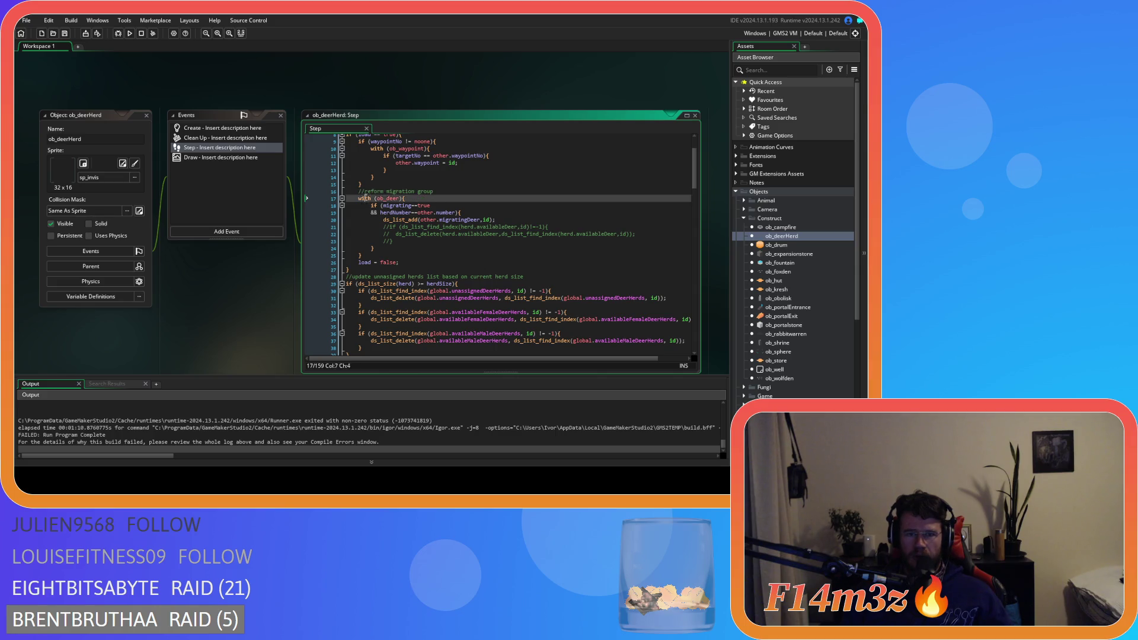
left_click(467, 207)
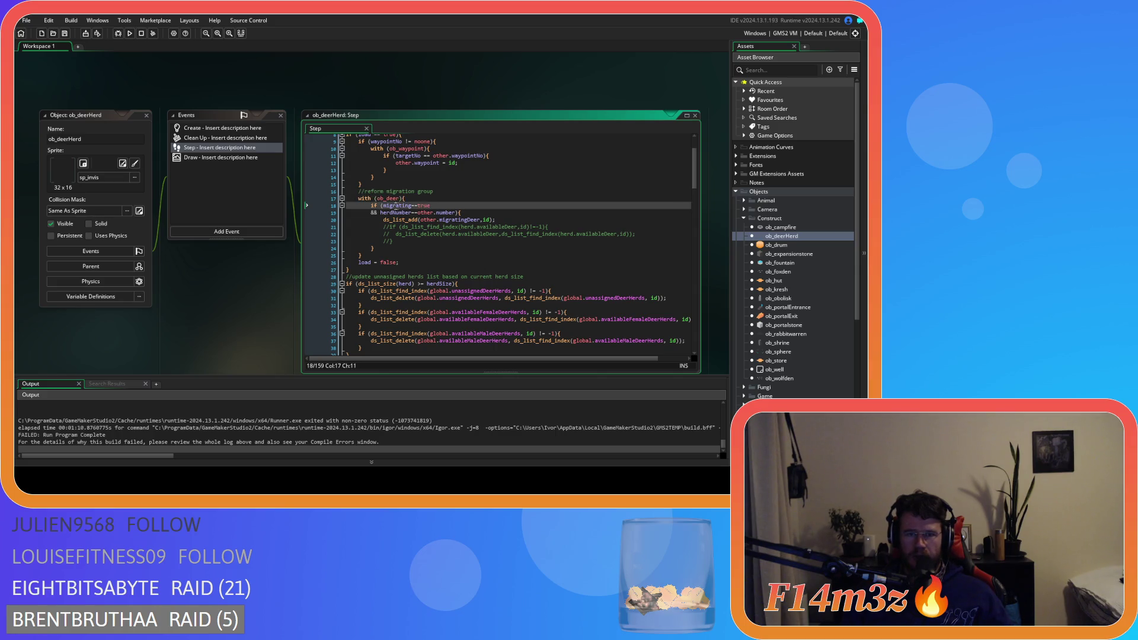
left_click(467, 213)
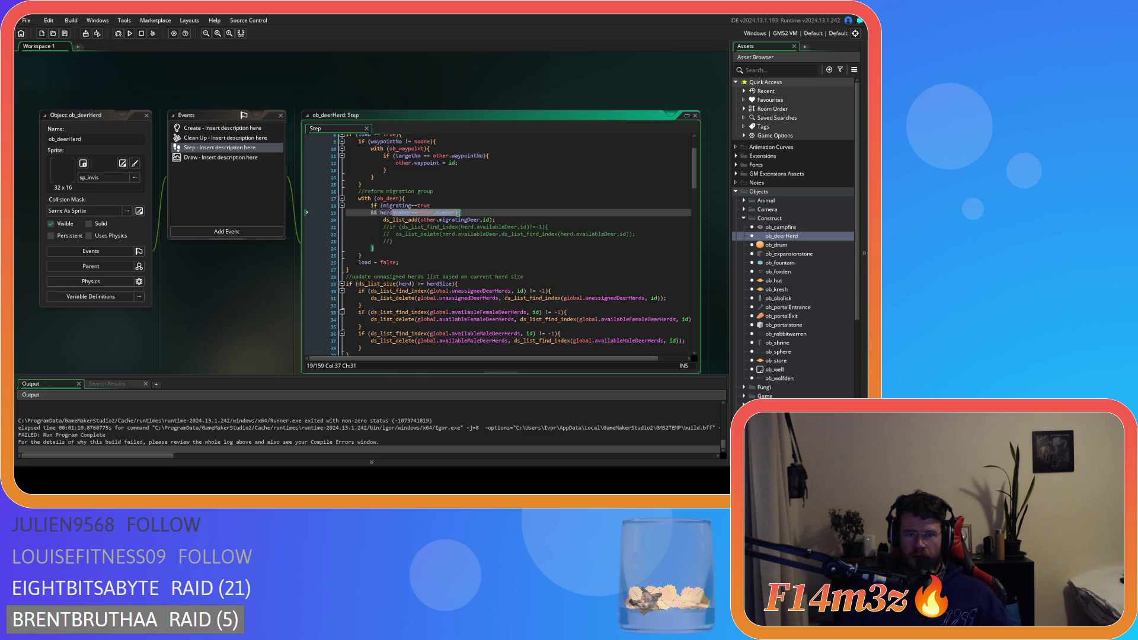
left_click(456, 213)
left_click(496, 215)
left_click(390, 221)
left_click(448, 220)
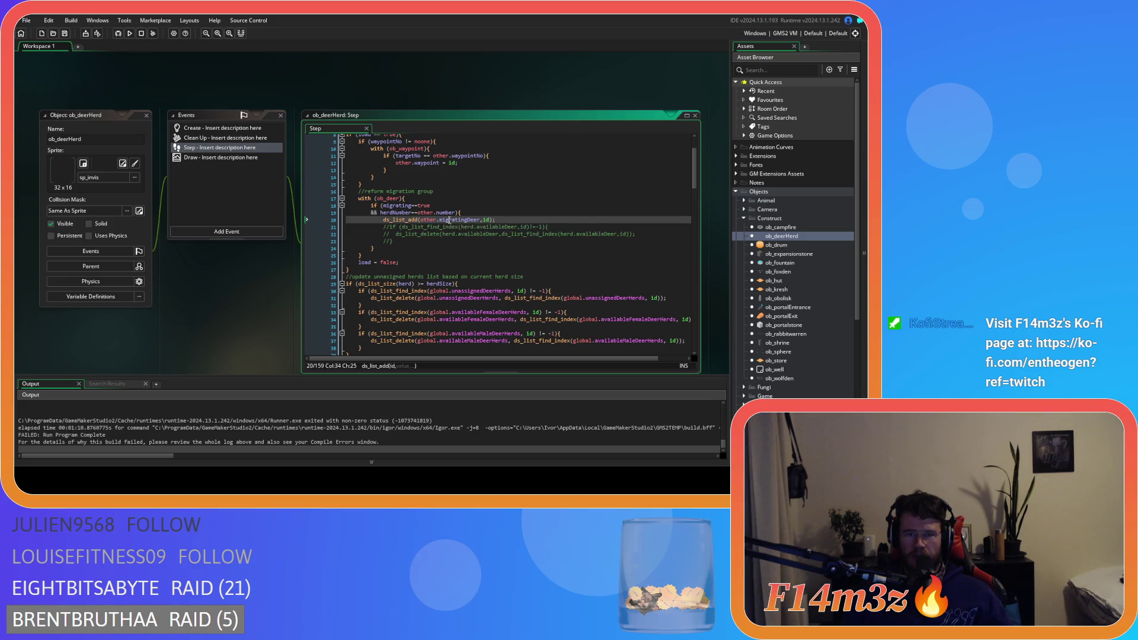
left_click(496, 219)
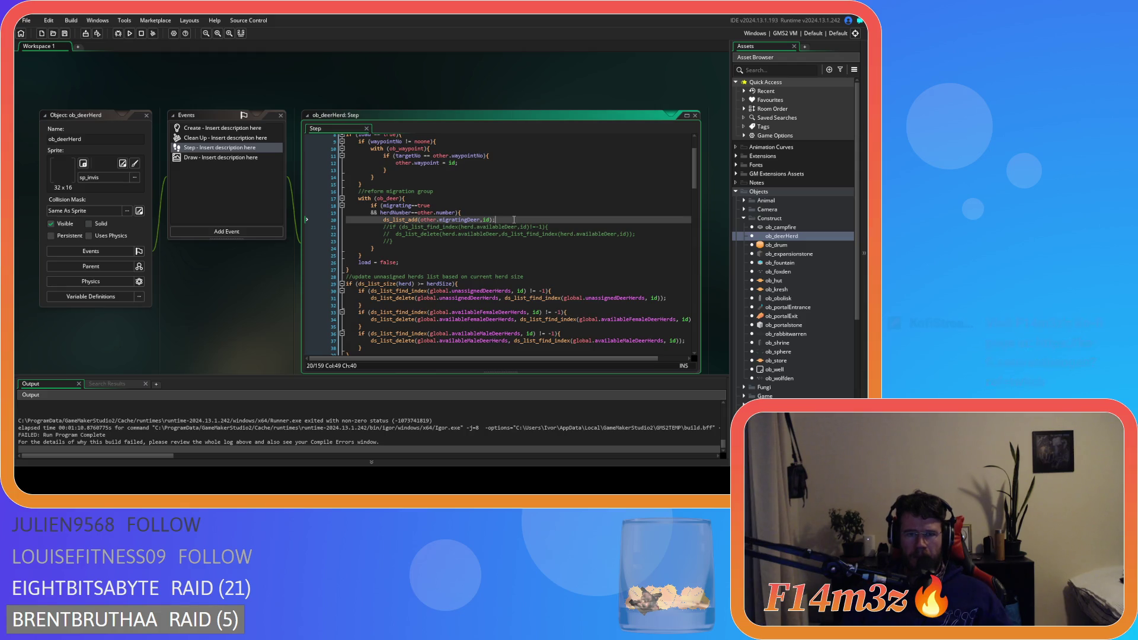
Step: Change line 29 to ds_list_size(herd)>=herdSize and save the Step code
left_click(413, 283)
key("Delete")
type("=")
key("Delete")
left_click(510, 198)
key("Down")
key("Down")
key("Up")
key("Down")
key("ctrl+s")
scroll(763, 277, "down", 4)
scroll(762, 276, "down", 3)
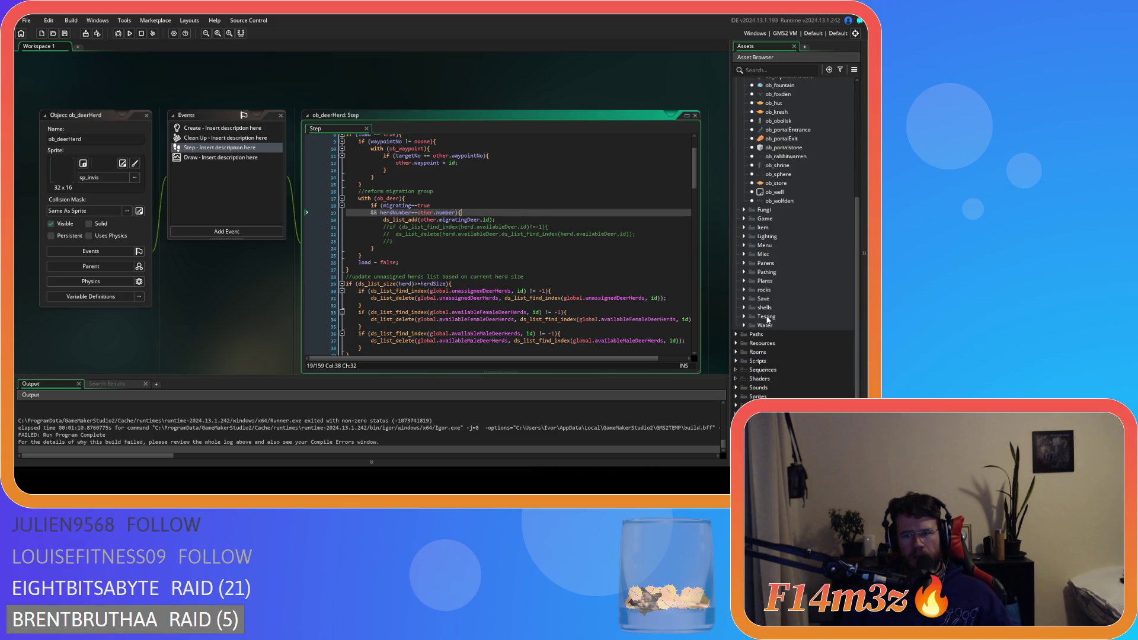
Step: Open ob_save from the Save group and its sc_saveDeer script code
left_click(745, 298)
double_click(773, 317)
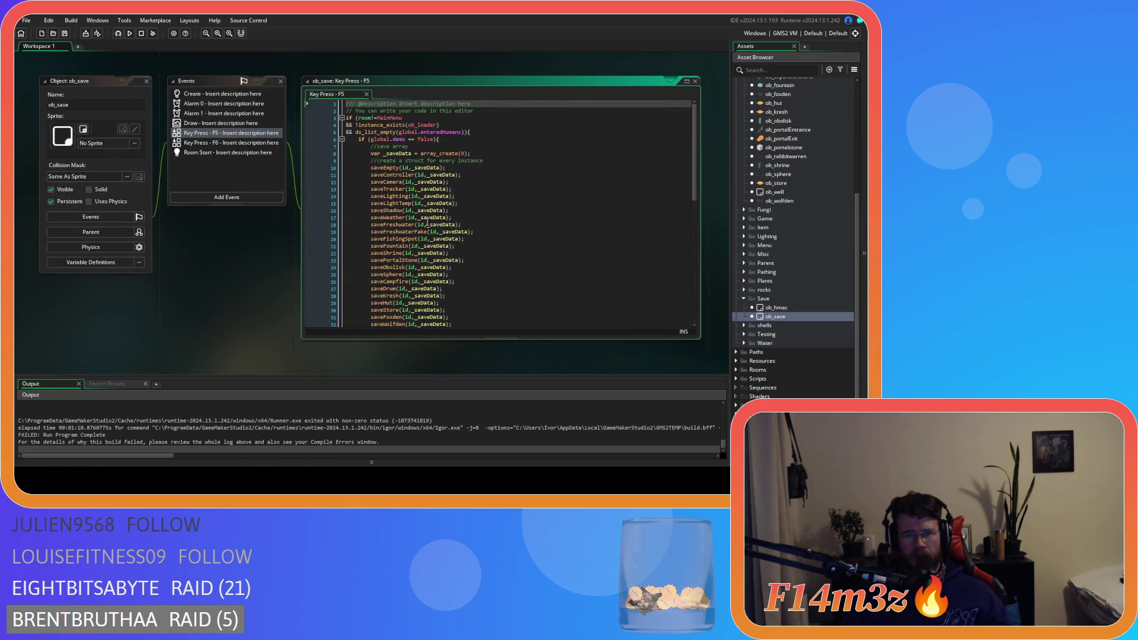
scroll(431, 224, "down", 5)
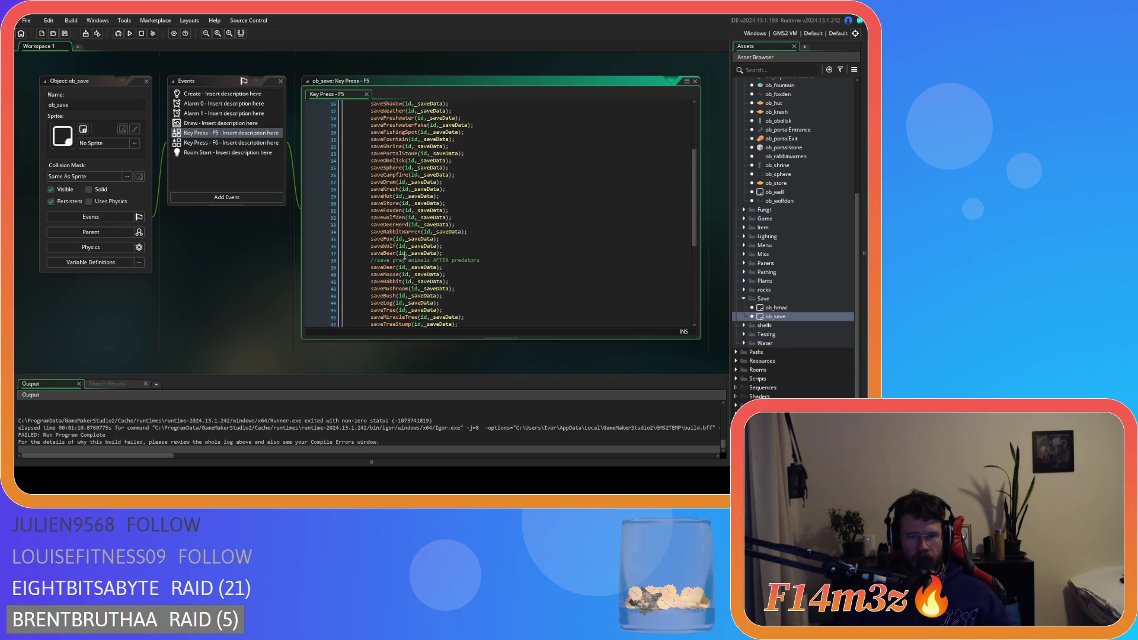
middle_click(385, 268)
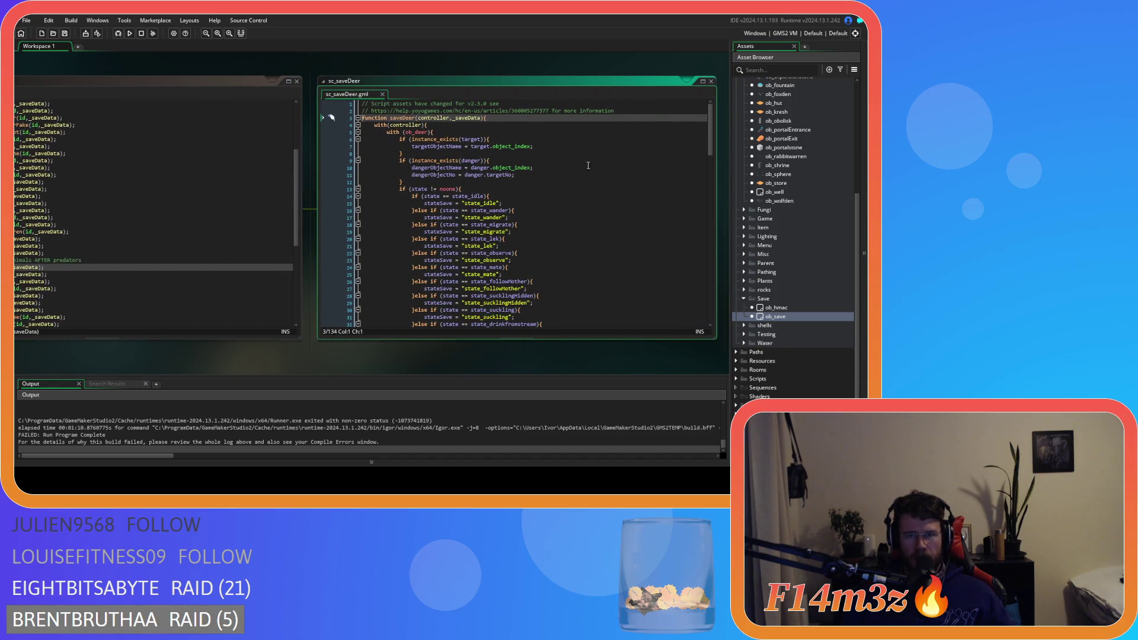
left_click_drag(434, 175, 515, 175)
mouse_move(706, 143)
left_mouse_down()
mouse_move(690, 308)
mouse_move(669, 243)
left_mouse_up()
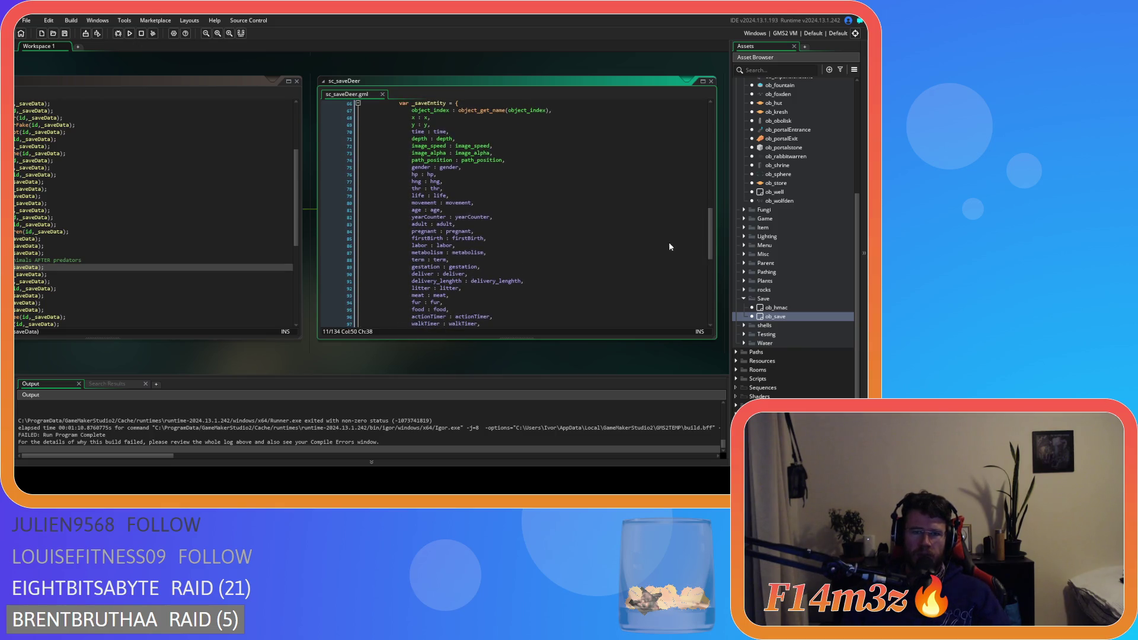
Step: Search sc_saveDeer for "number" and scroll through the matches in the _saveEntity struct
left_click(519, 230)
key("ctrl+f")
type("number")
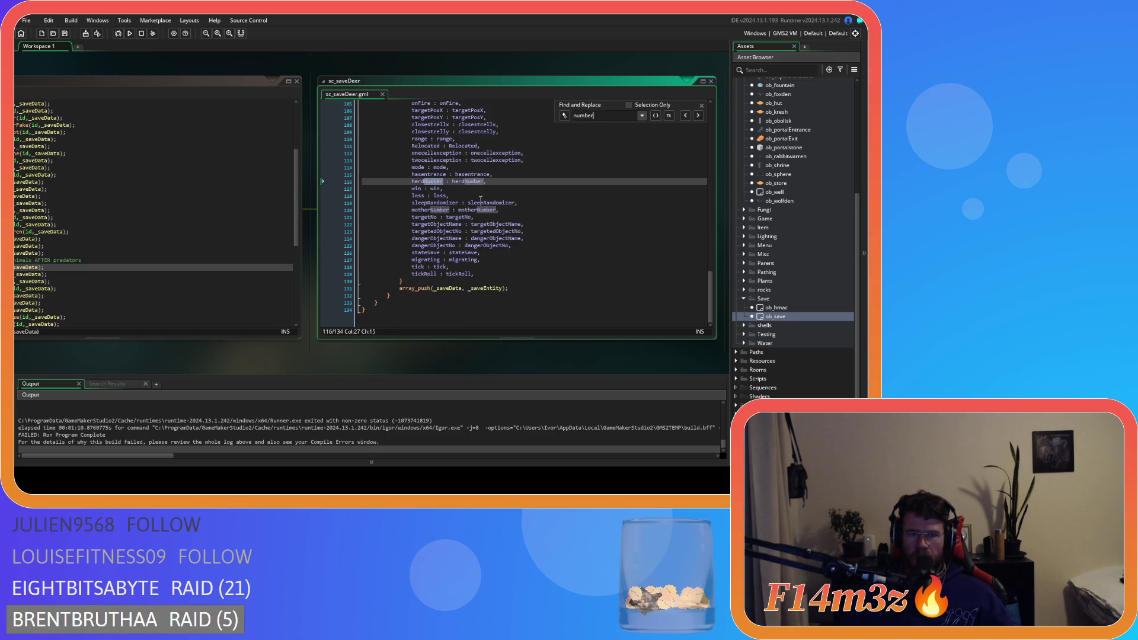
scroll(638, 219, "up", 10)
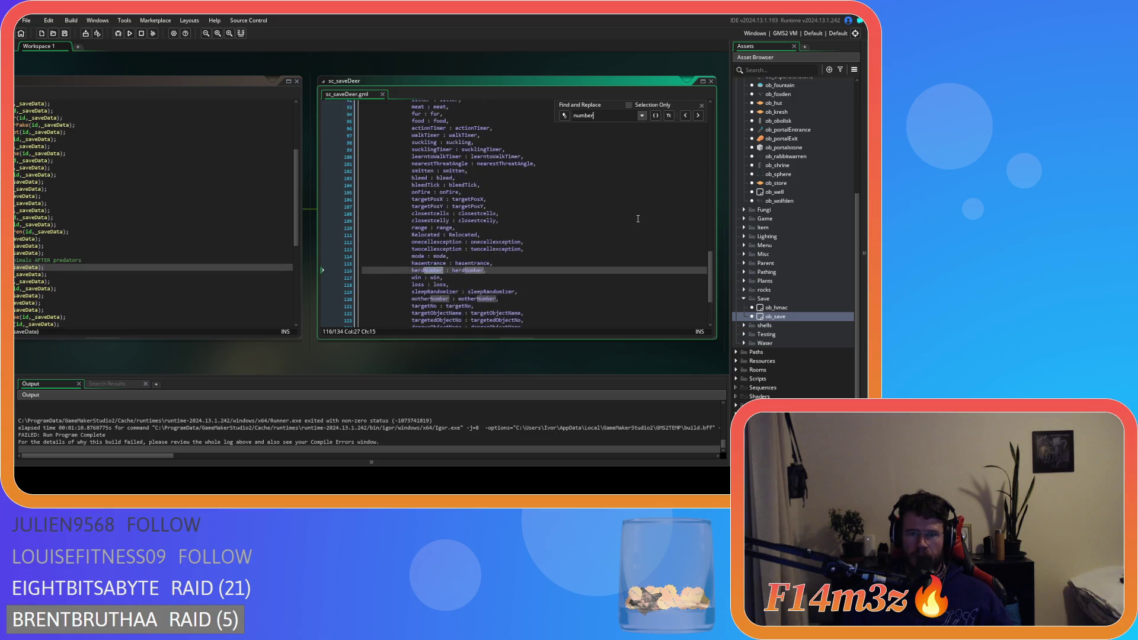
scroll(638, 219, "up", 20)
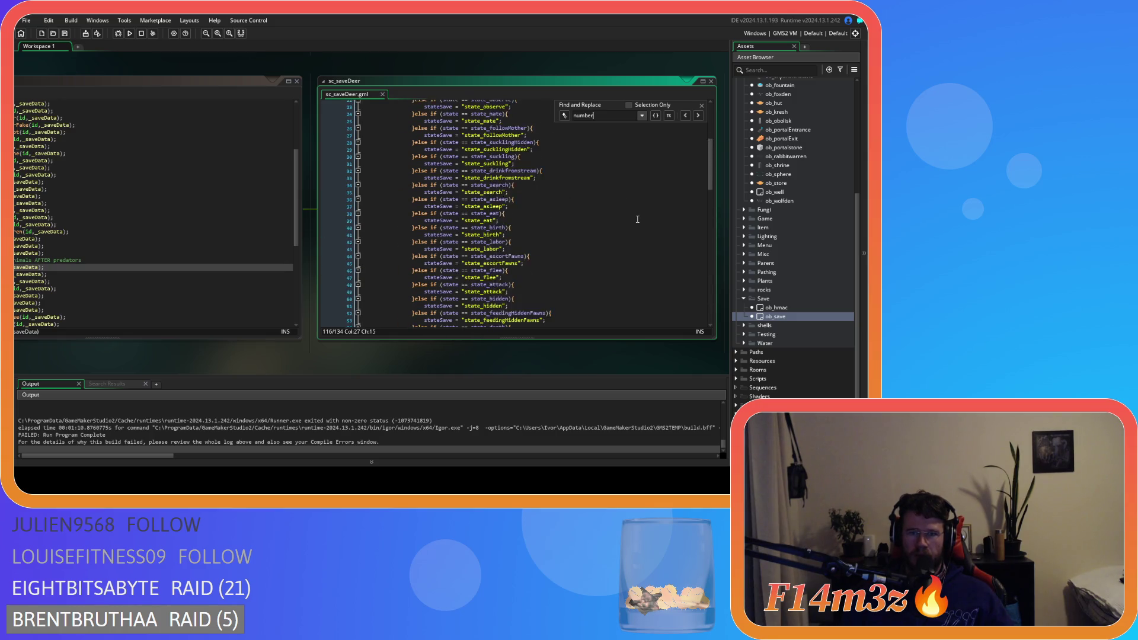
scroll(637, 217, "up", 2)
scroll(638, 217, "down", 18)
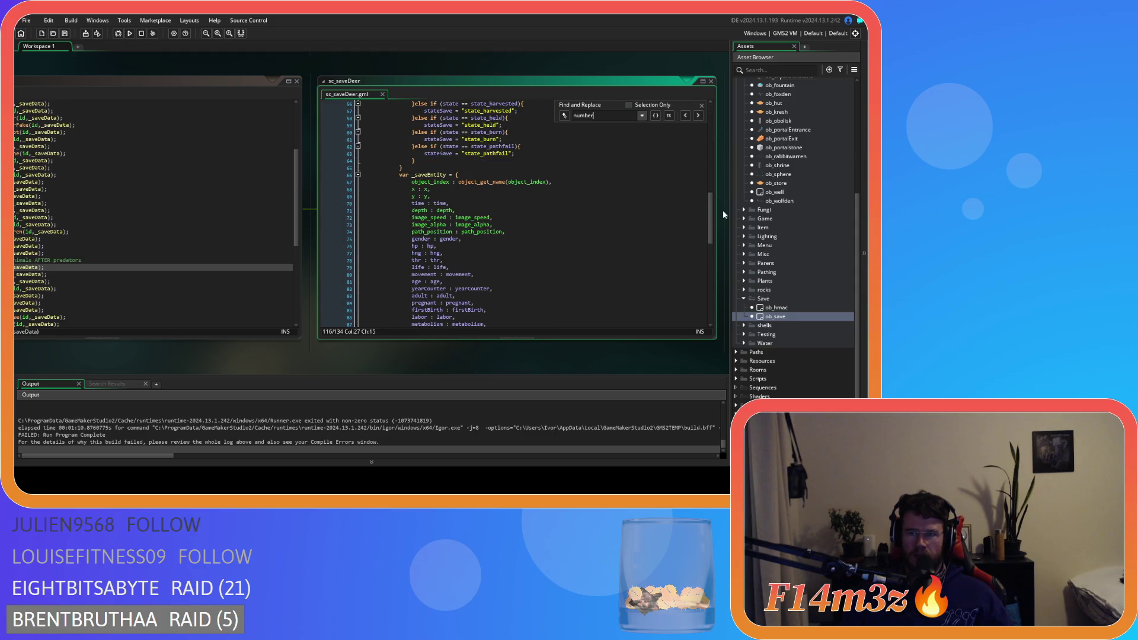
scroll(682, 212, "up", 1)
scroll(793, 189, "up", 6)
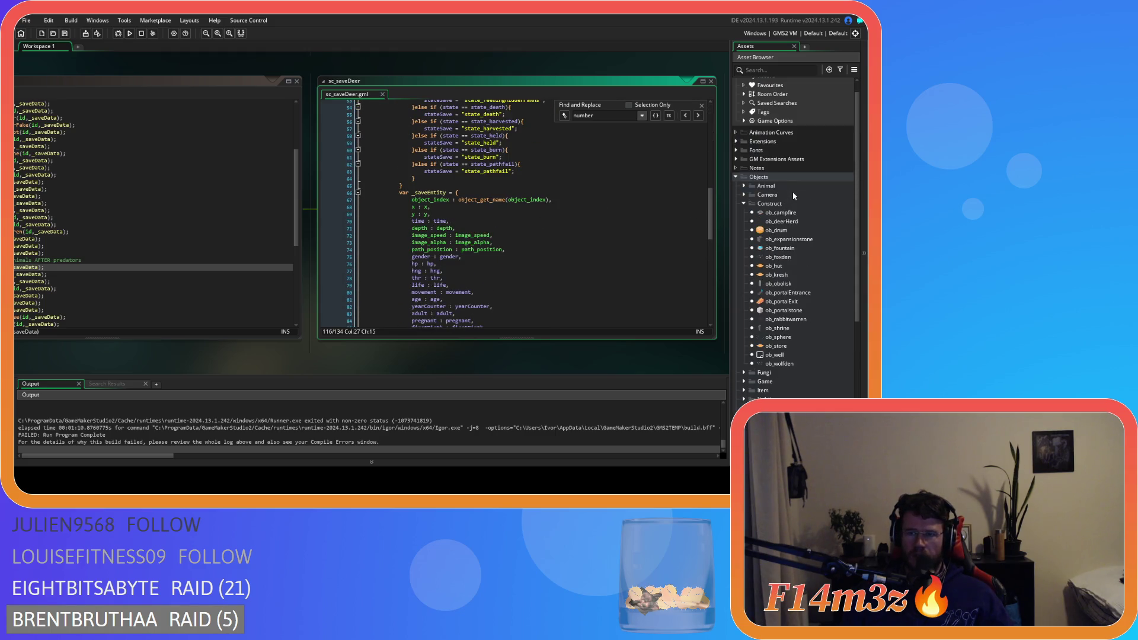
double_click(781, 221)
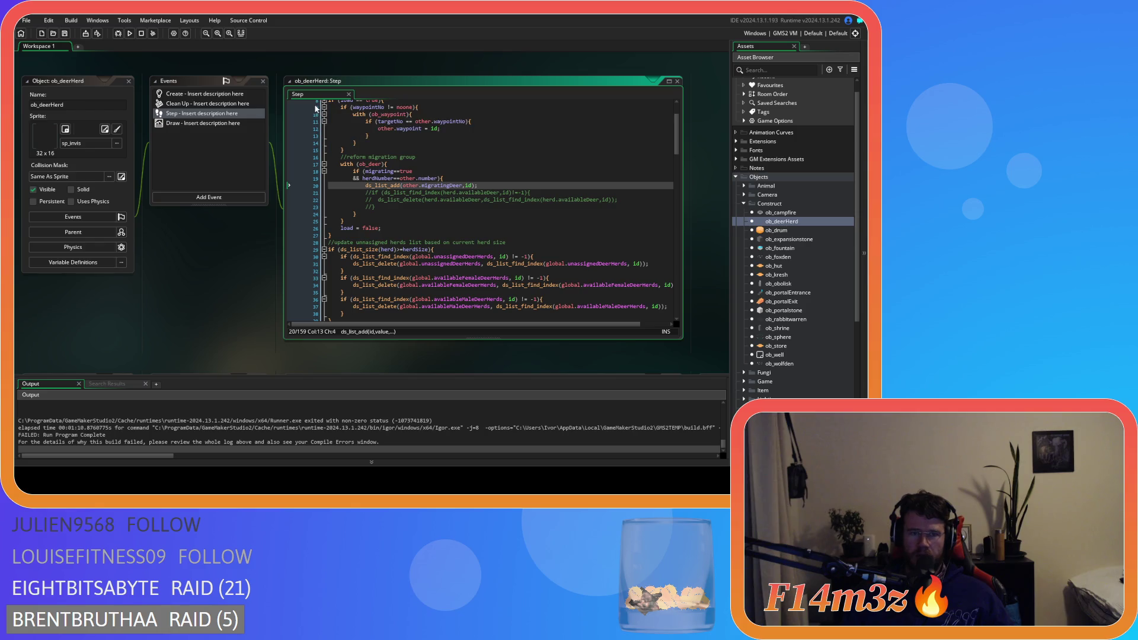
Step: Open ob_deerHerd's Create event, place it before Step, and inspect number = instance_number(ob_deerHerd) on line 11
double_click(196, 94)
left_click_drag(392, 95, 331, 94)
left_click(452, 173)
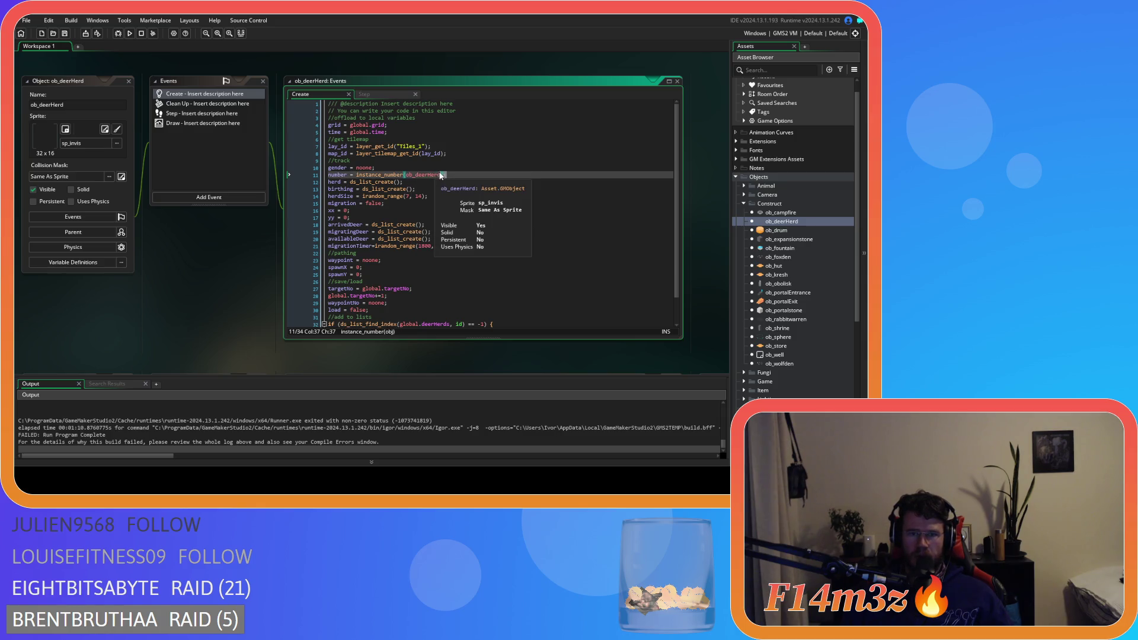
left_click_drag(453, 174, 359, 176)
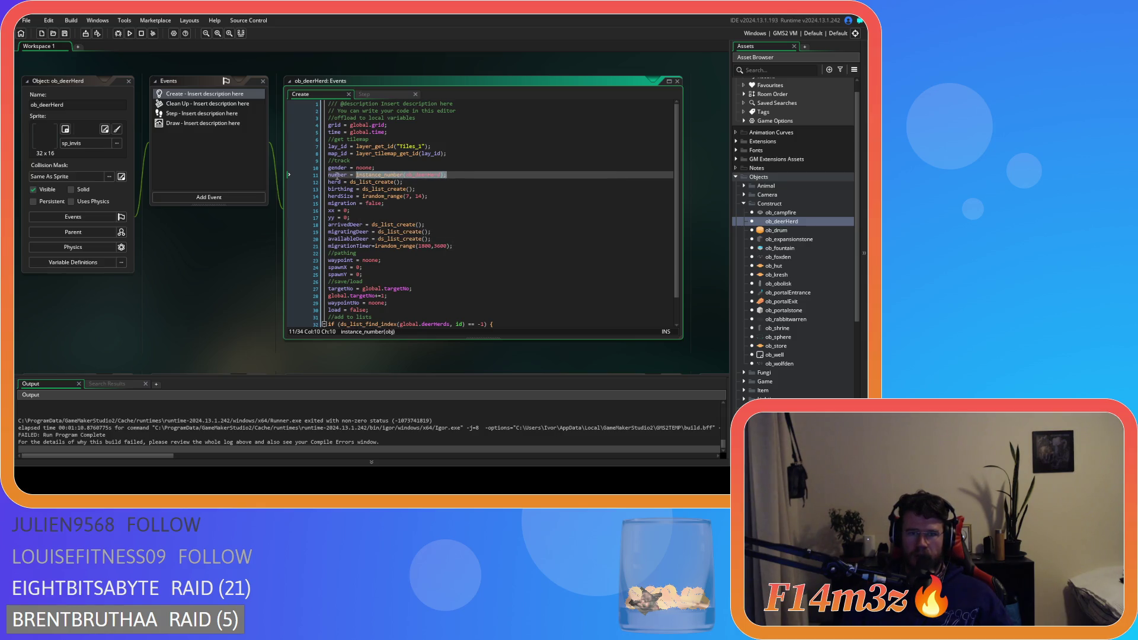
left_click(452, 174)
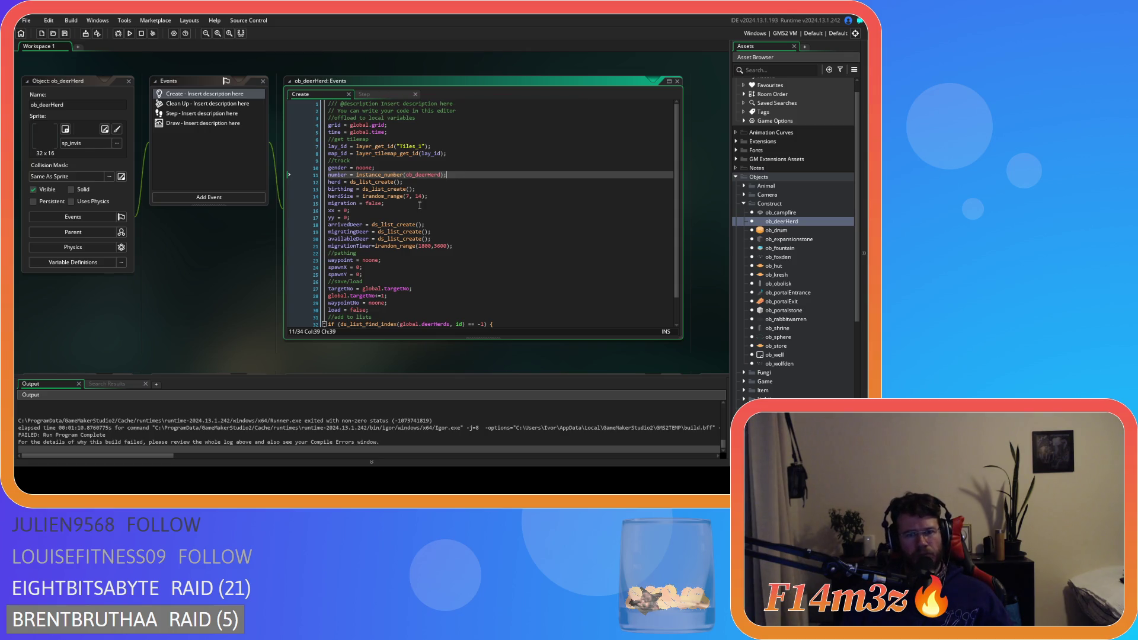
scroll(439, 205, "down", 2)
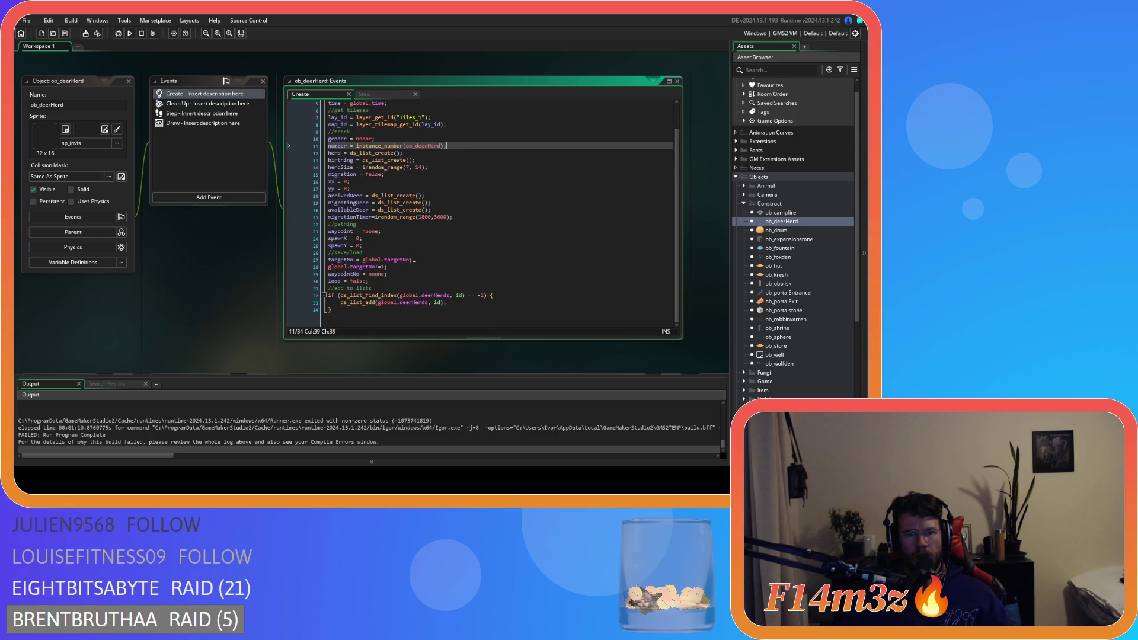
scroll(418, 257, "up", 2)
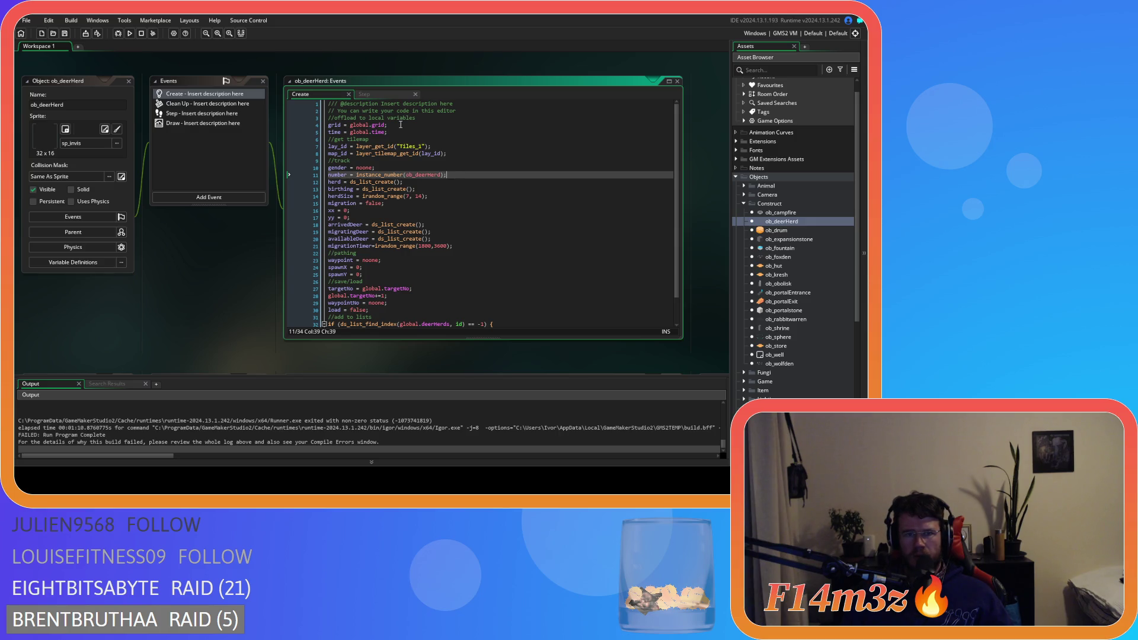
Step: Inspect Step lines 17–20, where migrating deer with herdNumber matching other.number join migratingDeer
left_click(372, 95)
left_click(457, 192)
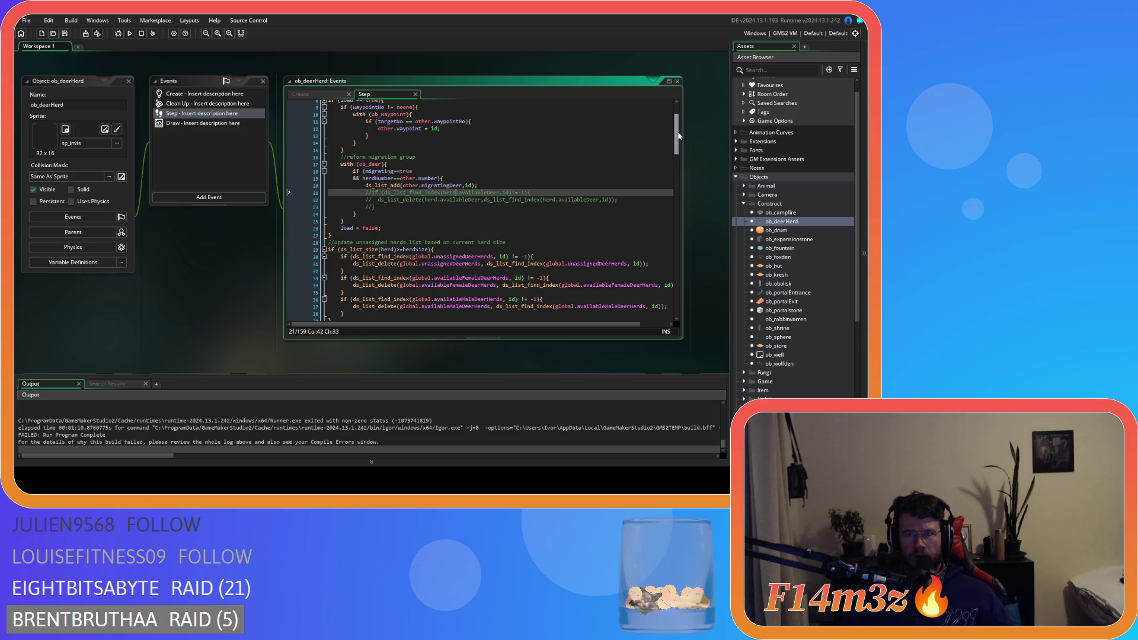
scroll(678, 115, "up", 3)
left_click(468, 212)
left_click(452, 226)
scroll(453, 225, "down", 3)
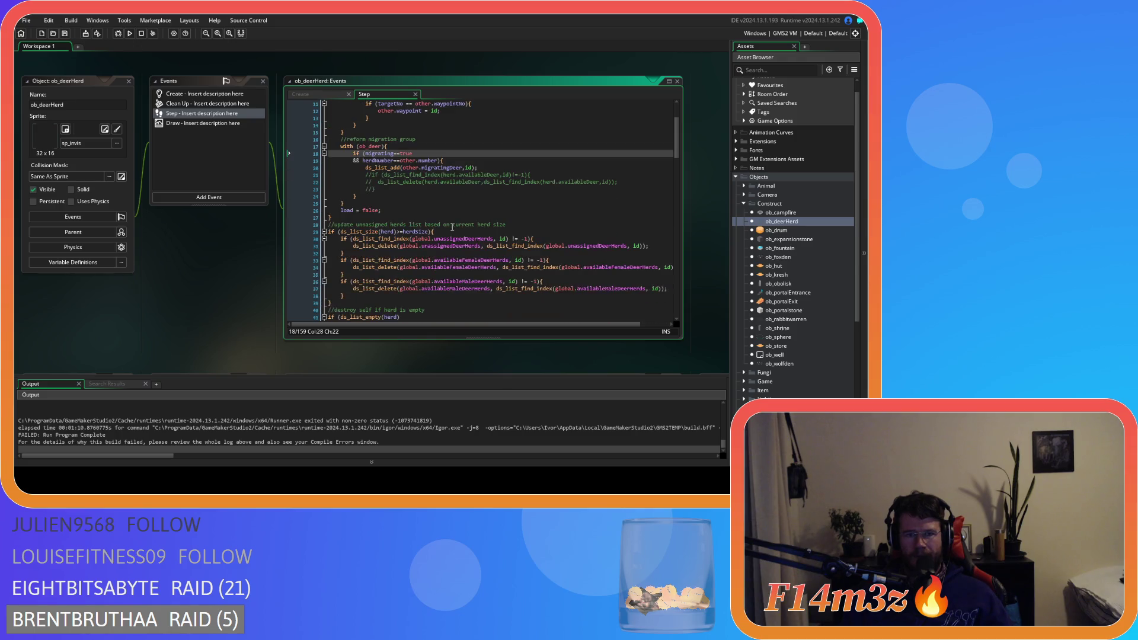
left_click_drag(365, 146, 452, 153)
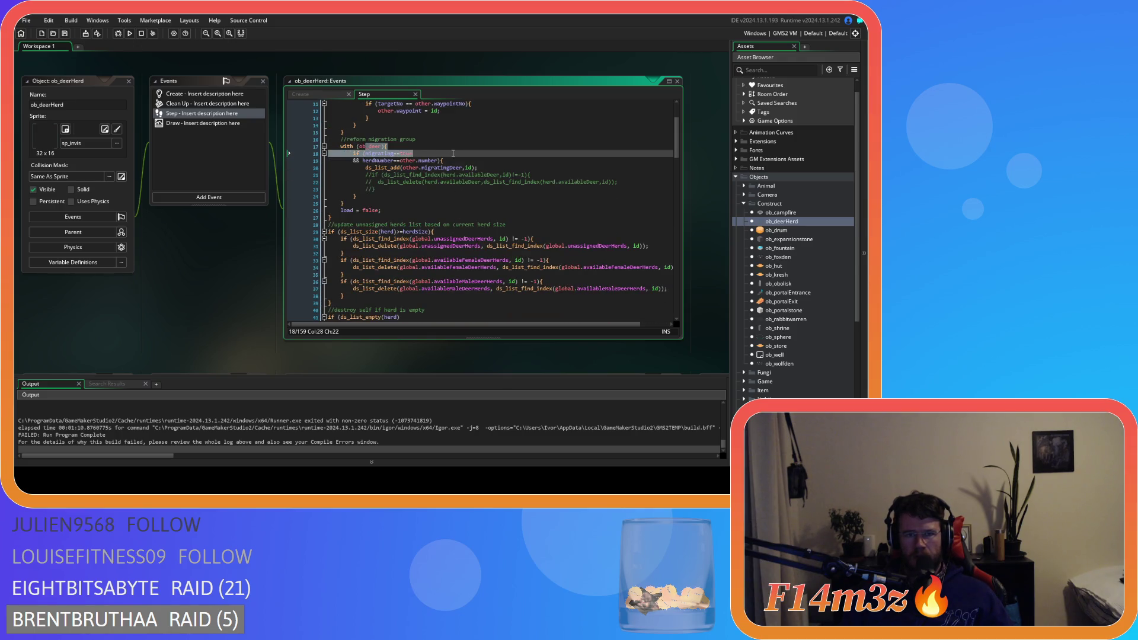
left_click(460, 167)
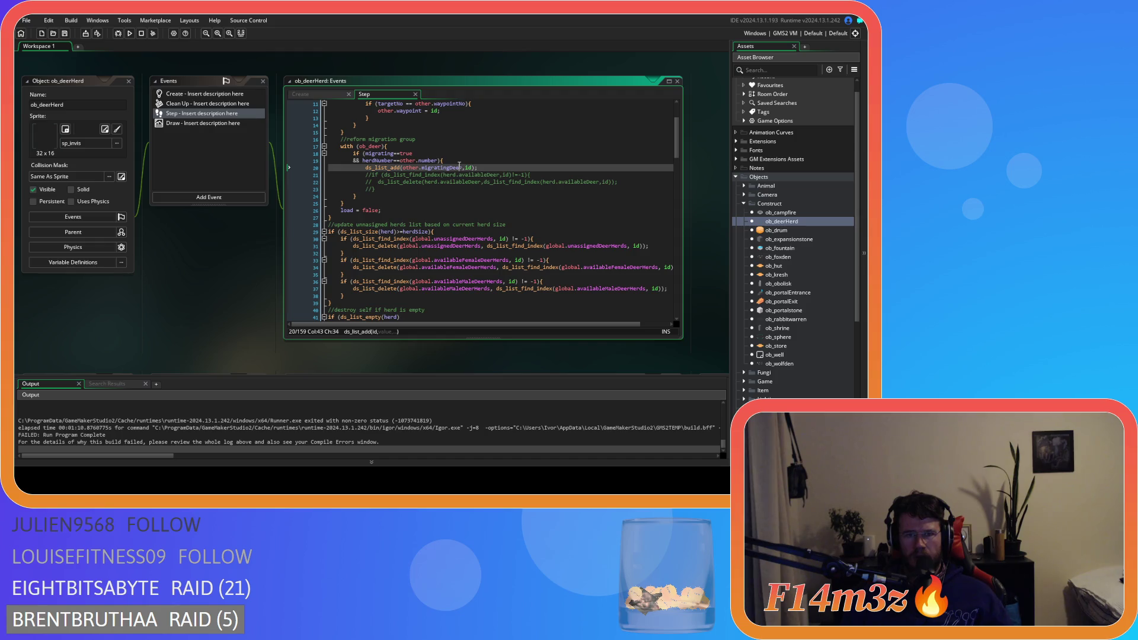
left_click_drag(363, 161, 406, 161)
left_click(439, 161)
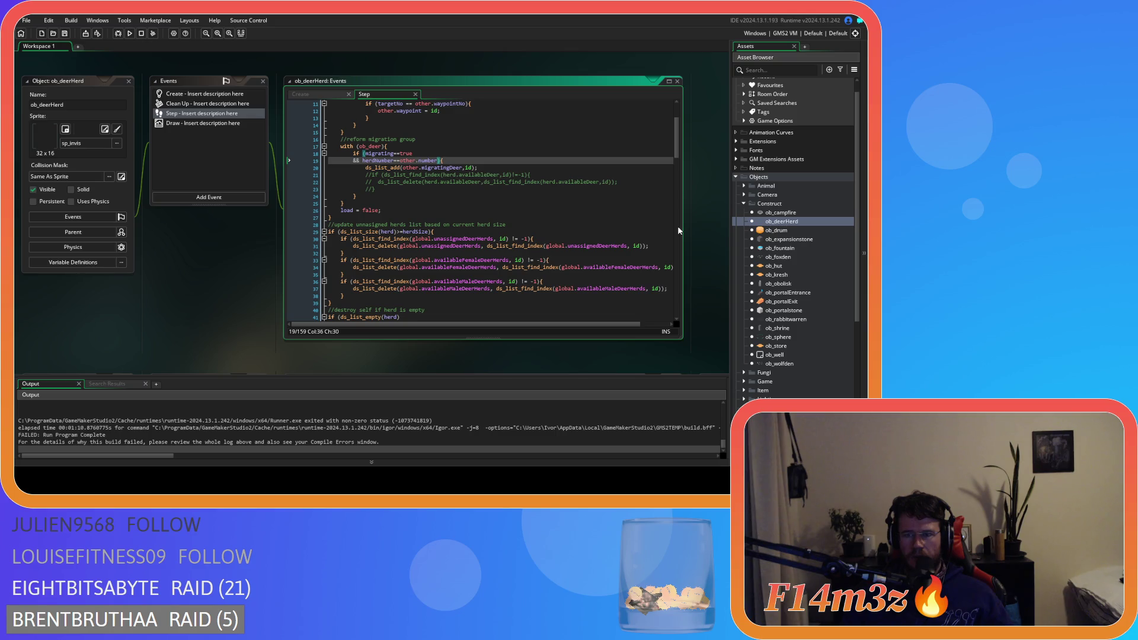
scroll(786, 256, "down", 5)
double_click(779, 316)
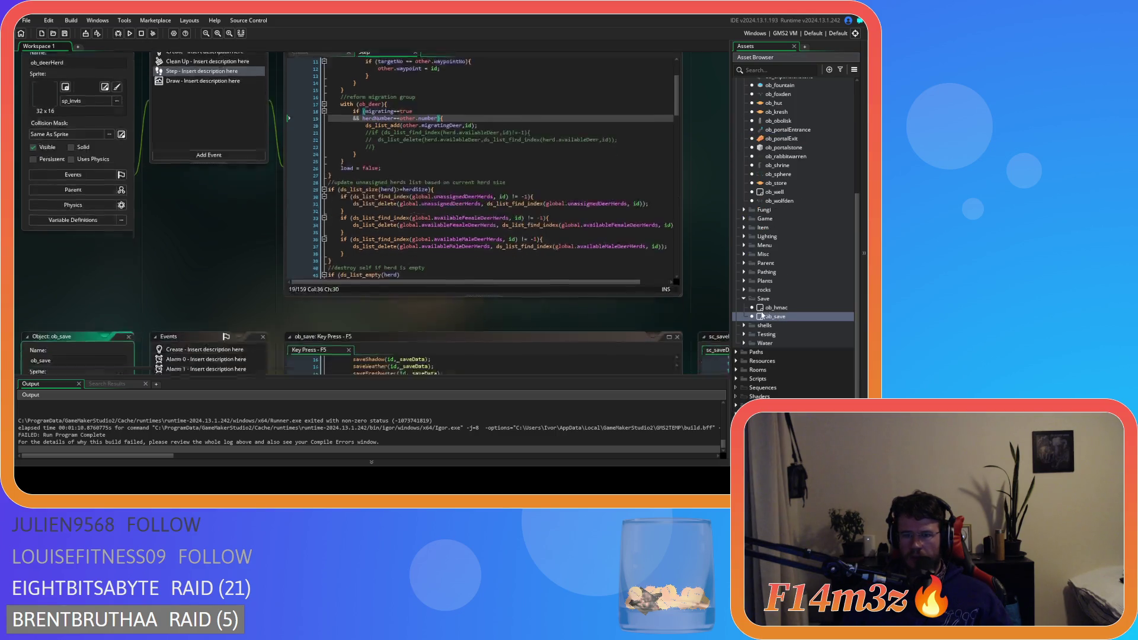
Step: Find the herdNumber save on line 116 of sc_saveDeer and close the number search
left_click(657, 239)
scroll(463, 248, "up", 10)
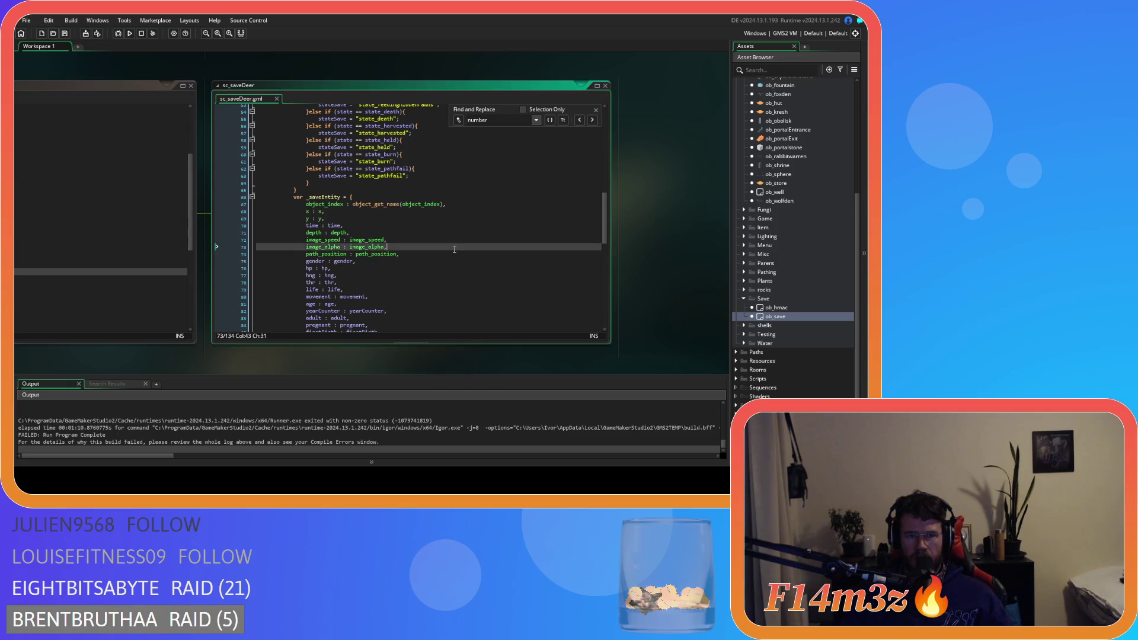
left_click(377, 186)
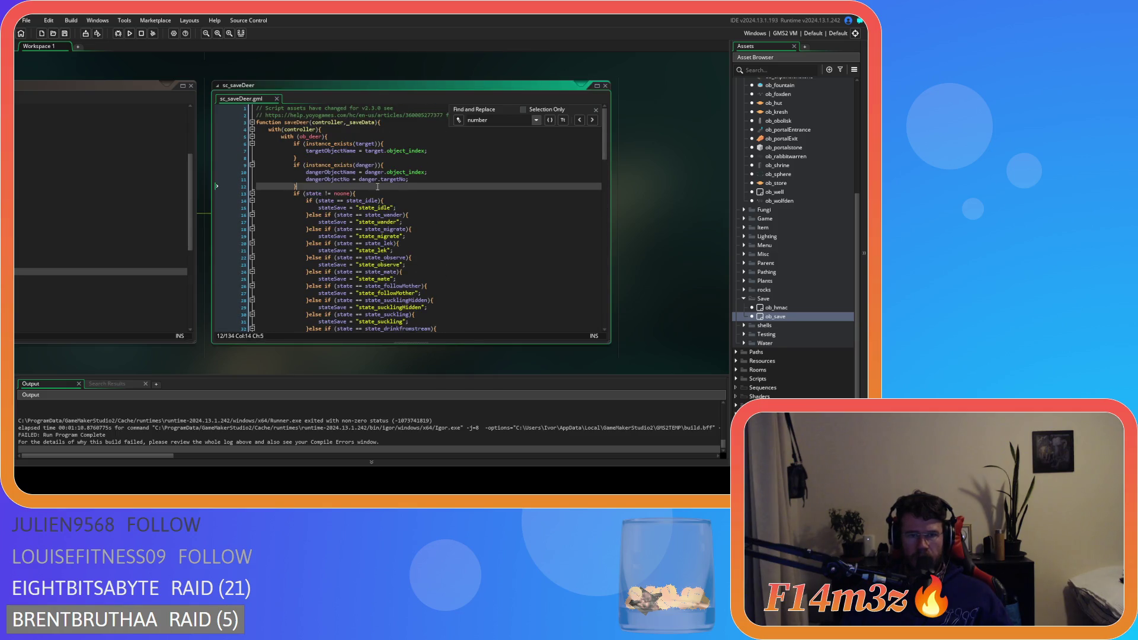
scroll(496, 216, "down", 15)
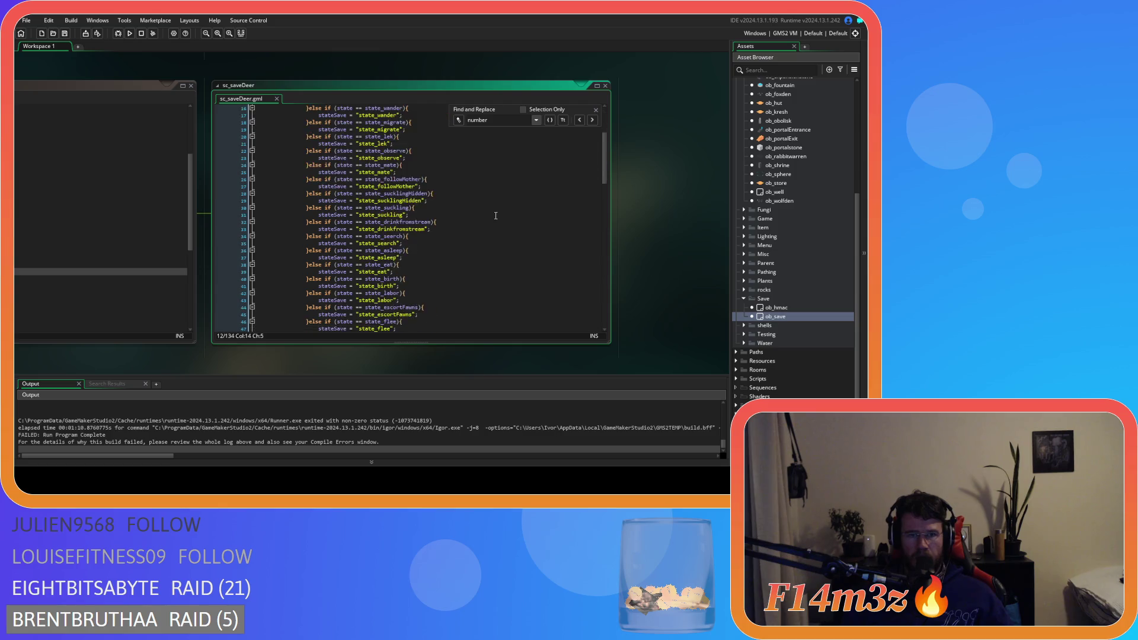
scroll(496, 216, "down", 3)
left_click(356, 222)
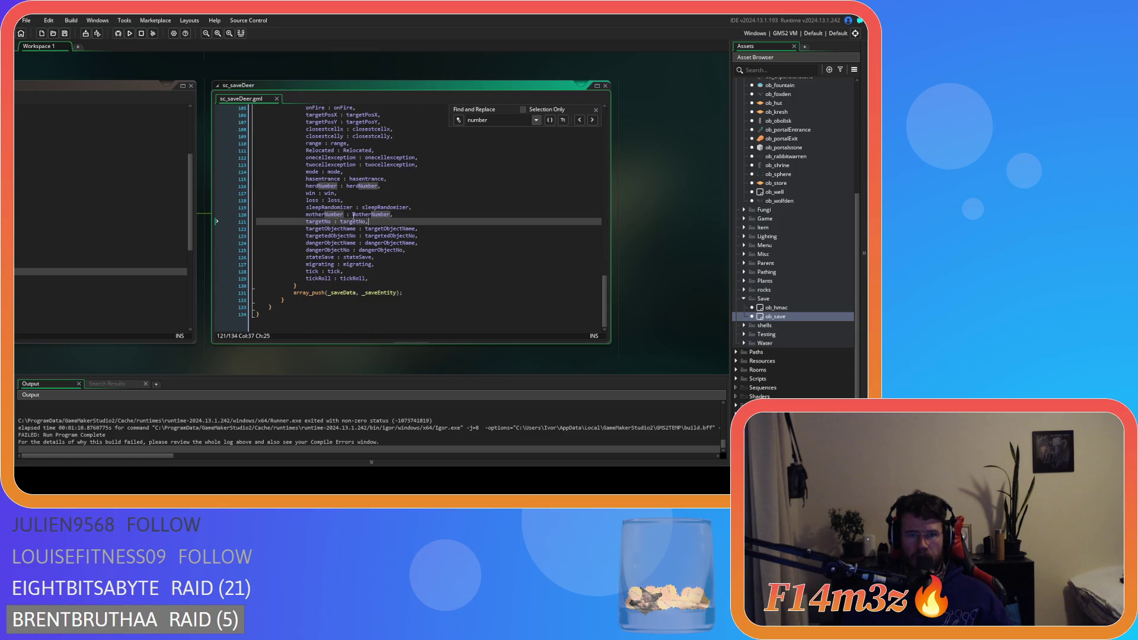
left_click_drag(311, 186, 389, 187)
left_click(389, 188)
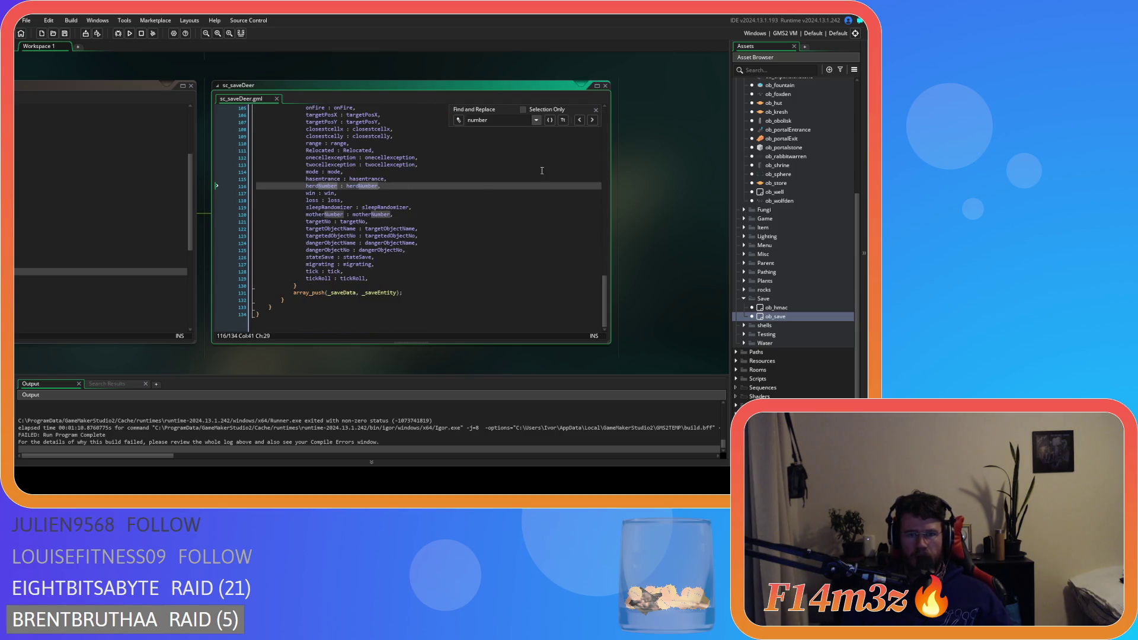
left_click(595, 110)
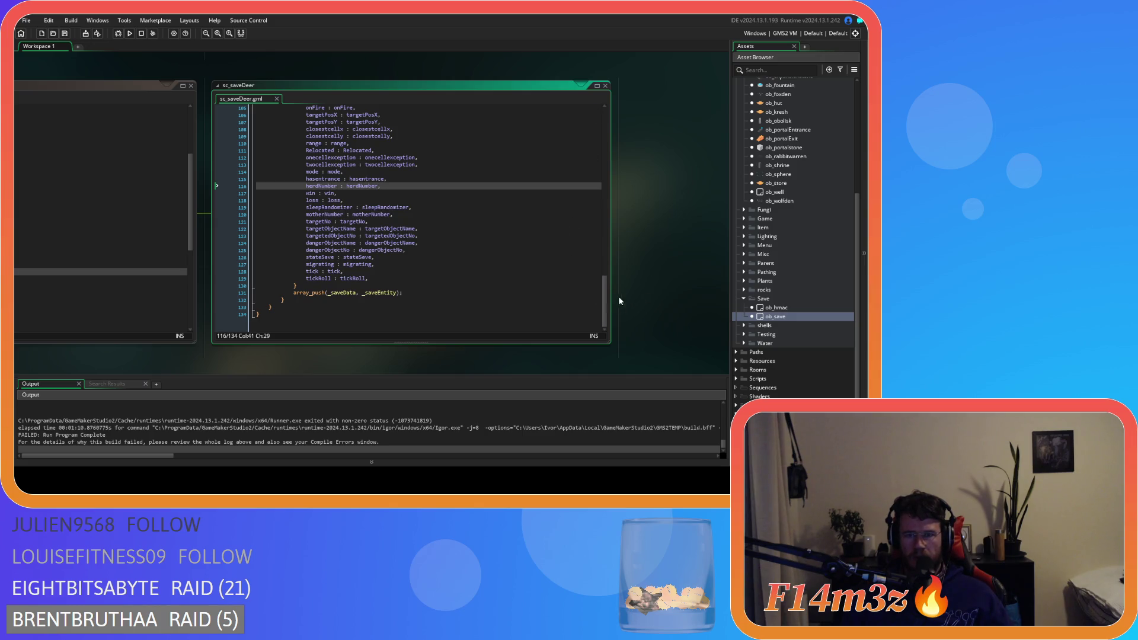
Step: Confirm the migrating field is saved on line 127, then browse the Objects folders
mouse_move(456, 366)
left_mouse_down()
mouse_move(651, 358)
mouse_move(475, 355)
left_mouse_up()
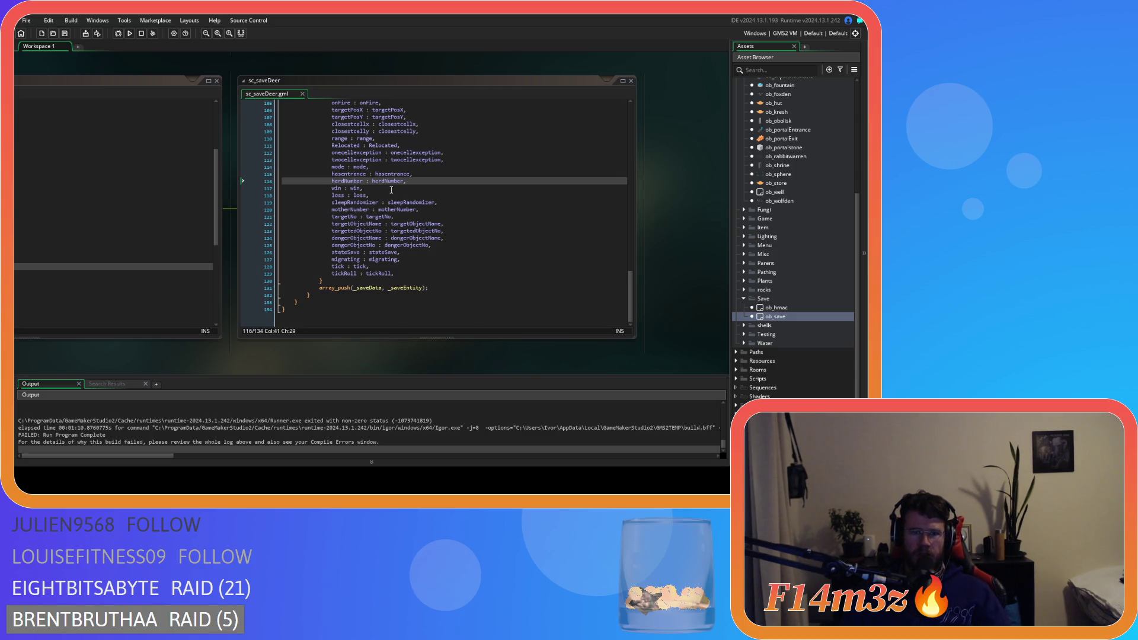
left_click_drag(345, 259, 402, 259)
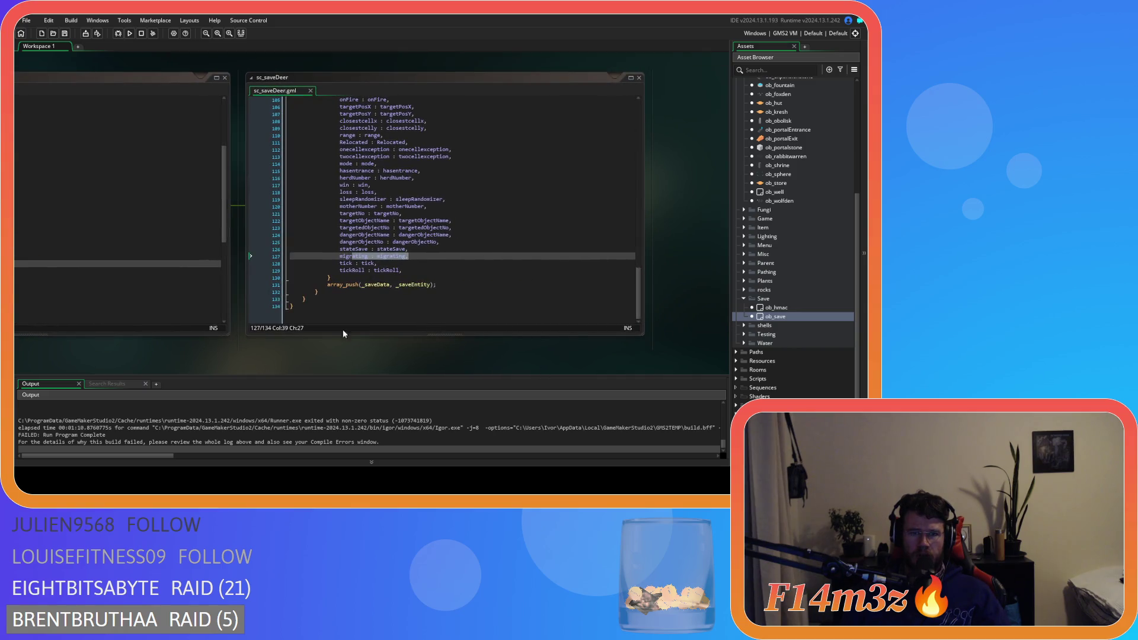
scroll(757, 228, "up", 7)
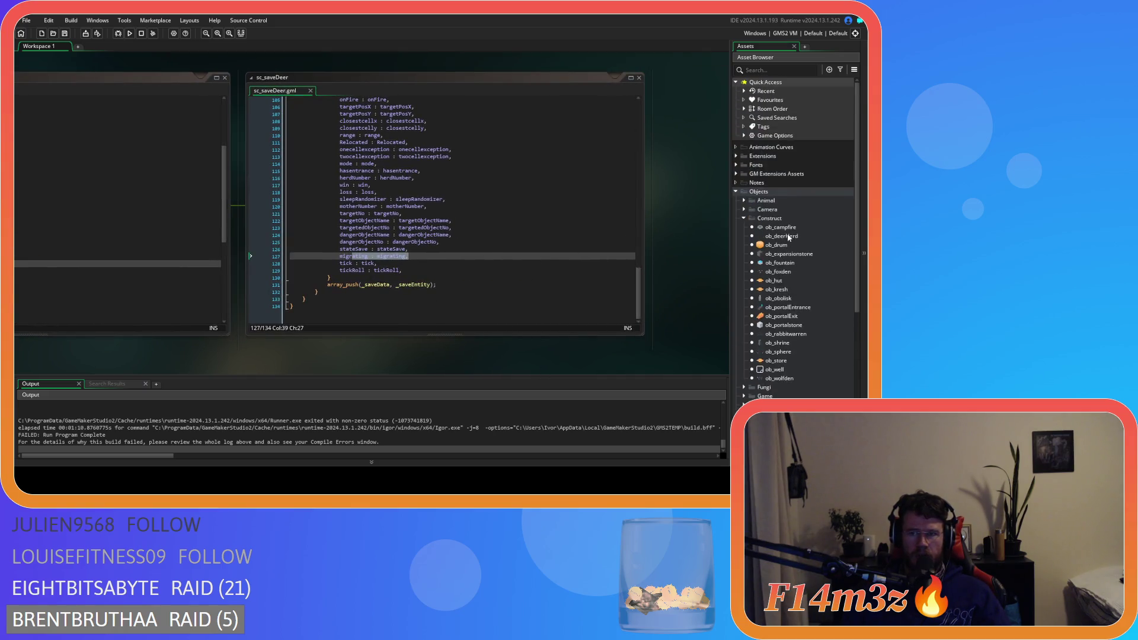
left_click(744, 218)
left_click(744, 236)
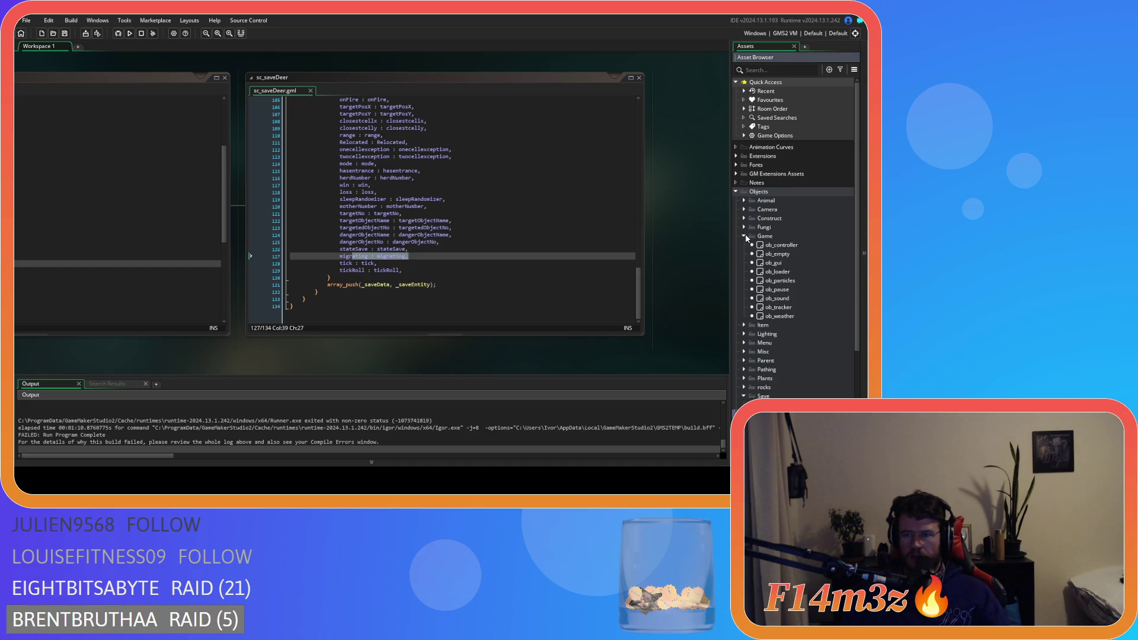
left_click(744, 236)
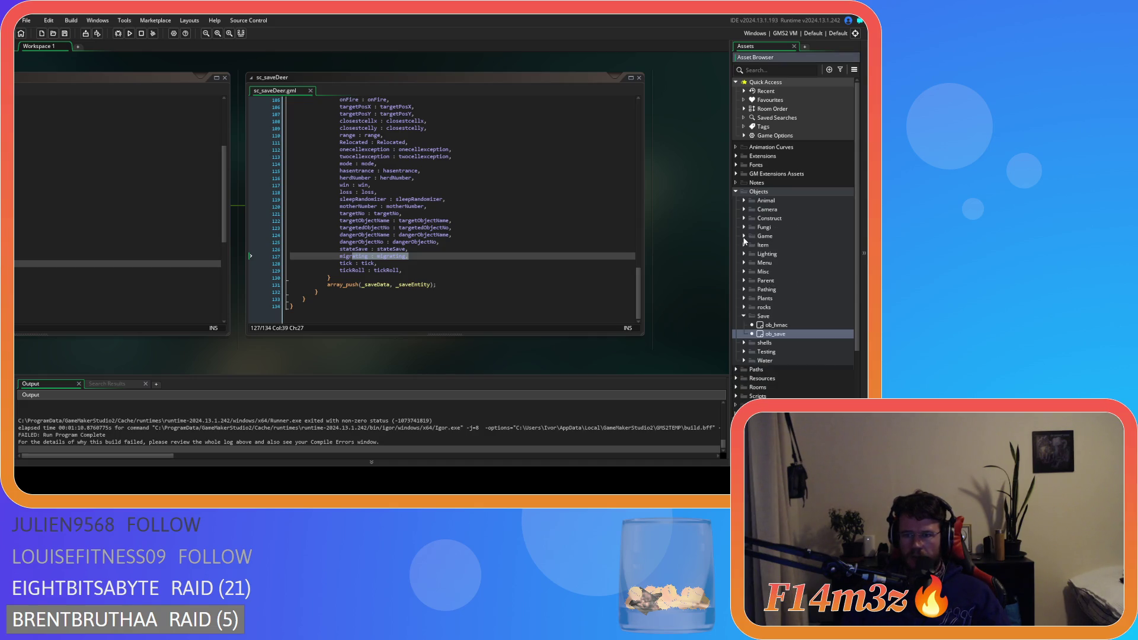
scroll(398, 431, "up", 3)
scroll(398, 431, "down", 2)
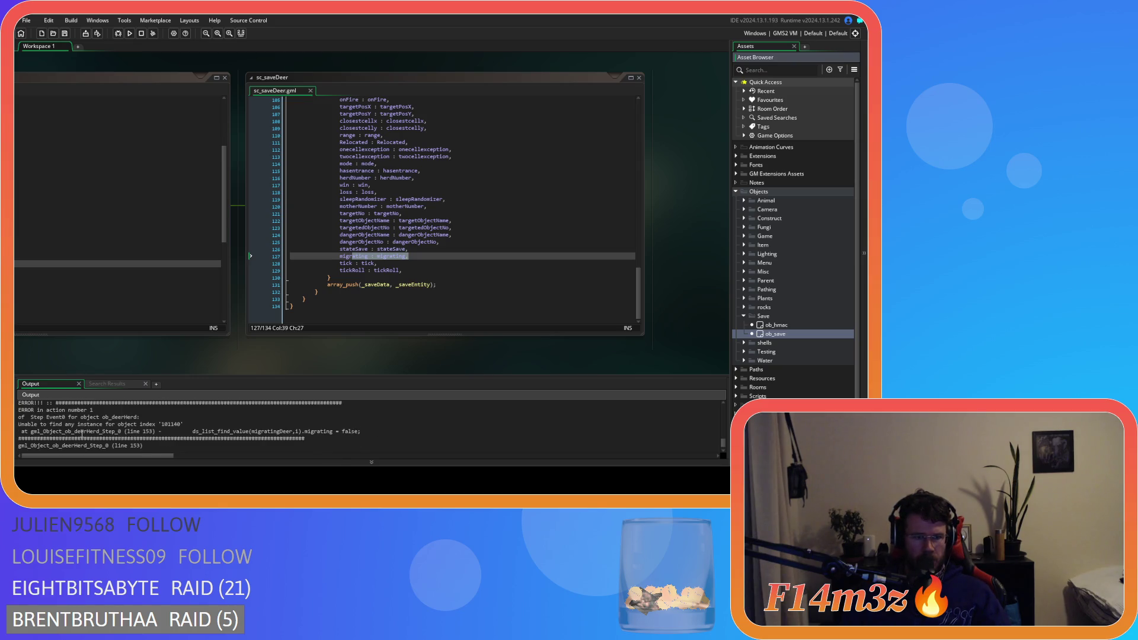
Step: Study the Output error's migratingDeer lookup, then show ob_save's F5 Key Press code beside sc_saveDeer
double_click(86, 431)
left_click_drag(204, 431, 337, 434)
left_click(255, 431)
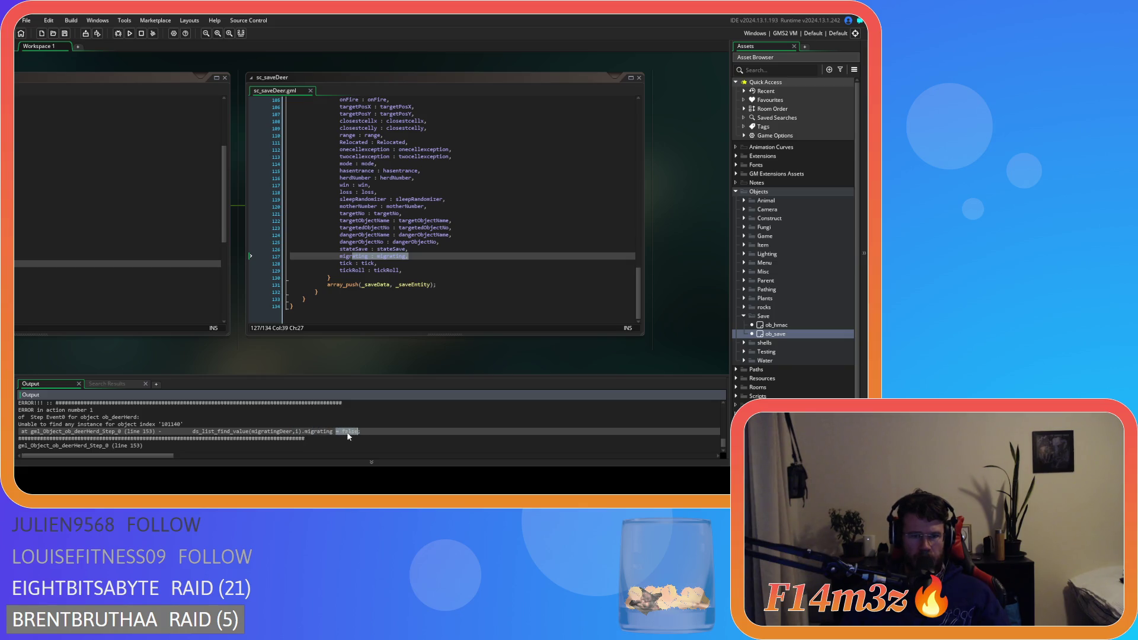
mouse_move(77, 424)
left_mouse_down()
mouse_move(183, 424)
mouse_move(99, 431)
left_mouse_up()
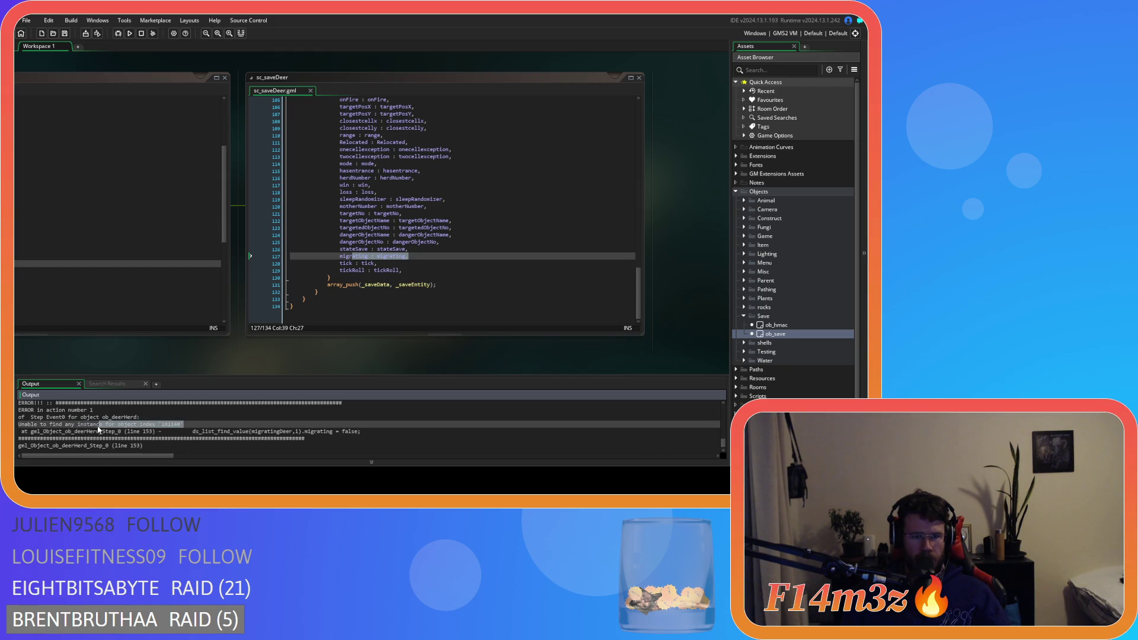
left_click_drag(227, 432, 300, 437)
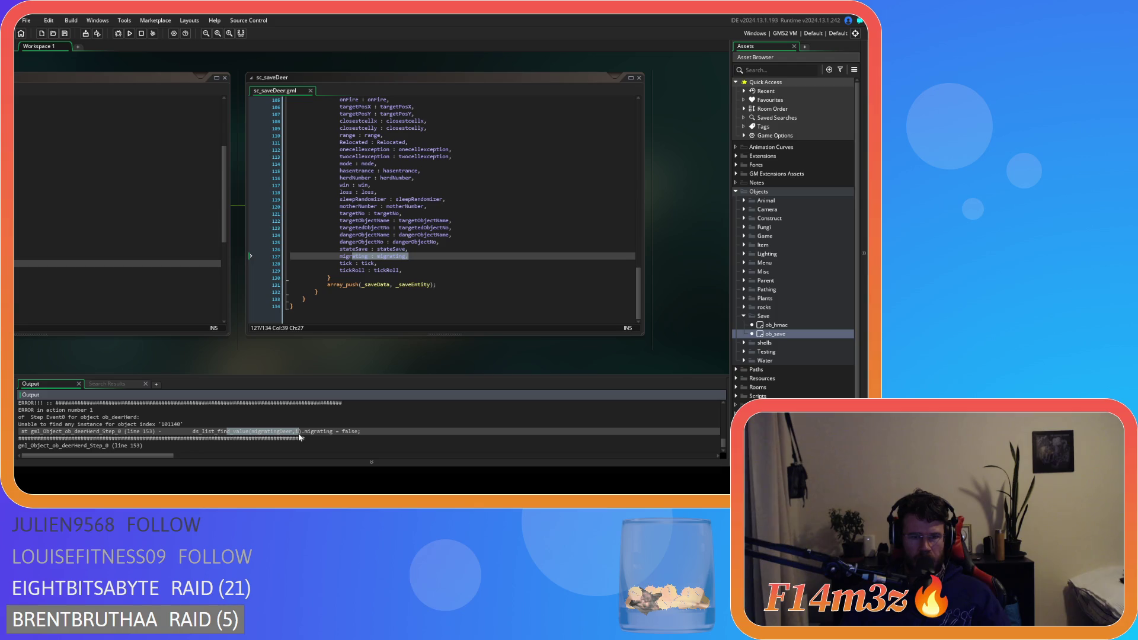
left_click(308, 432)
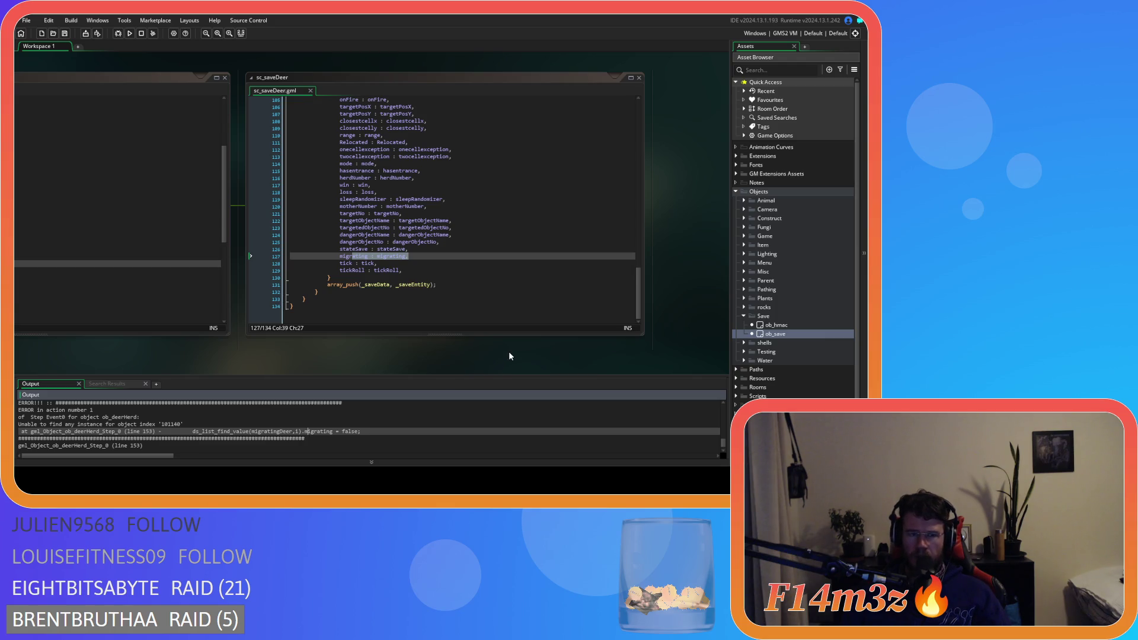
mouse_move(294, 369)
left_mouse_down()
mouse_move(563, 351)
mouse_move(332, 360)
mouse_move(227, 351)
mouse_move(457, 353)
mouse_move(239, 348)
mouse_move(524, 338)
mouse_move(290, 340)
mouse_move(497, 347)
left_mouse_up()
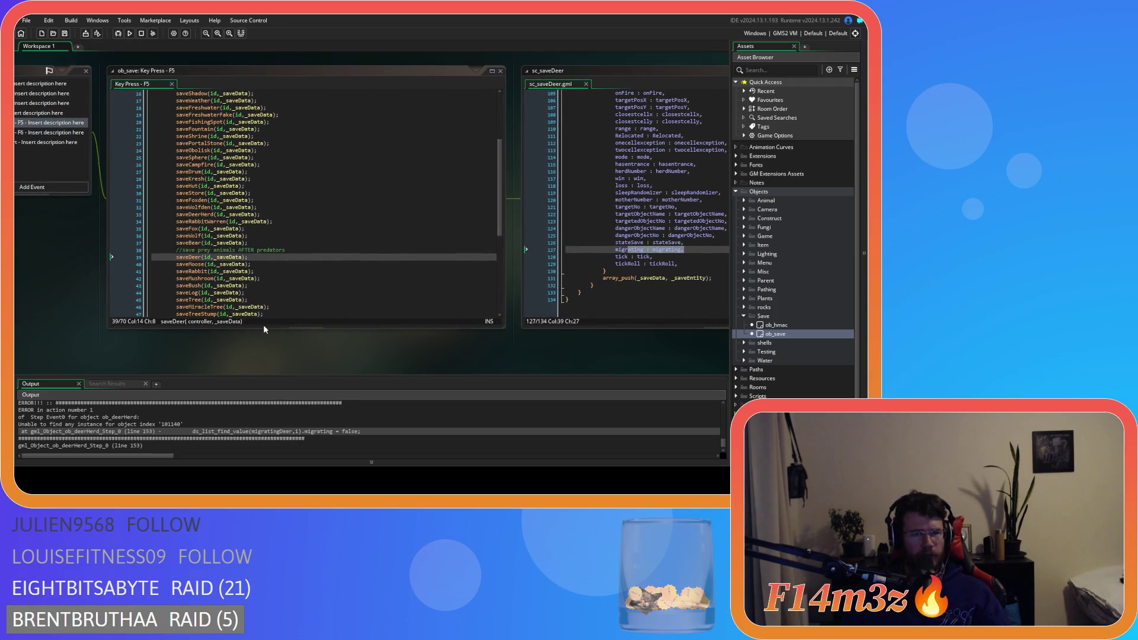
Step: Inspect the ob_deerHerd cleanup in ob_save's Key Press - F6 code, then open ob_deerHerd
left_click(41, 133)
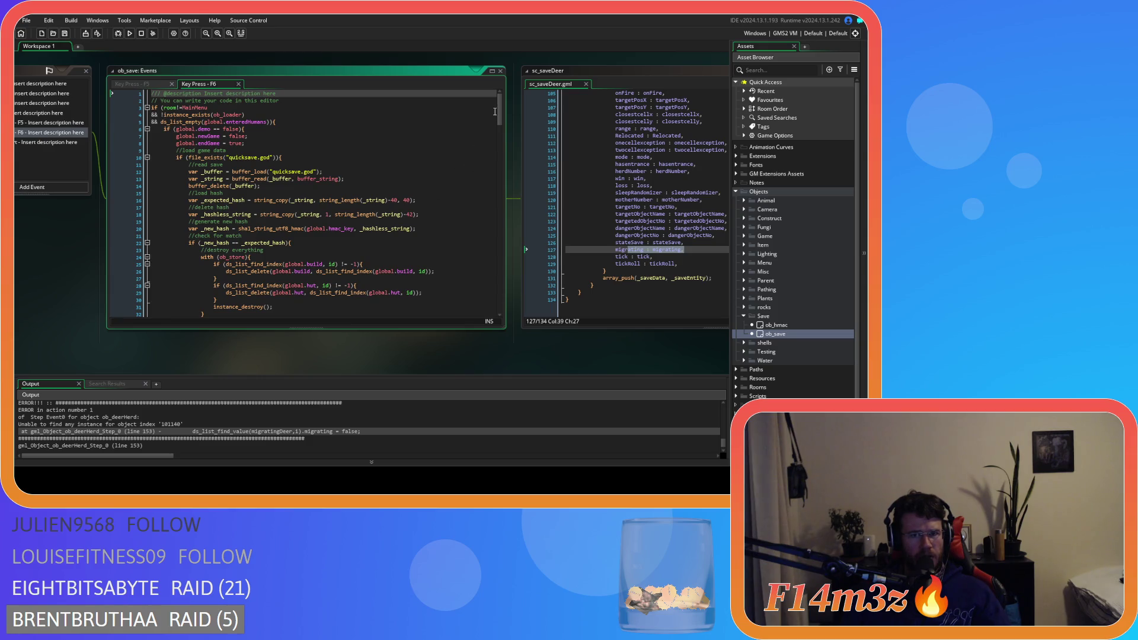
left_click_drag(501, 112, 501, 181)
left_click_drag(217, 236, 228, 232)
left_click(217, 236)
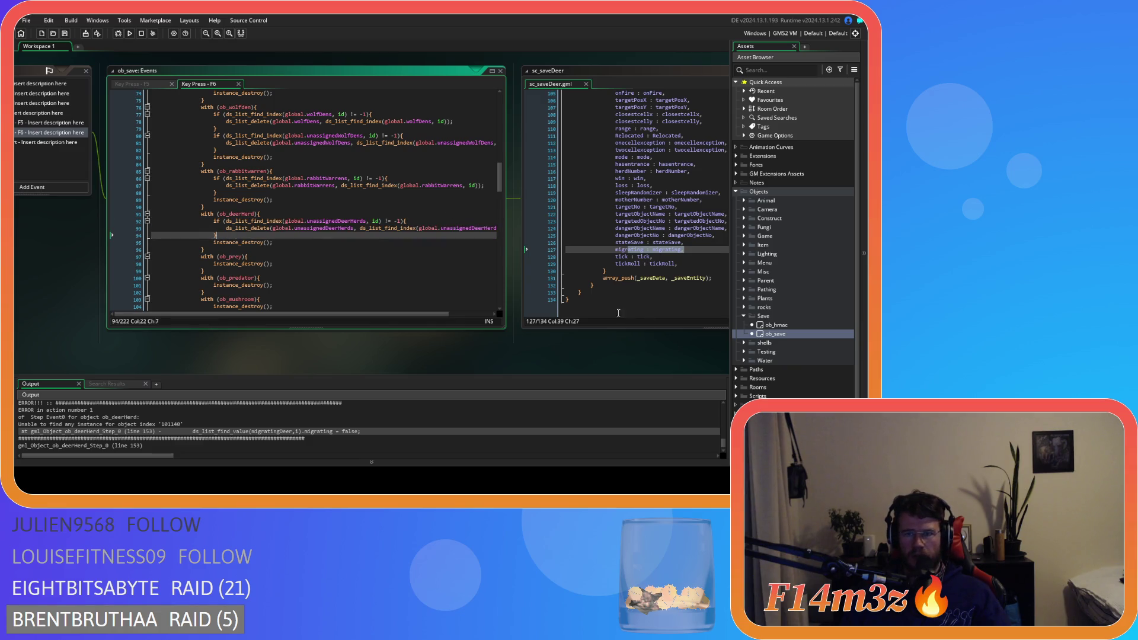
left_click(744, 219)
double_click(781, 236)
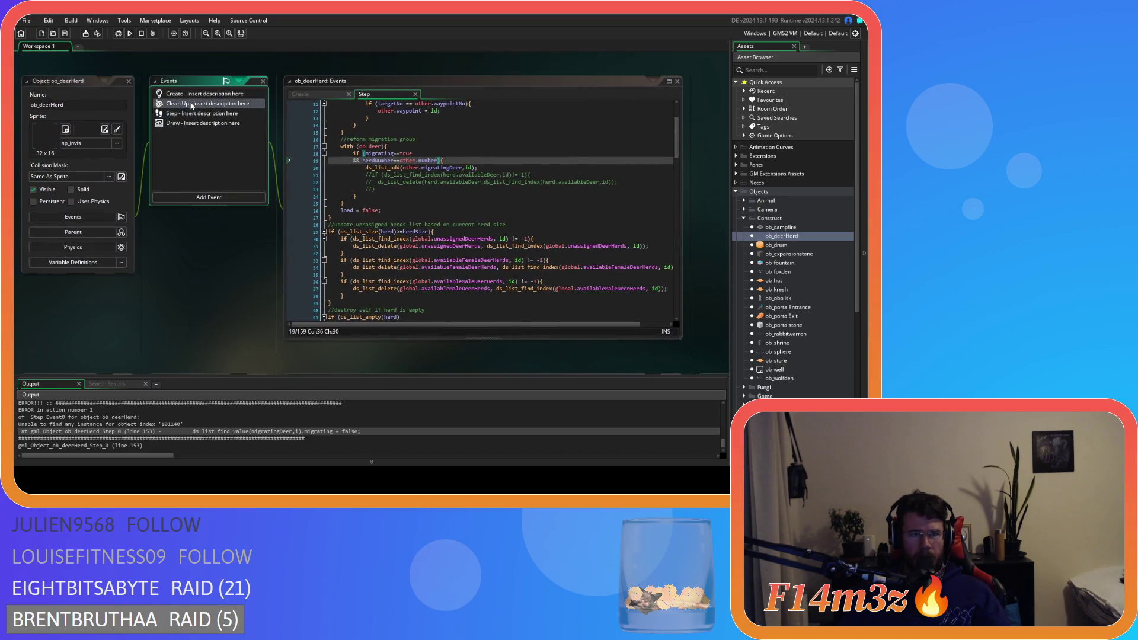
Step: Examine the ds_list_destroy(migratingDeer) line in ob_deerHerd's Clean Up event, then view the Create code
double_click(192, 104)
left_click_drag(360, 168, 449, 169)
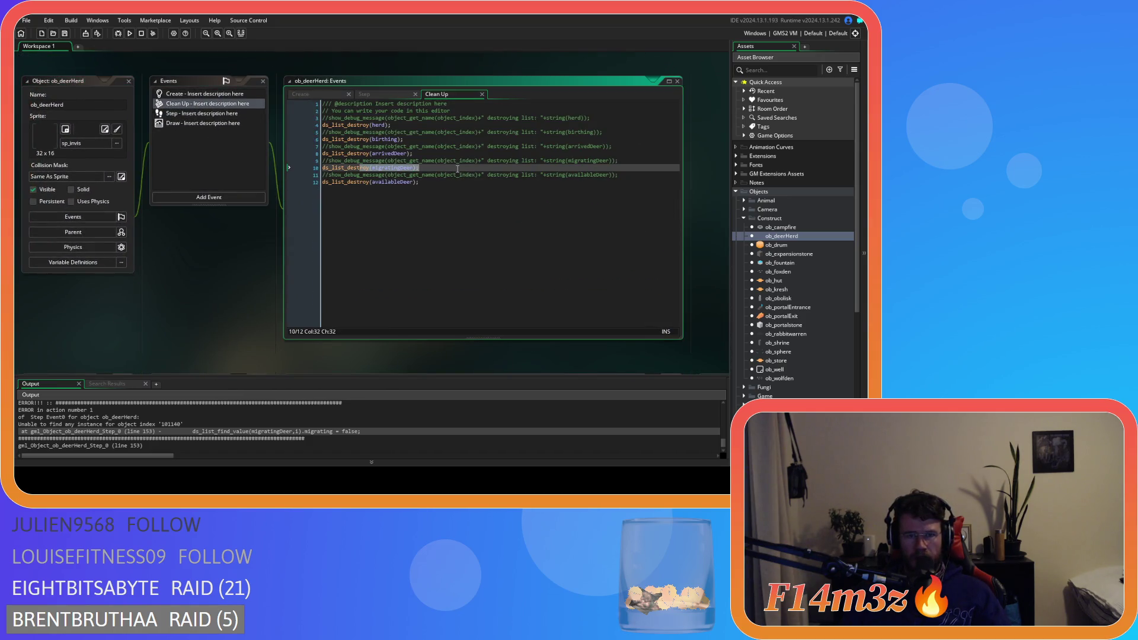
left_click(425, 168)
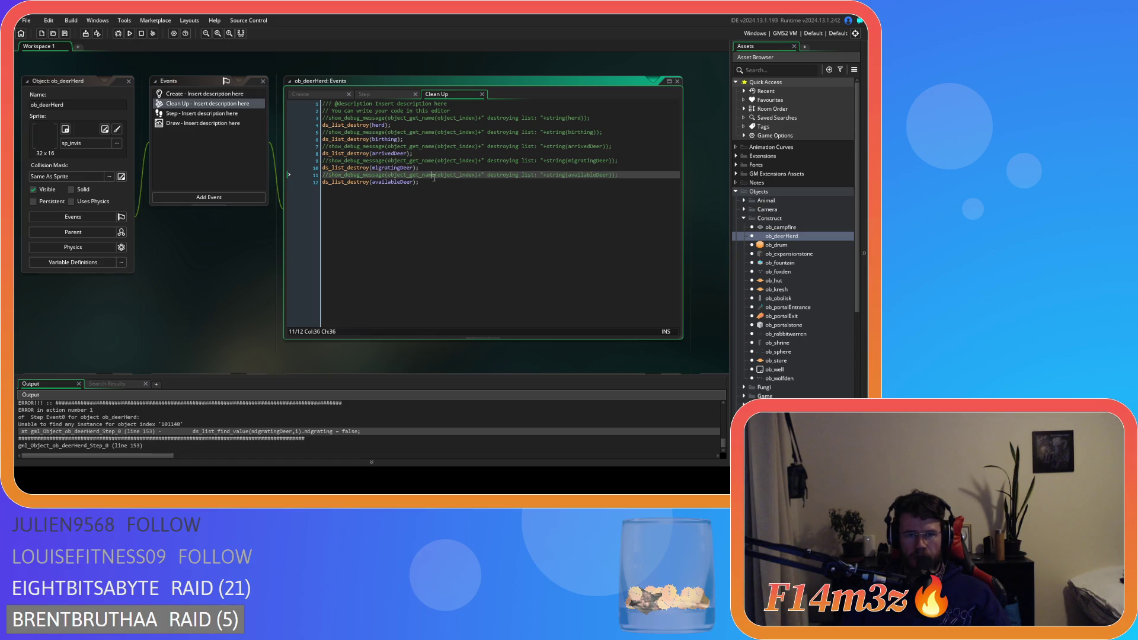
left_click_drag(425, 168, 307, 165)
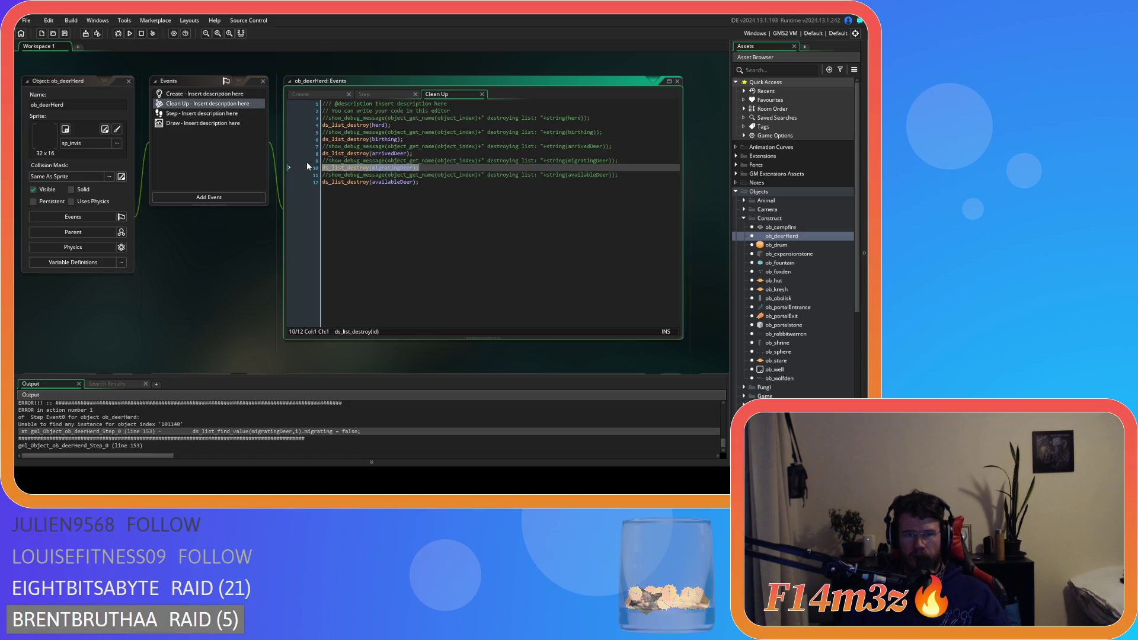
left_click(435, 169)
mouse_move(435, 168)
left_mouse_down()
mouse_move(323, 161)
mouse_move(356, 175)
mouse_move(322, 160)
left_mouse_up()
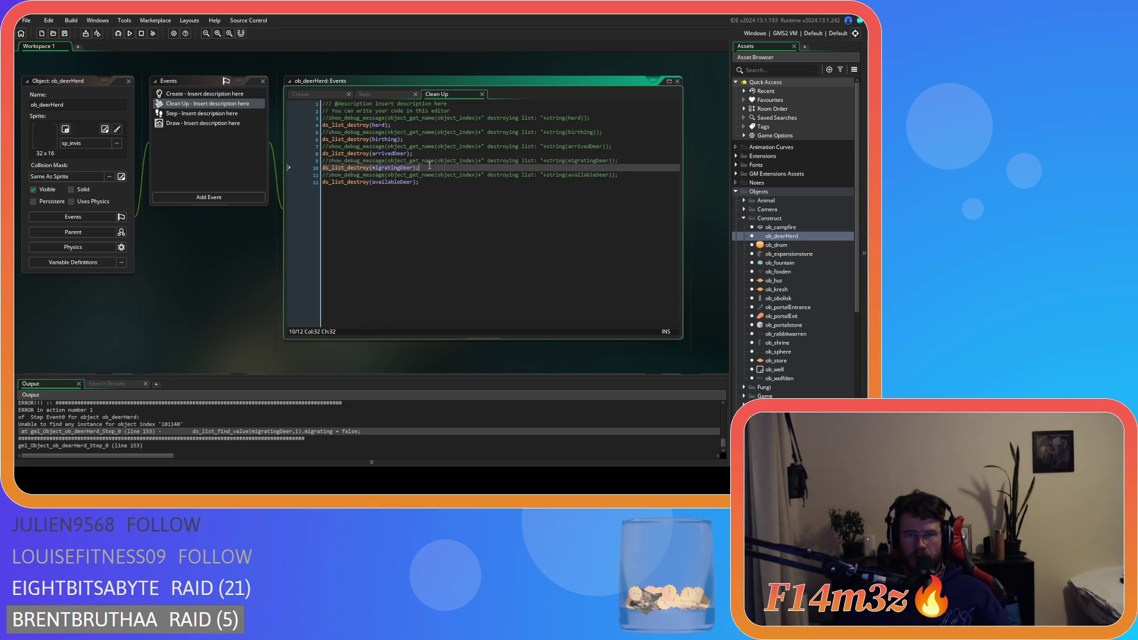
mouse_move(419, 168)
left_mouse_down()
mouse_move(275, 166)
mouse_move(288, 163)
left_mouse_up()
left_click_drag(446, 174, 369, 167)
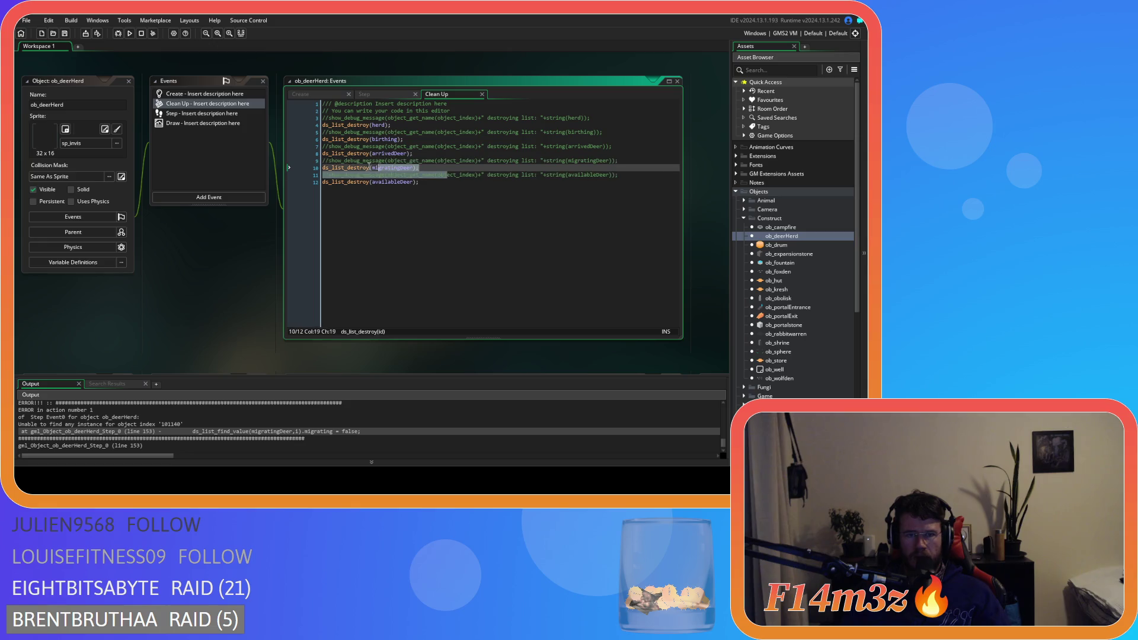
left_click(488, 195)
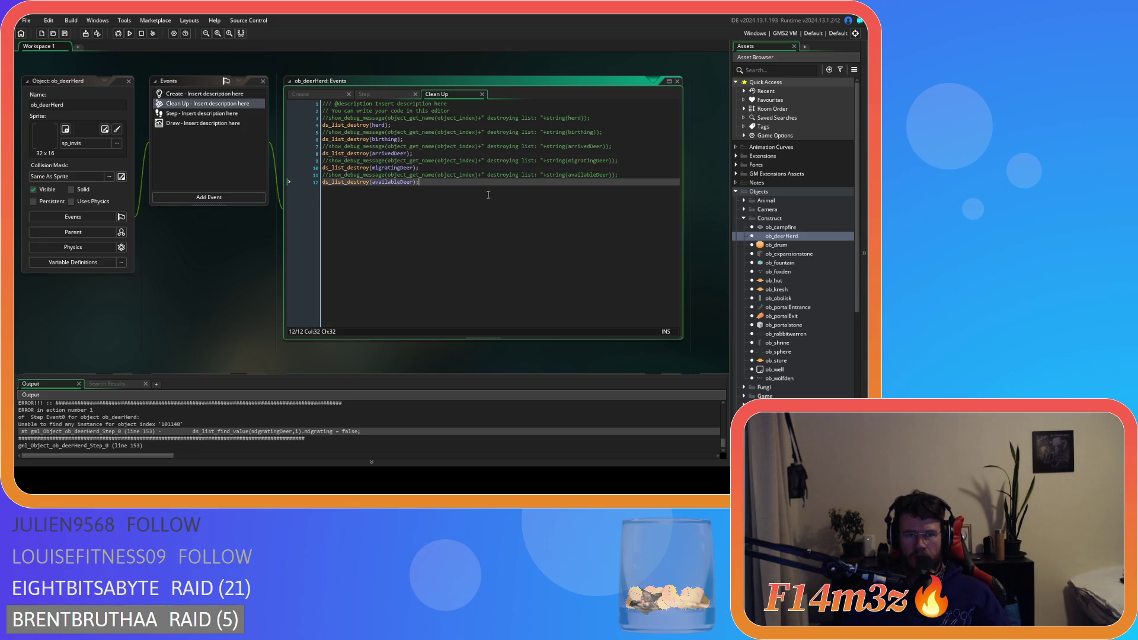
left_click(321, 95)
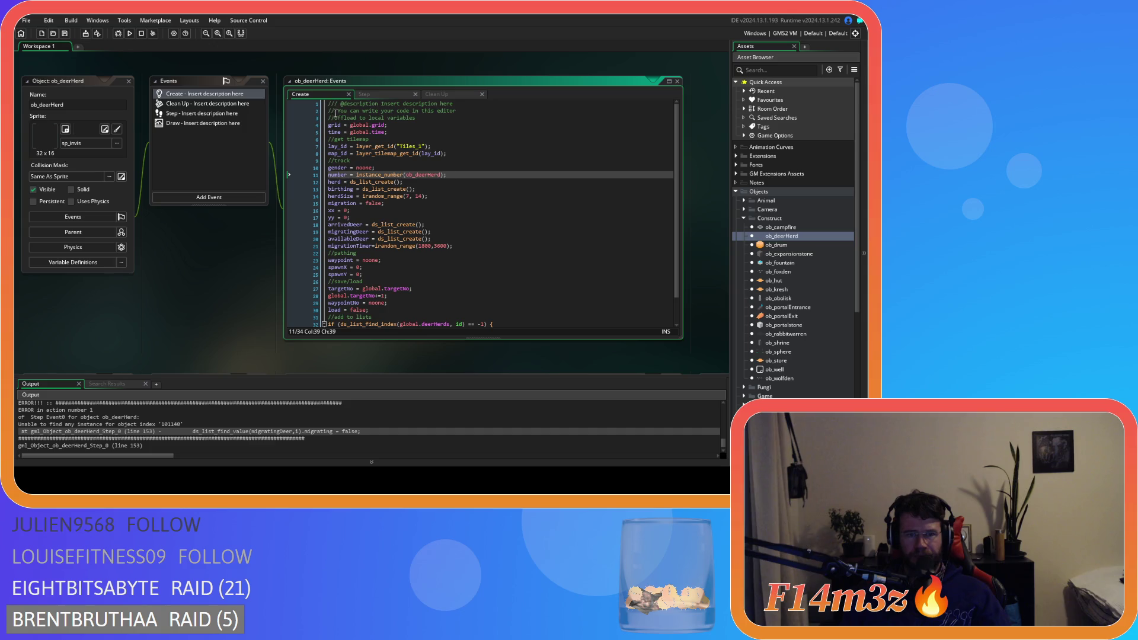
Step: Trace migratingDeer from its creation through the Step migration block, then expand the Prey folder
left_click(340, 232)
left_click(383, 95)
left_click(444, 196)
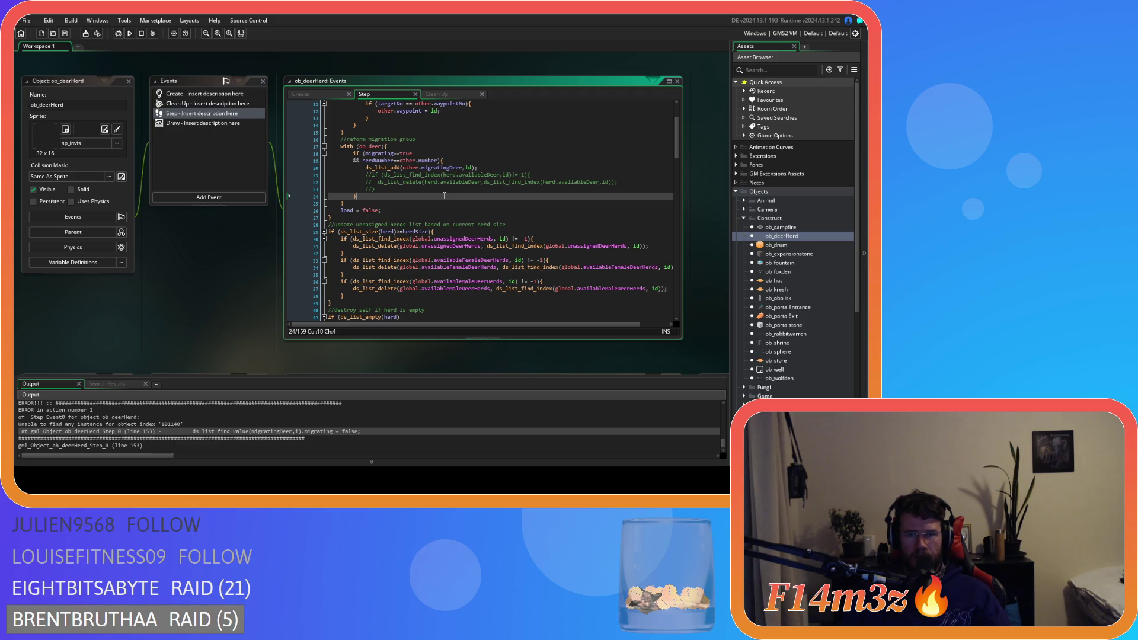
left_click(486, 168)
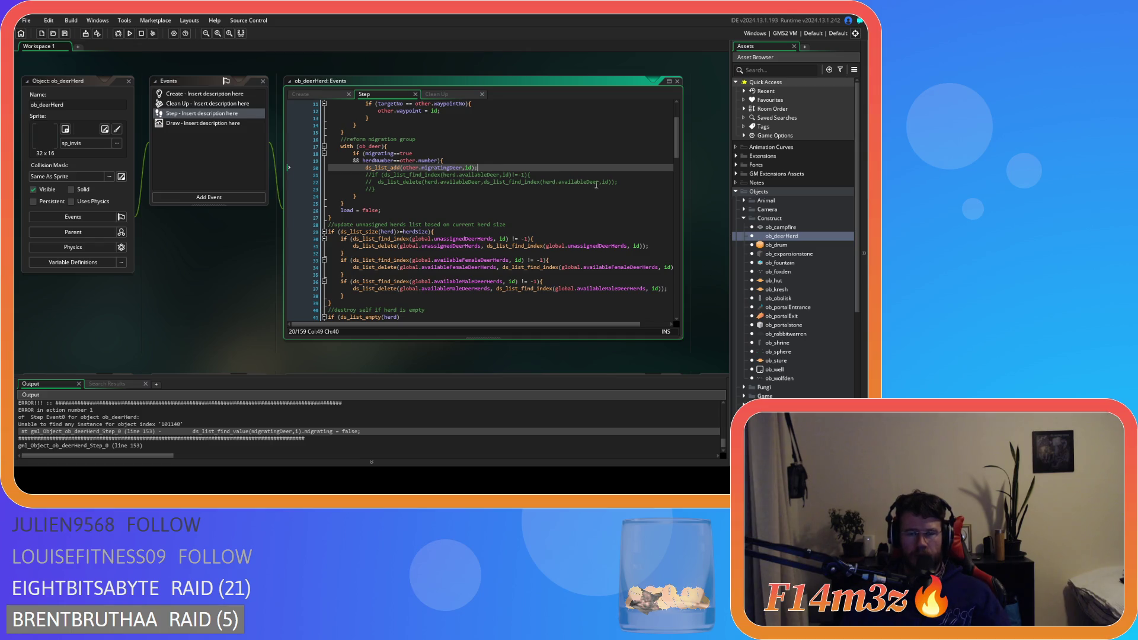
left_click(480, 199)
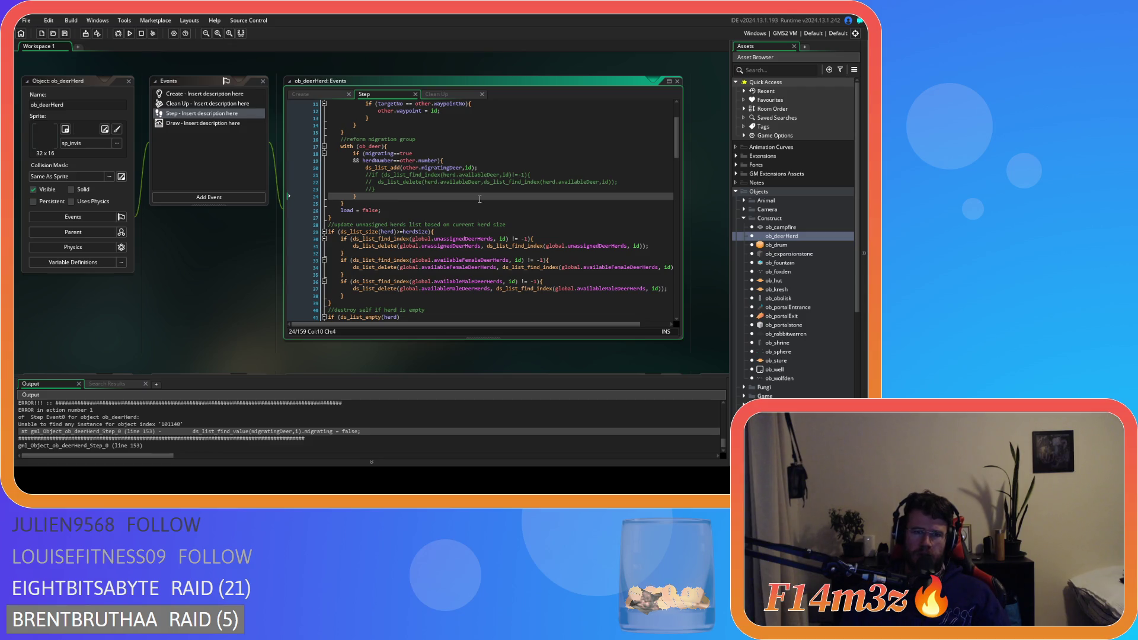
key("Down")
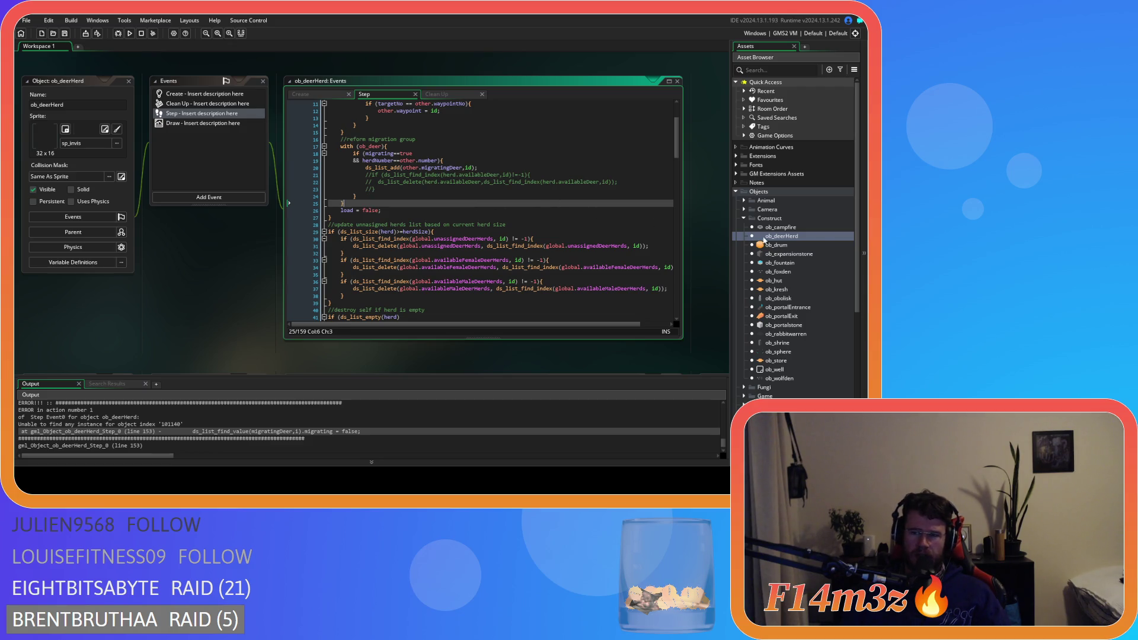
scroll(805, 313, "down", 5)
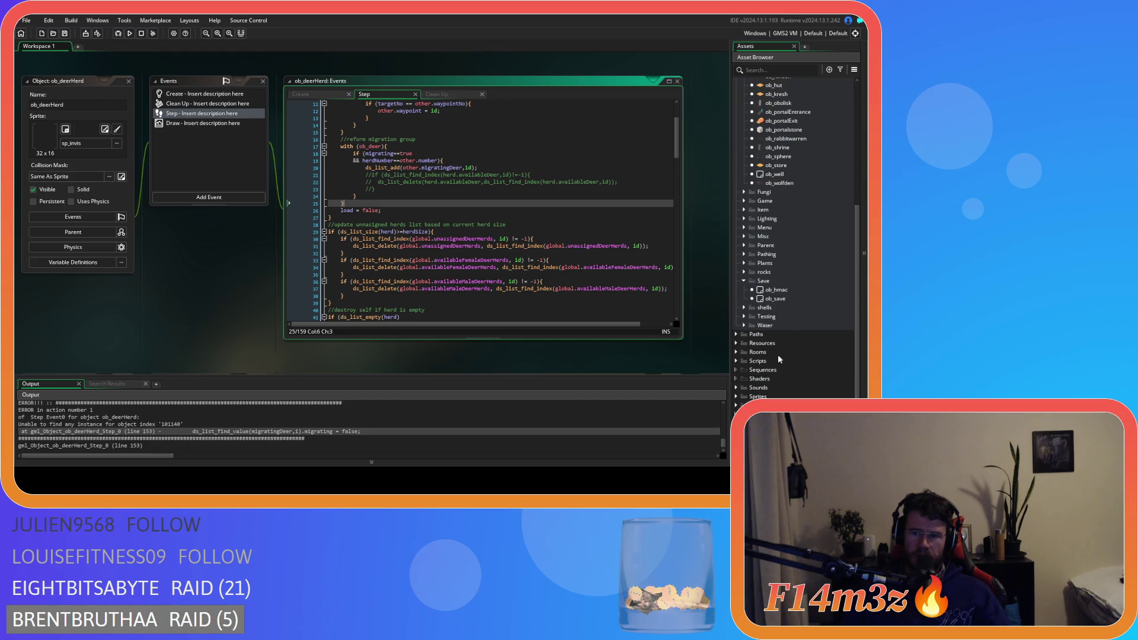
scroll(766, 359, "up", 6)
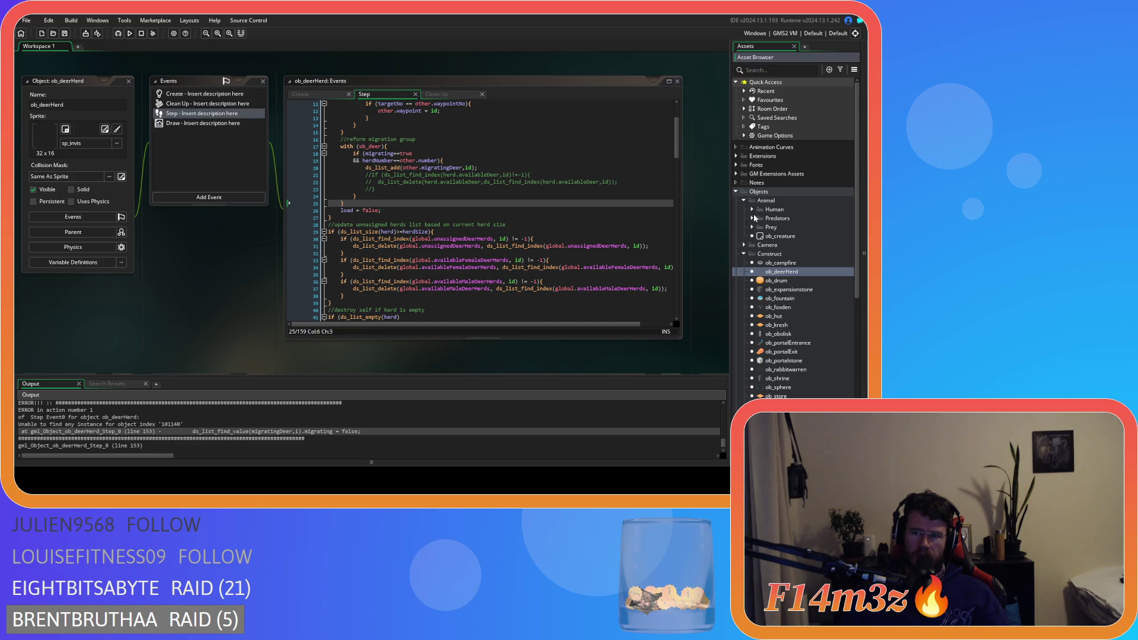
left_click(752, 227)
Step: Open ob_deer's Clean Up event and select its ds_list_destroy lines
double_click(783, 236)
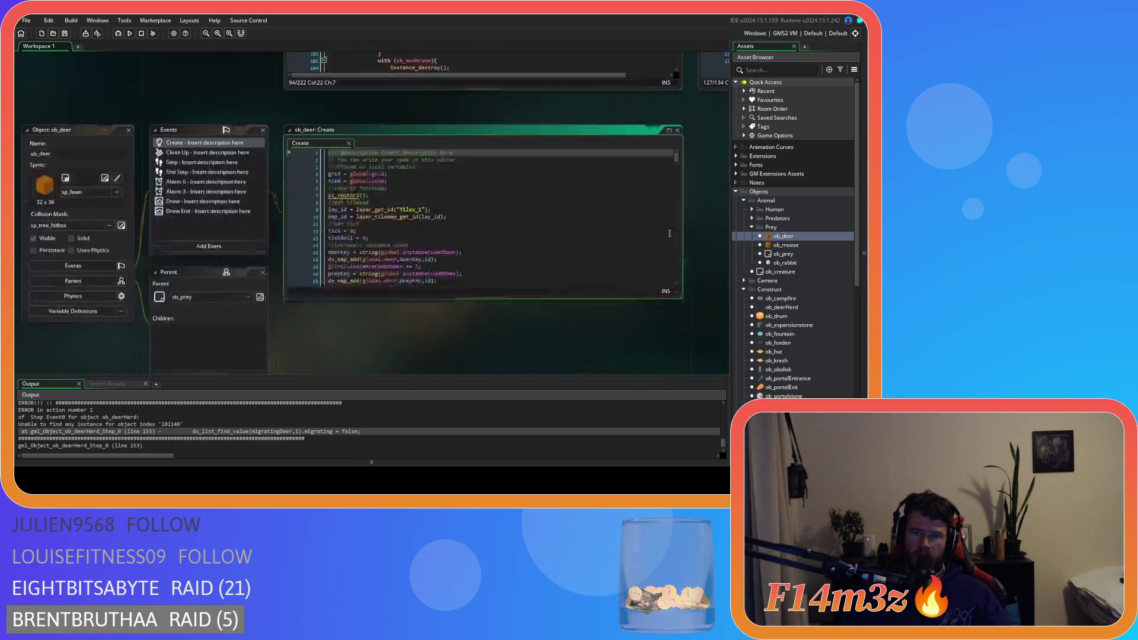
left_click(129, 81)
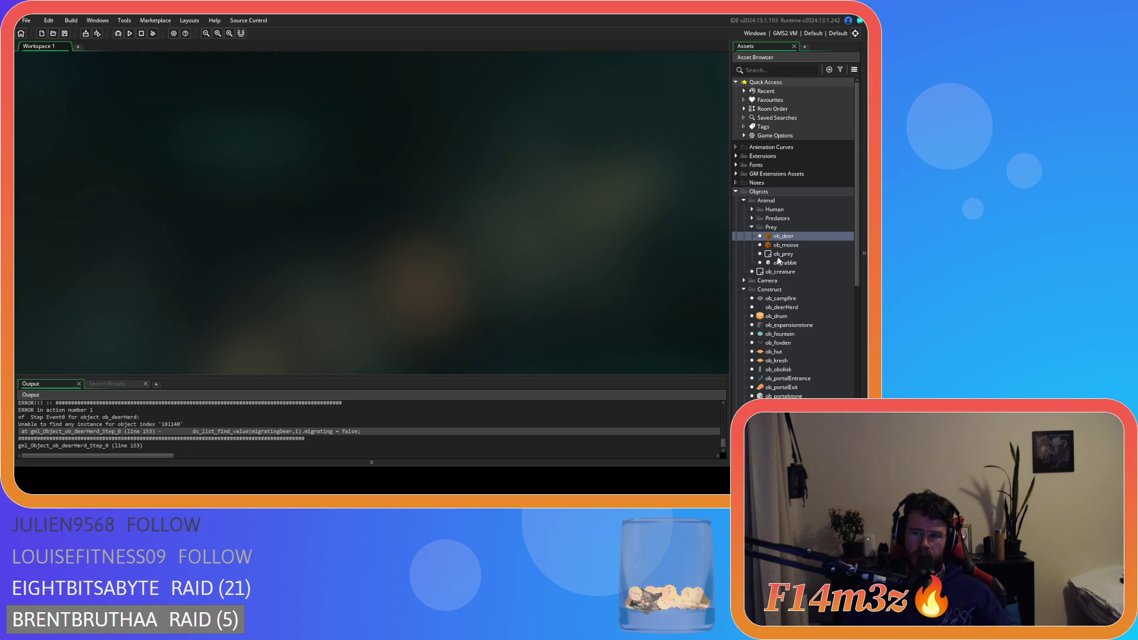
scroll(769, 267, "down", 3)
double_click(781, 162)
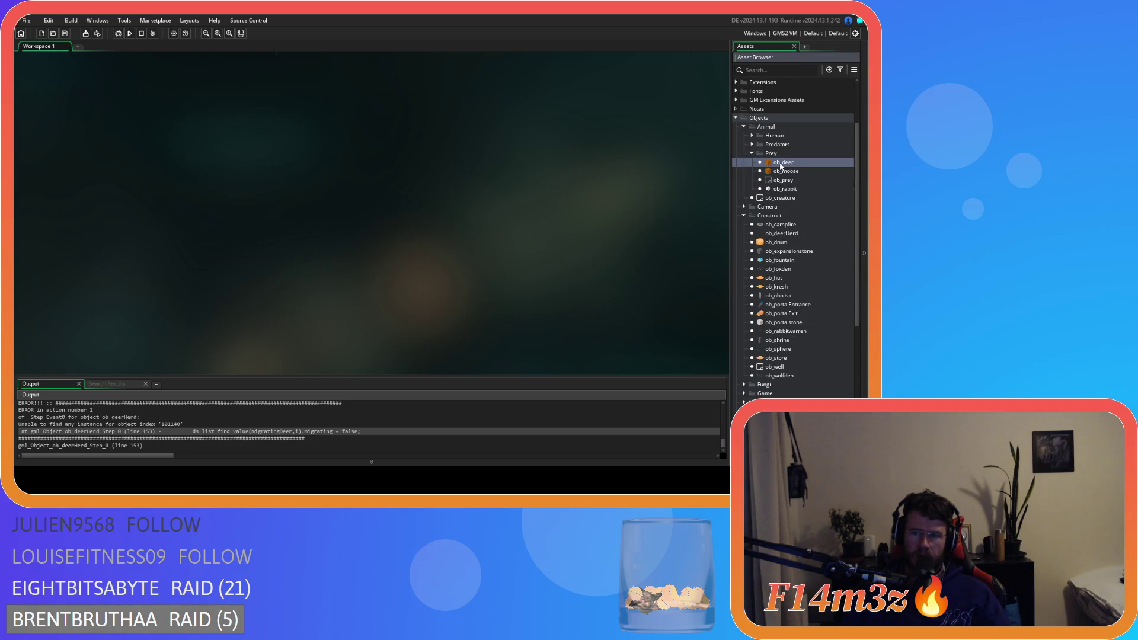
double_click(196, 138)
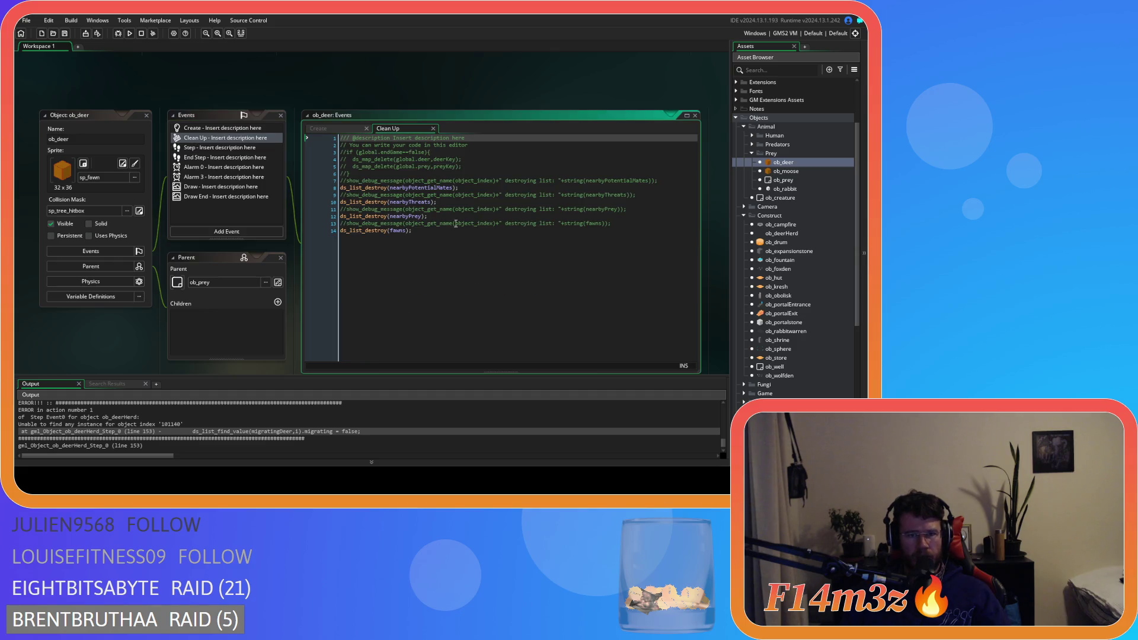
left_click_drag(383, 198, 389, 230)
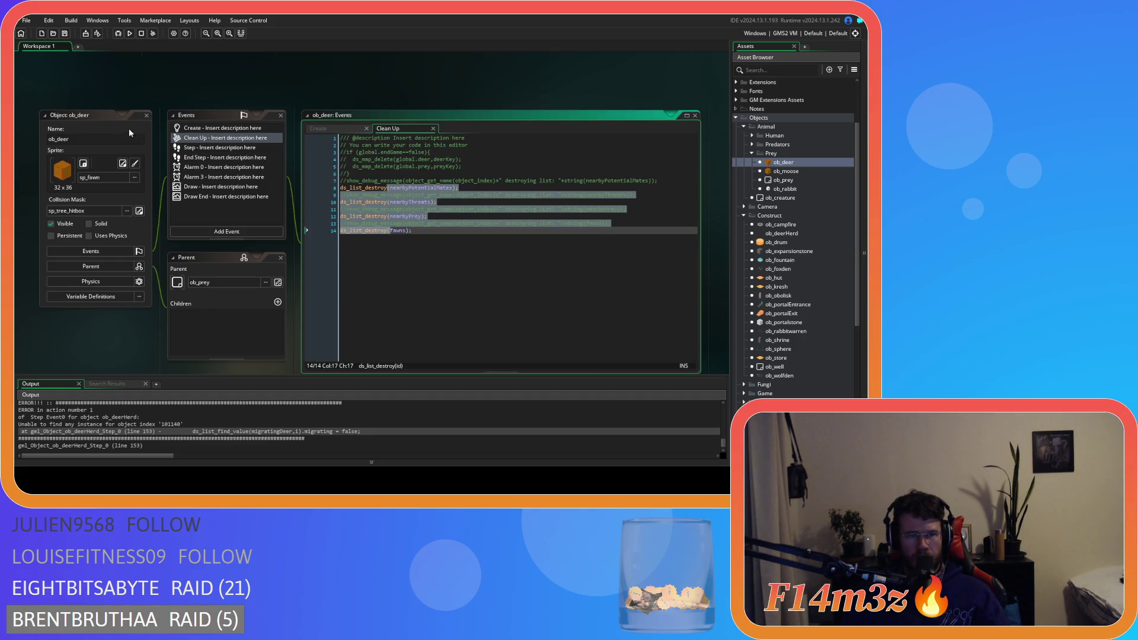
scroll(797, 265, "down", 10)
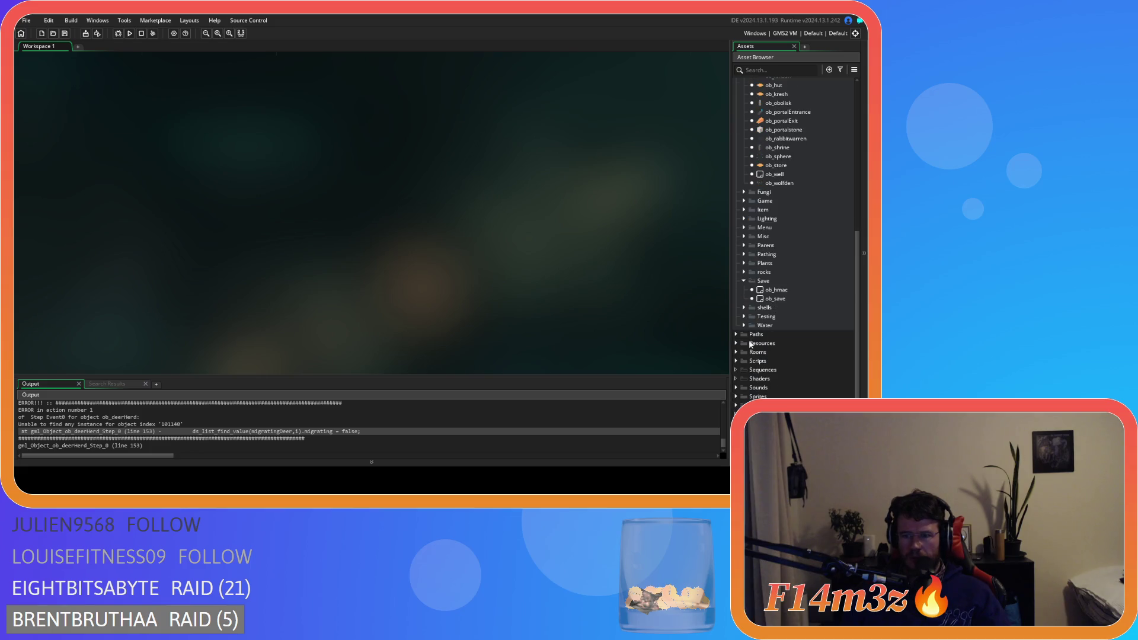
Step: Open the sc_death script, then the sc_deathDeer script from its call
scroll(745, 313, "down", 2)
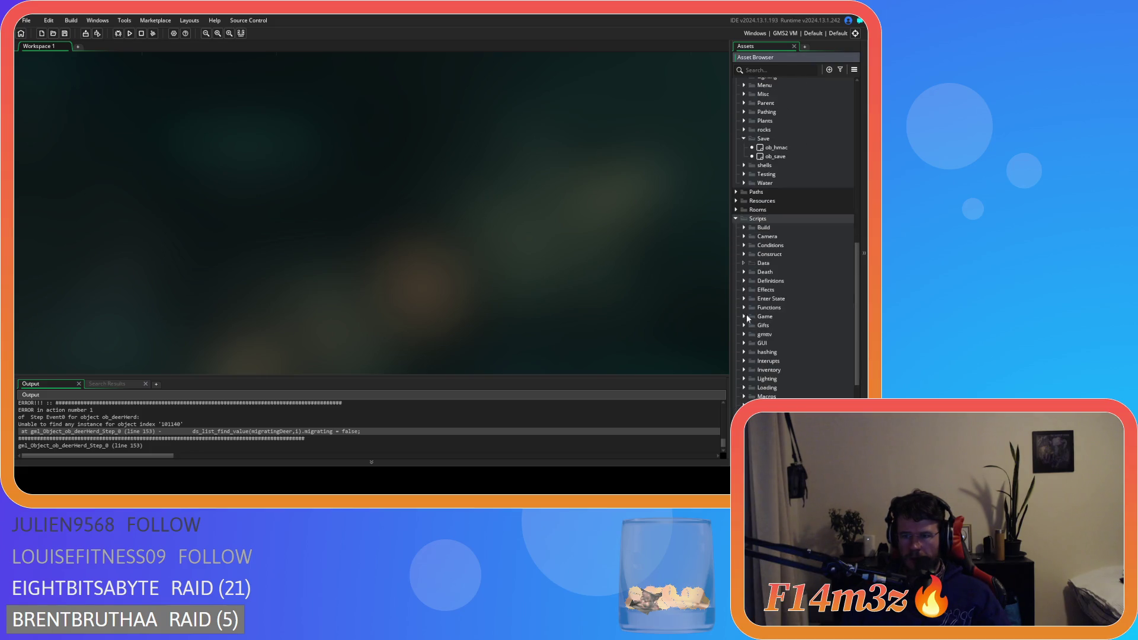
double_click(777, 281)
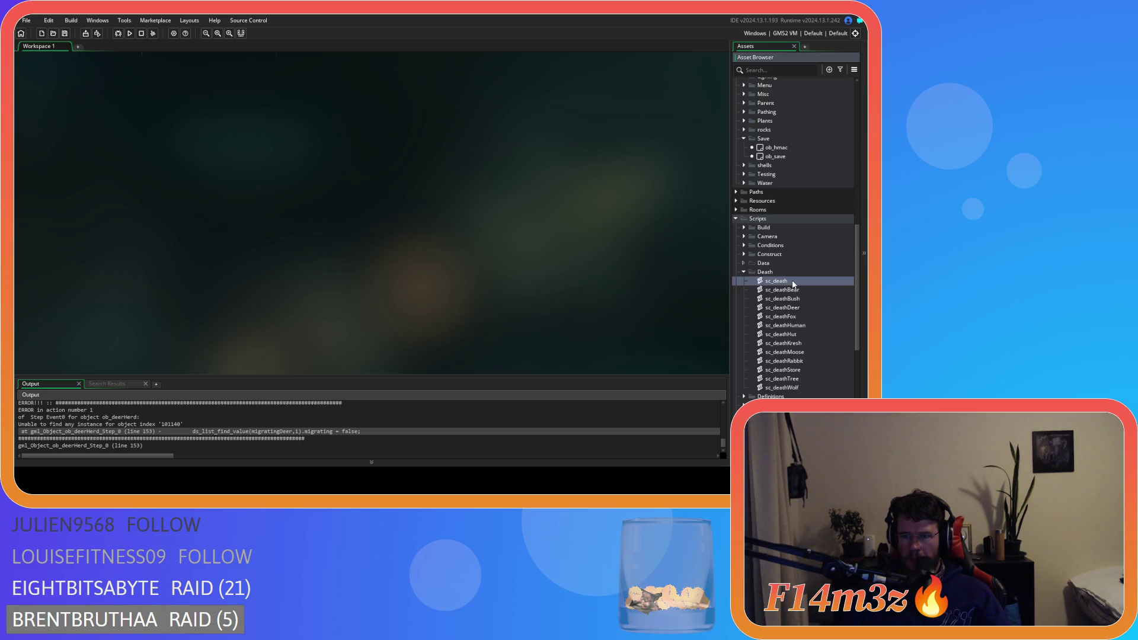
left_click(331, 217)
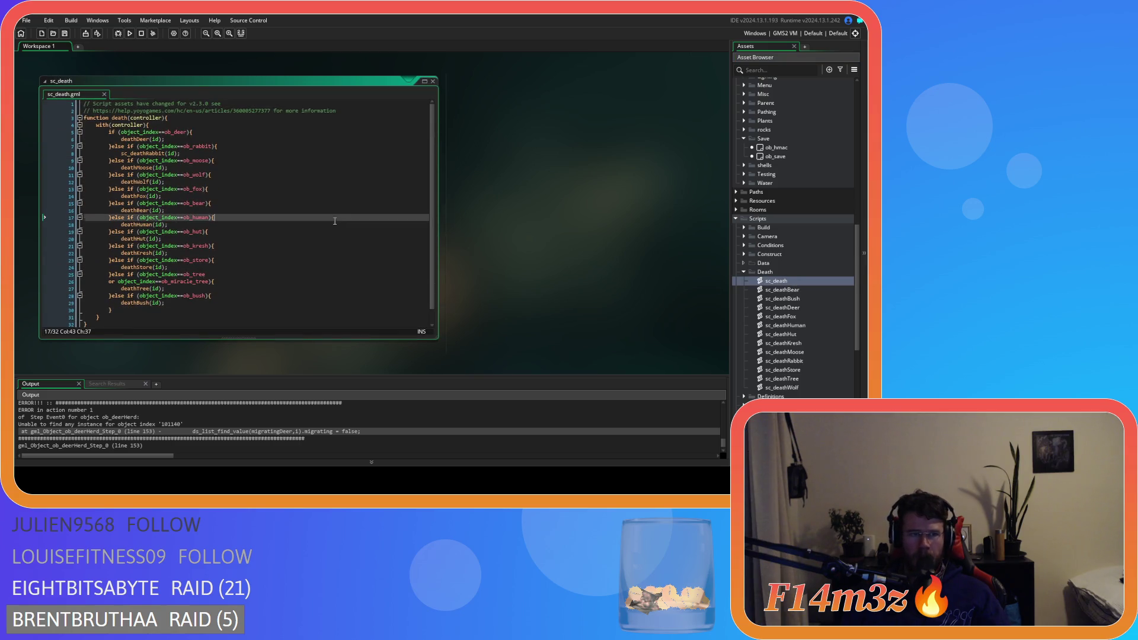
middle_click(129, 140)
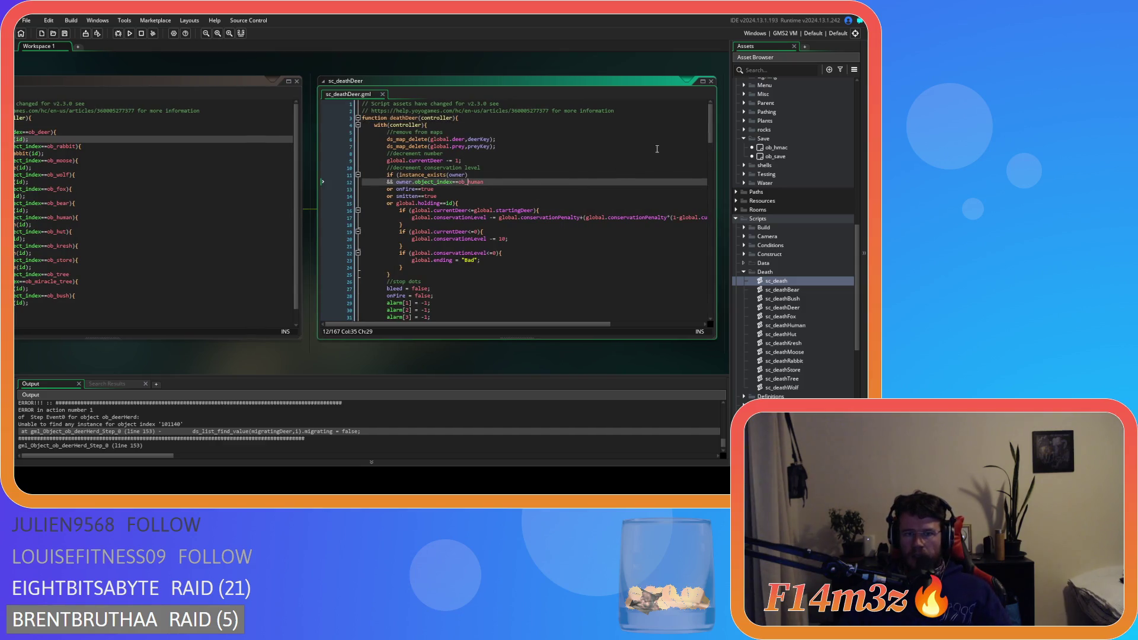
Step: Review sc_deathDeer's herd existence check and migratingDeer list removal code
left_click_drag(711, 129, 711, 162)
left_click_drag(404, 224, 426, 209)
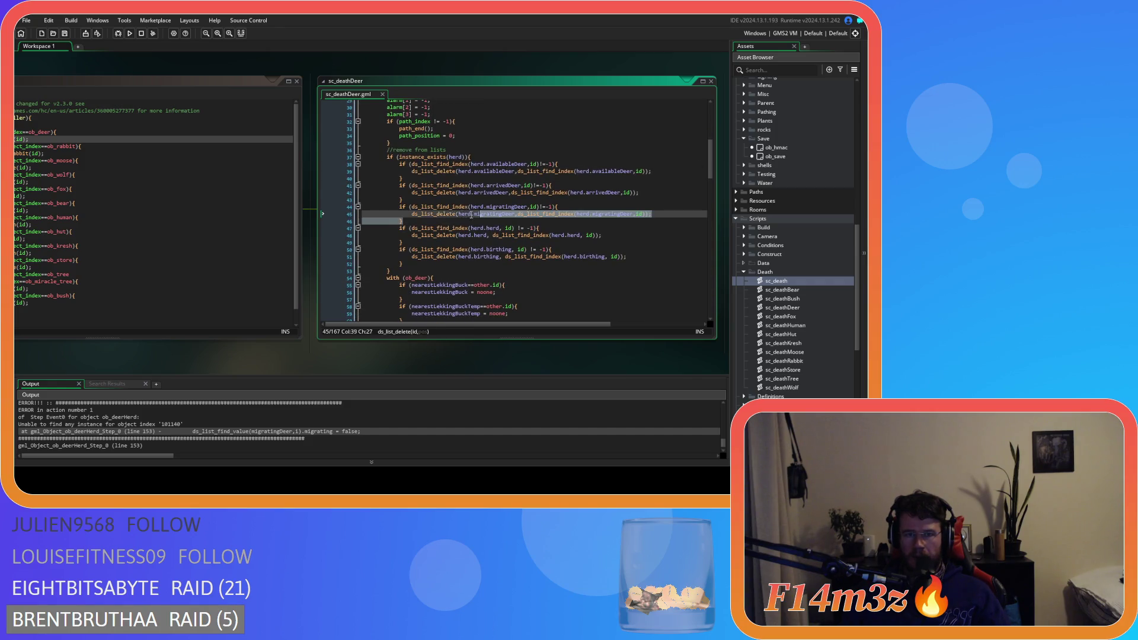
left_click_drag(421, 157, 495, 159)
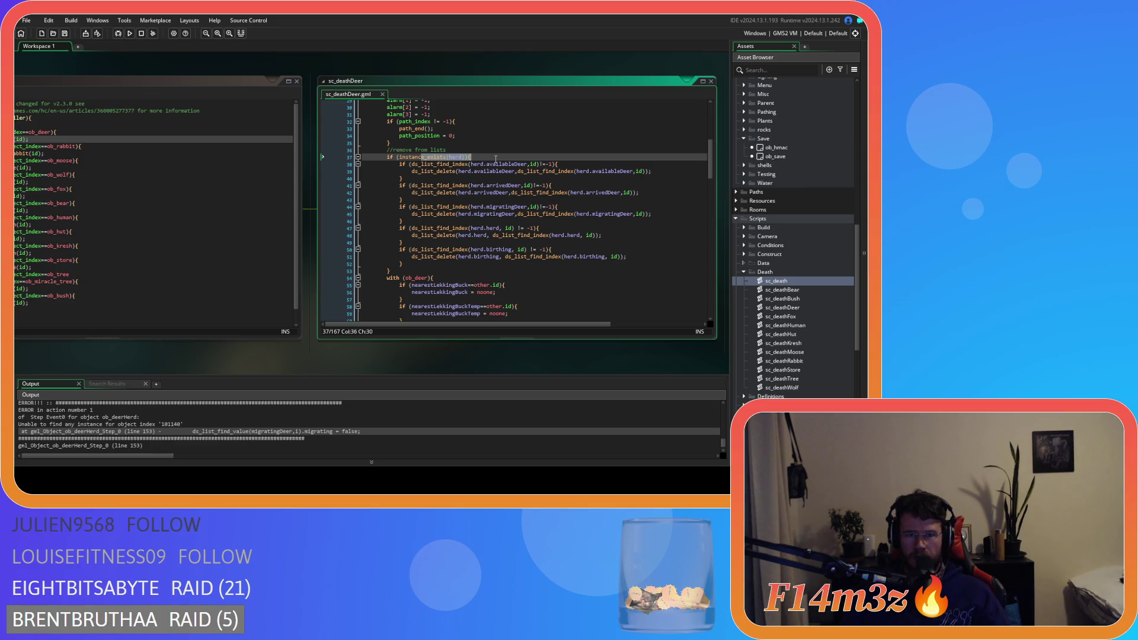
left_click(473, 227)
left_click(473, 214)
left_click_drag(472, 215, 545, 215)
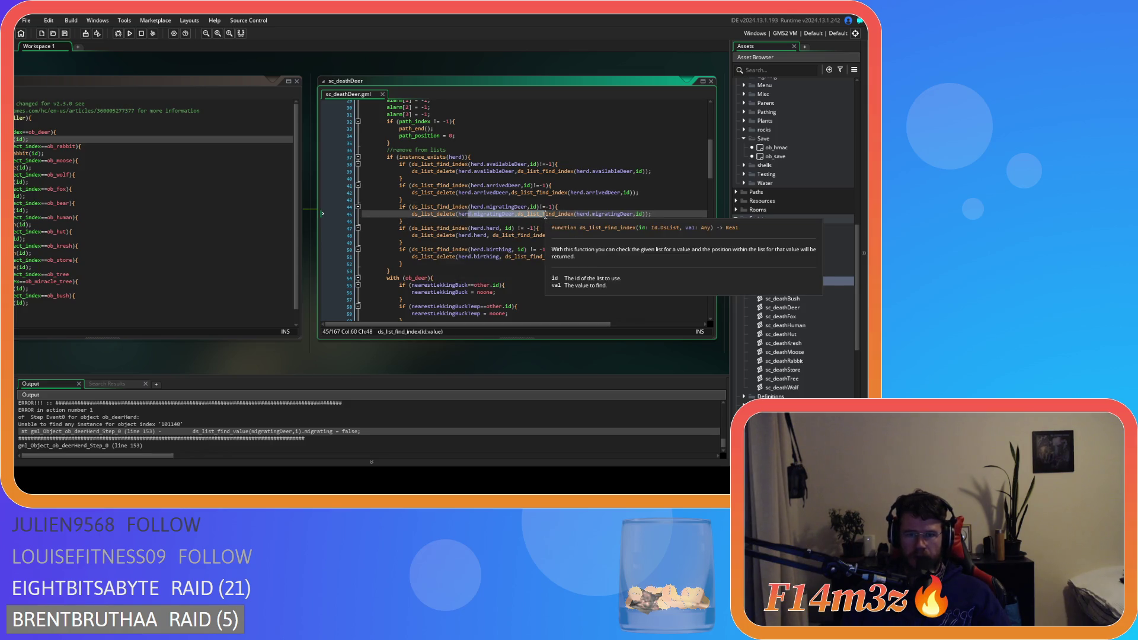
left_click(488, 243)
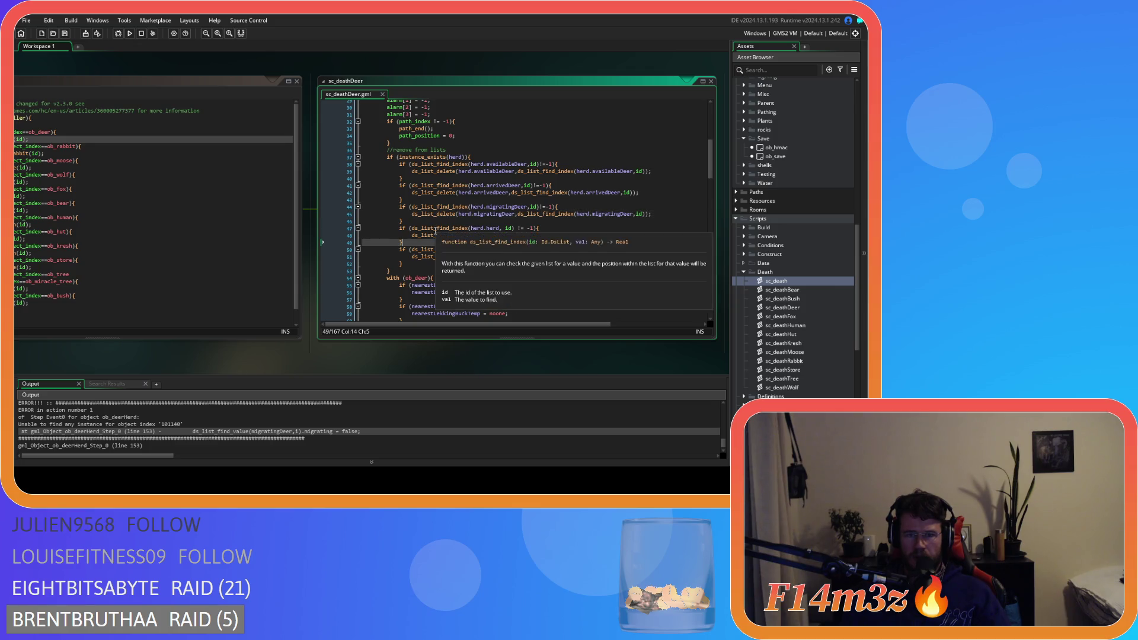
Step: Scroll through the rest of sc_deathDeer and close both code windows
scroll(528, 265, "down", 9)
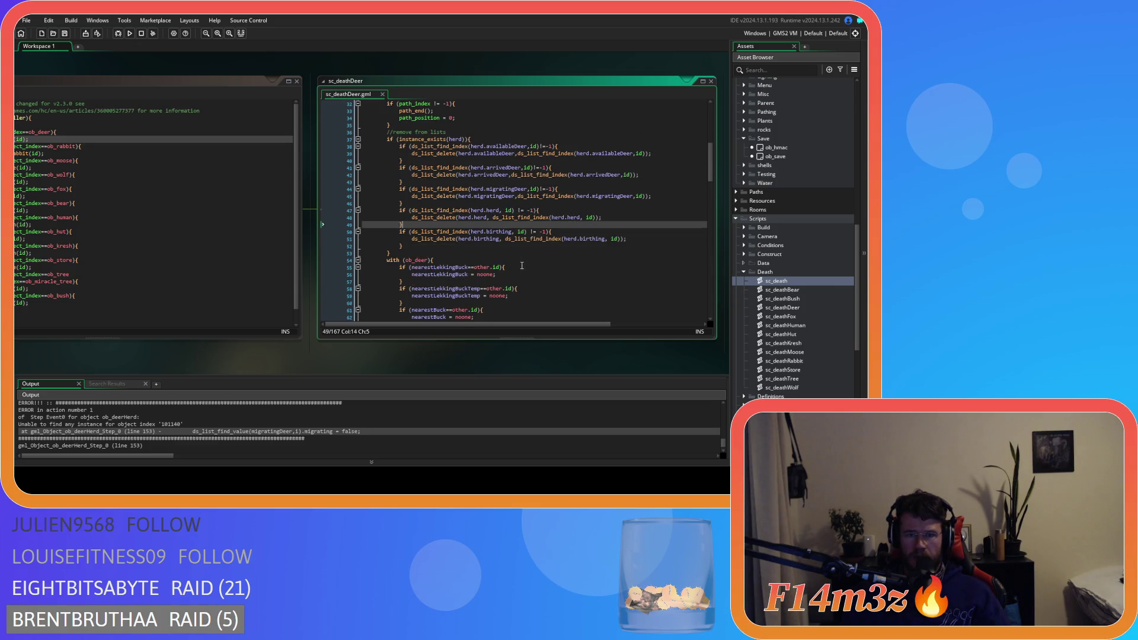
scroll(520, 265, "down", 9)
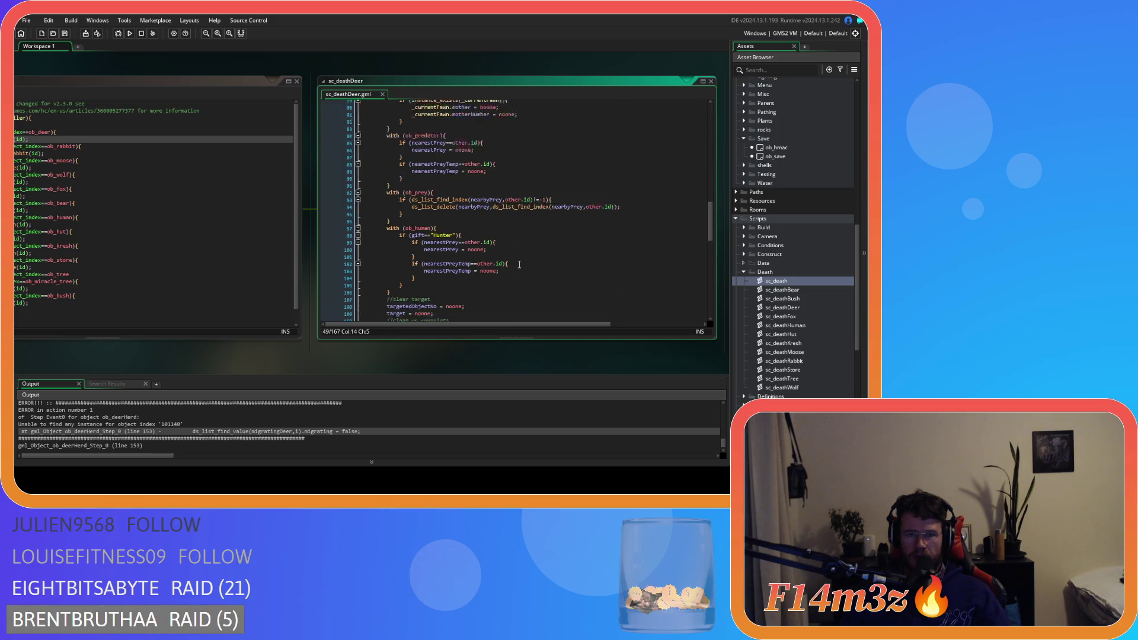
scroll(709, 224, "down", 9)
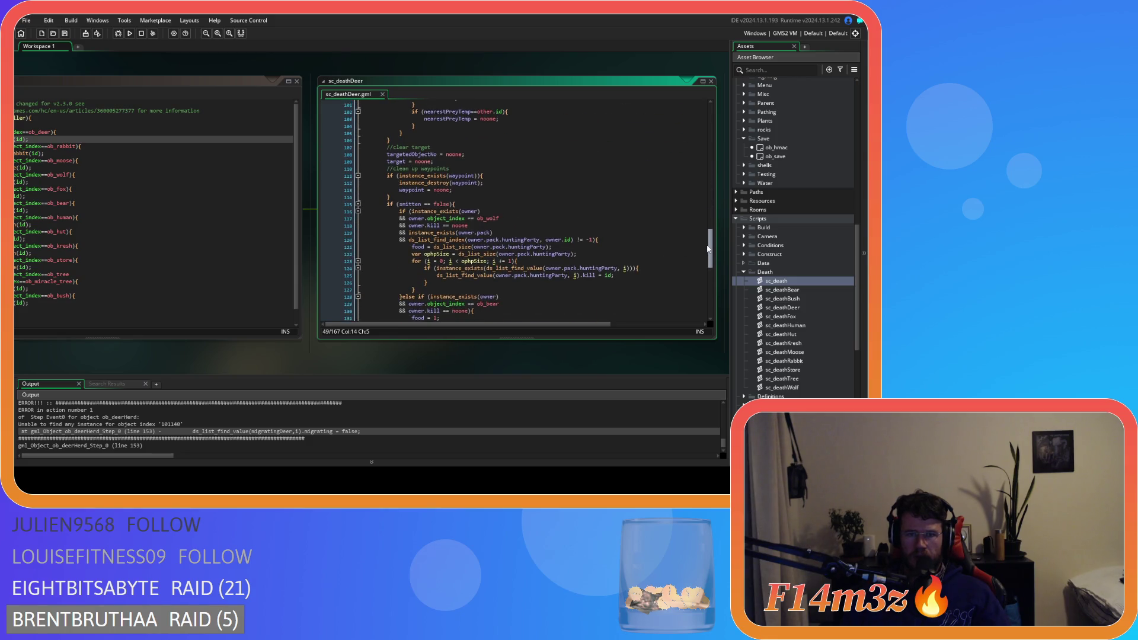
scroll(701, 256, "up", 20)
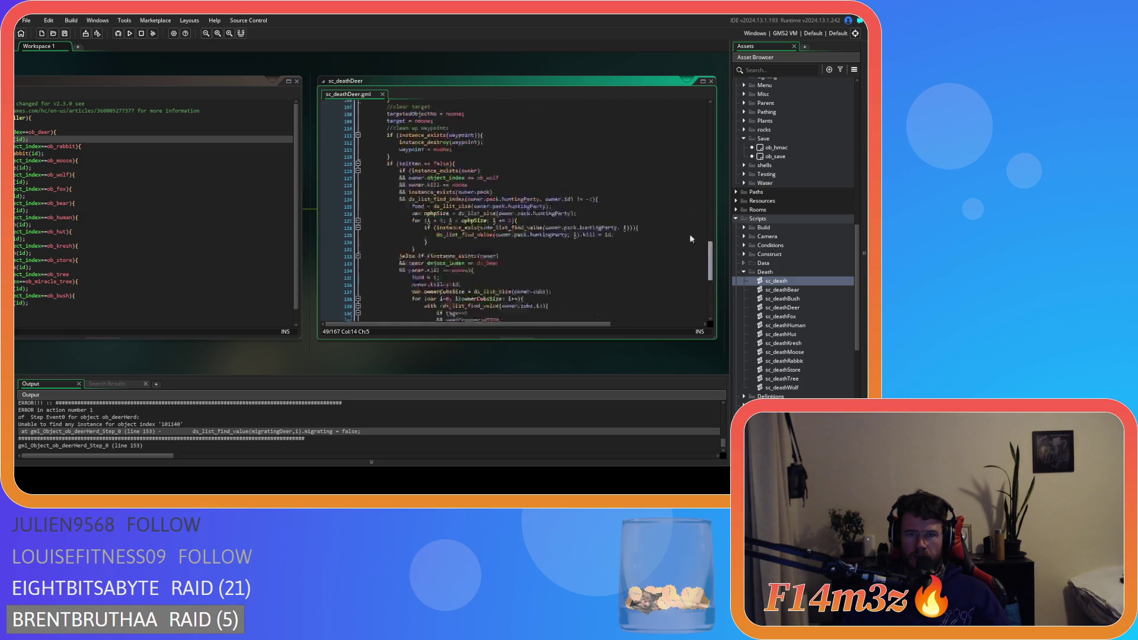
left_click(297, 81)
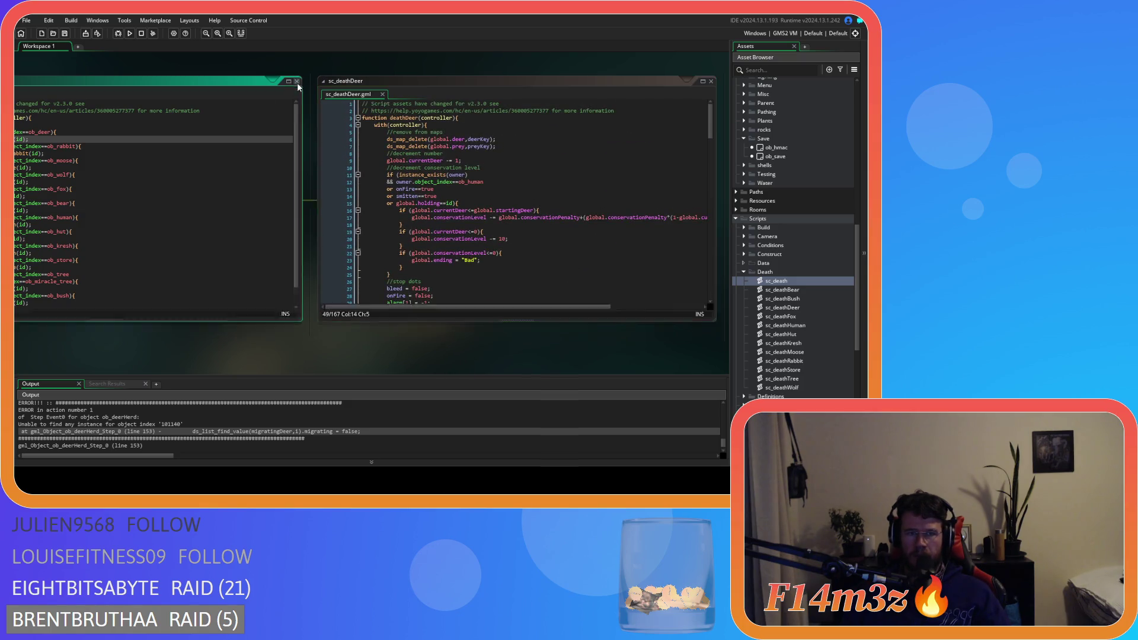
scroll(778, 209, "up", 20)
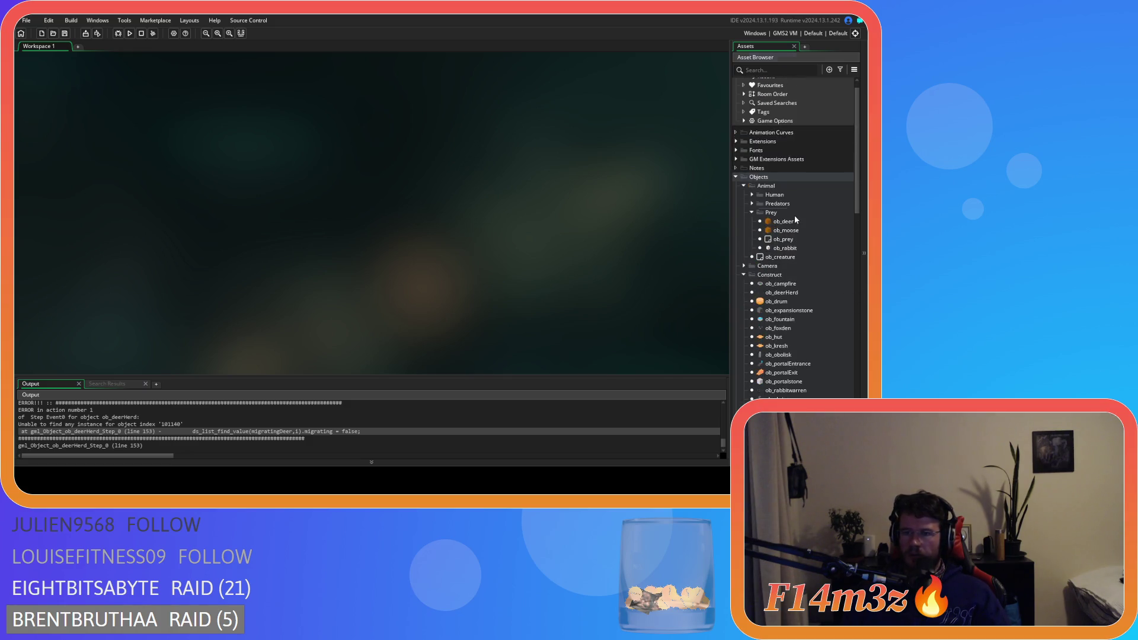
Step: Open ob_deer and review its Create, Clean Up and Step event code
double_click(783, 222)
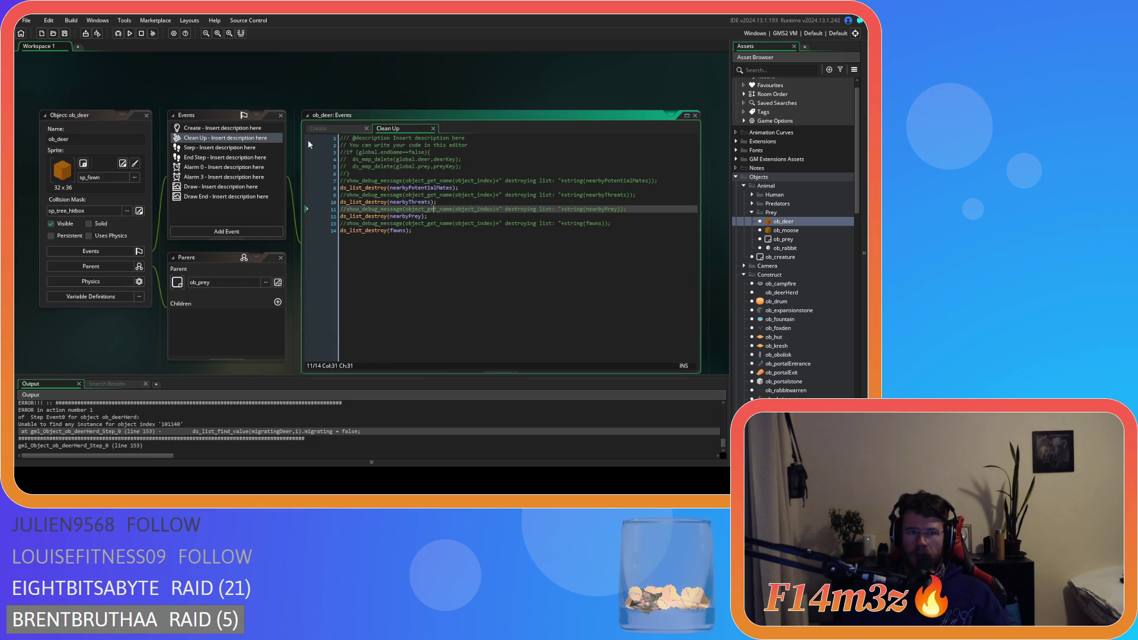
left_click(337, 130)
left_click(195, 138)
left_click(433, 128)
left_click(220, 148)
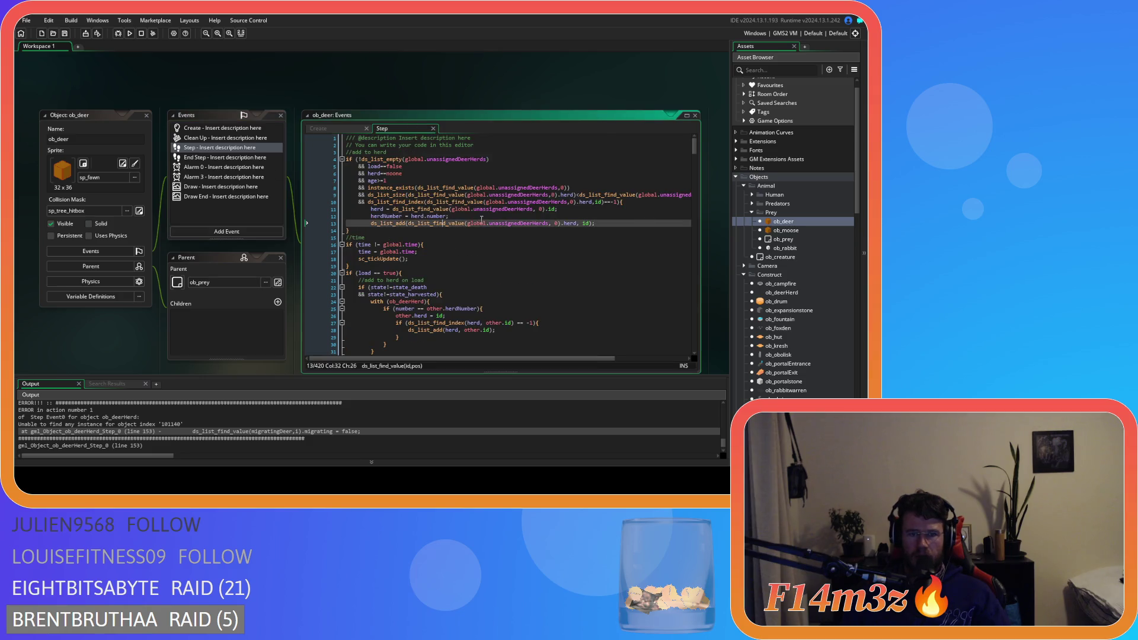
scroll(483, 222, "down", 3)
scroll(482, 222, "down", 3)
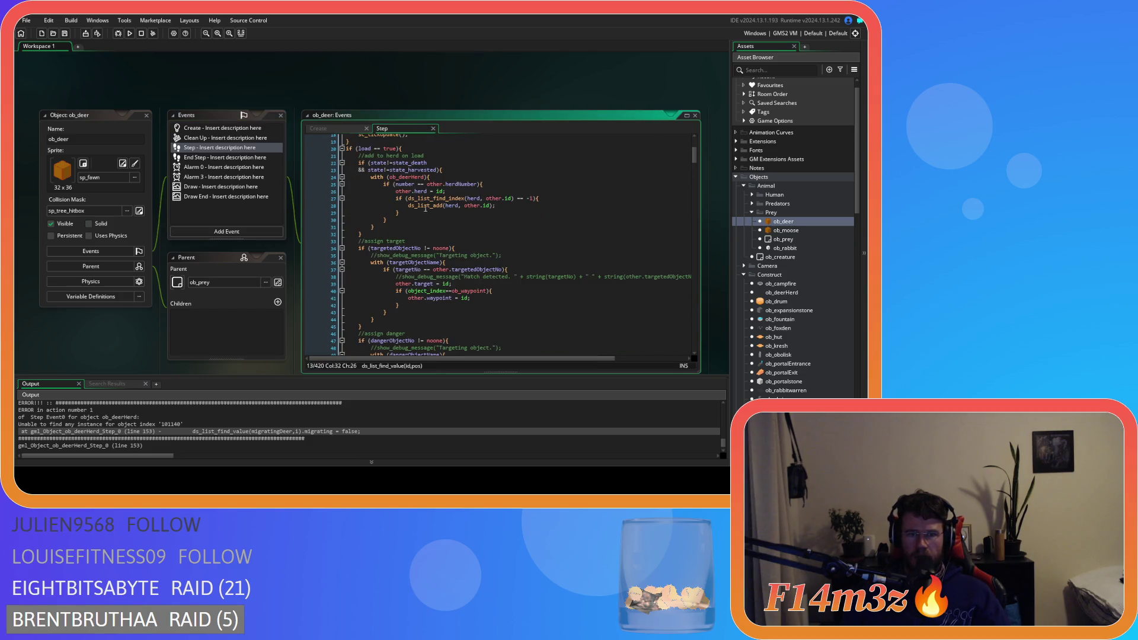
left_click_drag(390, 162, 408, 170)
left_click(464, 171)
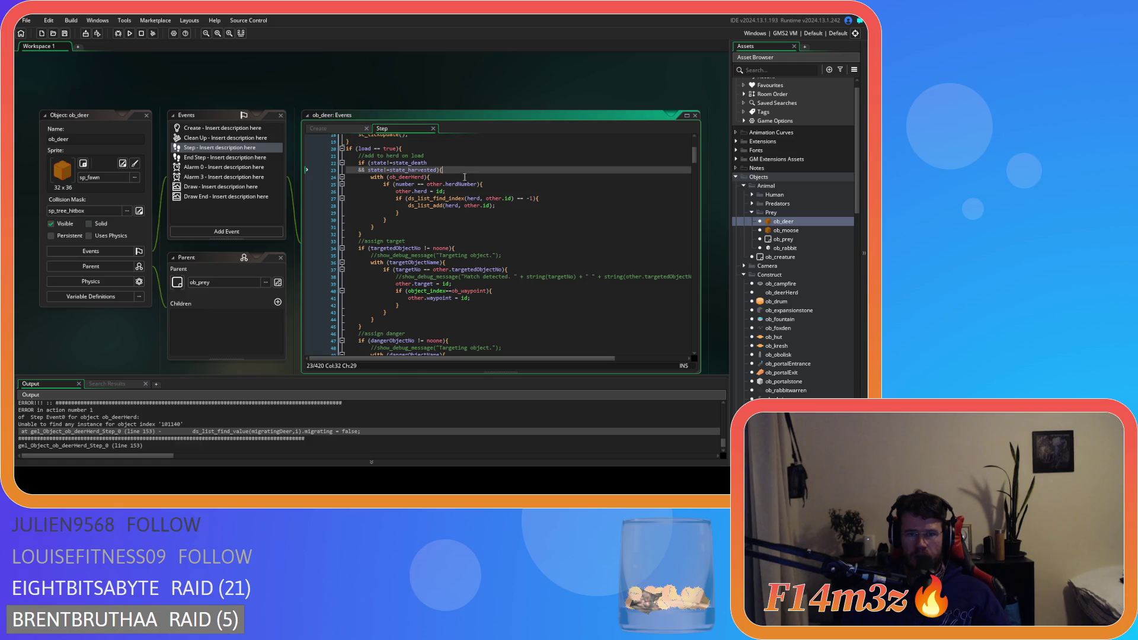
Step: Change line 25 to number==other.herdNumber and review the surrounding herd lines
left_click(417, 185)
key("BackSpace")
key("Right")
key("Right")
key("Delete")
left_click(397, 177)
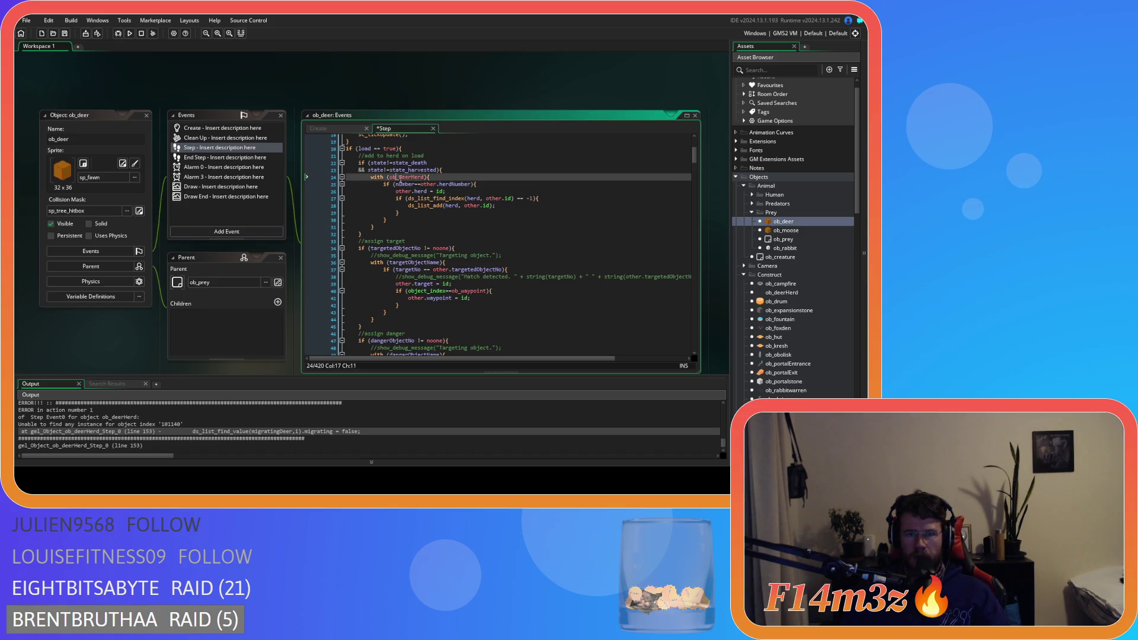
left_click(482, 191)
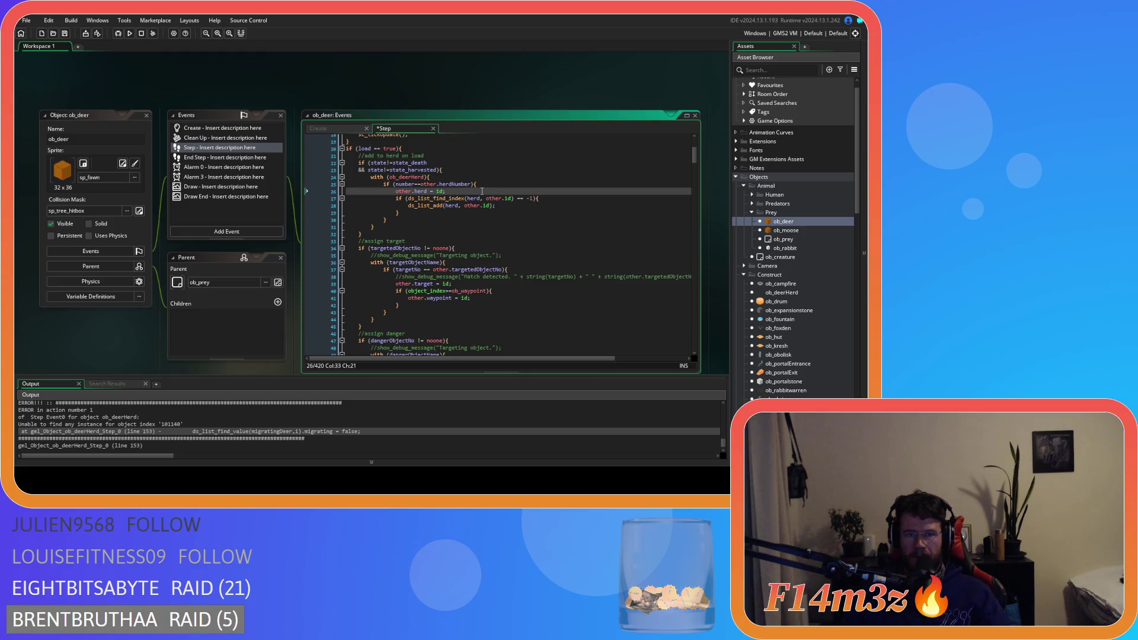
left_click(426, 204)
left_click(488, 200)
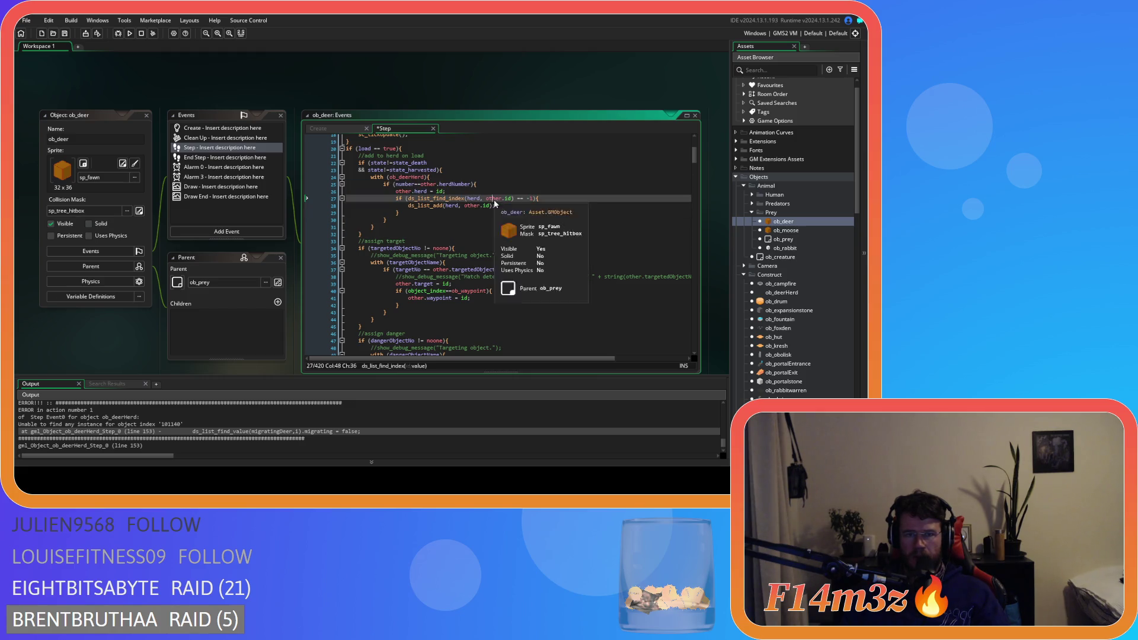
left_click(559, 240)
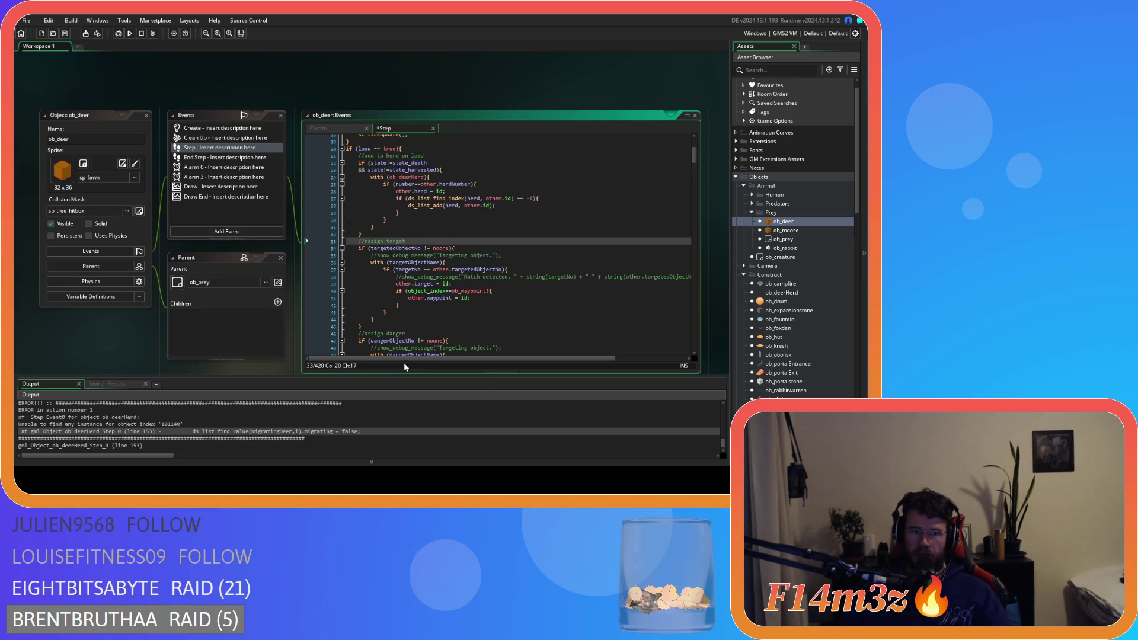
scroll(311, 296, "up", 5)
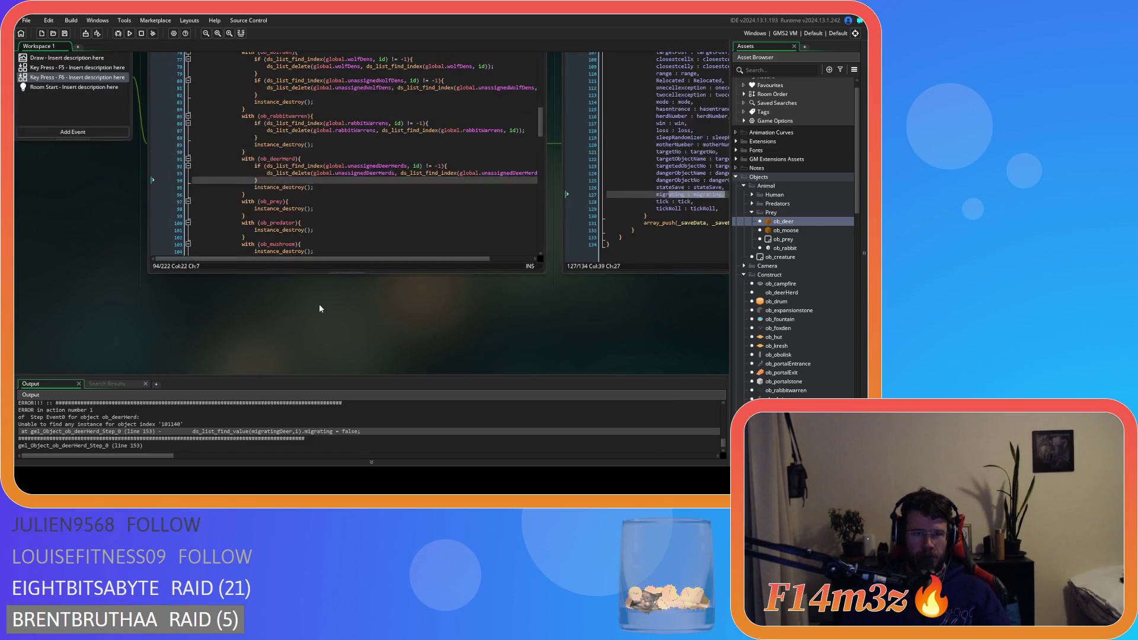
Step: Open the sc_saveDeerHerd script from its call in ob_save's Key Press - F5 code
scroll(319, 309, "up", 2)
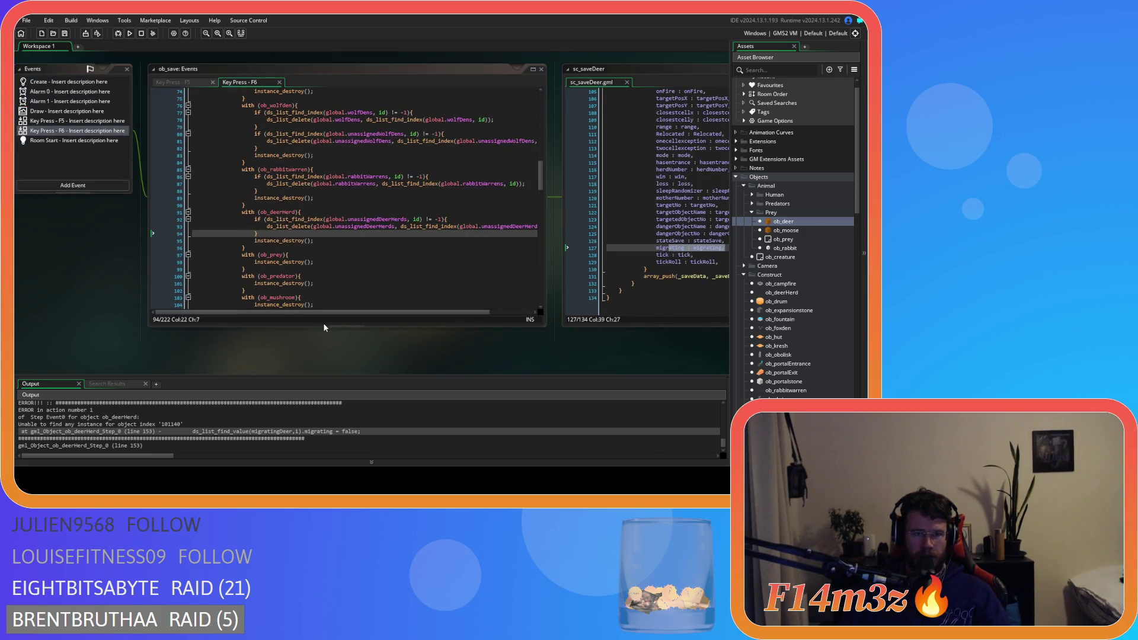
left_click(184, 83)
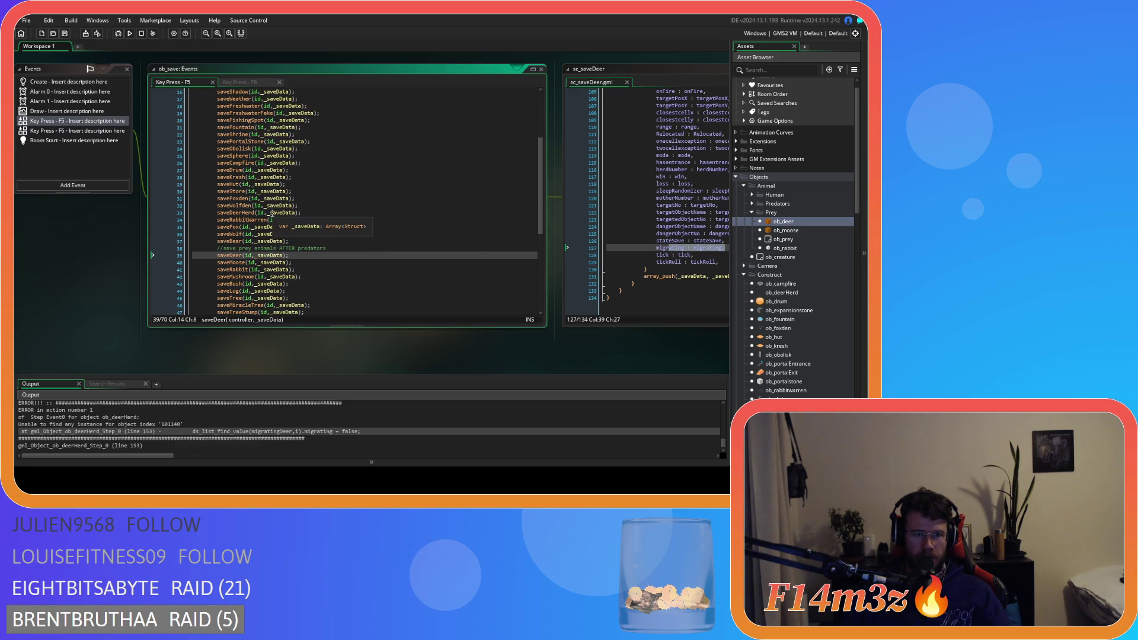
left_click(239, 212)
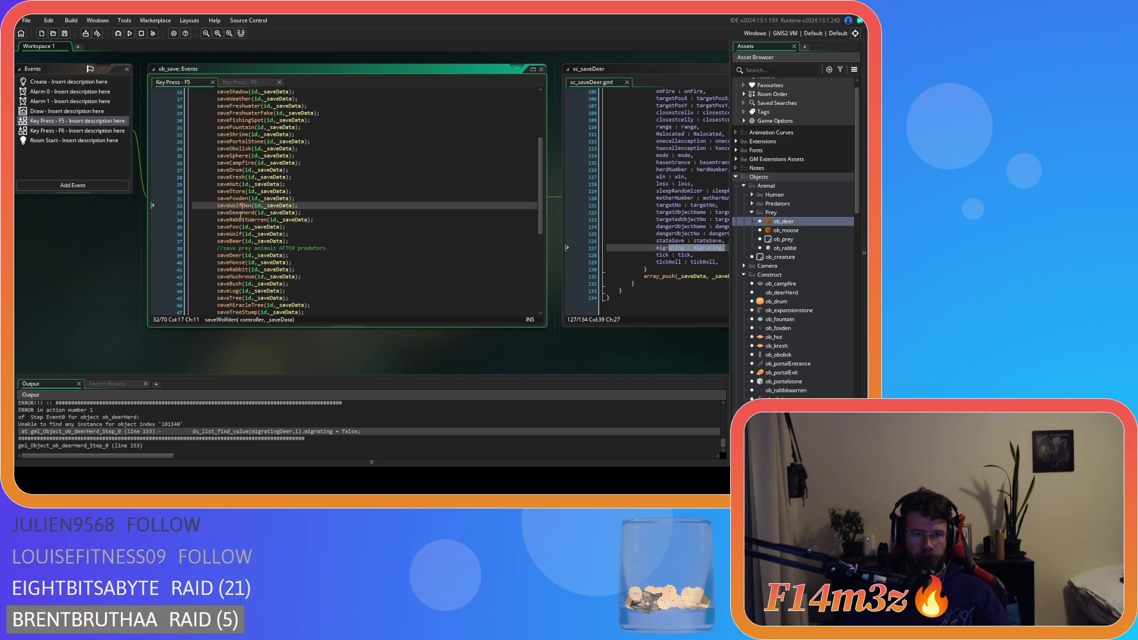
middle_click(235, 211)
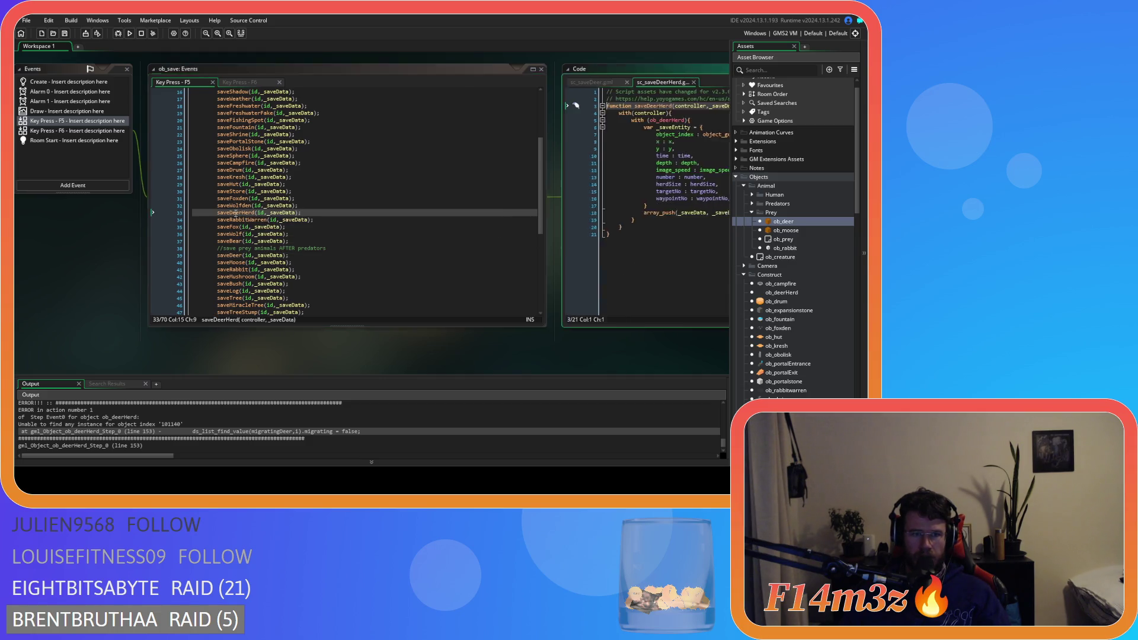
Step: Review the herdSize and targetNo save lines, then open ob_deerHerd's Step code
left_click(556, 222)
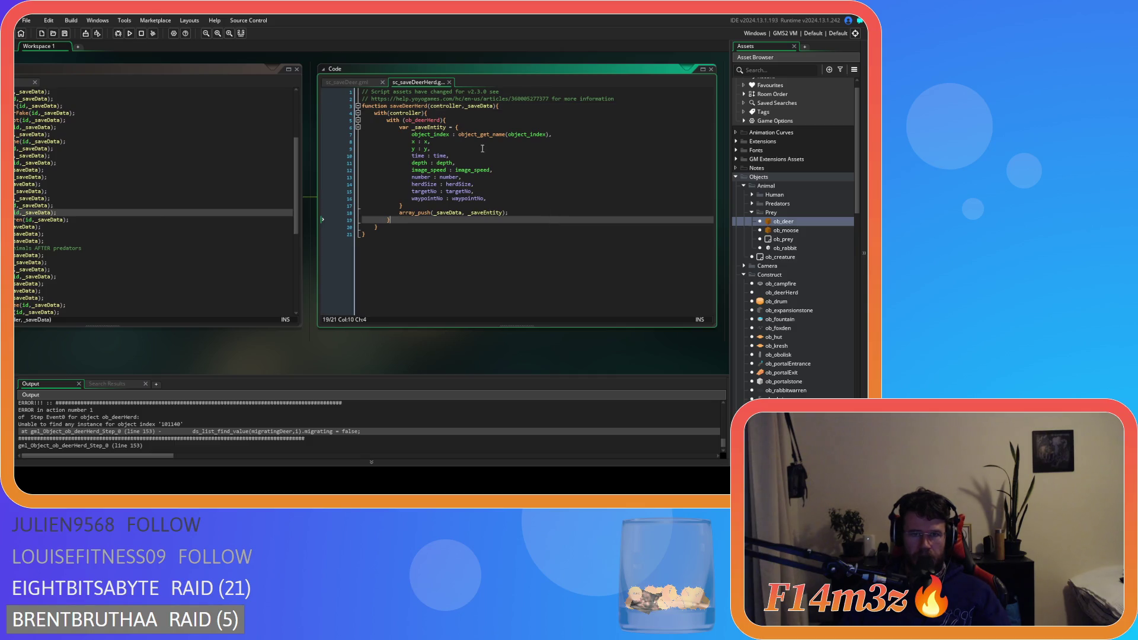
mouse_move(233, 347)
left_mouse_down()
mouse_move(374, 348)
mouse_move(187, 367)
left_mouse_up()
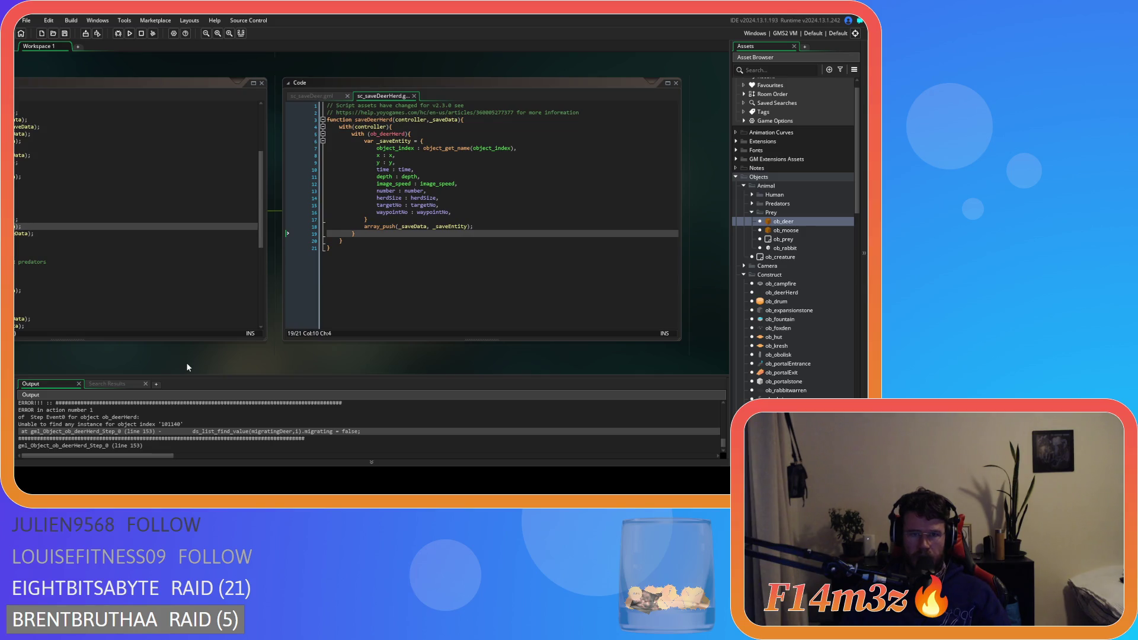
left_click(410, 188)
left_click_drag(364, 198, 466, 203)
left_click(466, 203)
left_click(469, 239)
middle_click(425, 198)
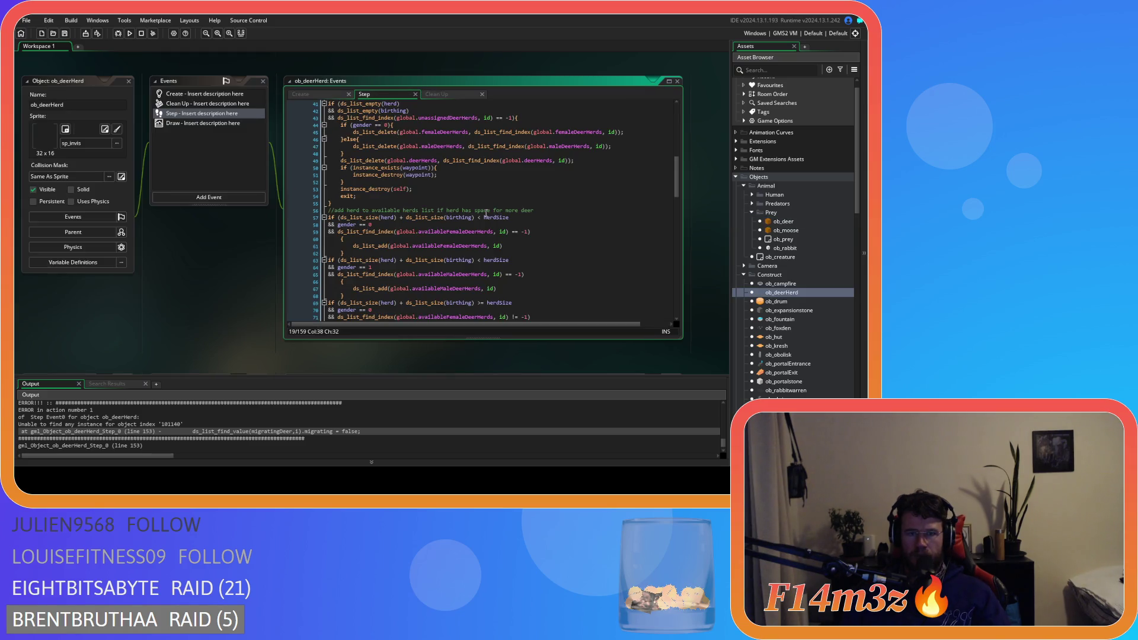
Step: Join the first two lone braces onto their if lines and dedent the ds_list_add block
scroll(486, 214, "up", 1)
scroll(486, 214, "down", 5)
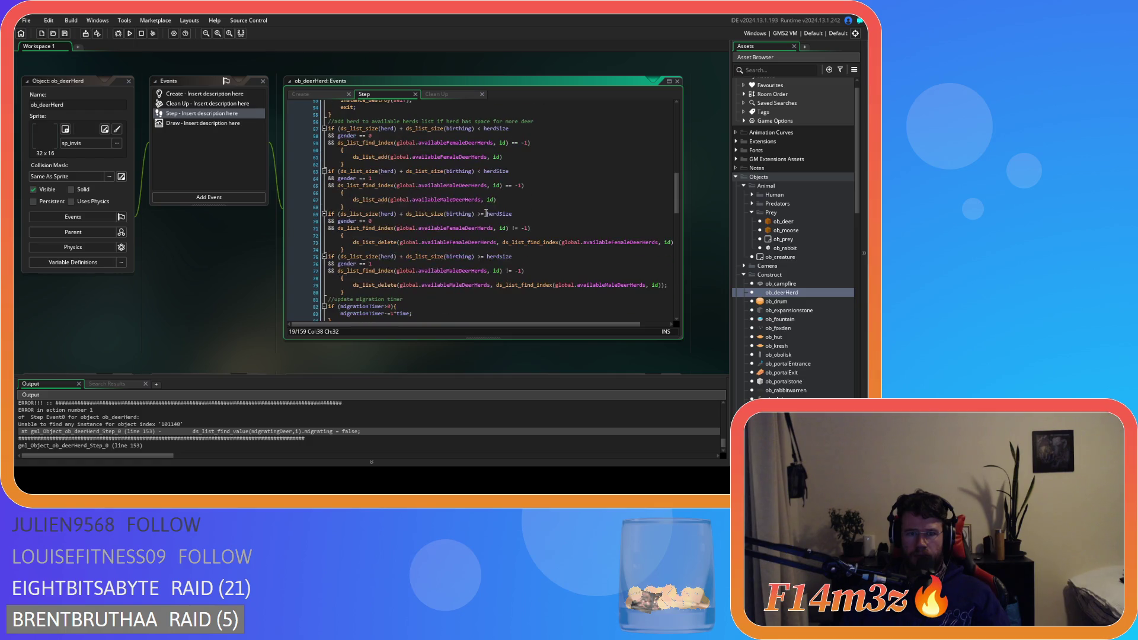
scroll(474, 217, "up", 3)
left_click(341, 207)
key("BackSpace")
key("BackSpace")
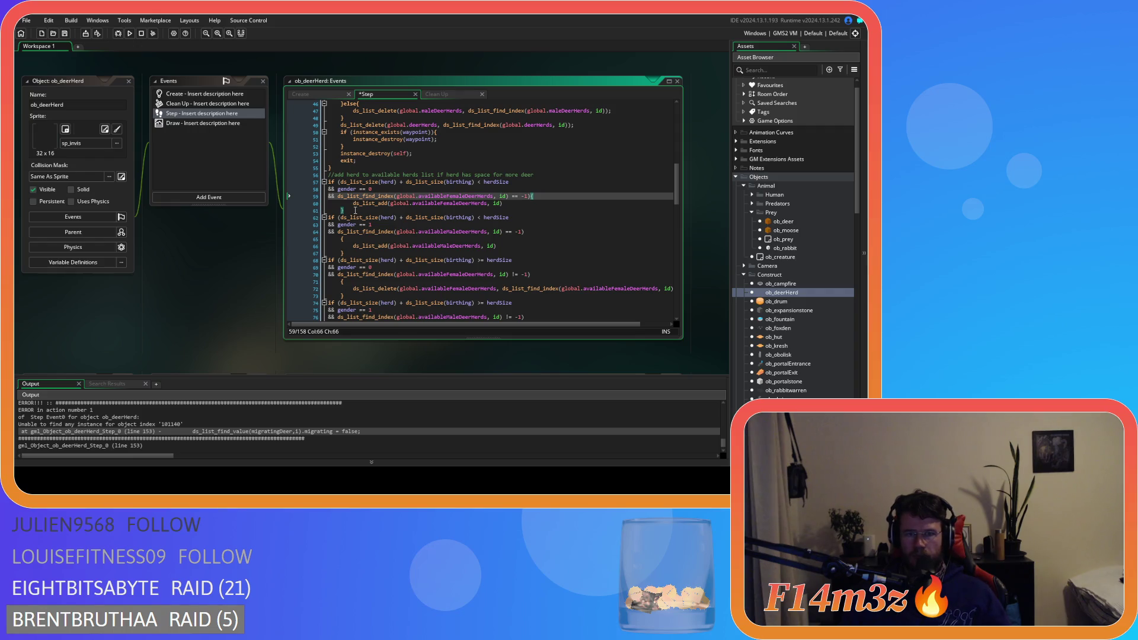
left_click_drag(356, 209, 306, 206)
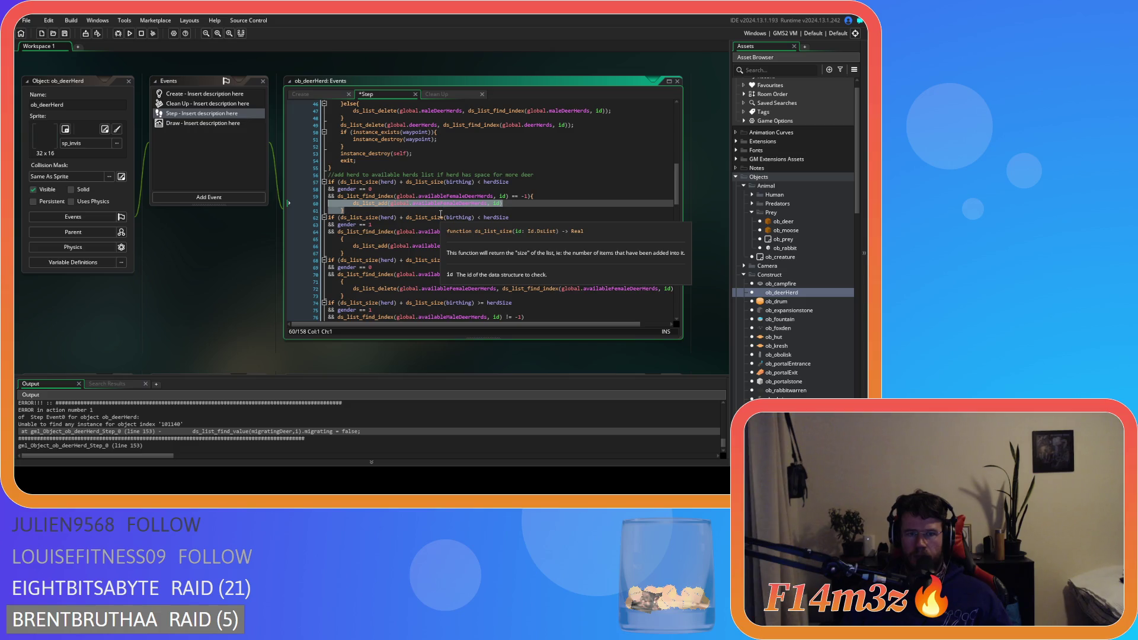
key("shift+Tab")
left_click(330, 239)
key("BackSpace")
left_click_drag(342, 246, 329, 241)
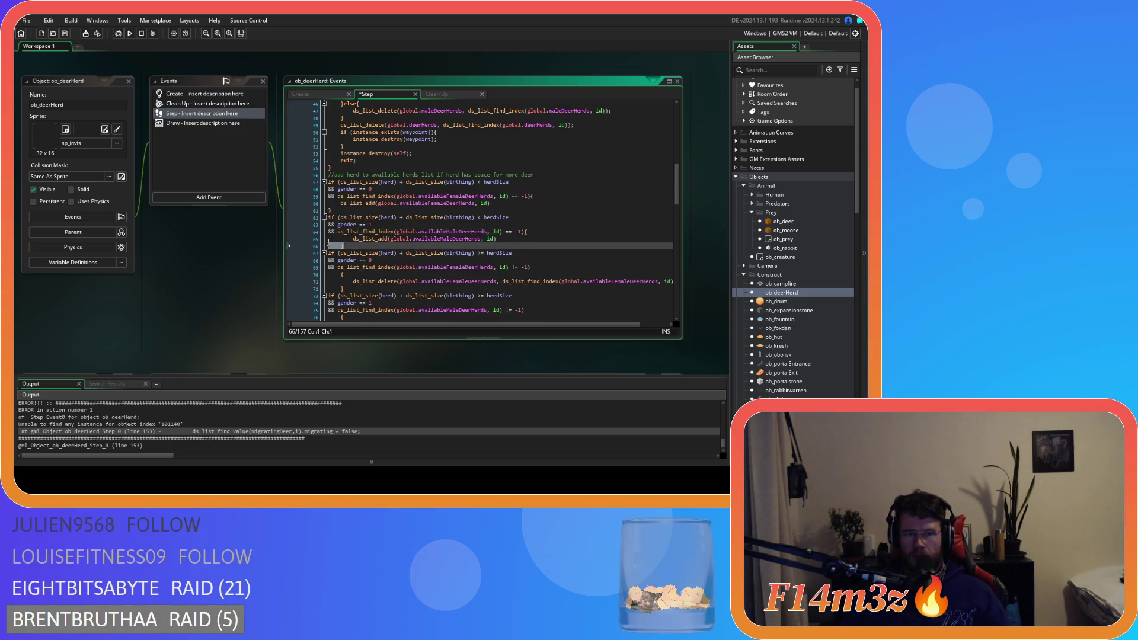
Step: Join the braces of the male herds check and removal condition, dedenting their ds_list blocks
left_click(332, 275)
key("BackSpace")
left_click_drag(332, 283, 329, 274)
key("shift+Tab")
scroll(342, 248, "down", 3)
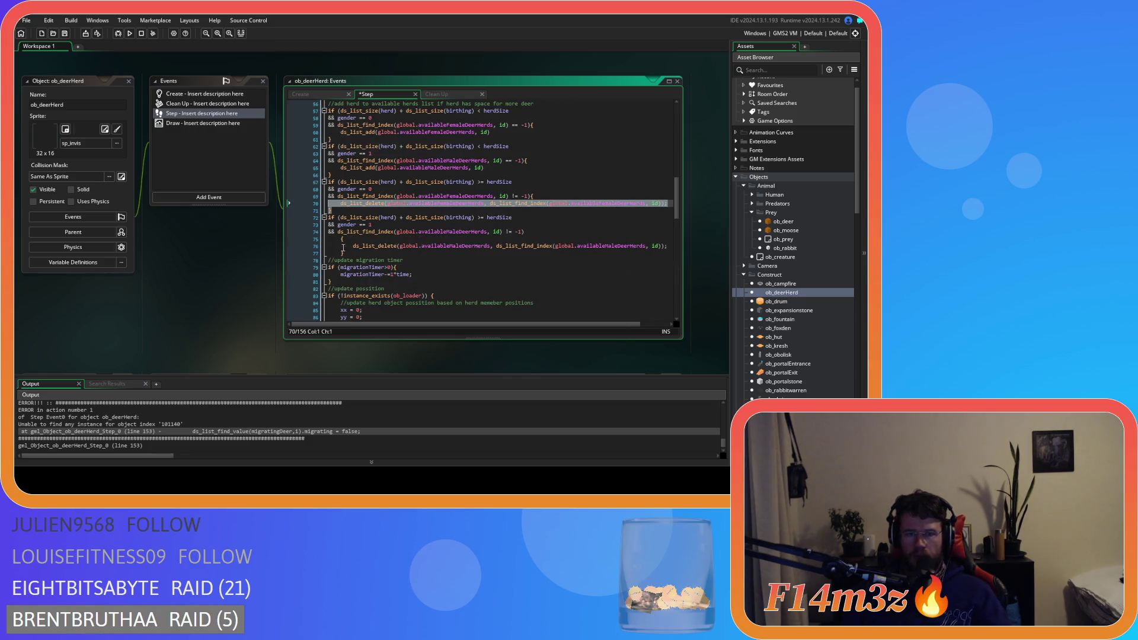
left_click(339, 239)
key("BackSpace")
left_click_drag(345, 246, 301, 240)
key("shift+Tab")
scroll(386, 260, "down", 3)
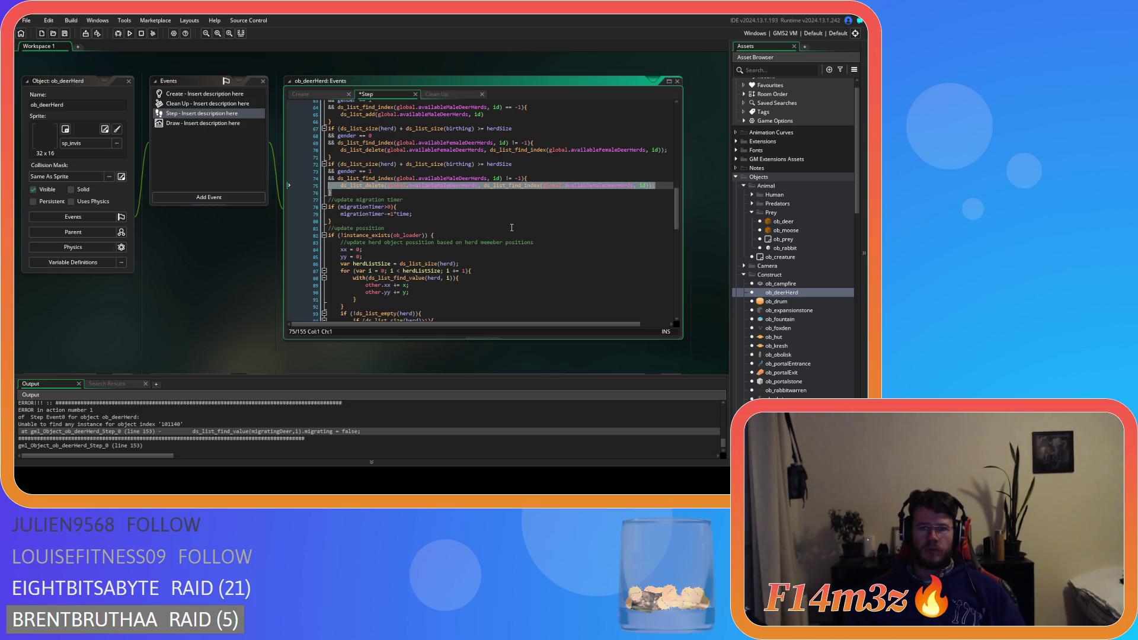
Step: Review the rest of the Step code and untick Visible for ob_deerHerd
scroll(492, 205, "down", 5)
scroll(486, 208, "down", 4)
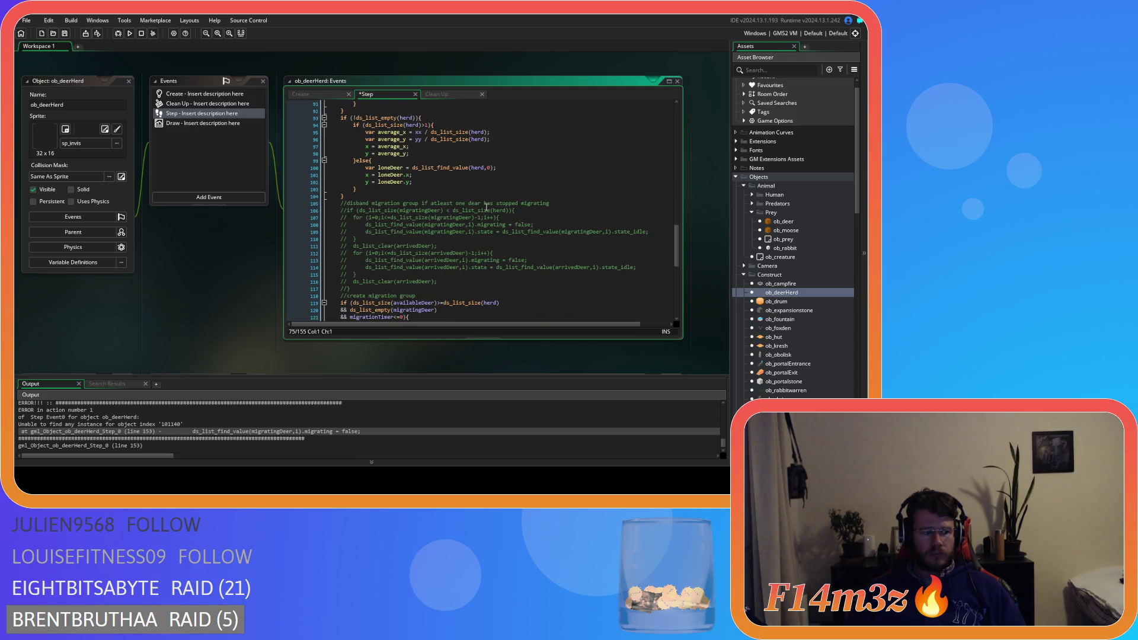
scroll(487, 207, "down", 4)
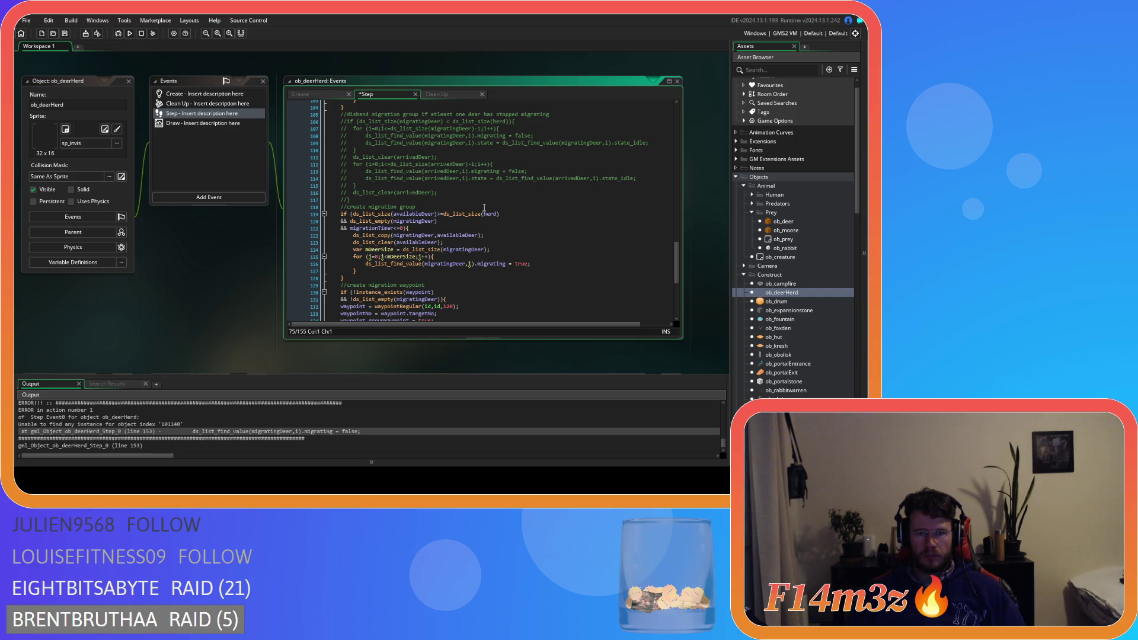
scroll(483, 209, "down", 3)
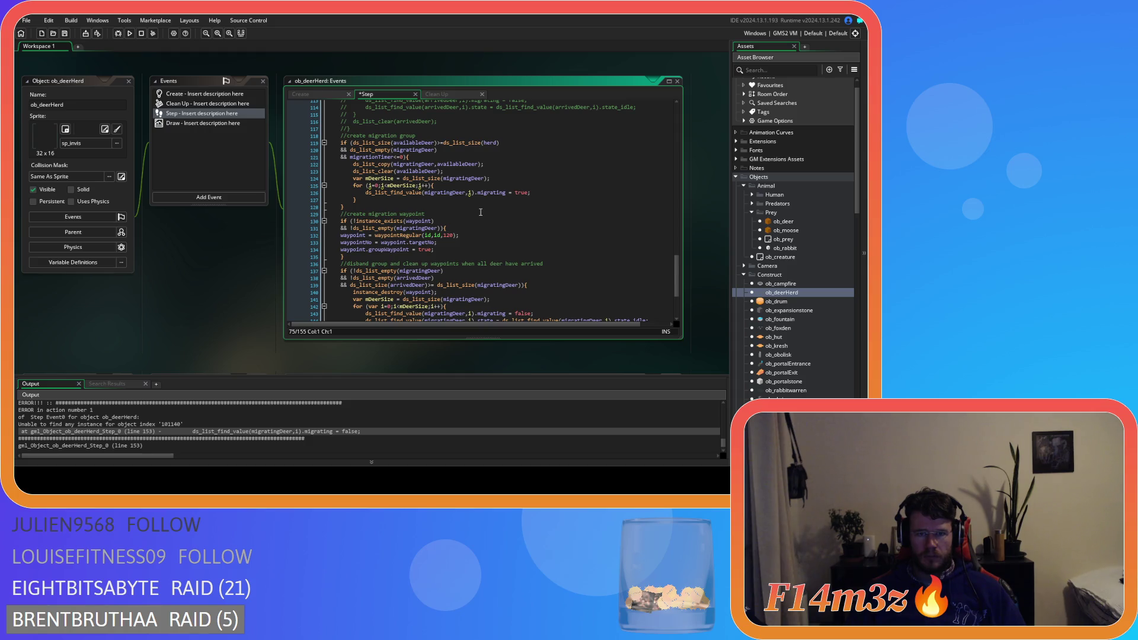
scroll(481, 211, "down", 4)
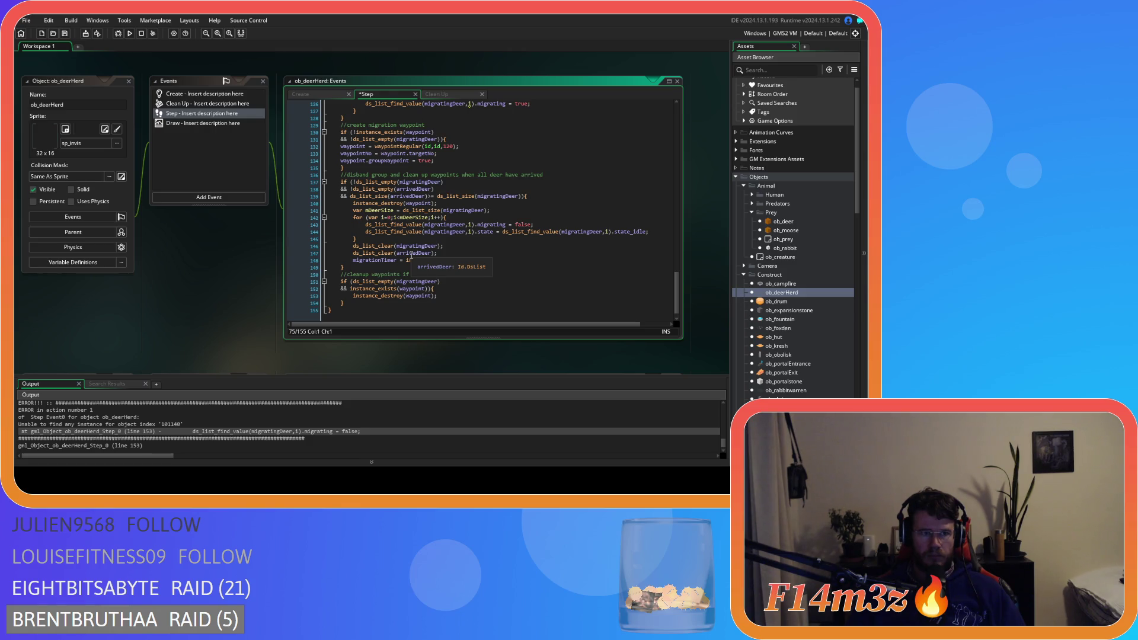
left_click(46, 191)
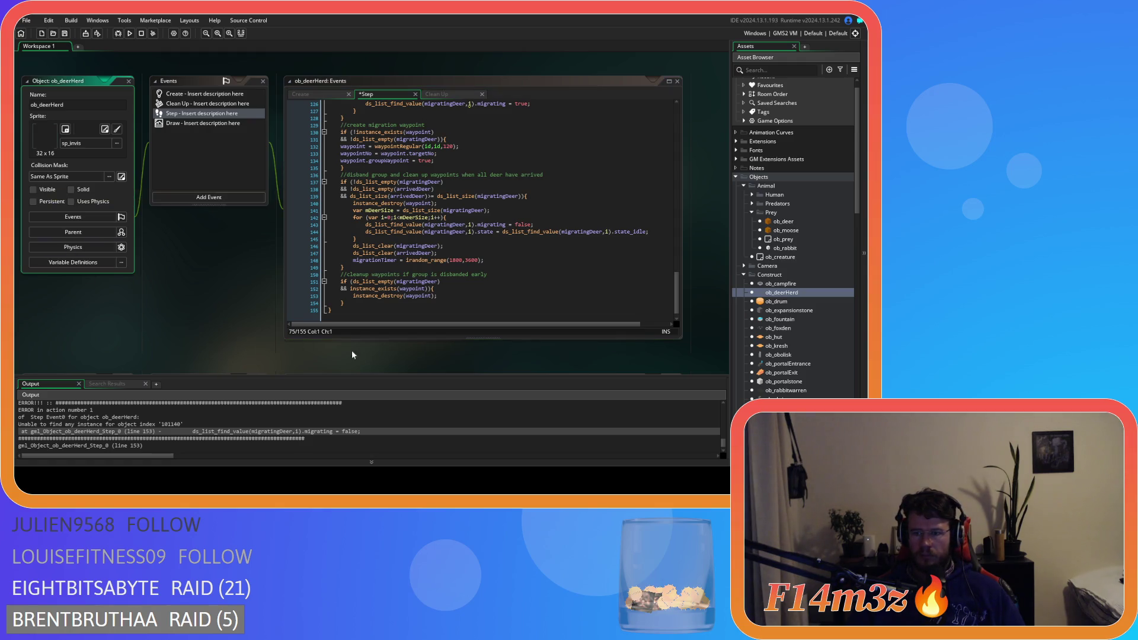
Step: Inspect the arrived-deer and mDeerSize lines, then save the Step code with Ctrl+S
scroll(778, 357, "down", 2)
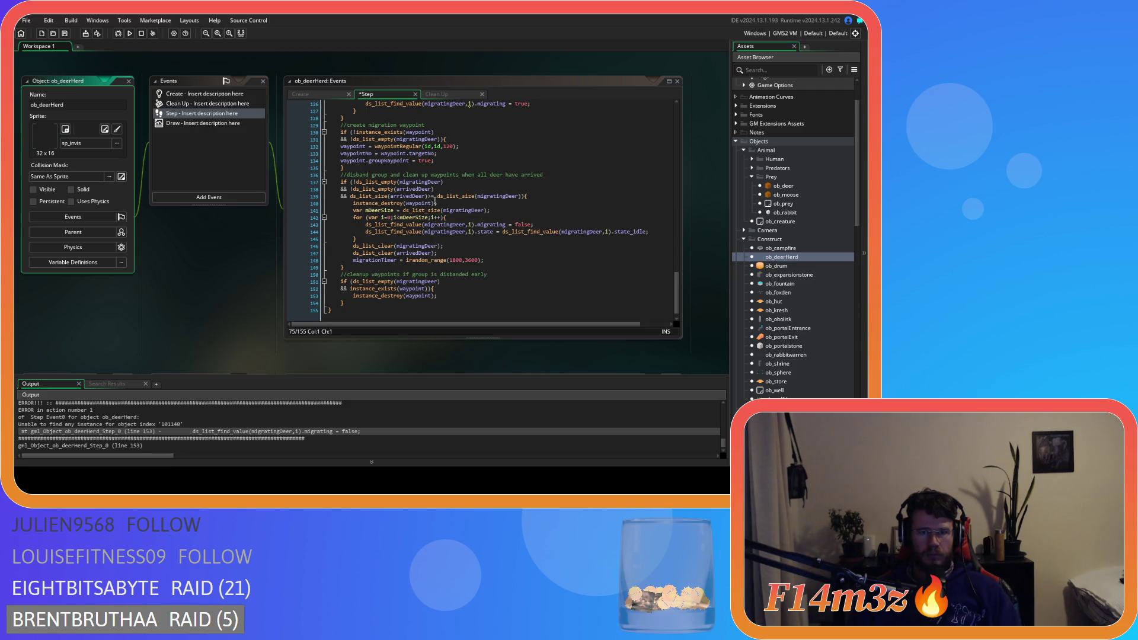
left_click(434, 197)
left_click(495, 211)
key("ctrl+s")
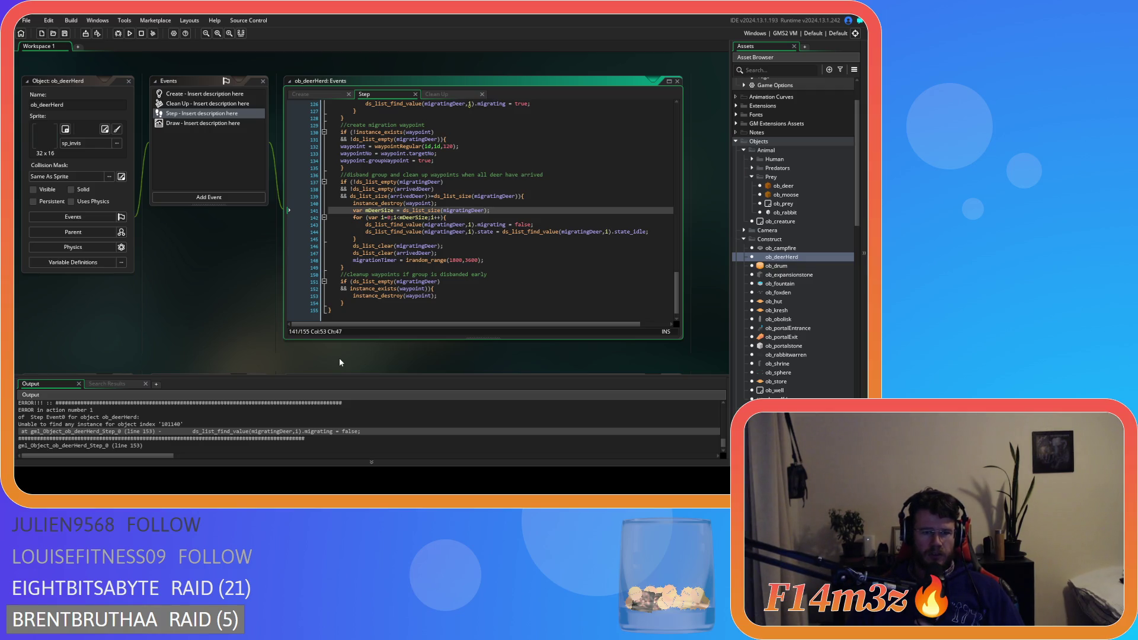
mouse_move(409, 288)
left_click_drag(673, 222, 655, 97)
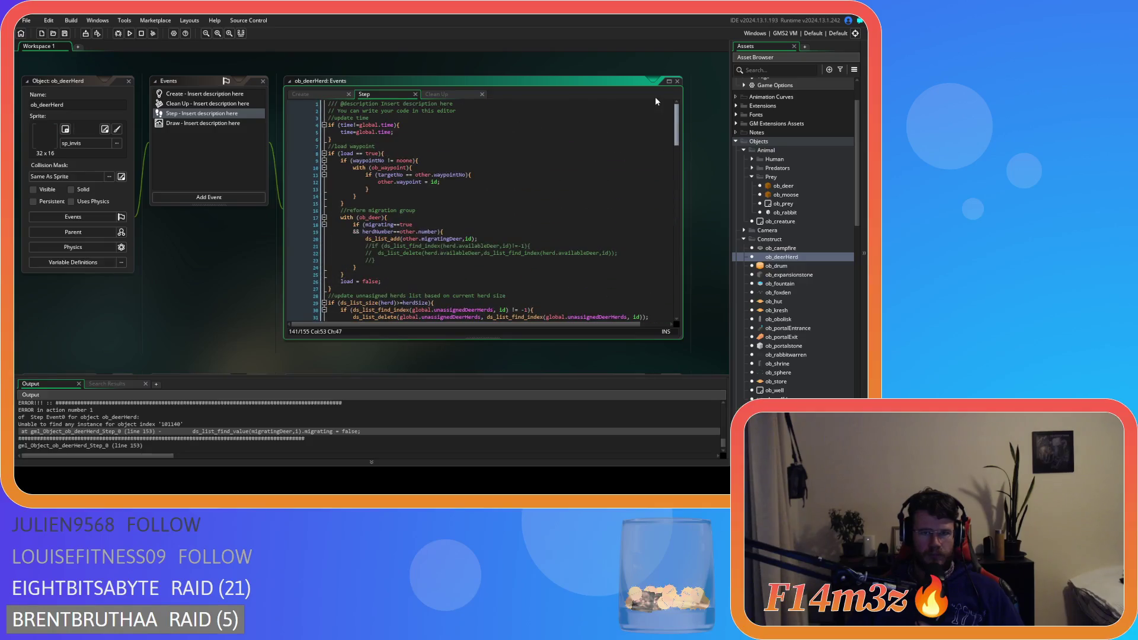
Step: Remove the extra space in 'if (load== true)', save, and run the game with F5
left_click(555, 164)
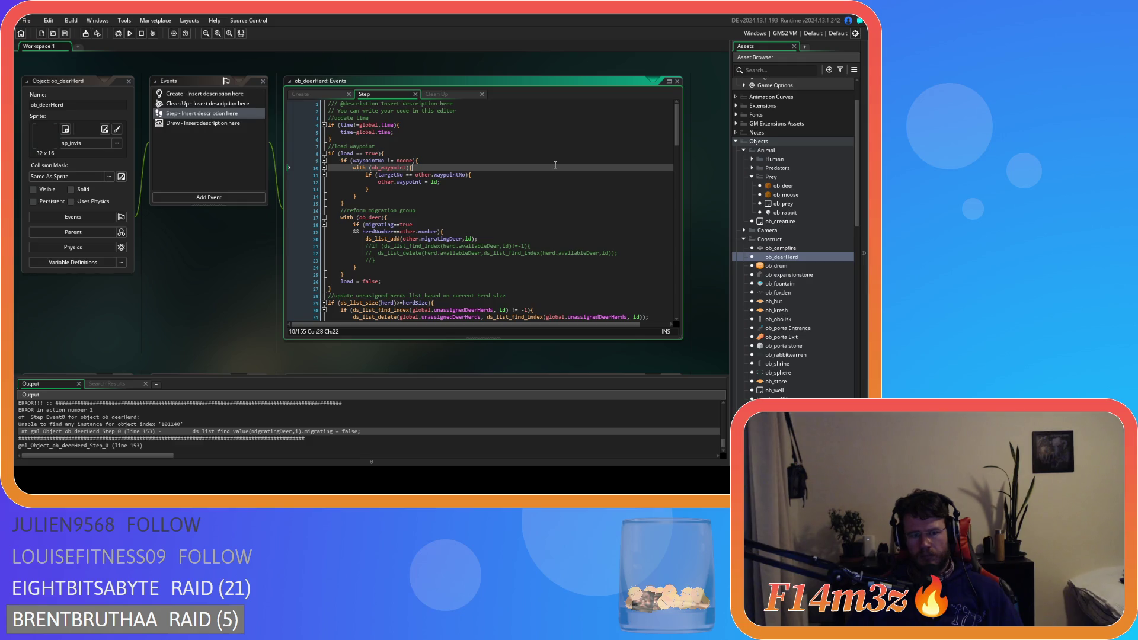
left_click(548, 179)
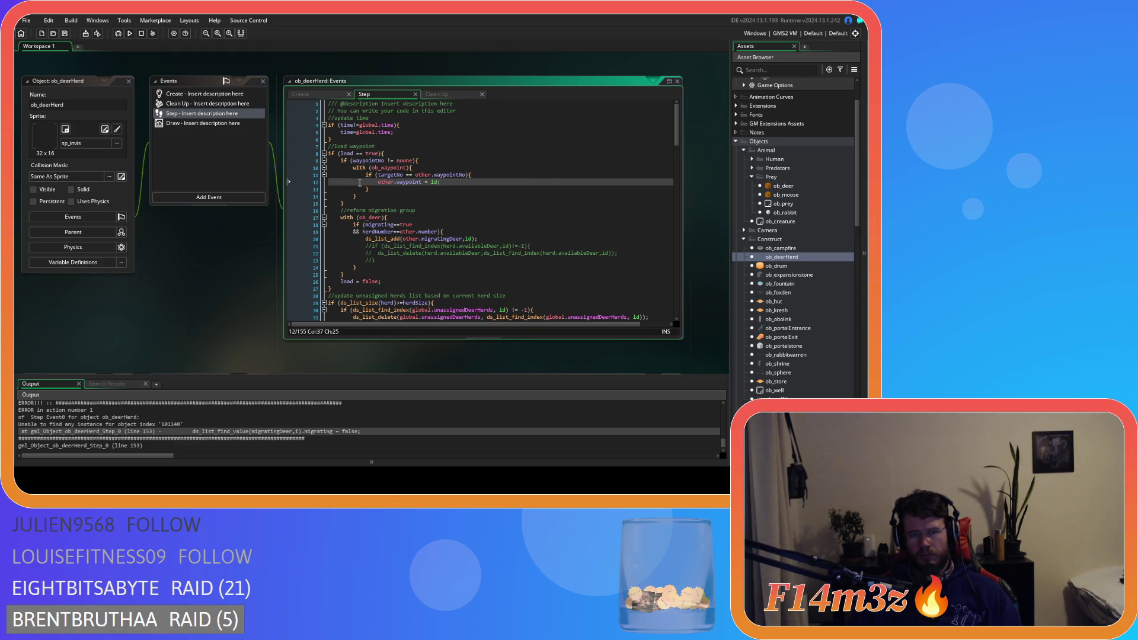
left_click(360, 154)
key("Right")
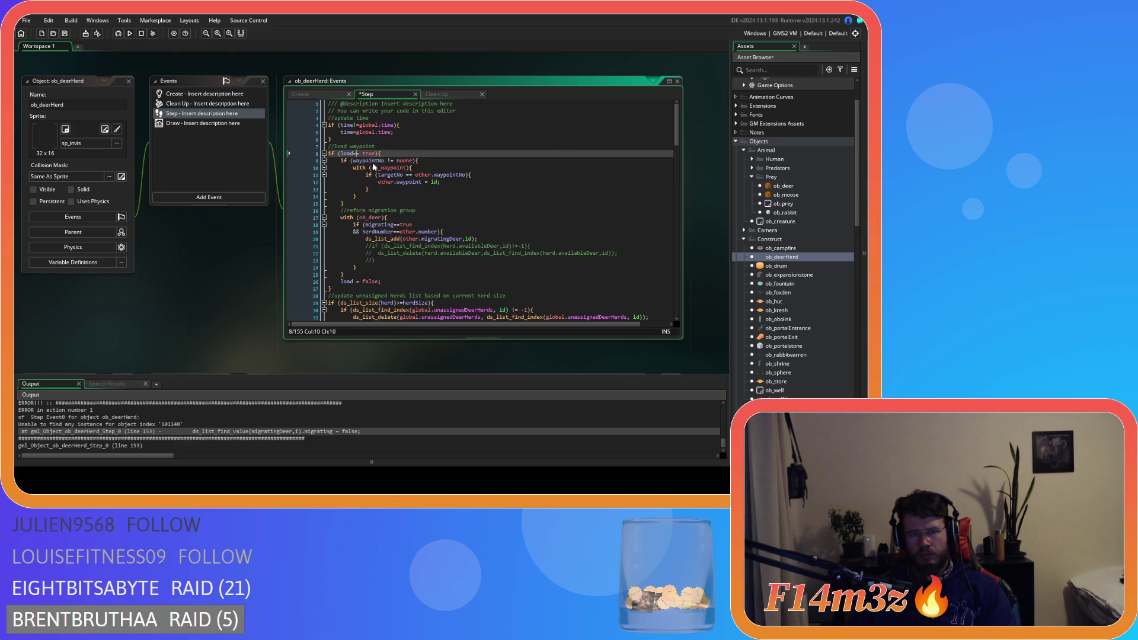
key("ctrl+s")
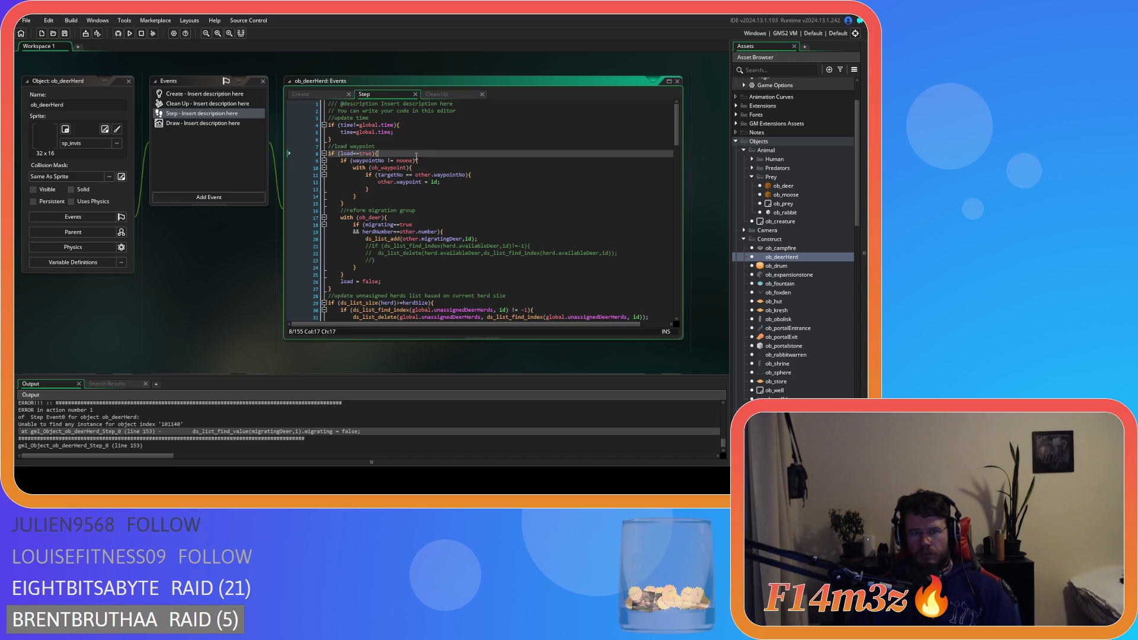
key("Down")
key("Down")
key("Down")
left_click(472, 284)
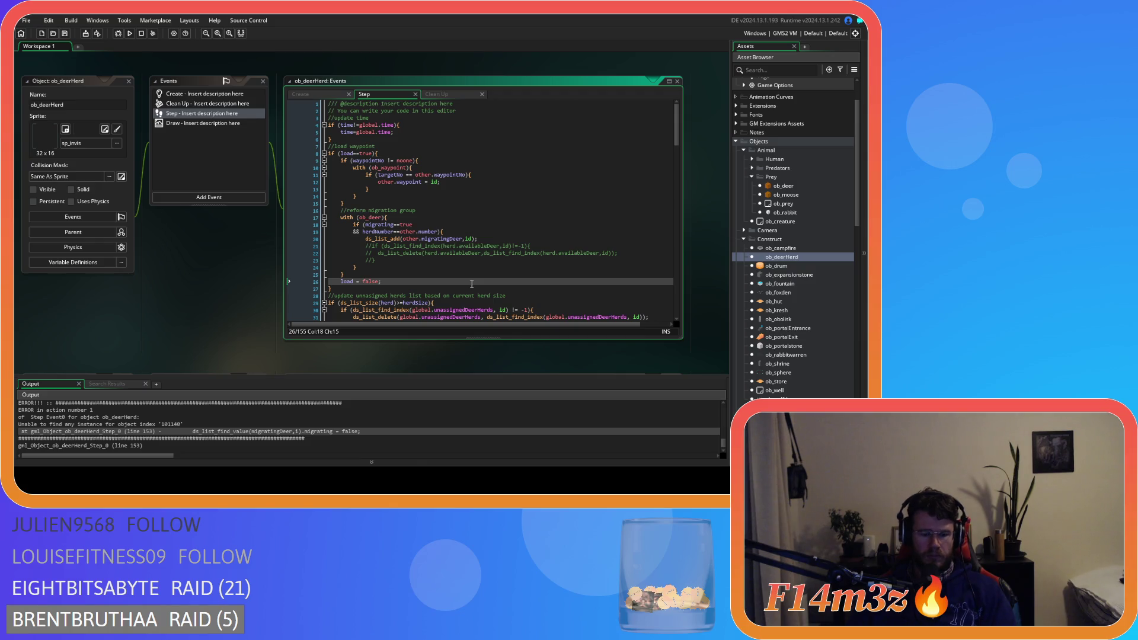
key("F5")
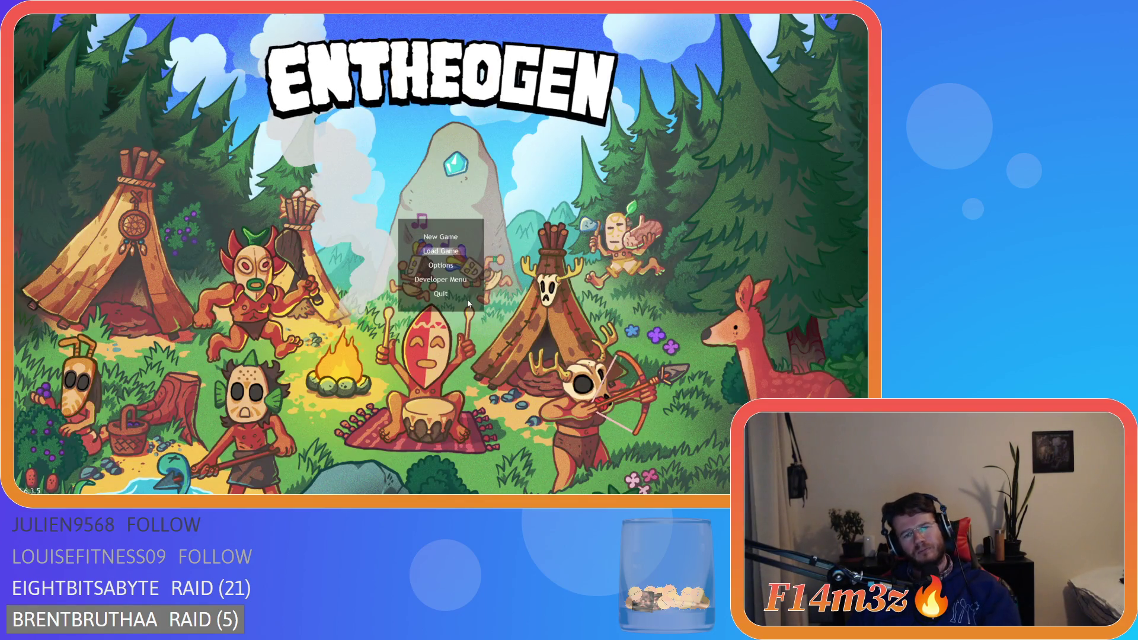
Step: Load the saved game, then zoom and pan the map toward the deer
key("Return")
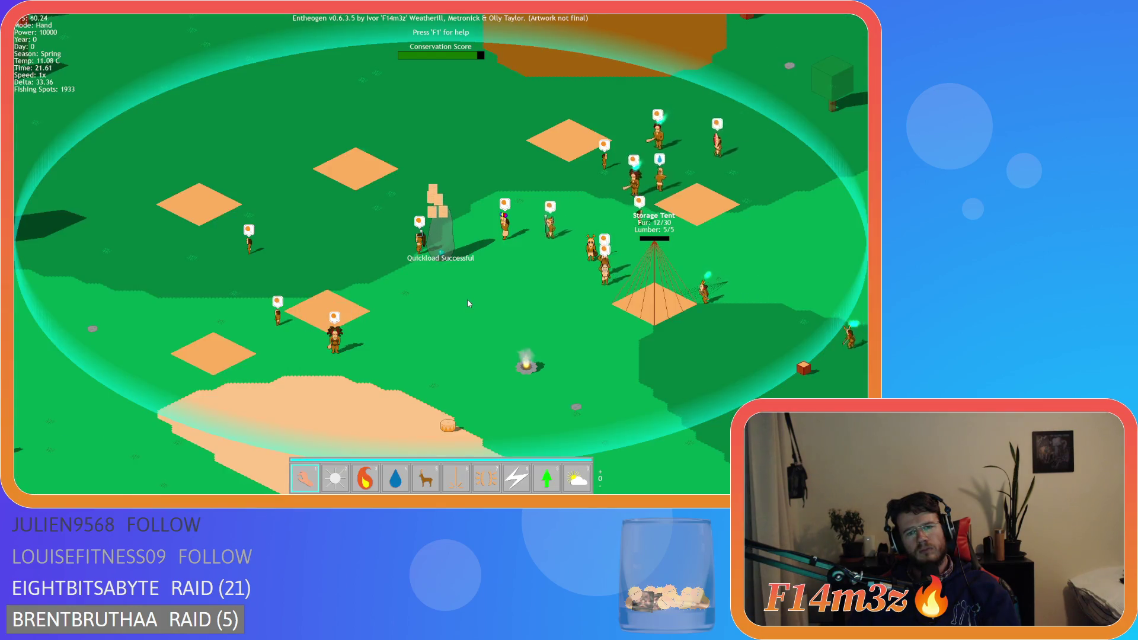
scroll(468, 303, "down", 5)
scroll(467, 303, "up", 3)
scroll(468, 303, "up", 2)
scroll(467, 303, "down", 4)
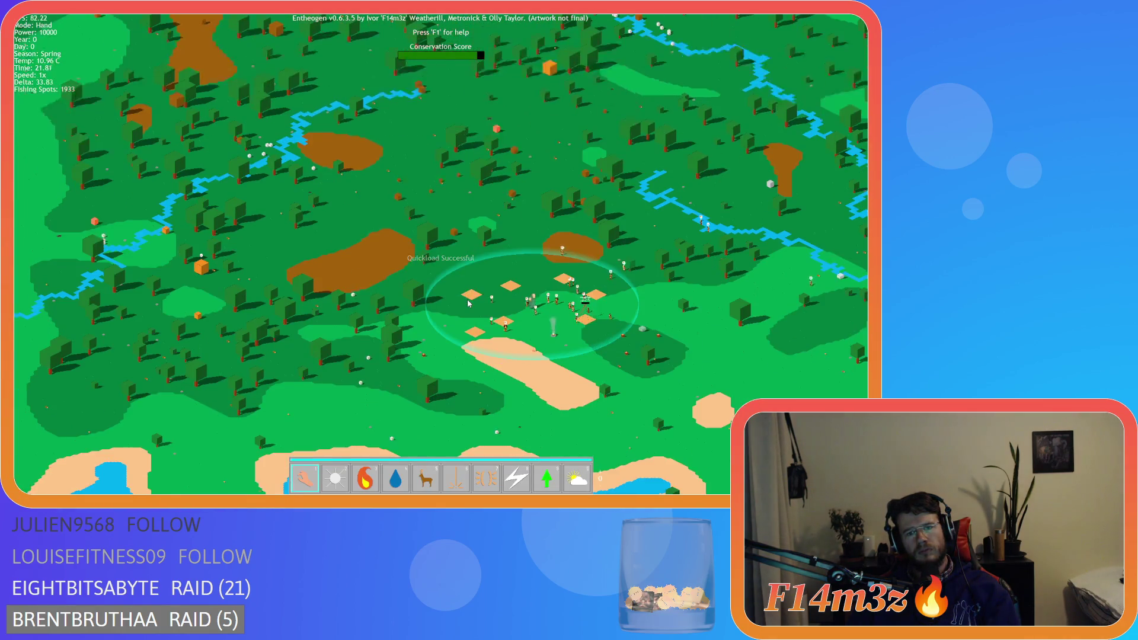
scroll(468, 303, "up", 3)
scroll(467, 303, "up", 1)
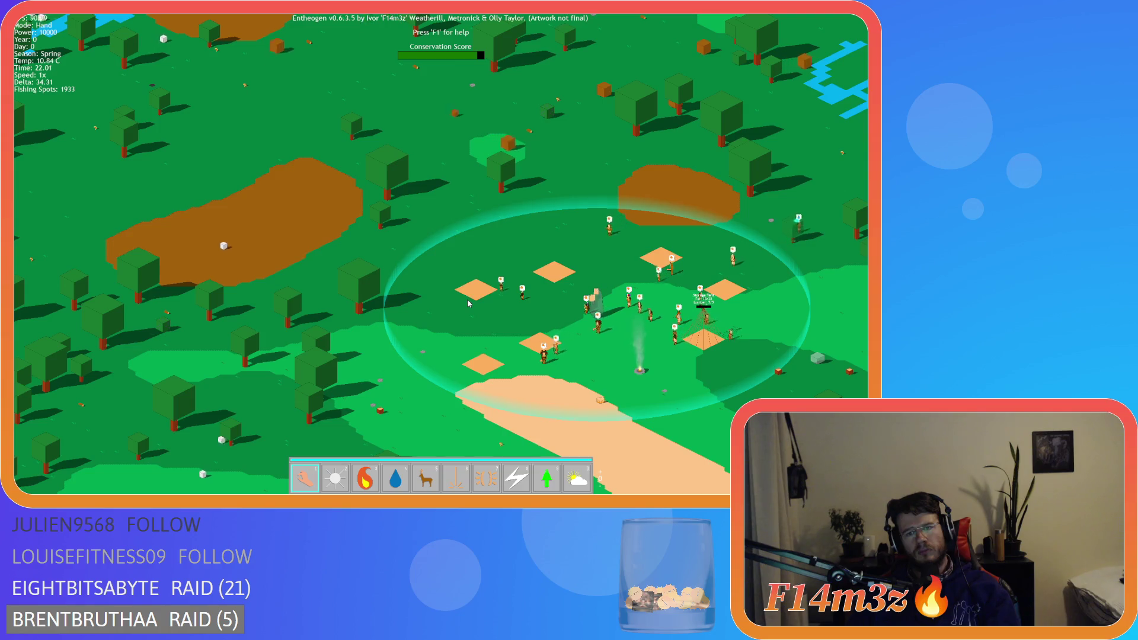
scroll(467, 304, "up", 3)
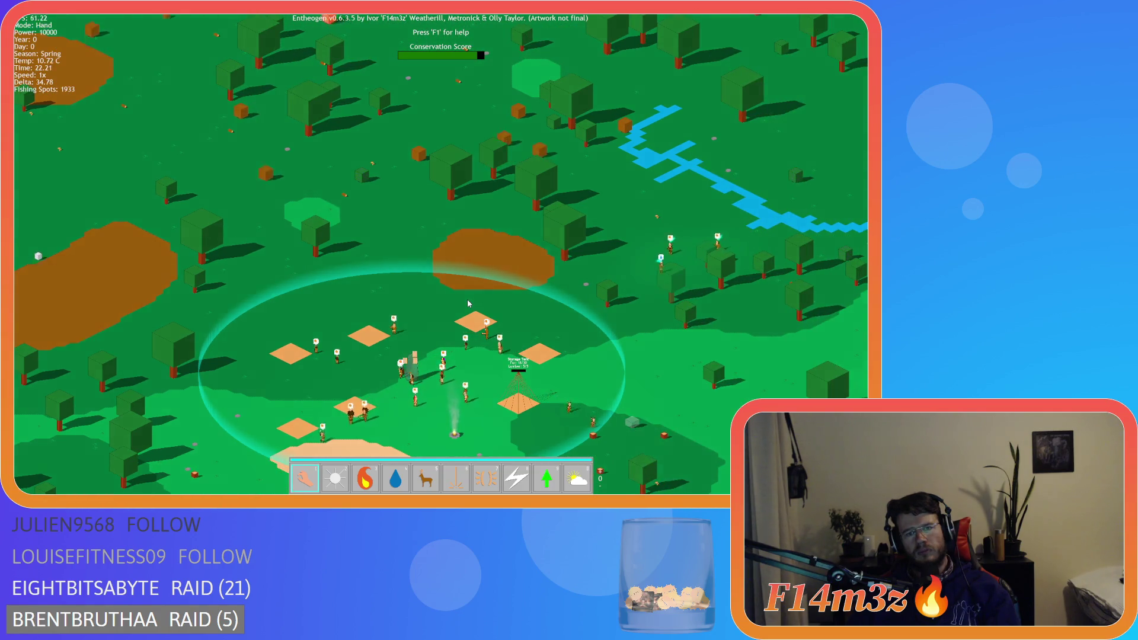
key("s")
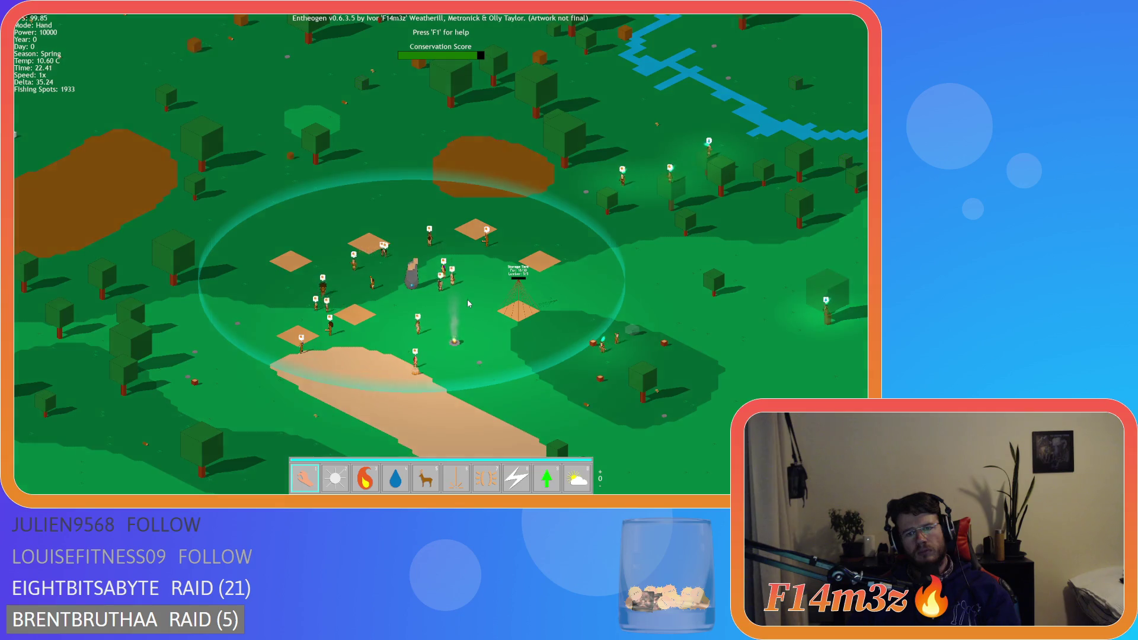
key("s")
key("d")
key("d")
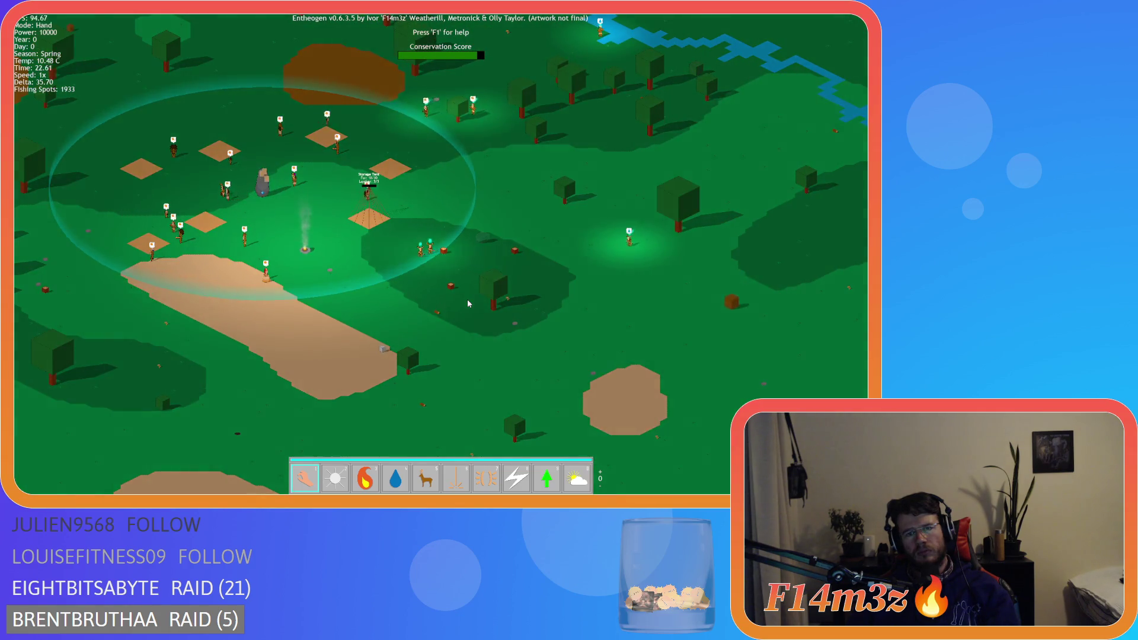
scroll(468, 303, "up", 3)
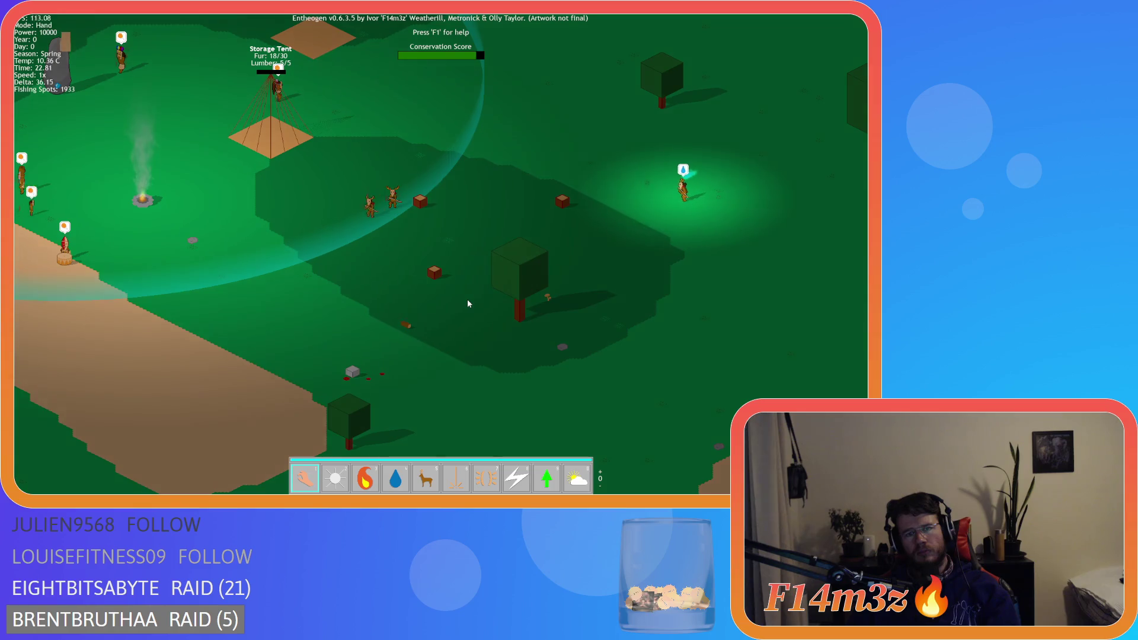
key("s")
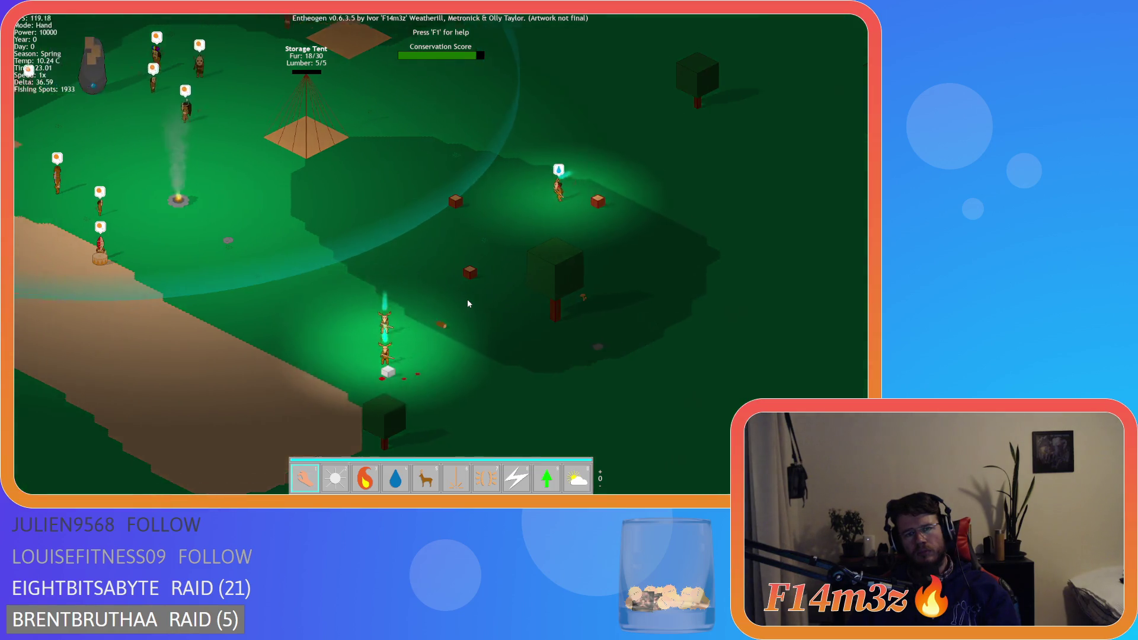
key("a")
scroll(467, 304, "up", 3)
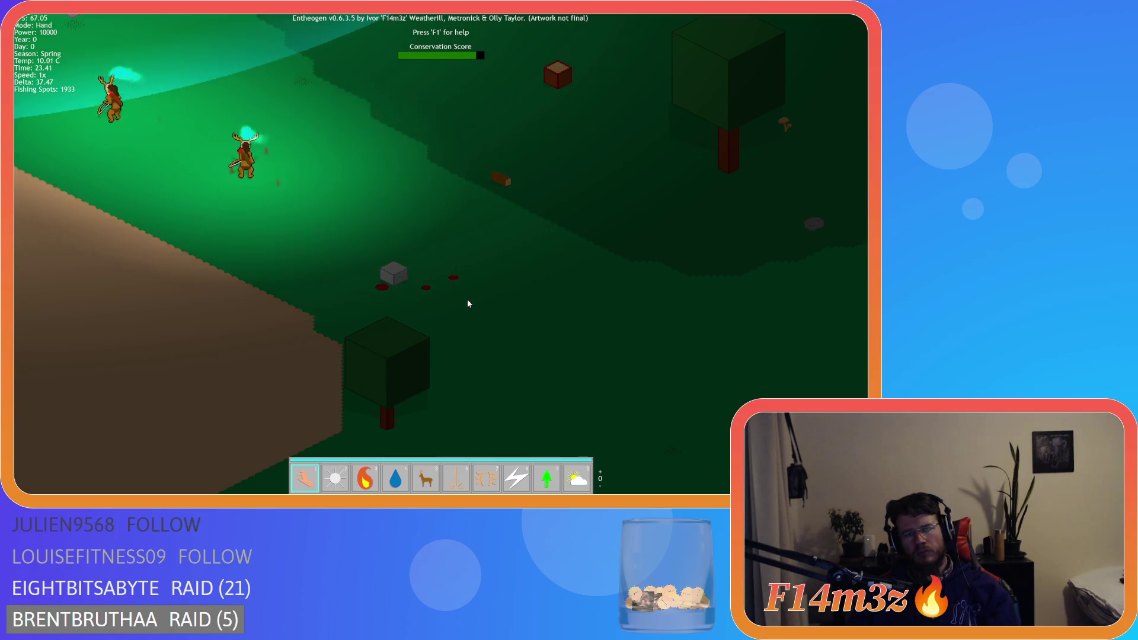
Step: Light up the dark area near the deer and re-centre the view on the village
left_click(468, 299)
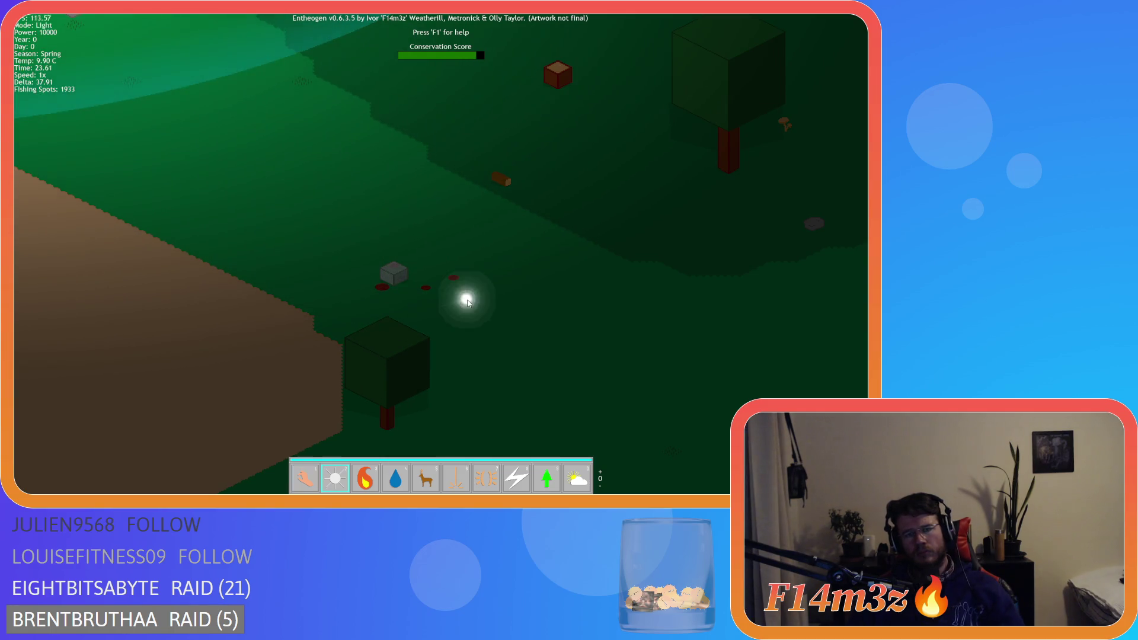
scroll(381, 282, "down", 3)
scroll(381, 282, "down", 5)
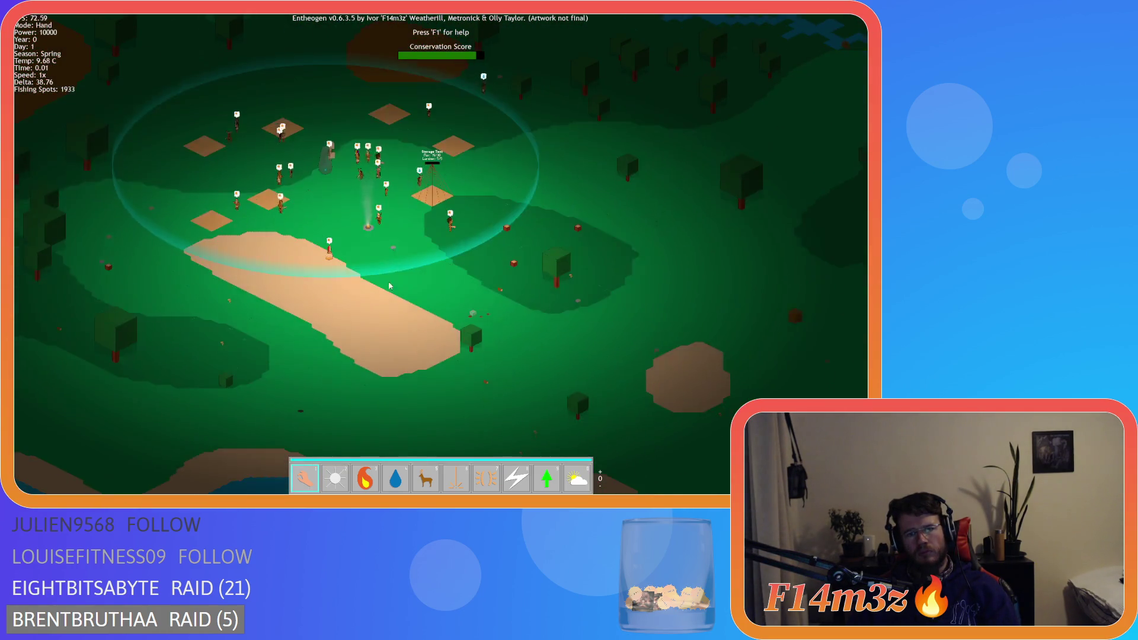
scroll(455, 321, "up", 5)
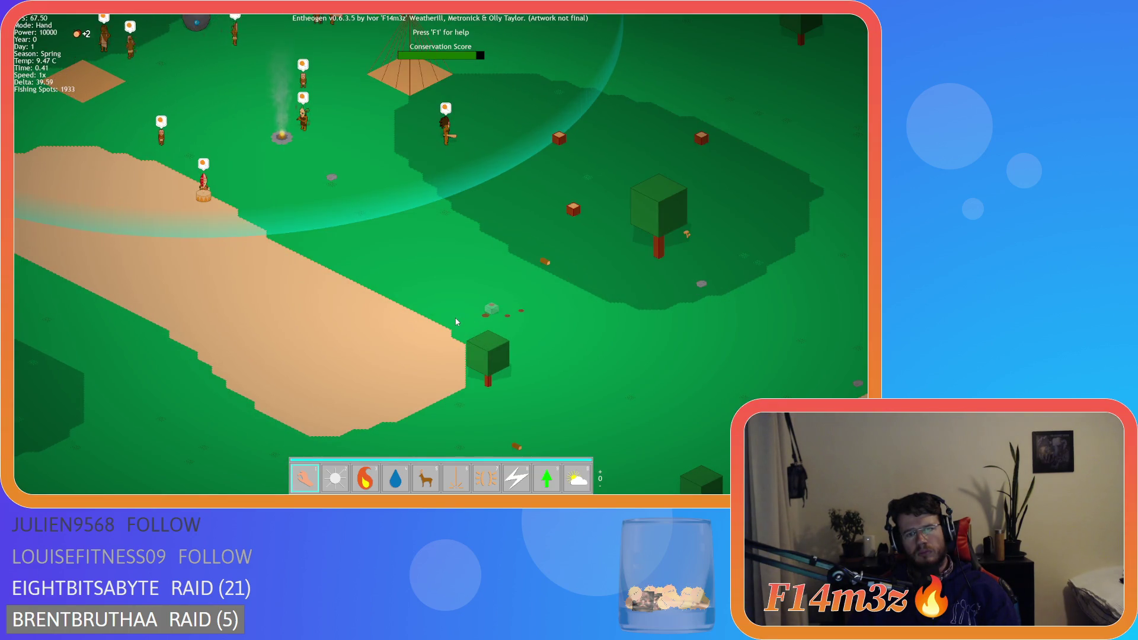
scroll(455, 321, "down", 5)
key("w")
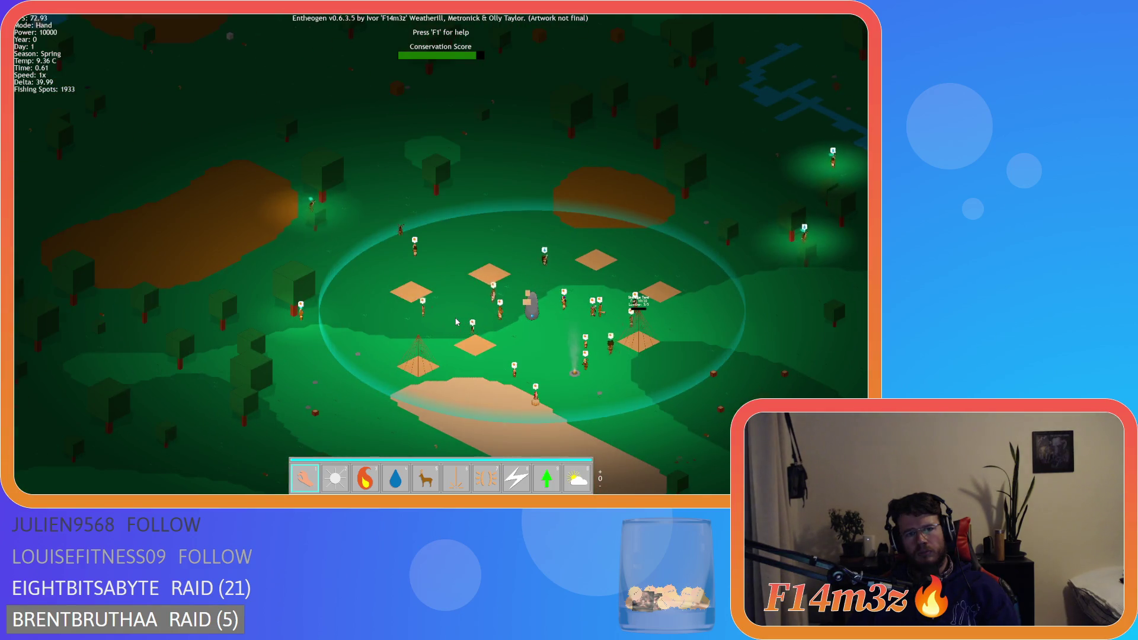
scroll(456, 322, "down", 5)
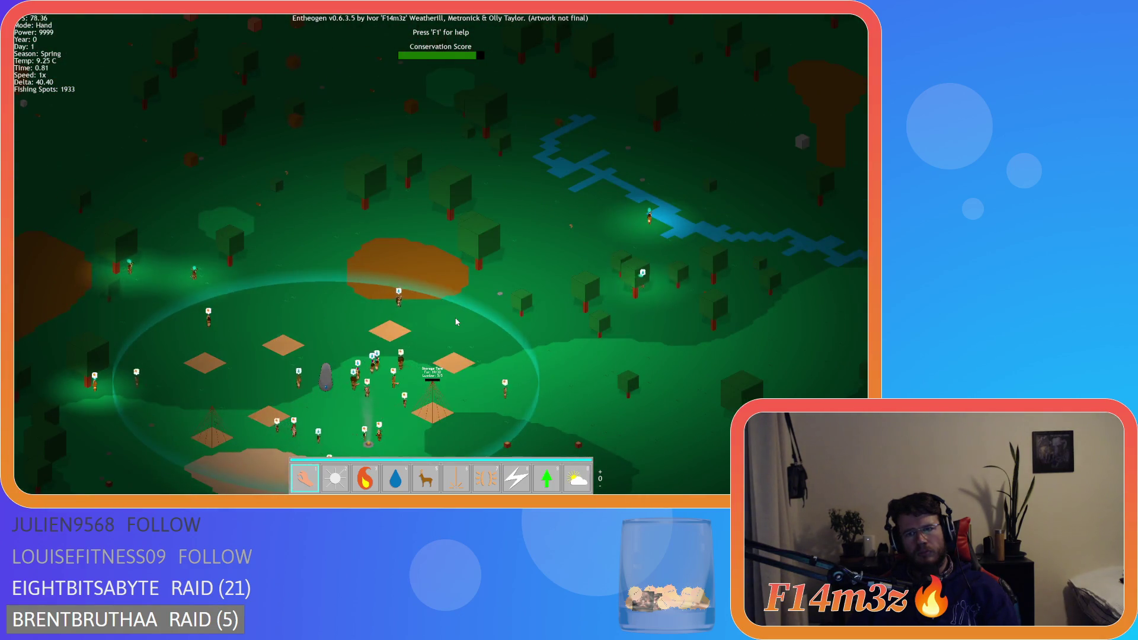
scroll(456, 321, "up", 5)
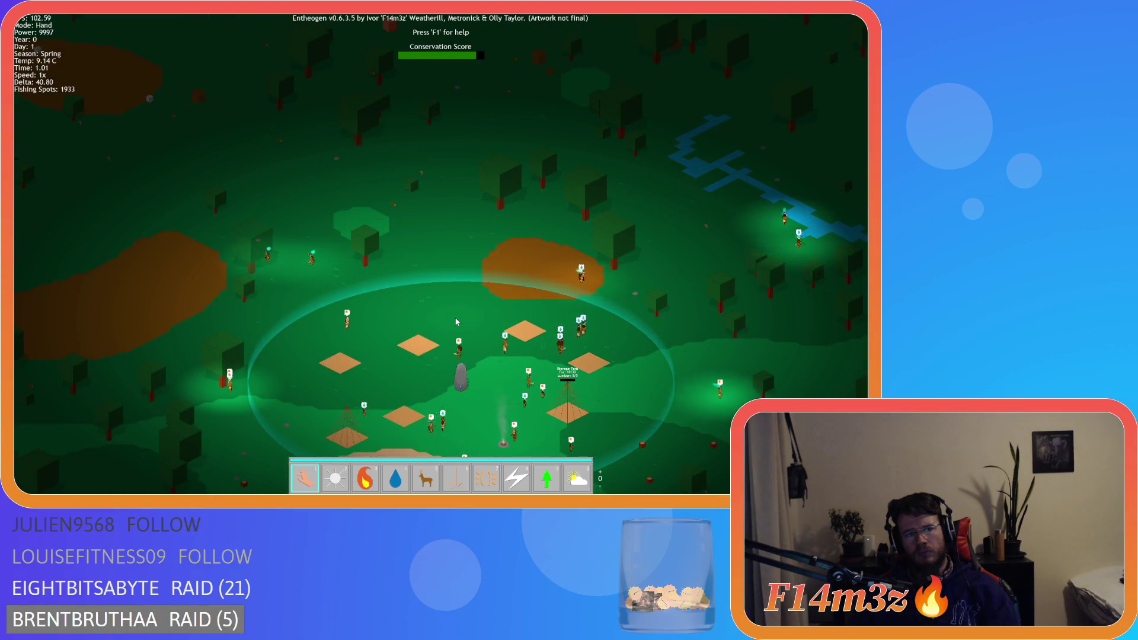
key("s")
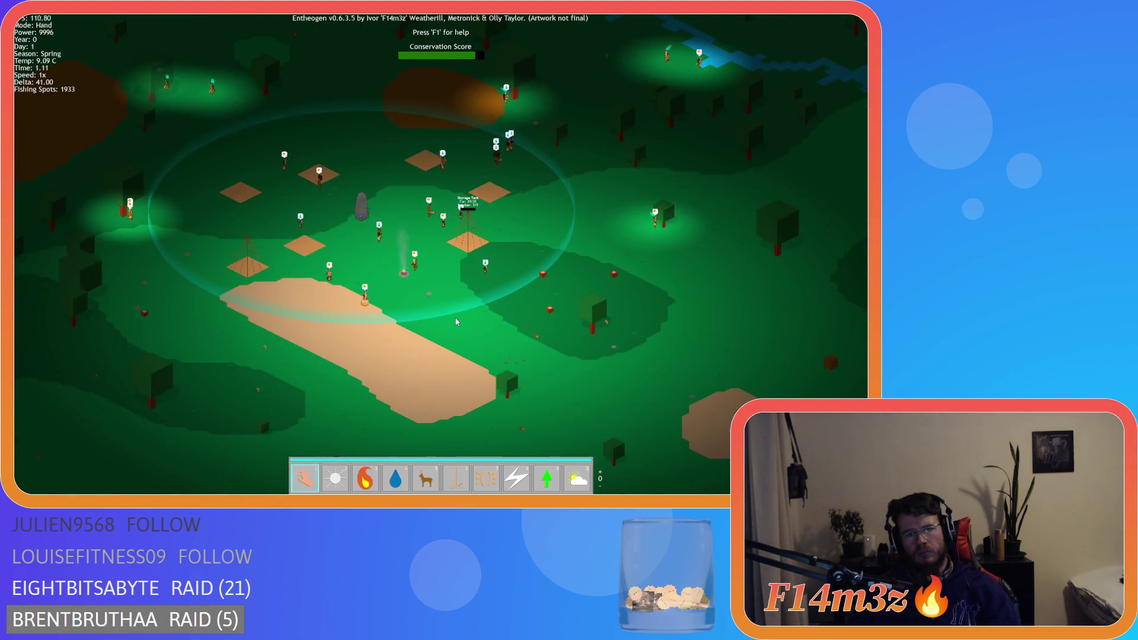
scroll(457, 321, "down", 3)
scroll(478, 322, "up", 6)
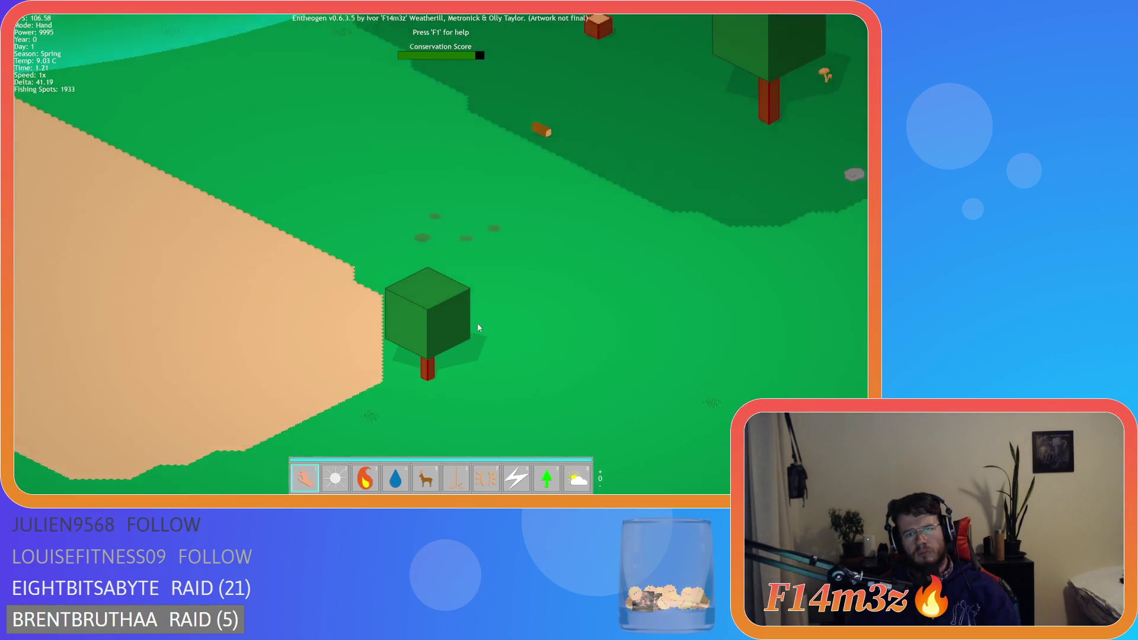
scroll(463, 299, "down", 3)
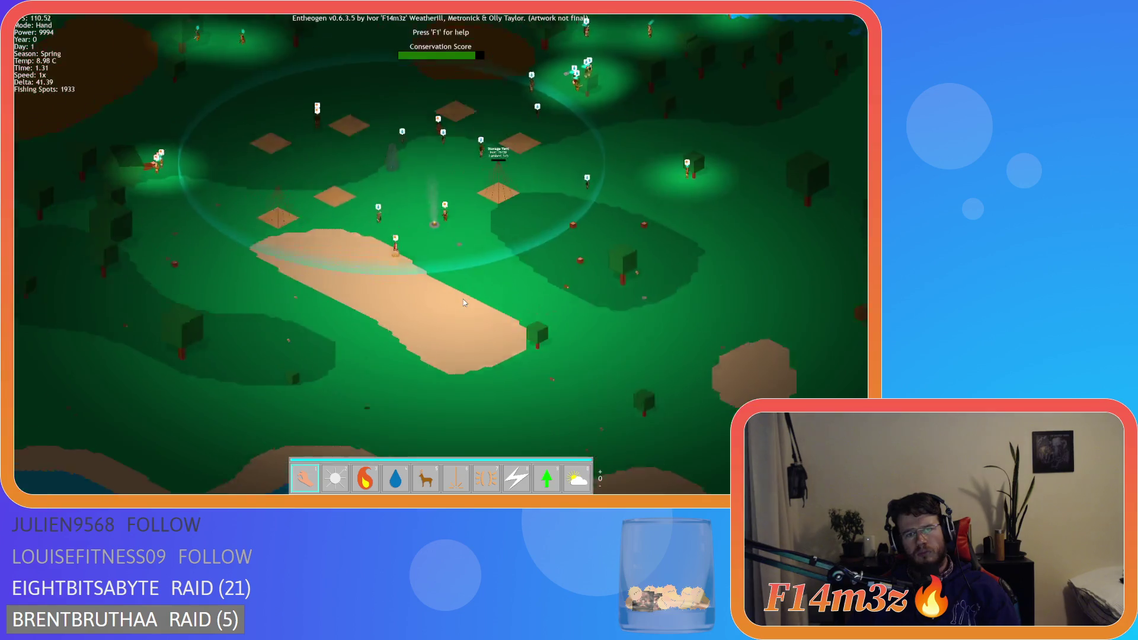
Step: Survey the river, lake and forest, return to the village, then quit the game
key("w")
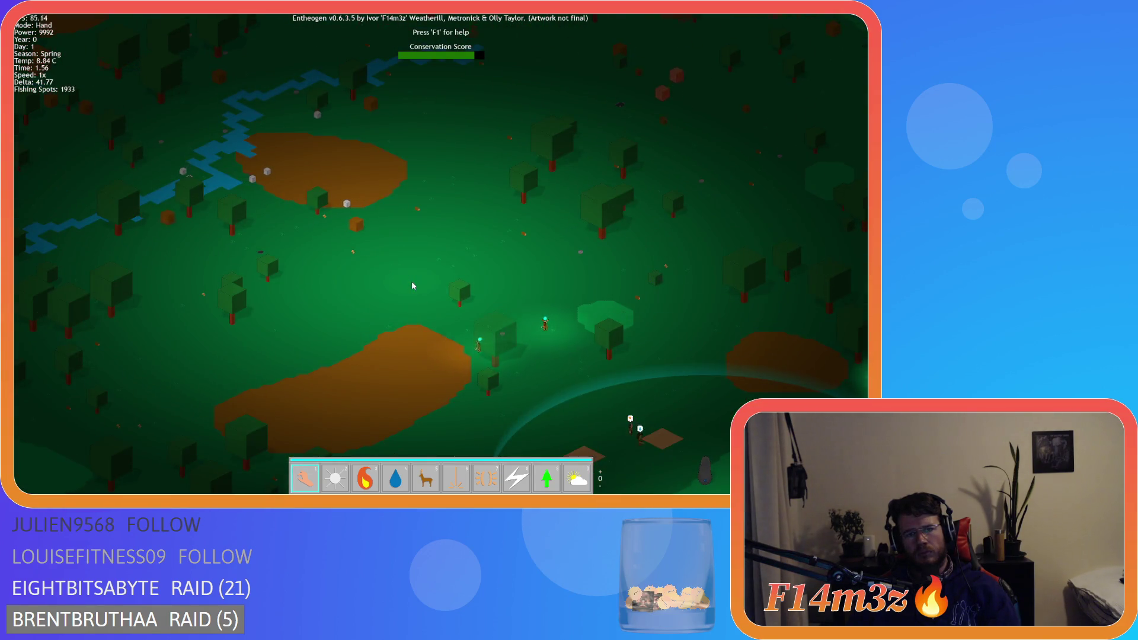
scroll(413, 286, "up", 3)
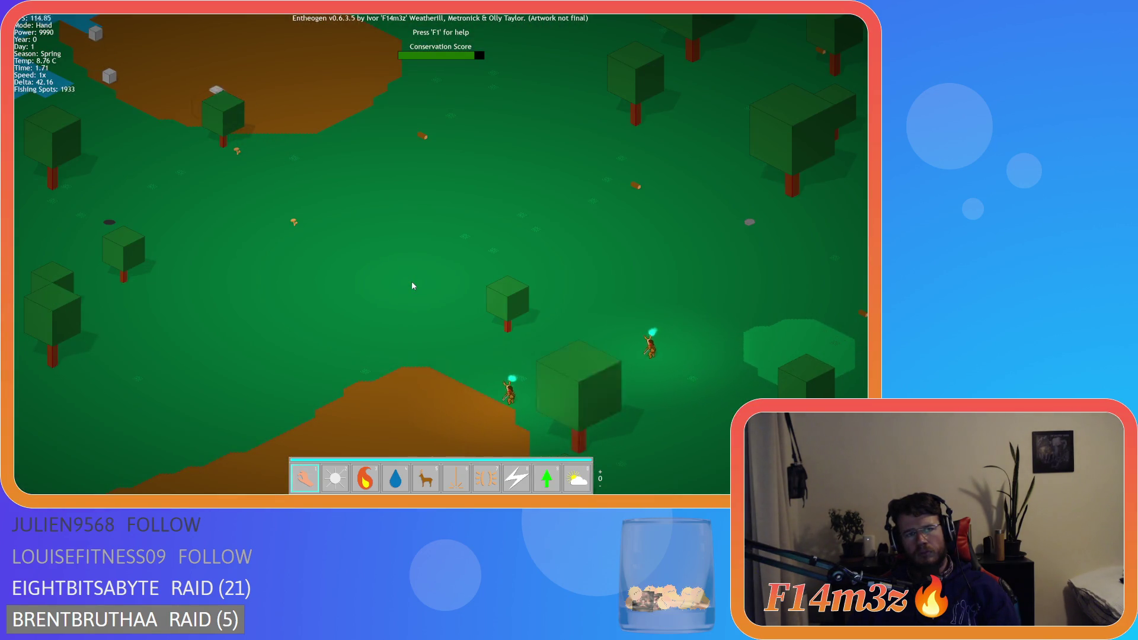
scroll(413, 286, "down", 5)
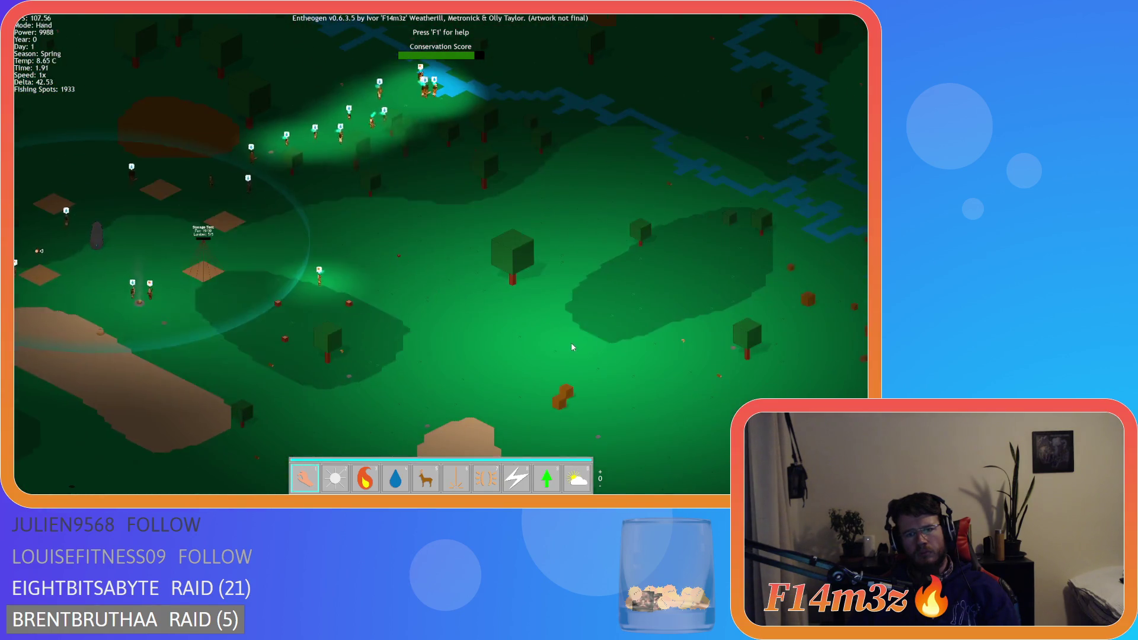
key("w")
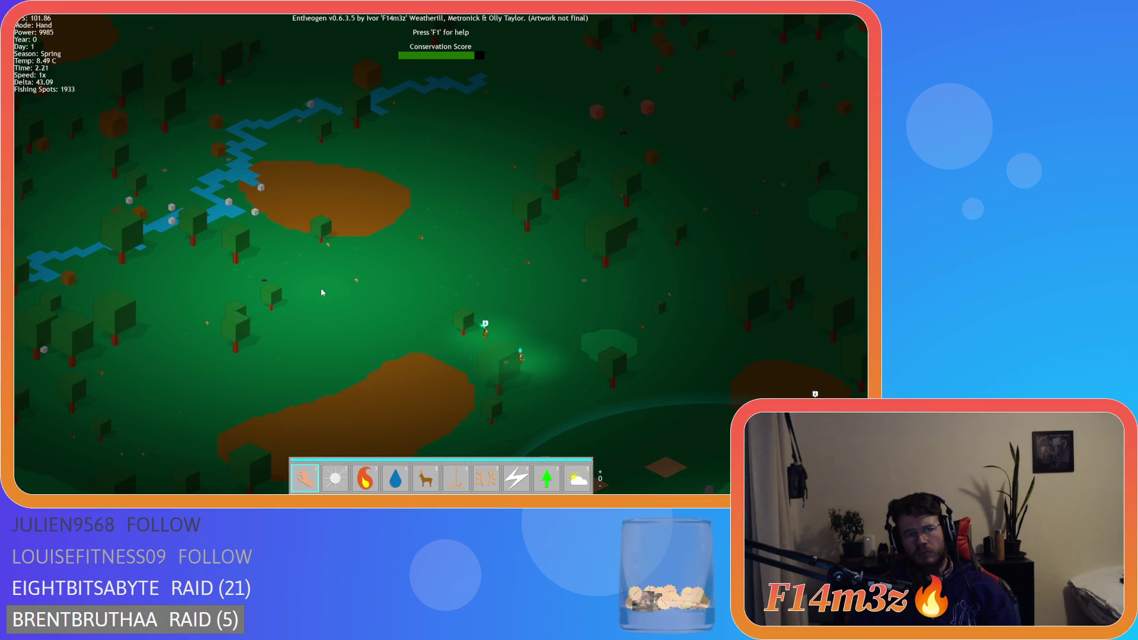
key("w")
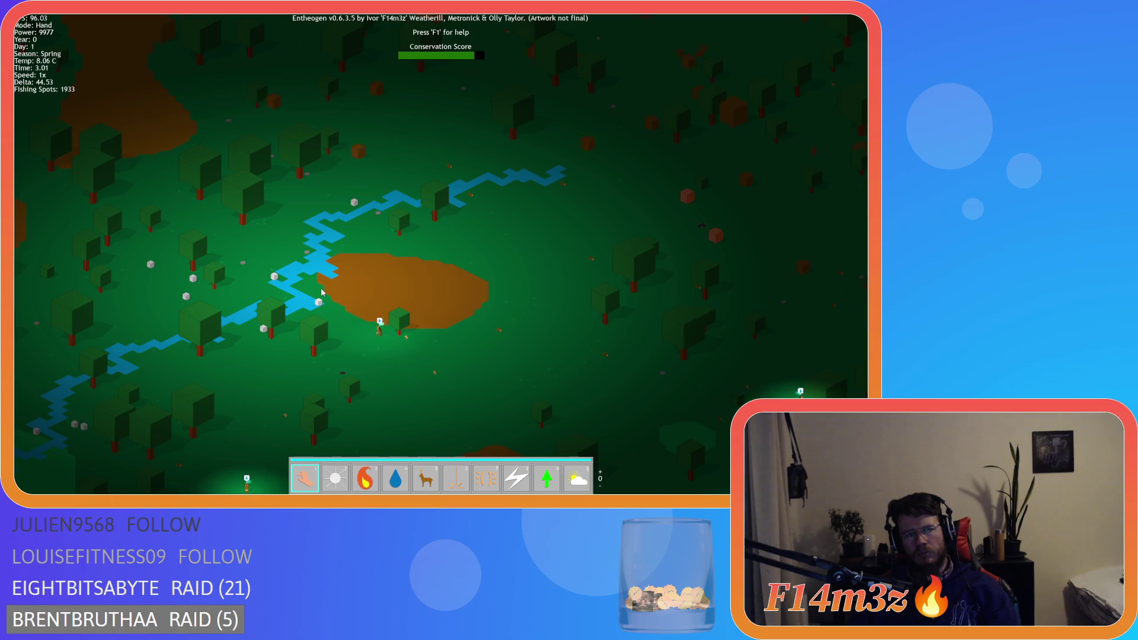
key("d")
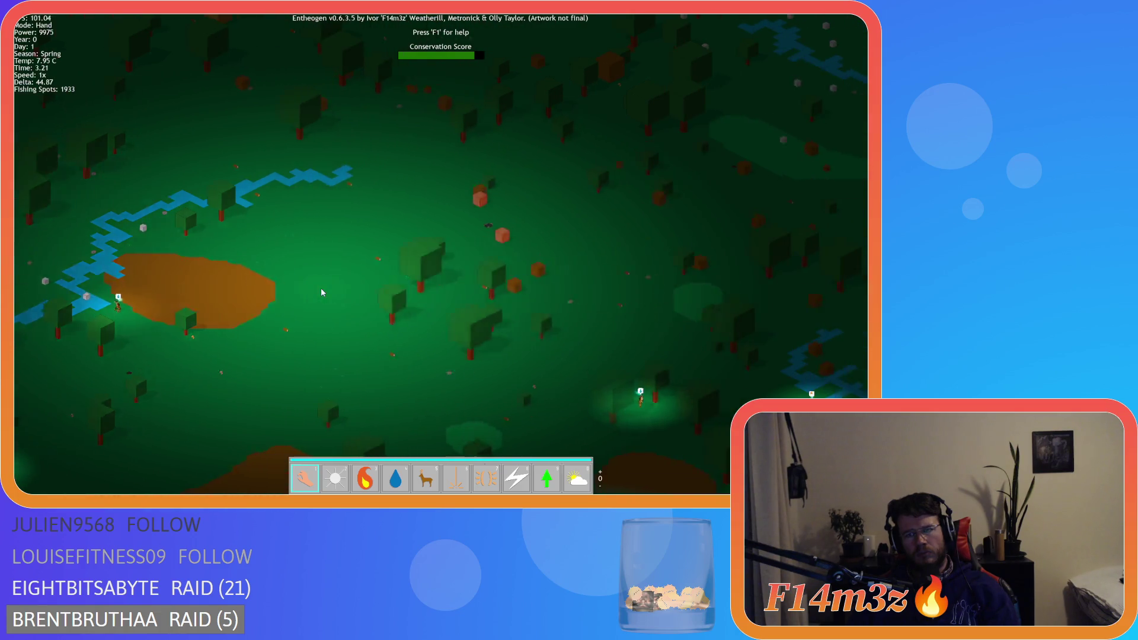
key("a")
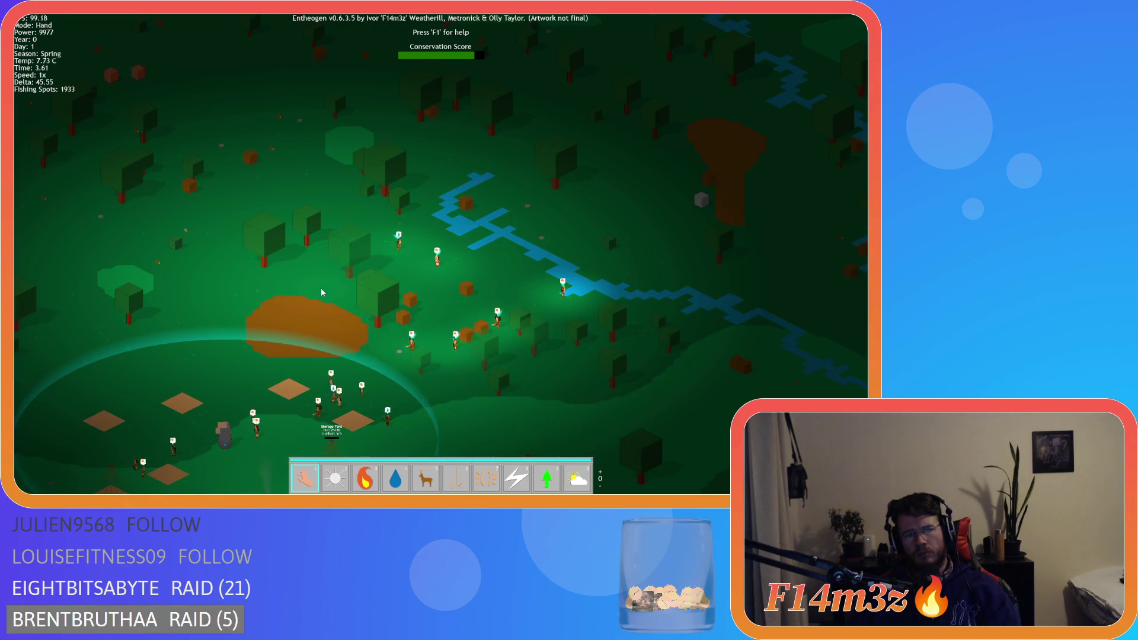
key("a")
key("a")
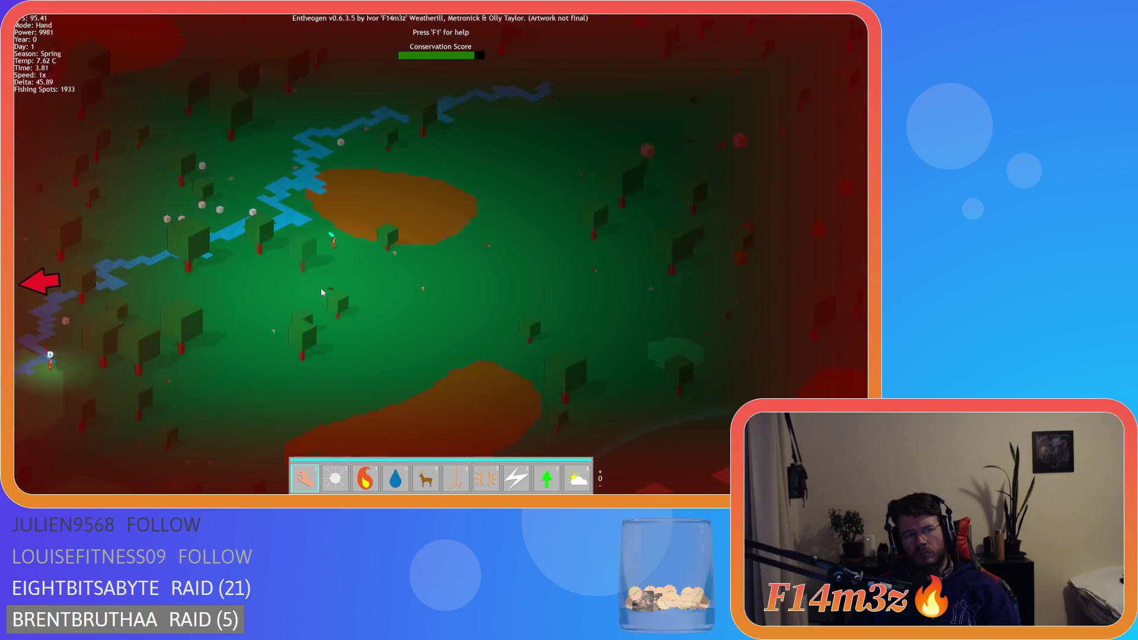
key("d")
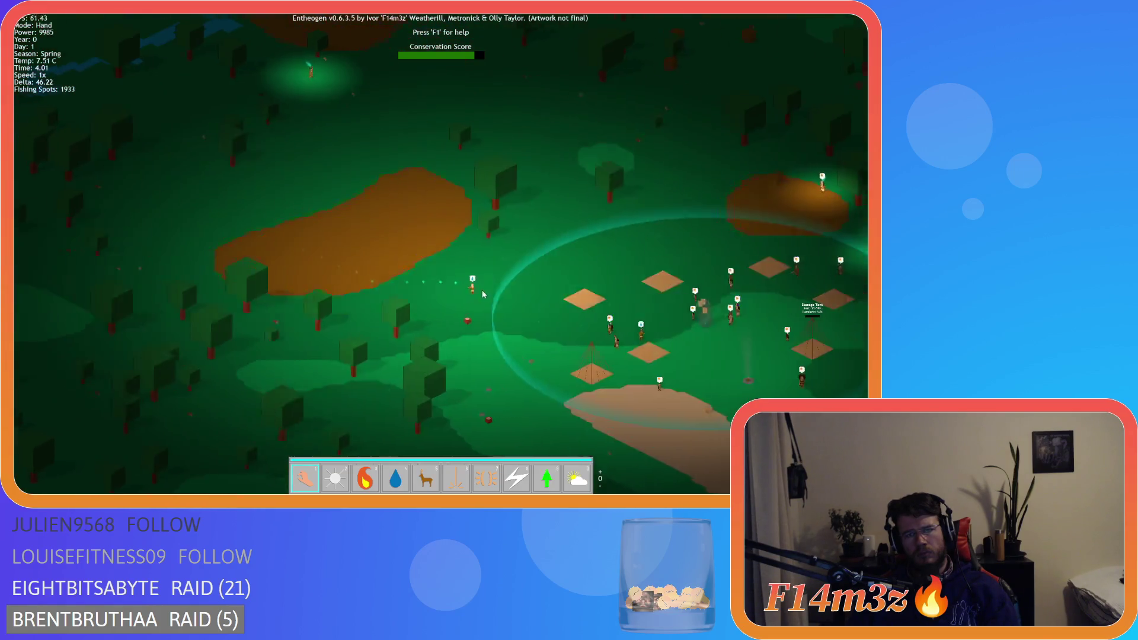
key("d")
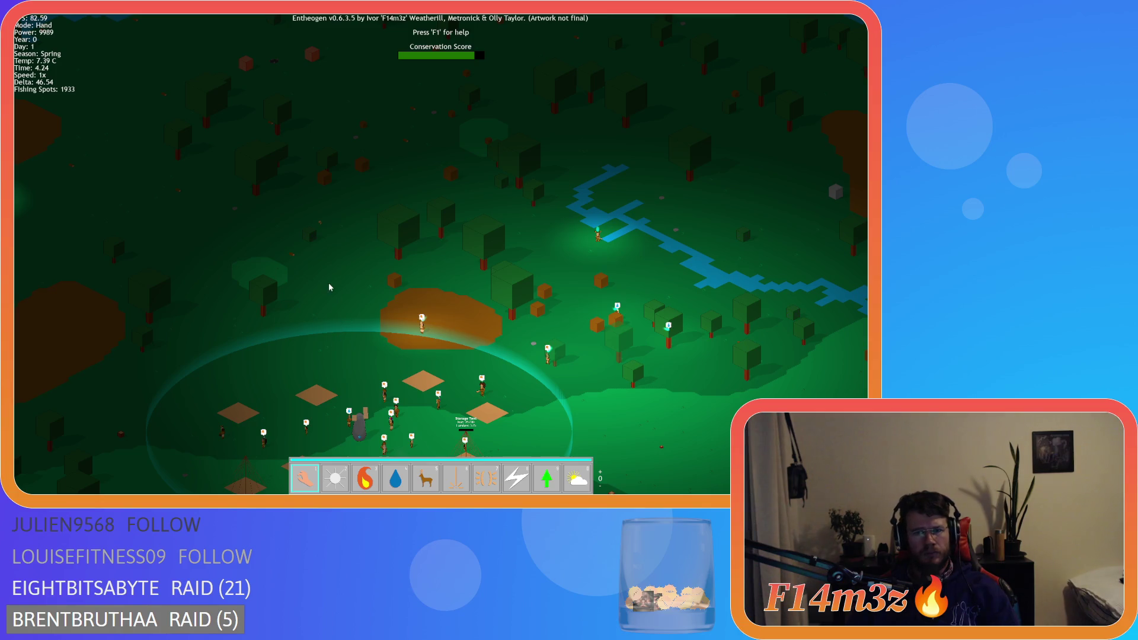
key("Escape")
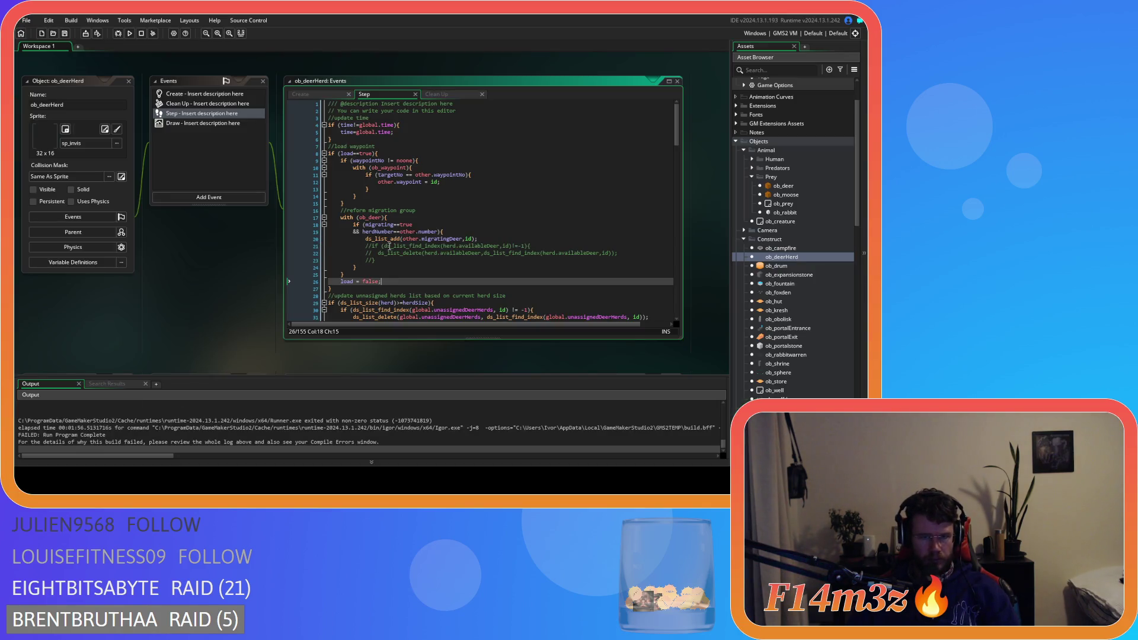
Step: Search the project for line 20's ds_list_add(other.migratingDeer,id) call; only ob_deerHerd Step matches
left_click_drag(478, 239, 366, 240)
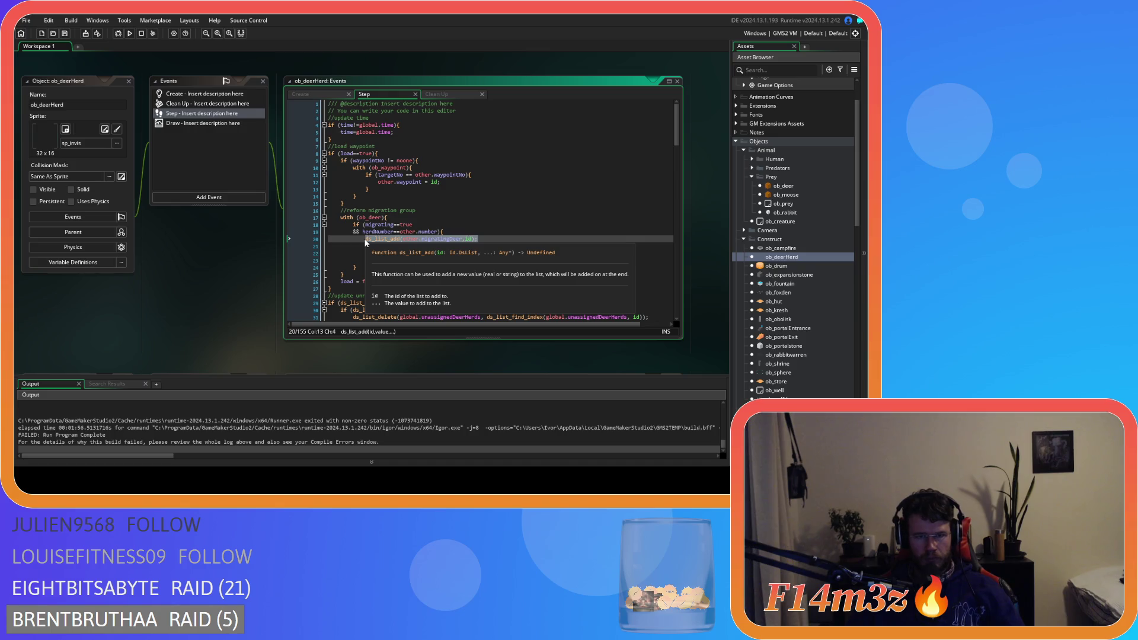
key("ctrl+shift+f")
left_click(243, 124)
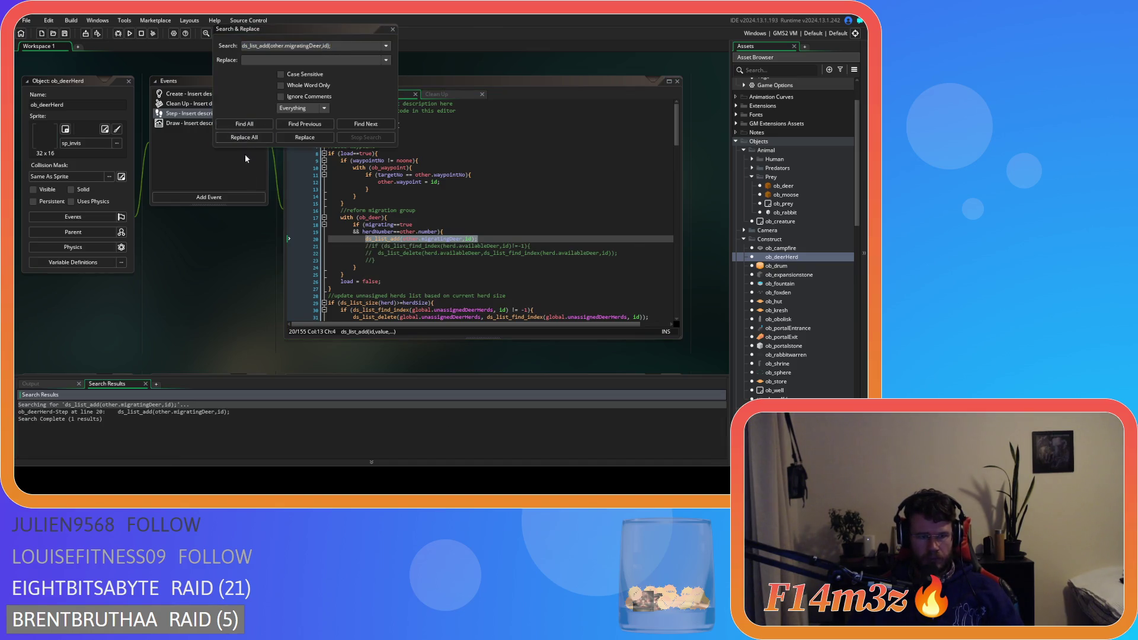
left_click(140, 411)
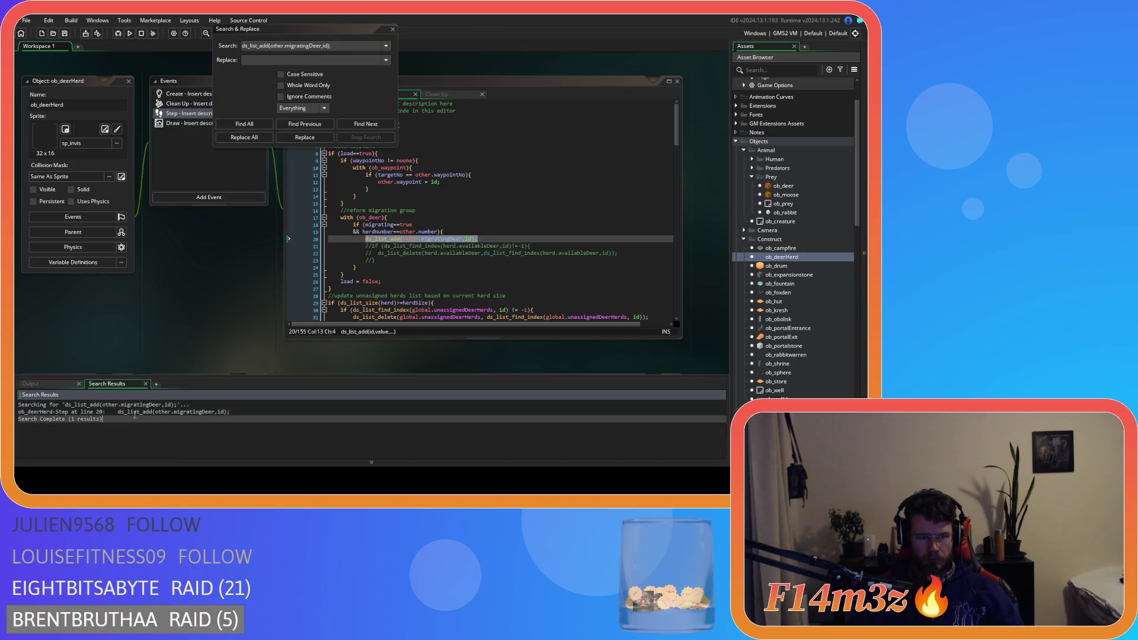
left_click(393, 29)
left_click(405, 239)
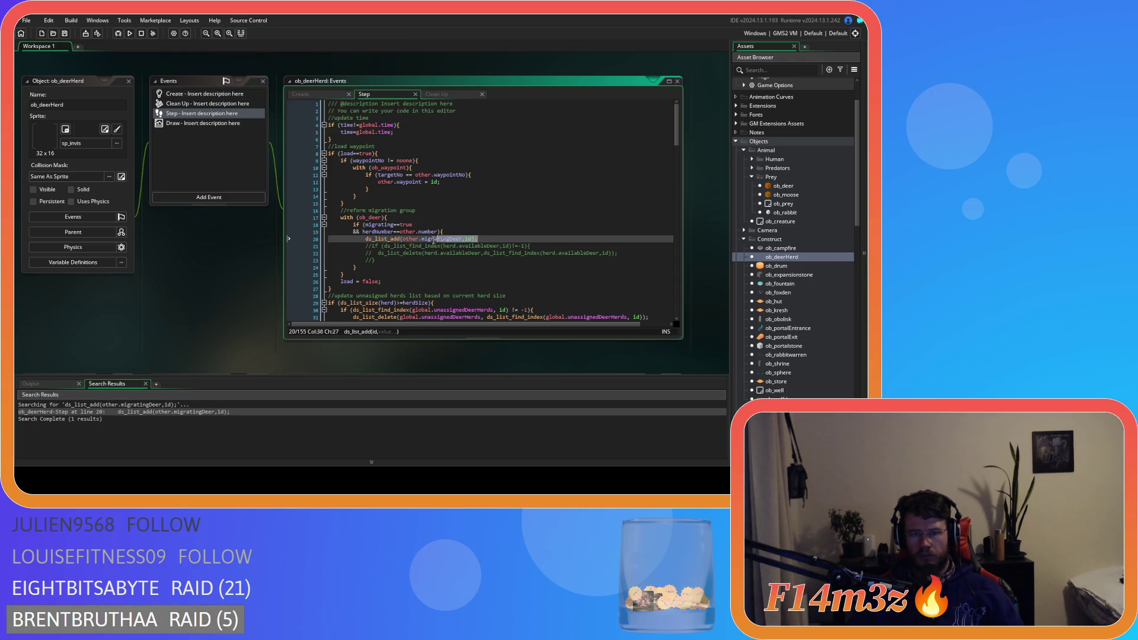
Step: Search again for ds_list_add(migratingDeer,id) without 'other.', which finds 0 matches
left_click_drag(433, 239, 360, 243)
key("ctrl+shift+f")
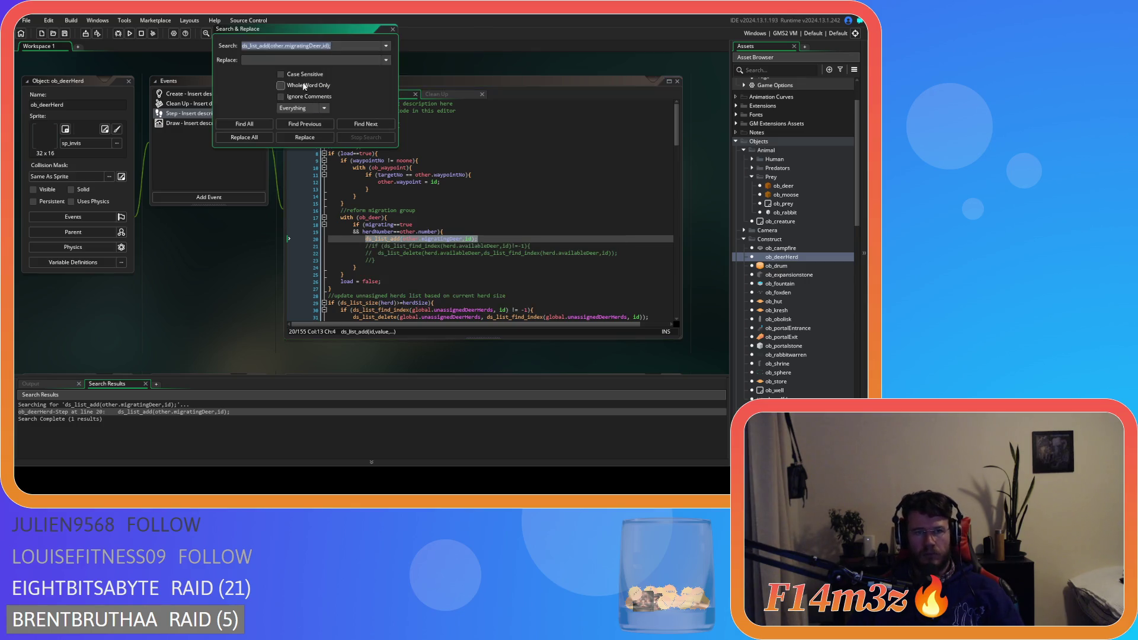
left_click(276, 47)
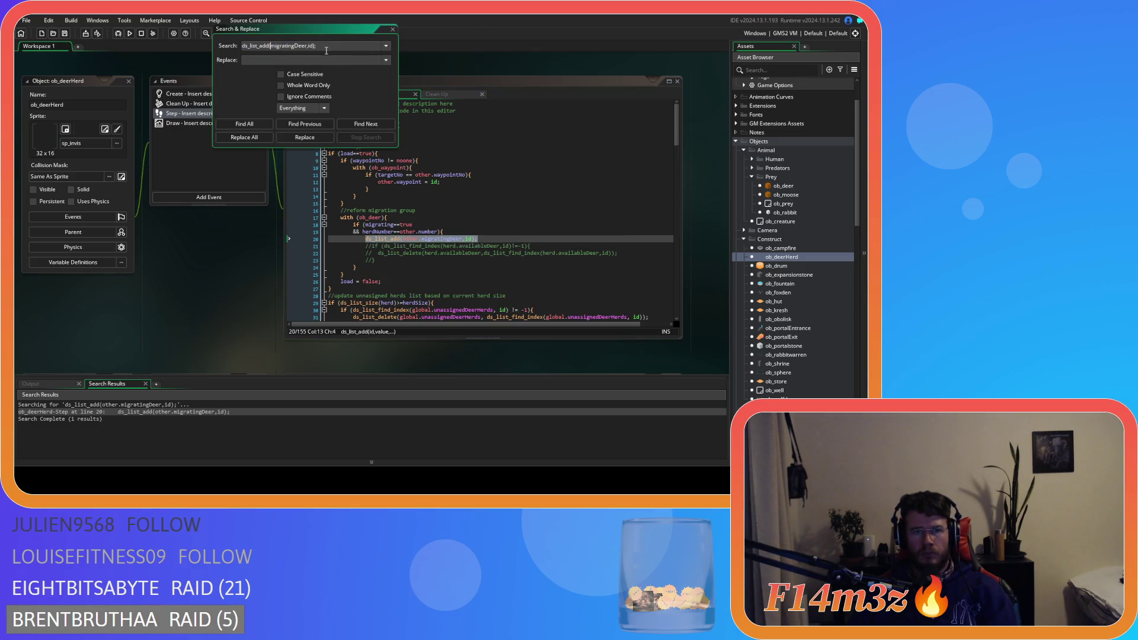
left_click(250, 123)
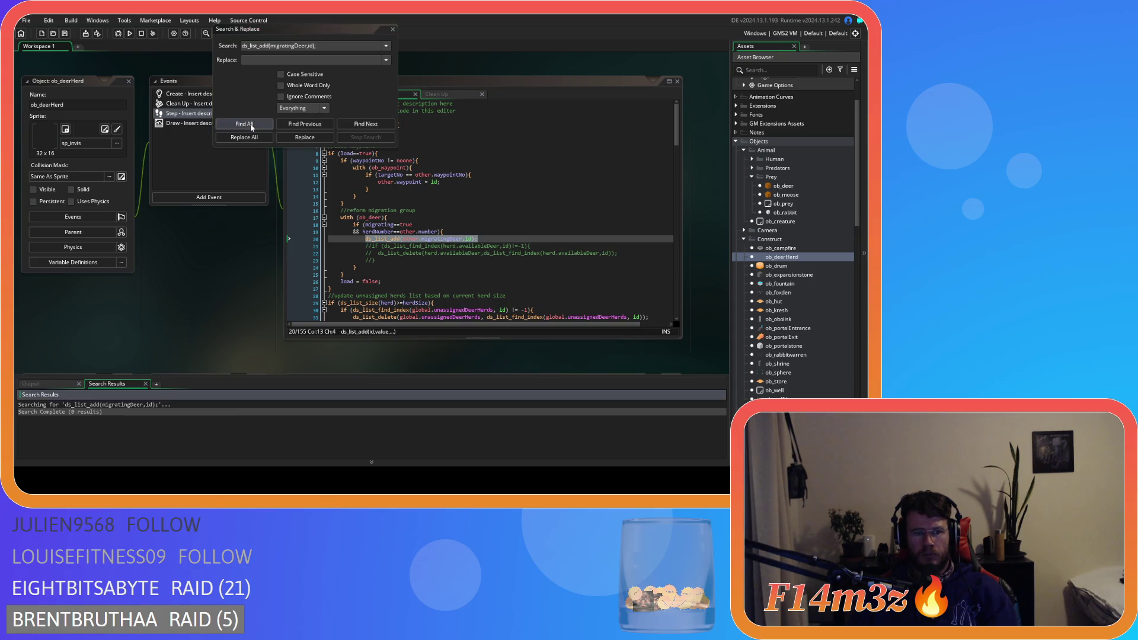
left_click(392, 29)
left_click(499, 239)
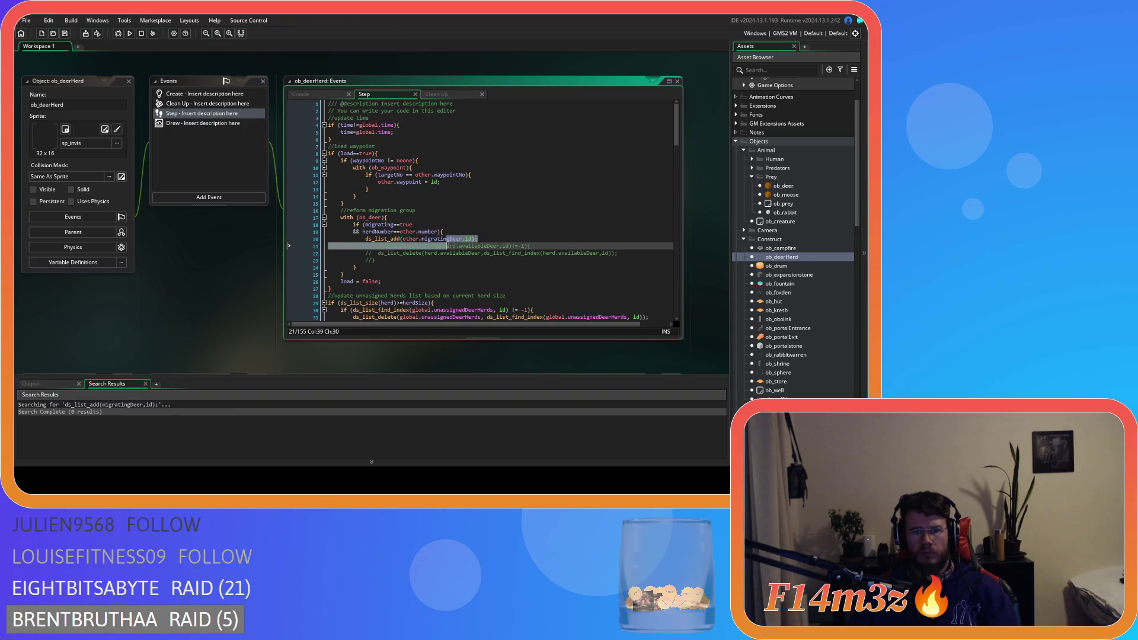
key("shift+Home")
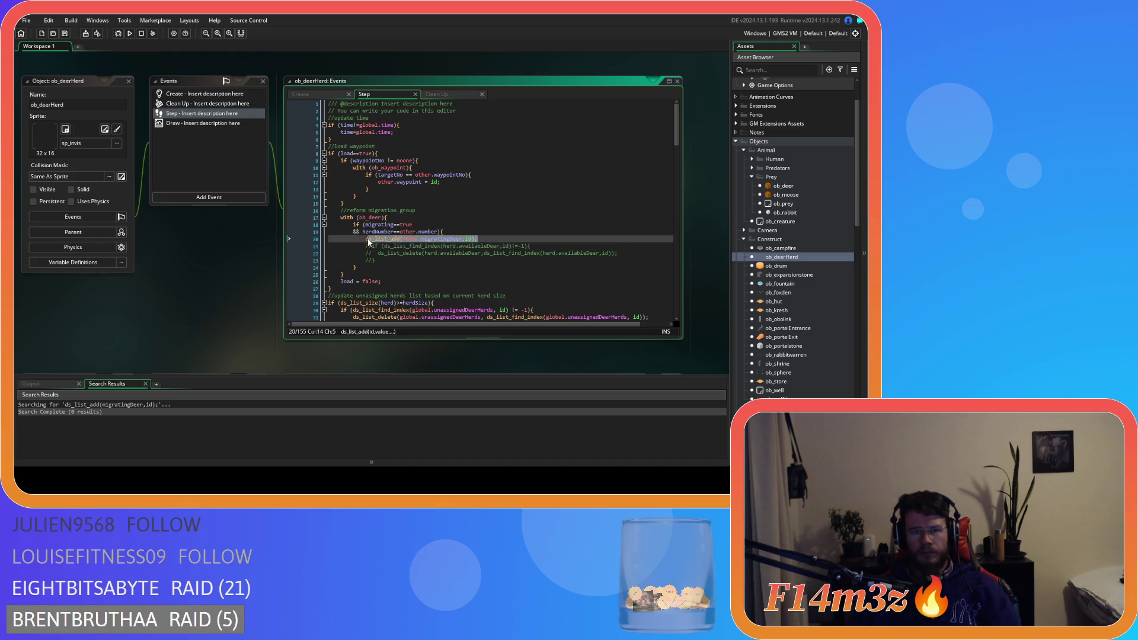
scroll(484, 261, "down", 10)
scroll(484, 272, "down", 20)
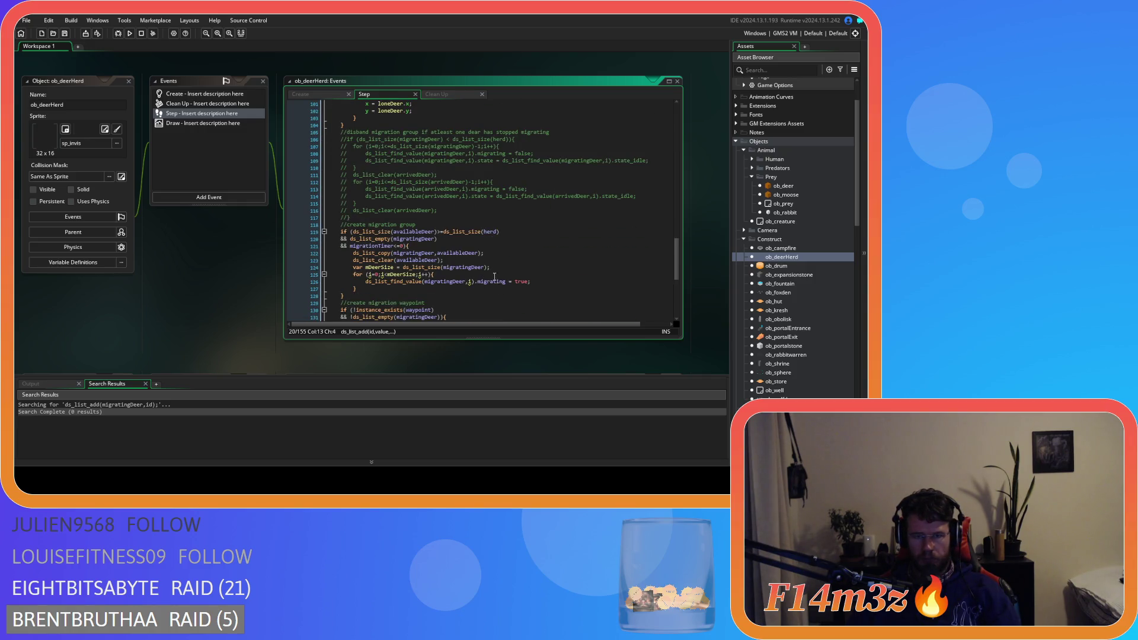
left_click(442, 268)
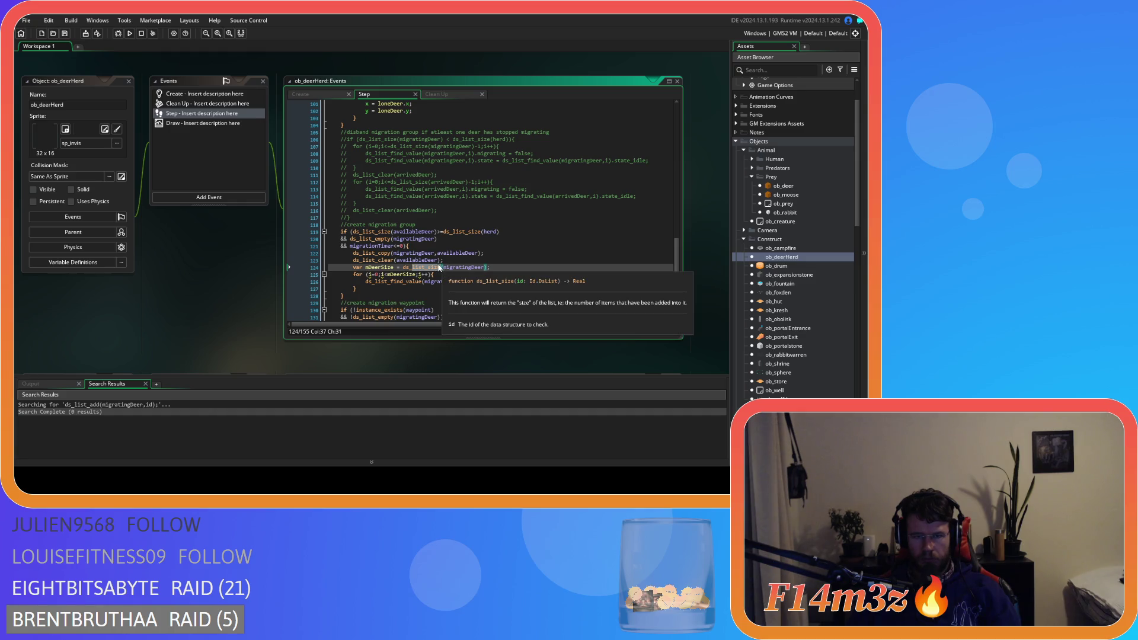
scroll(460, 263, "down", 2)
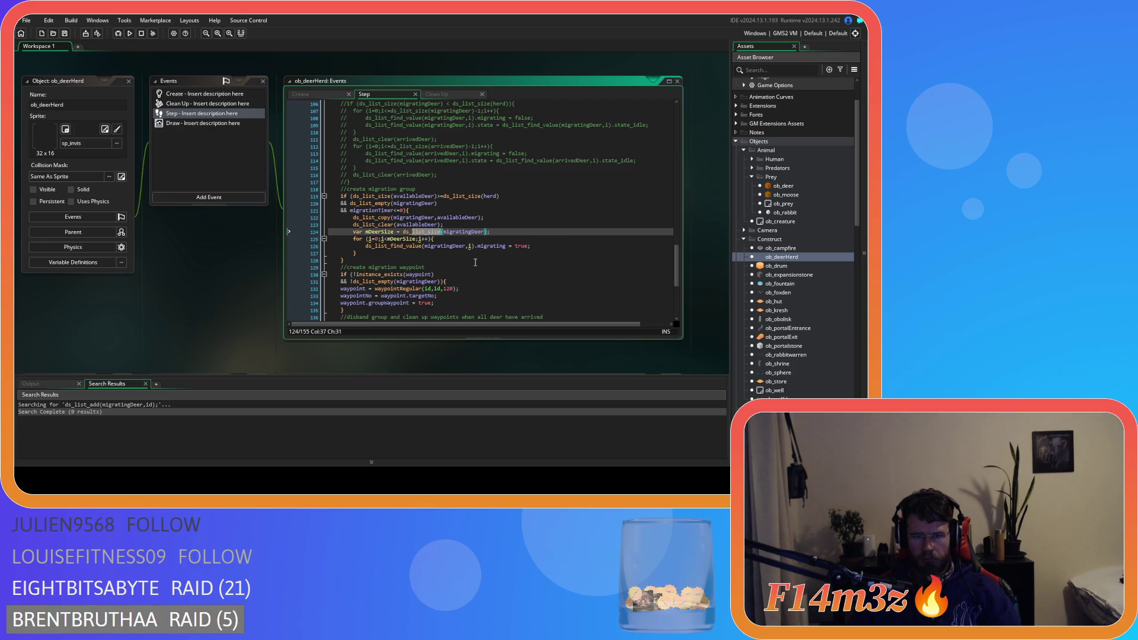
left_click(368, 239)
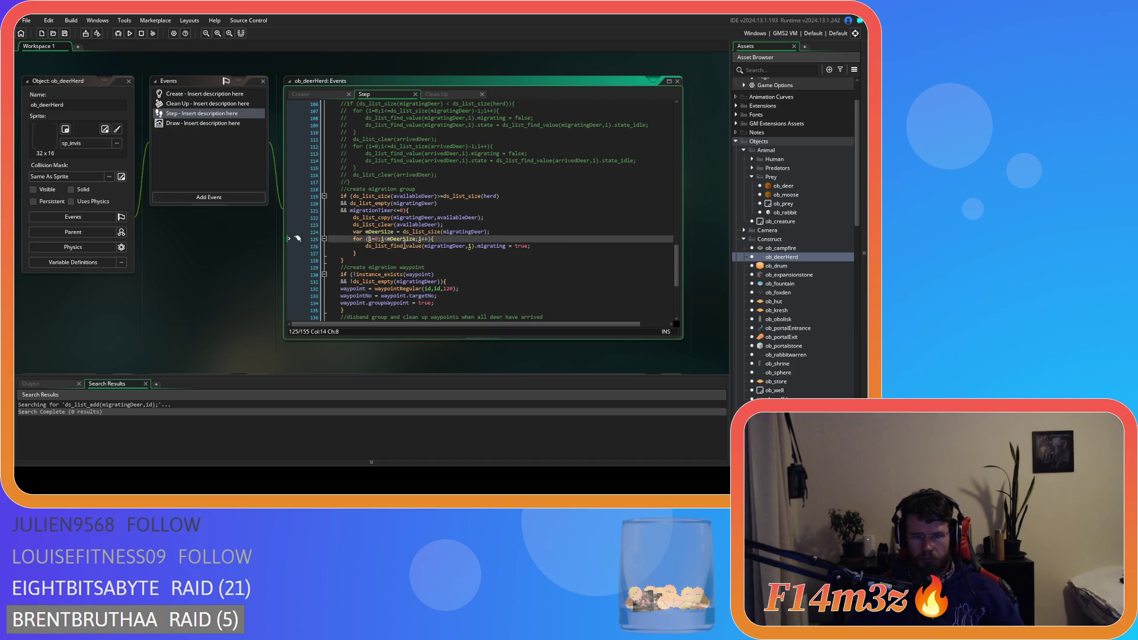
type("var")
left_click(500, 232)
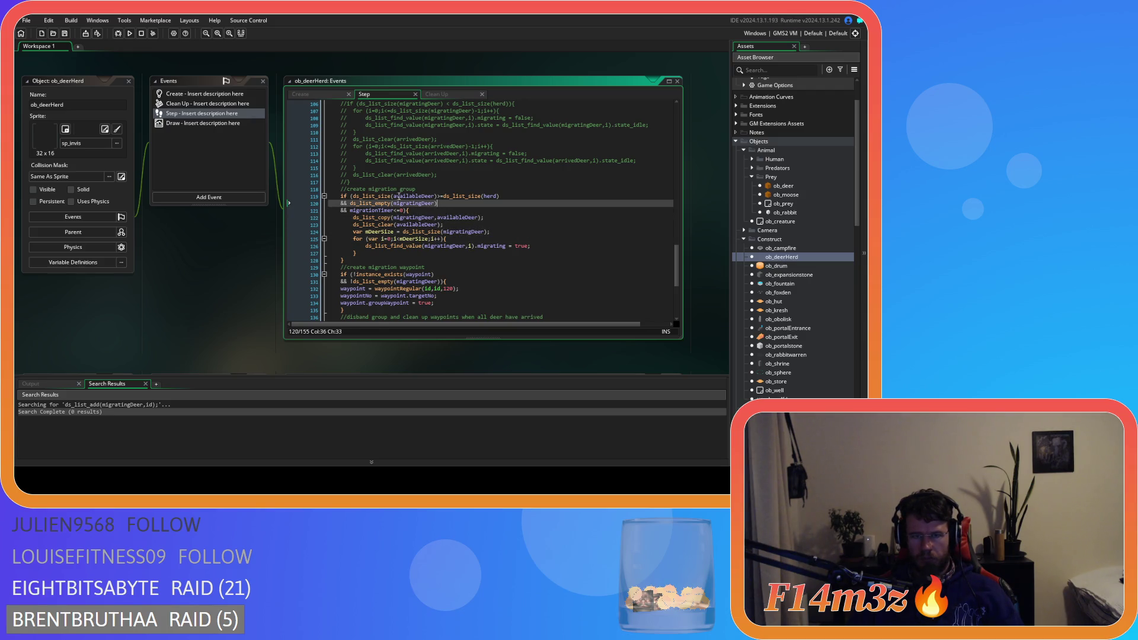
left_click_drag(446, 196, 472, 196)
left_click(509, 199)
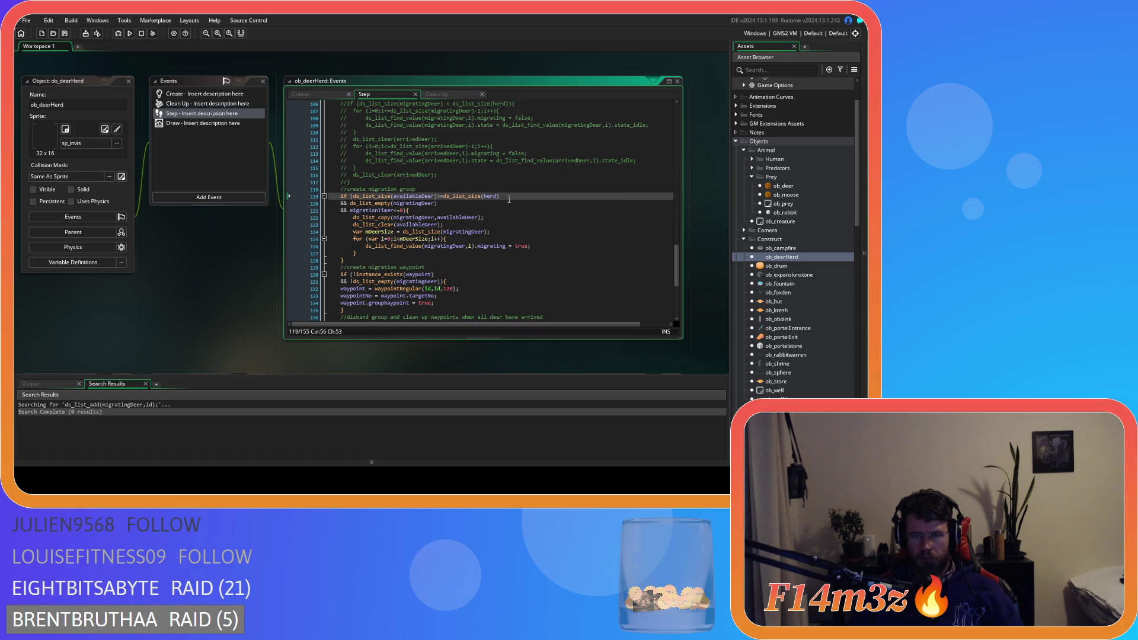
left_click(480, 205)
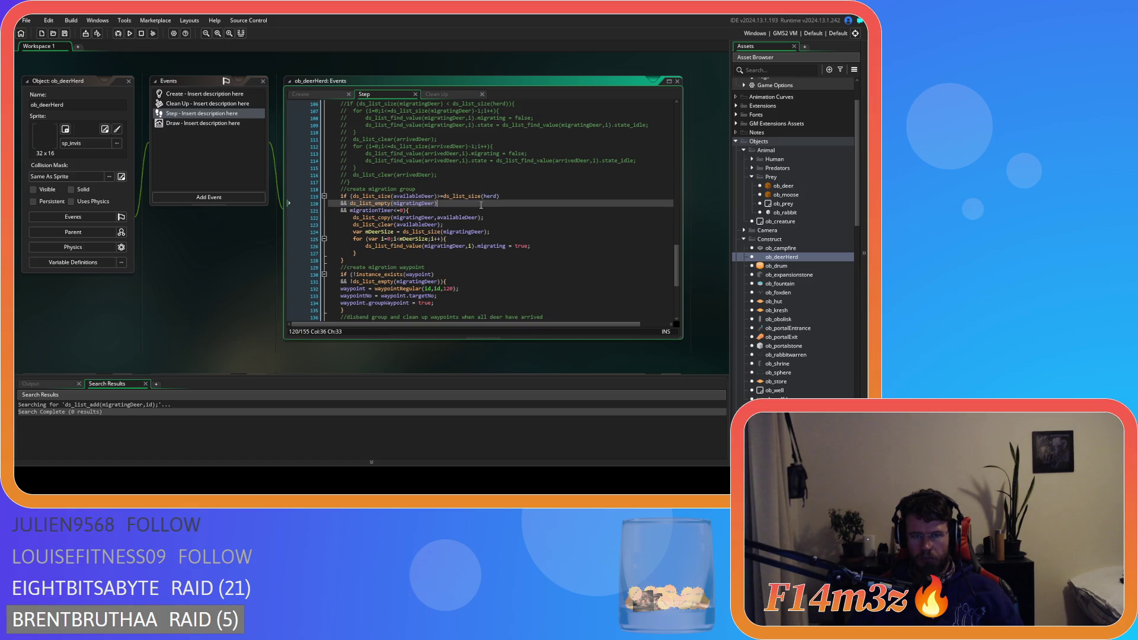
left_click(467, 212)
key("Left")
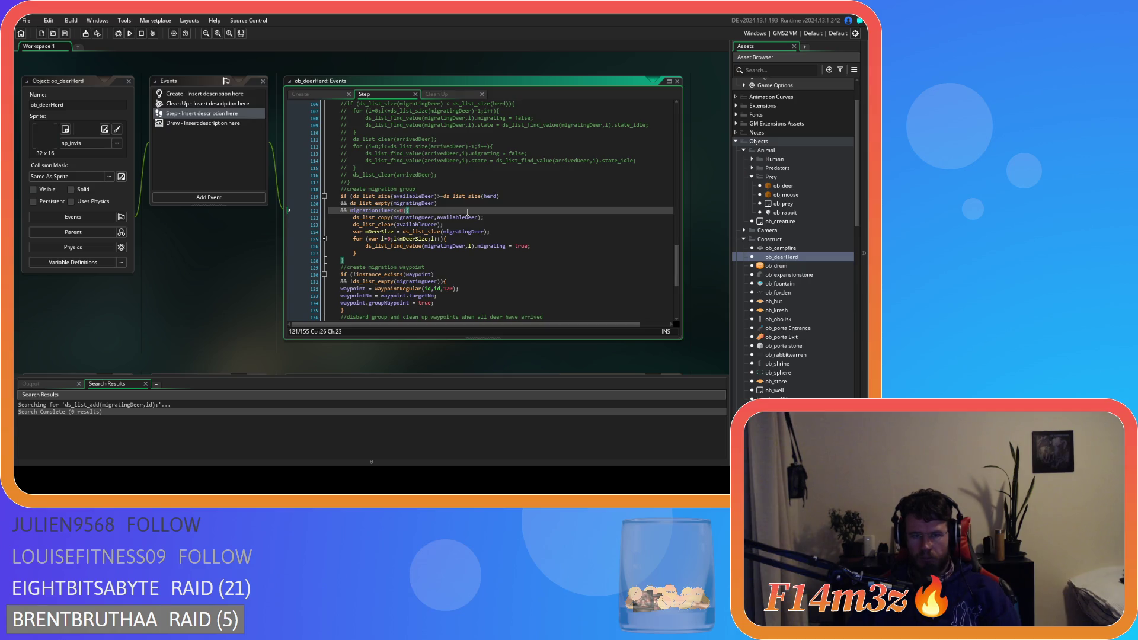
left_click(510, 217)
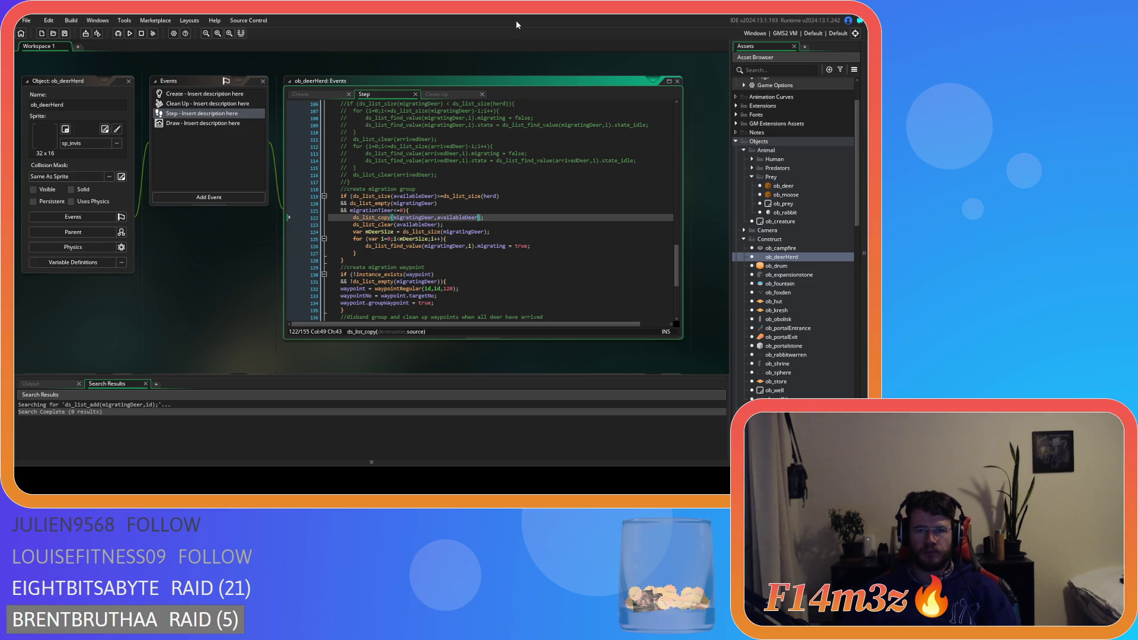
left_click(432, 92)
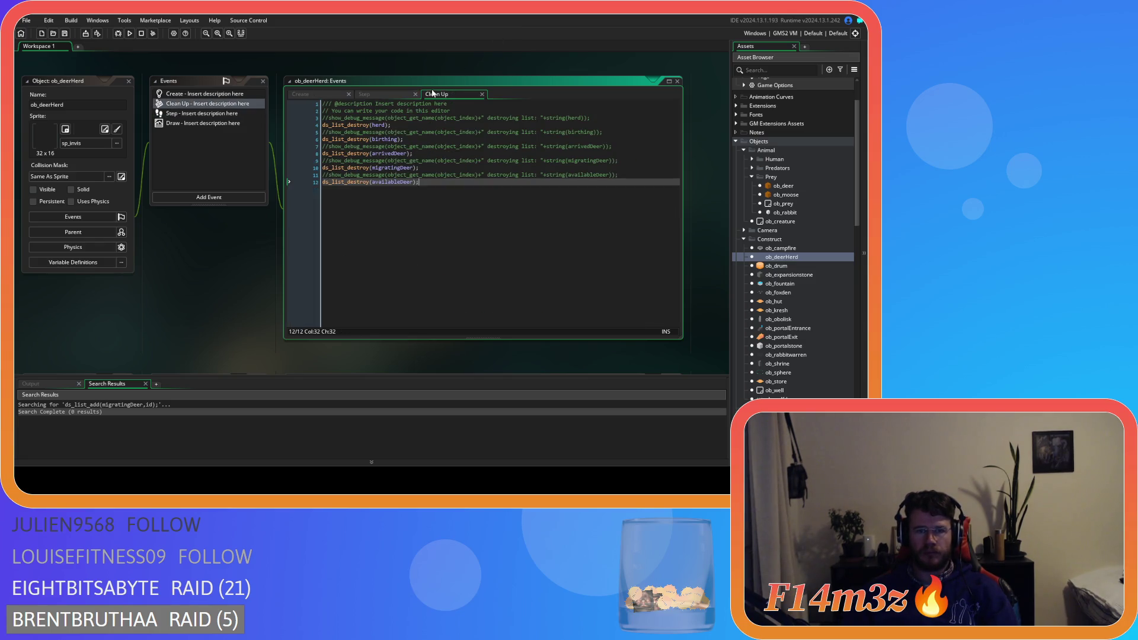
Step: Return to ob_deerHerd's Step code, then open the ob_deer object
left_click(366, 96)
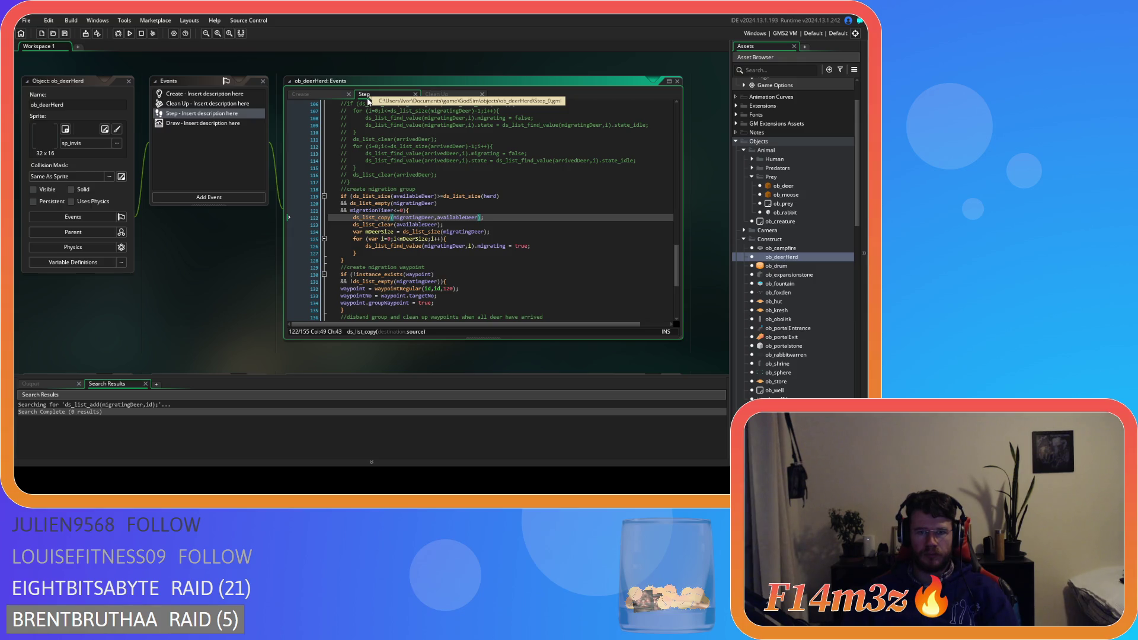
scroll(386, 244, "up", 5)
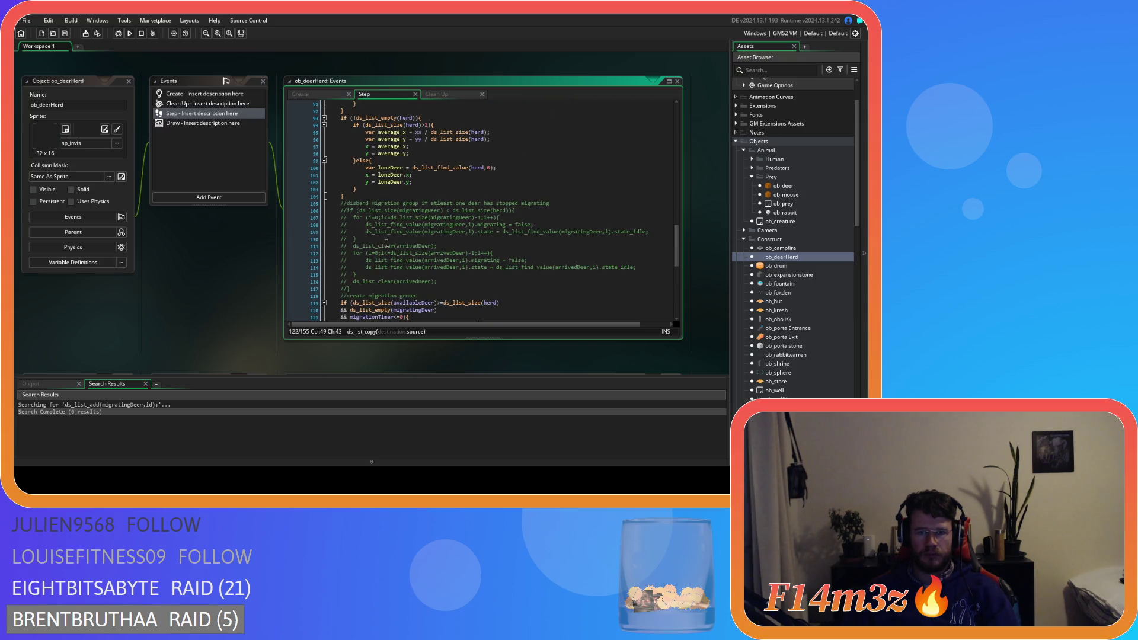
double_click(792, 187)
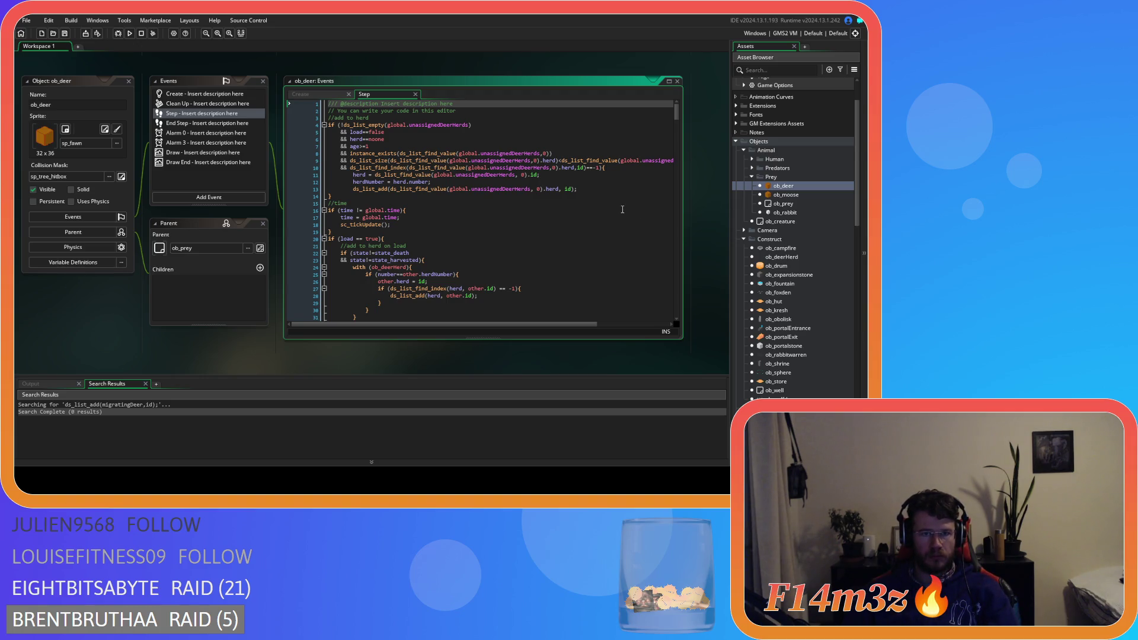
Step: Change ob_deer's Step line 20 to if (load==true){ and save the event
scroll(537, 263, "down", 3)
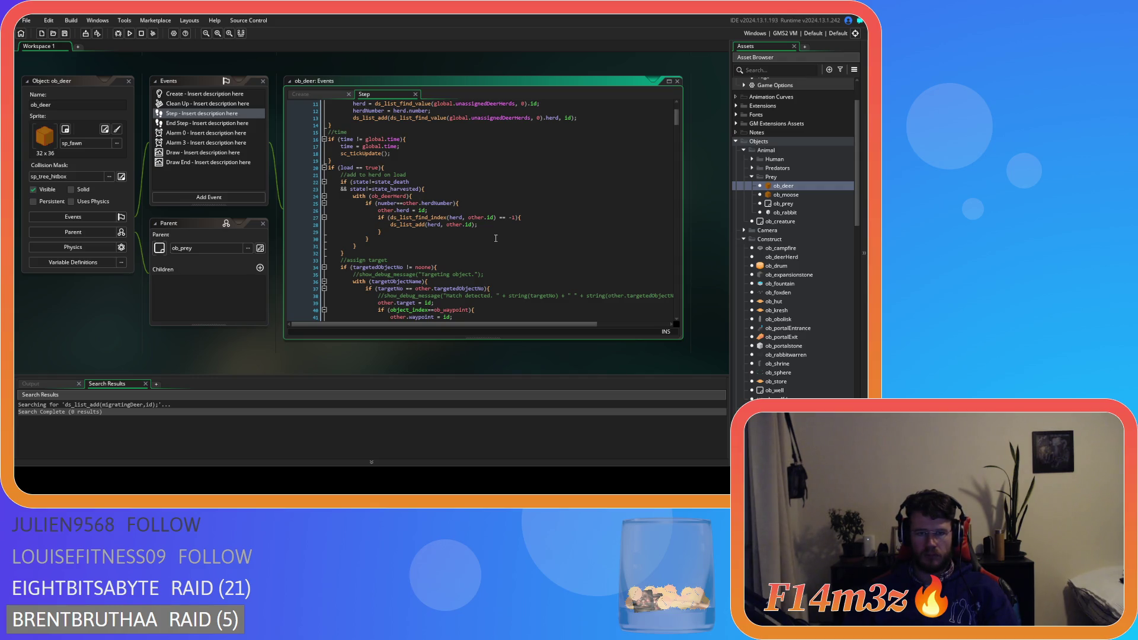
left_click(358, 168)
key("BackSpace")
type("=")
key("Delete")
left_click(500, 172)
key("ctrl+s")
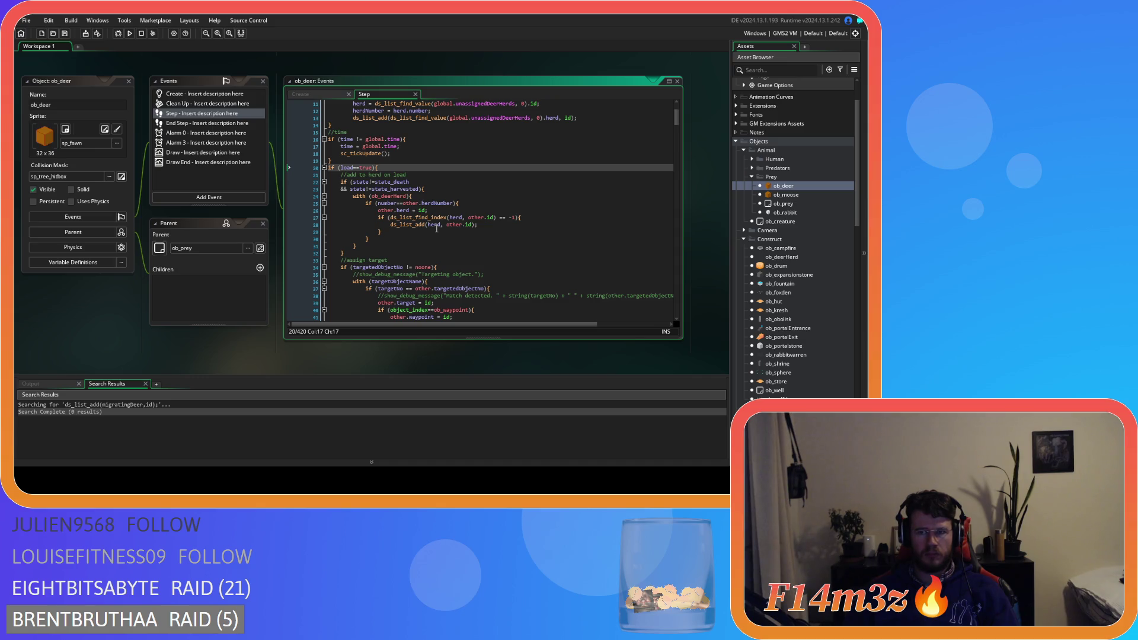
scroll(779, 337, "down", 10)
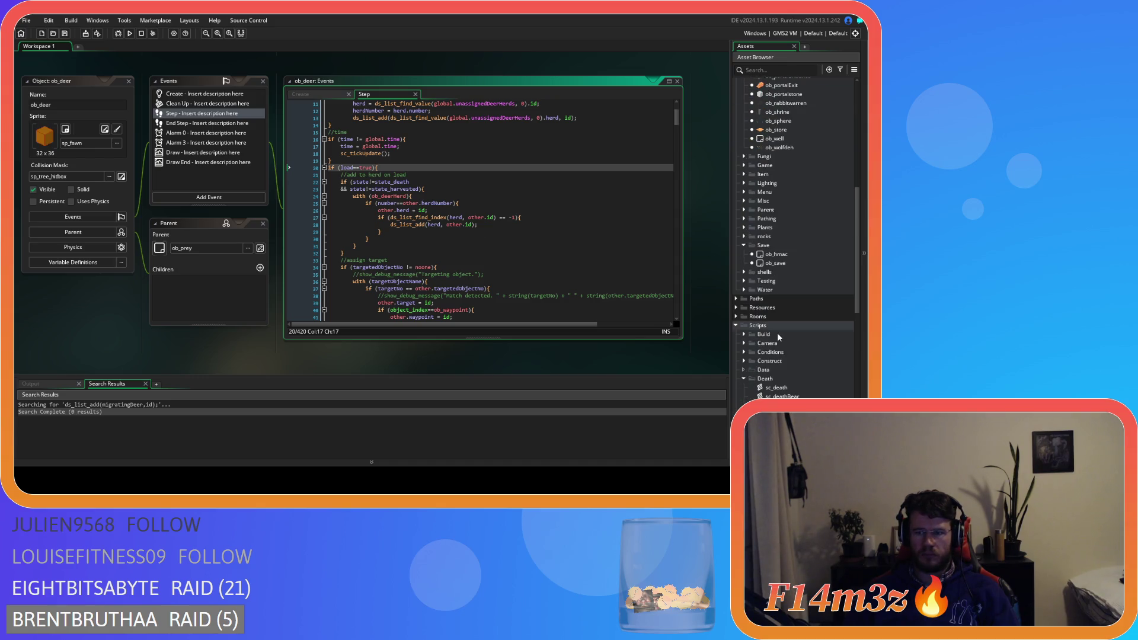
Step: Open ob_save, check its ob_predator save line, and show the Key Press - F5 code
double_click(776, 263)
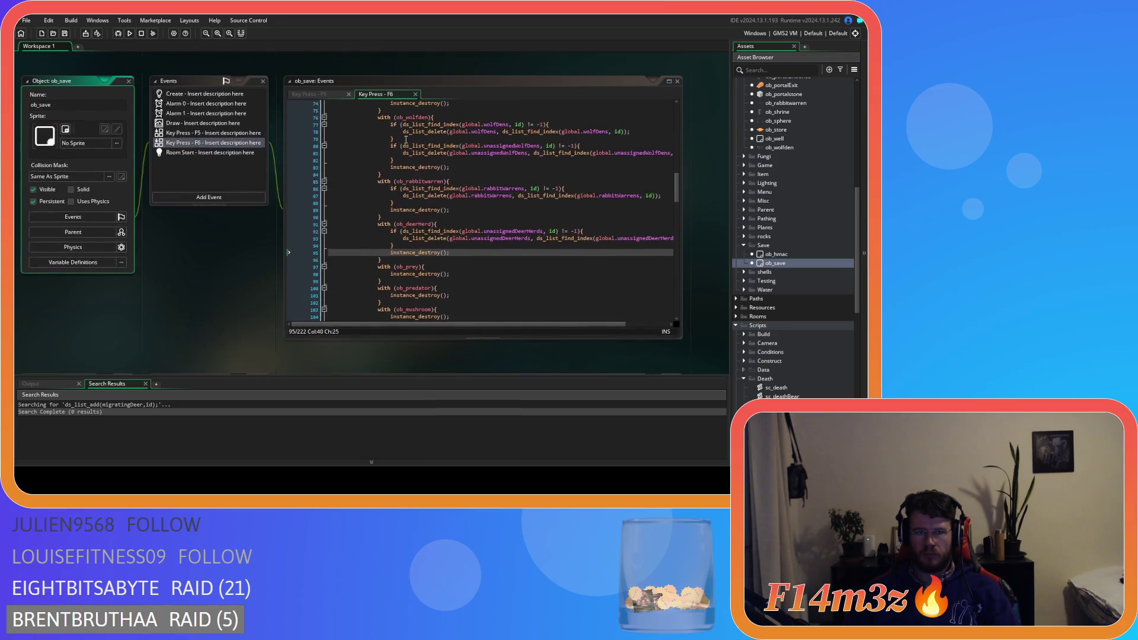
scroll(458, 228, "down", 3)
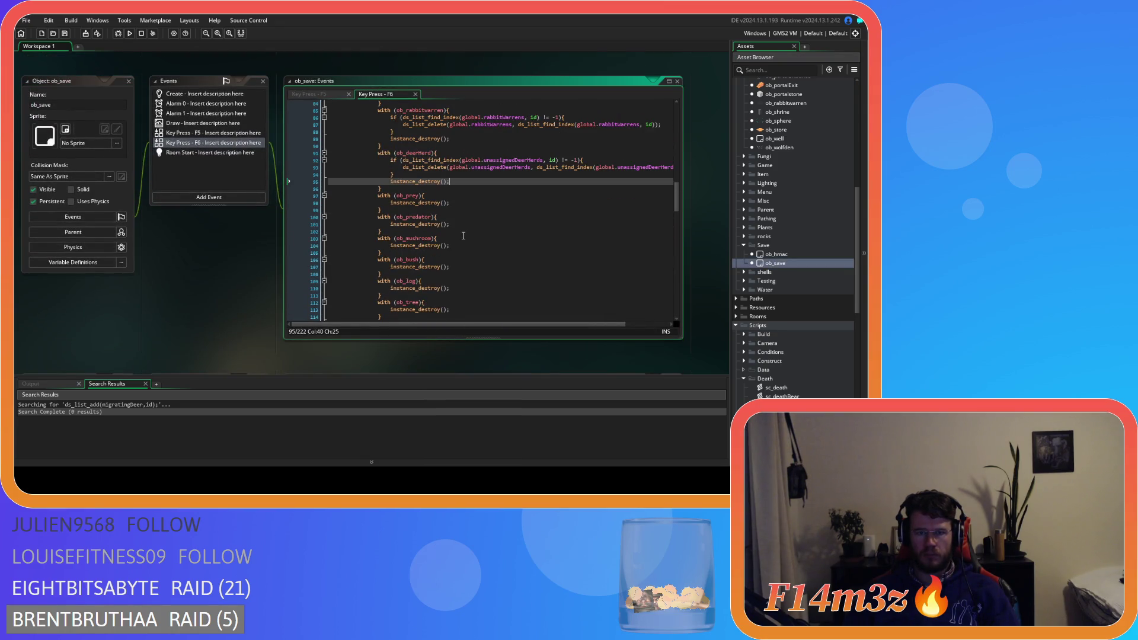
left_click_drag(392, 199, 451, 246)
left_click(473, 220)
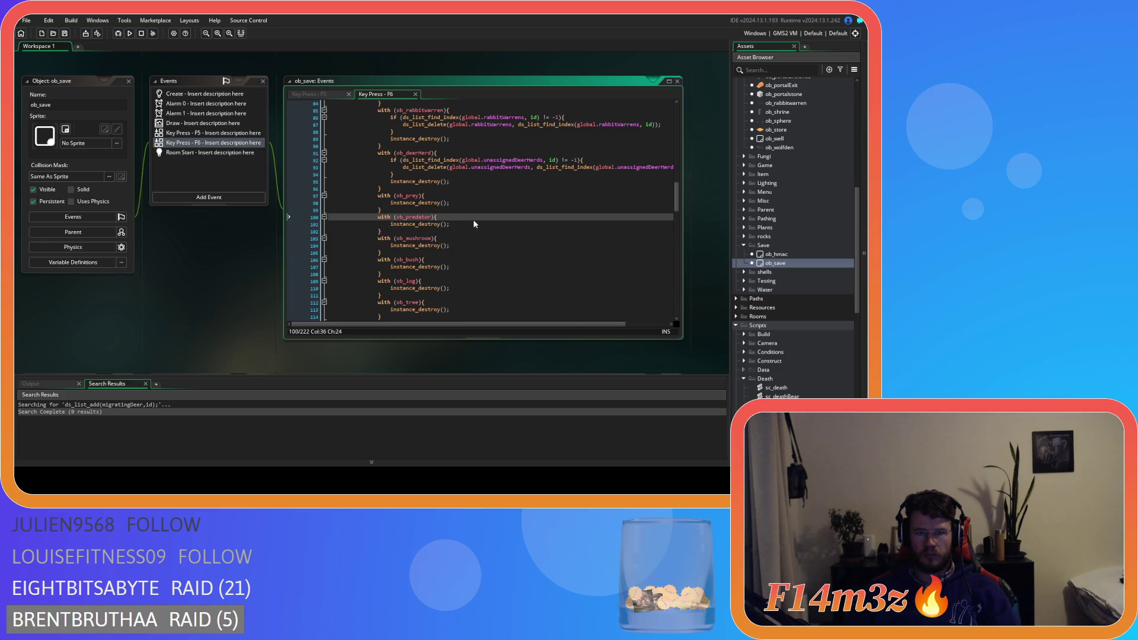
scroll(473, 220, "up", 3)
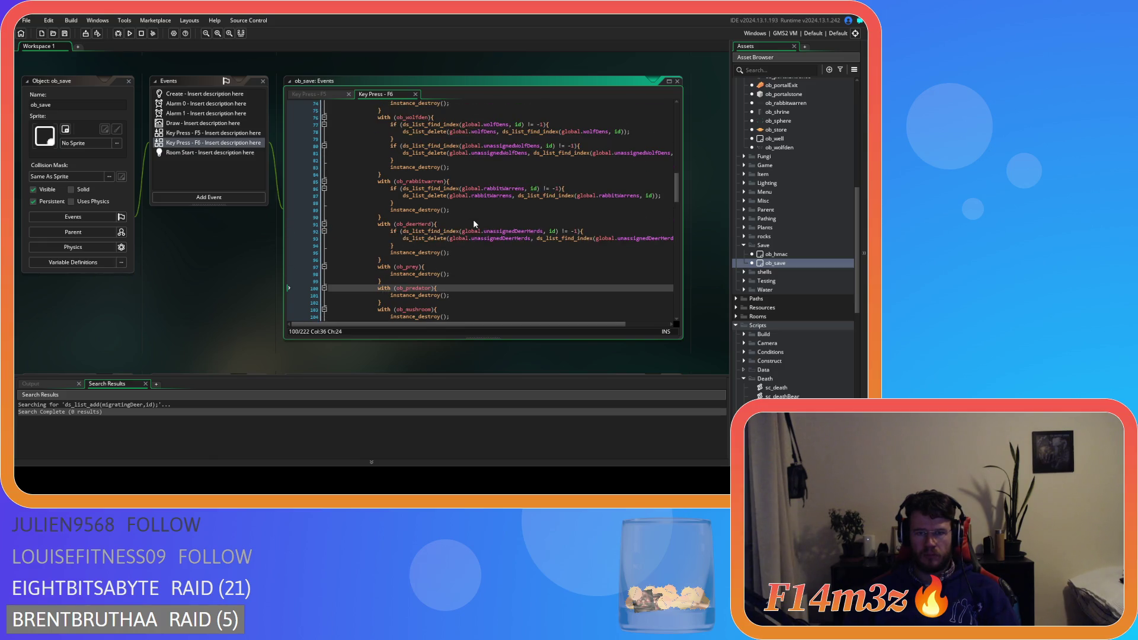
left_click(309, 95)
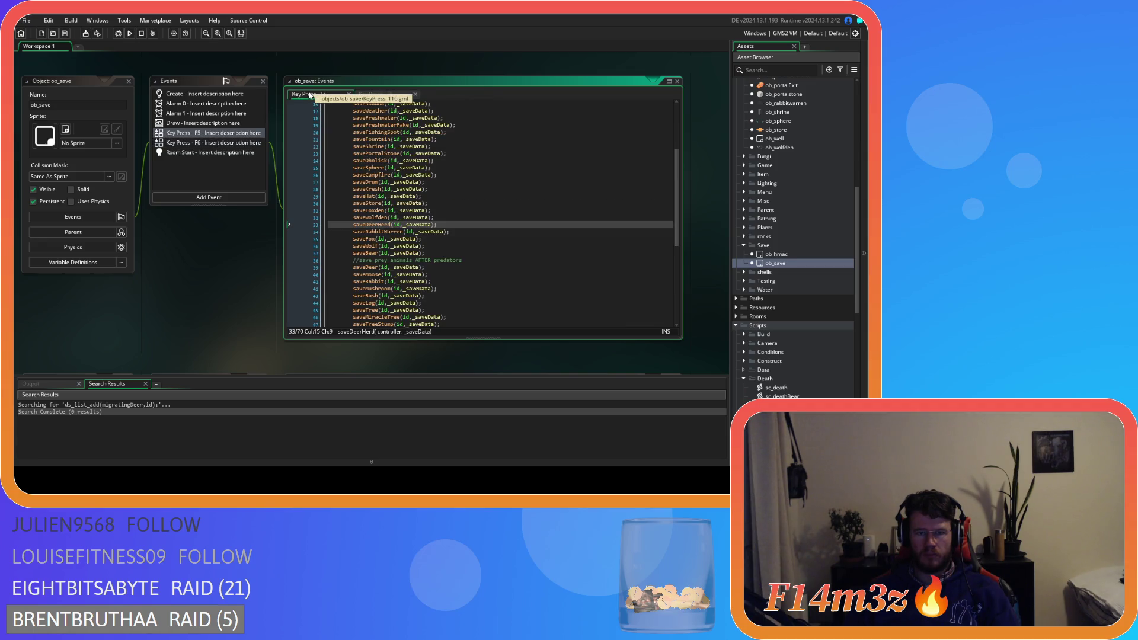
Step: Open sc_saveDeer from its saveDeer call and inspect how the migrating field is saved
middle_click(372, 267)
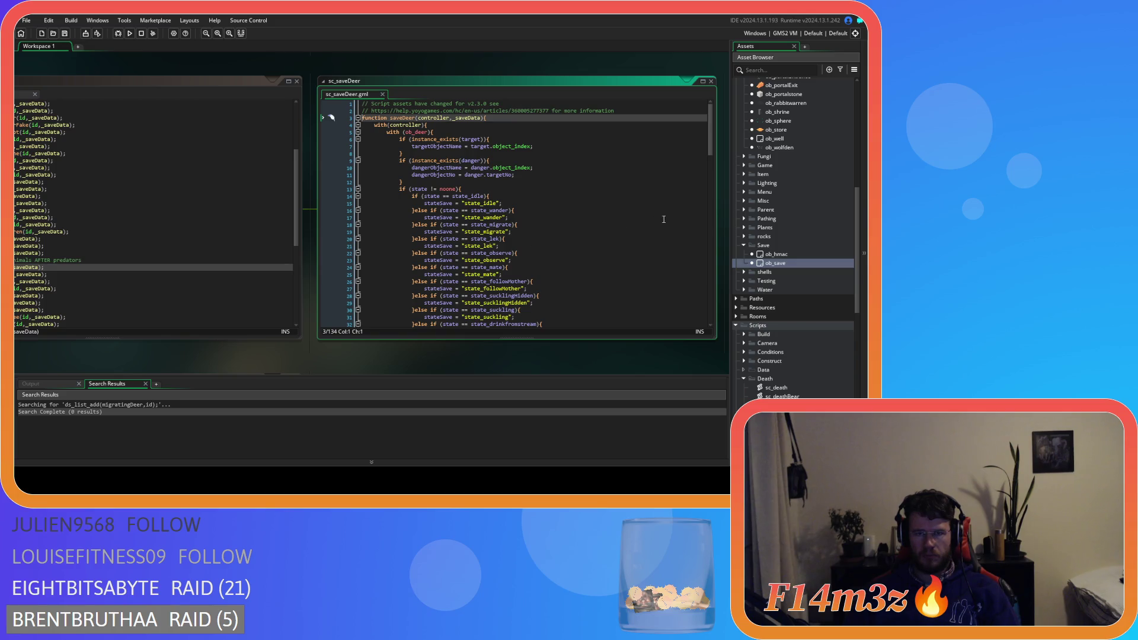
left_click_drag(710, 152, 672, 310)
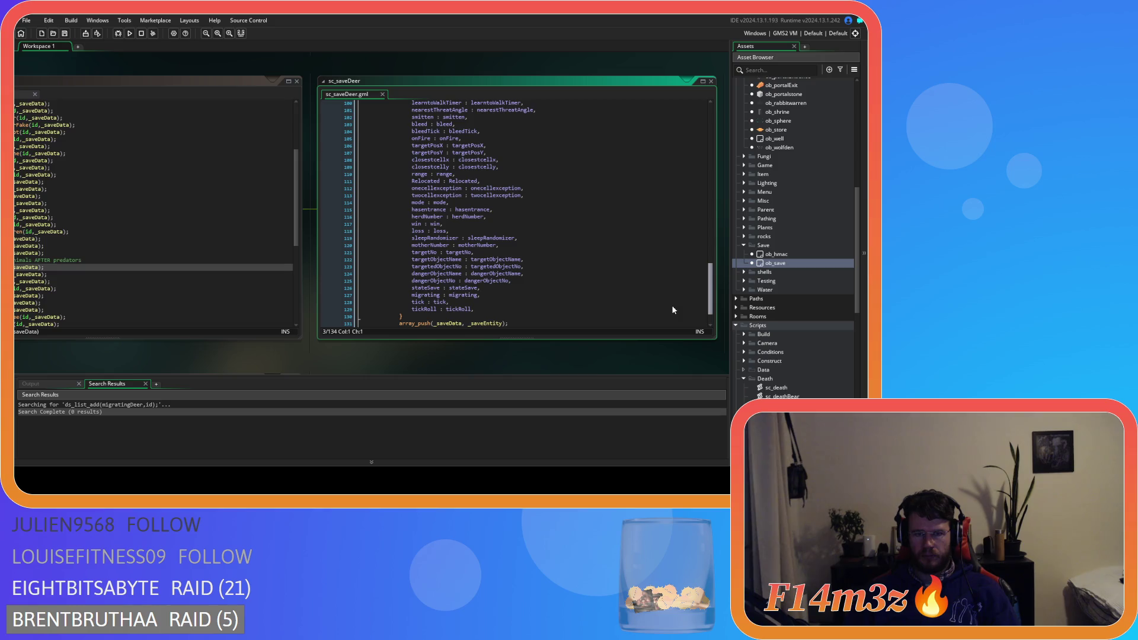
left_click(469, 295)
left_click_drag(469, 294, 496, 295)
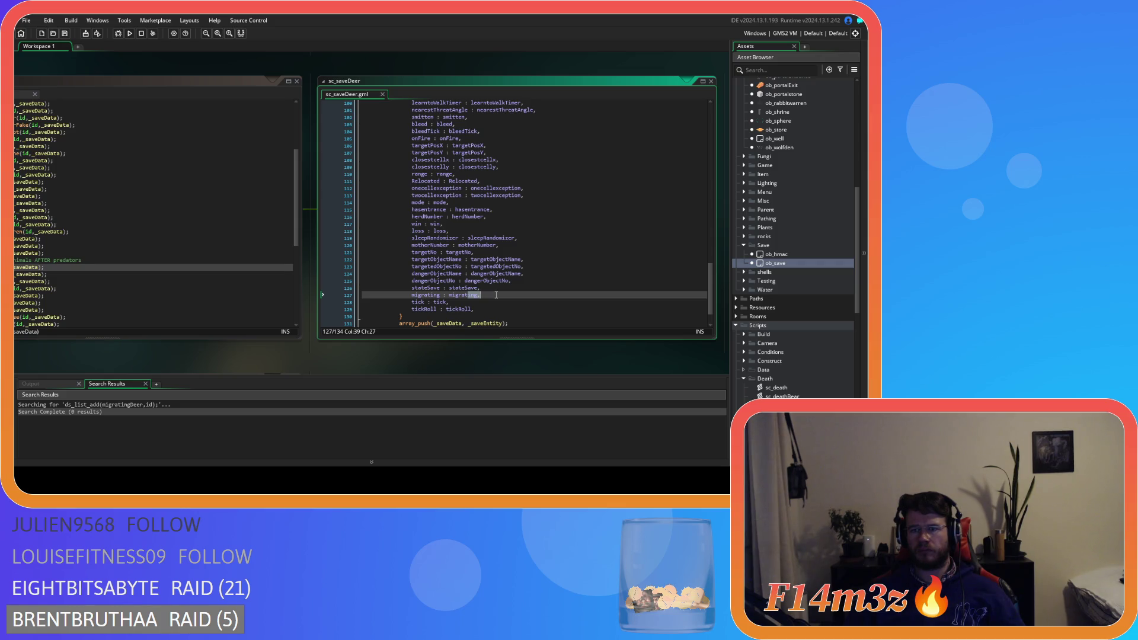
left_click(496, 295)
Step: Open the sc_saveMoose script from its call in ob_save's F5 code
scroll(485, 290, "up", 20)
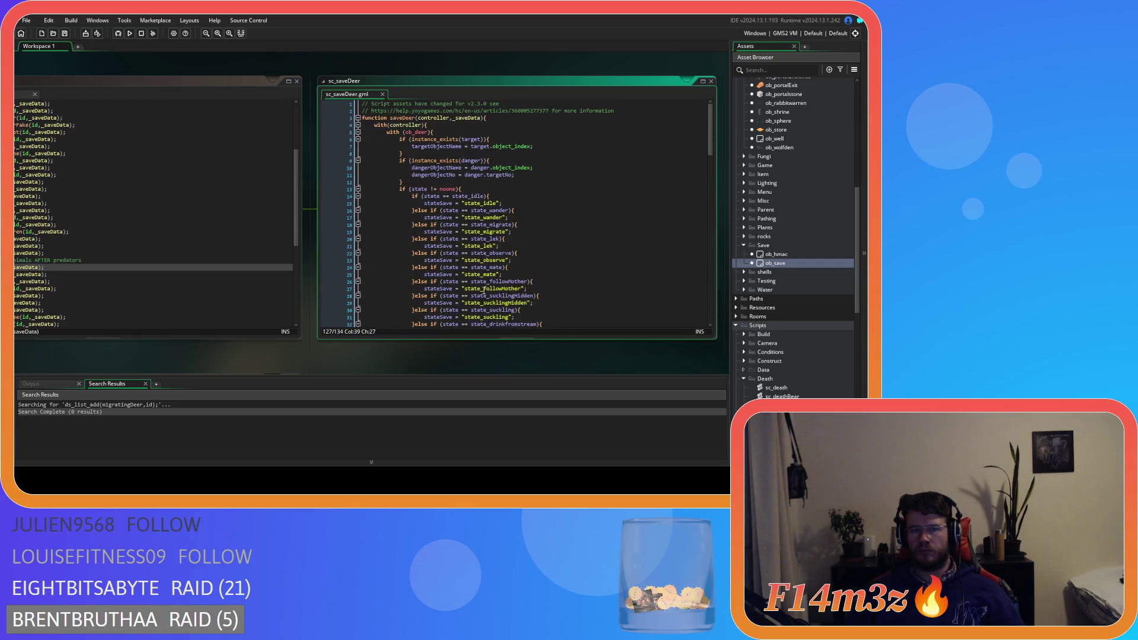
left_click_drag(260, 364, 389, 360)
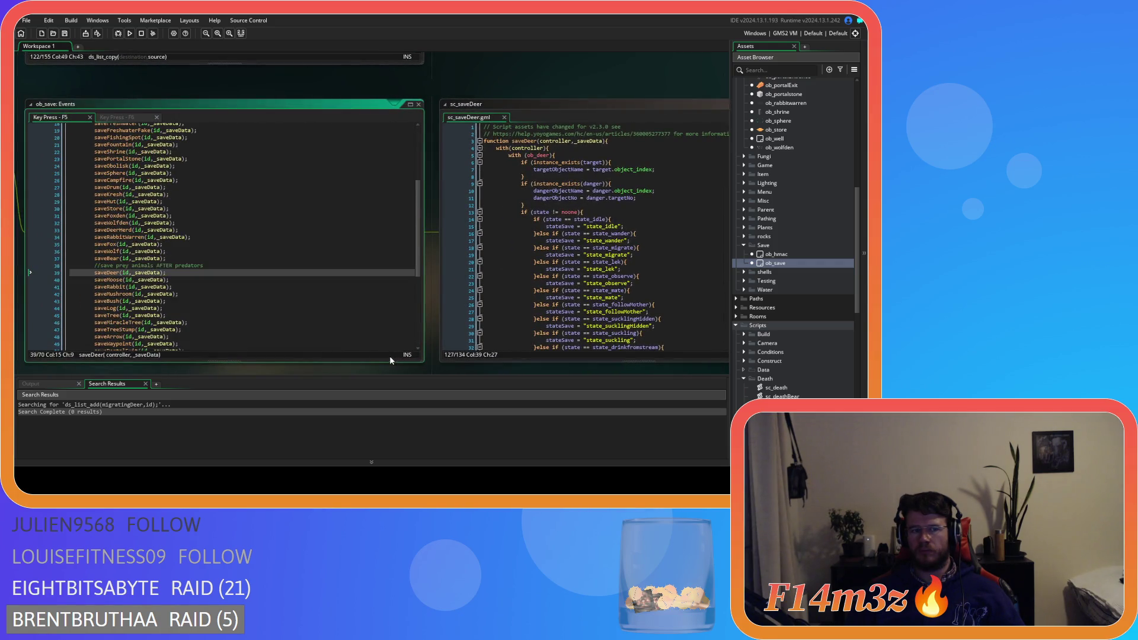
middle_click(116, 279)
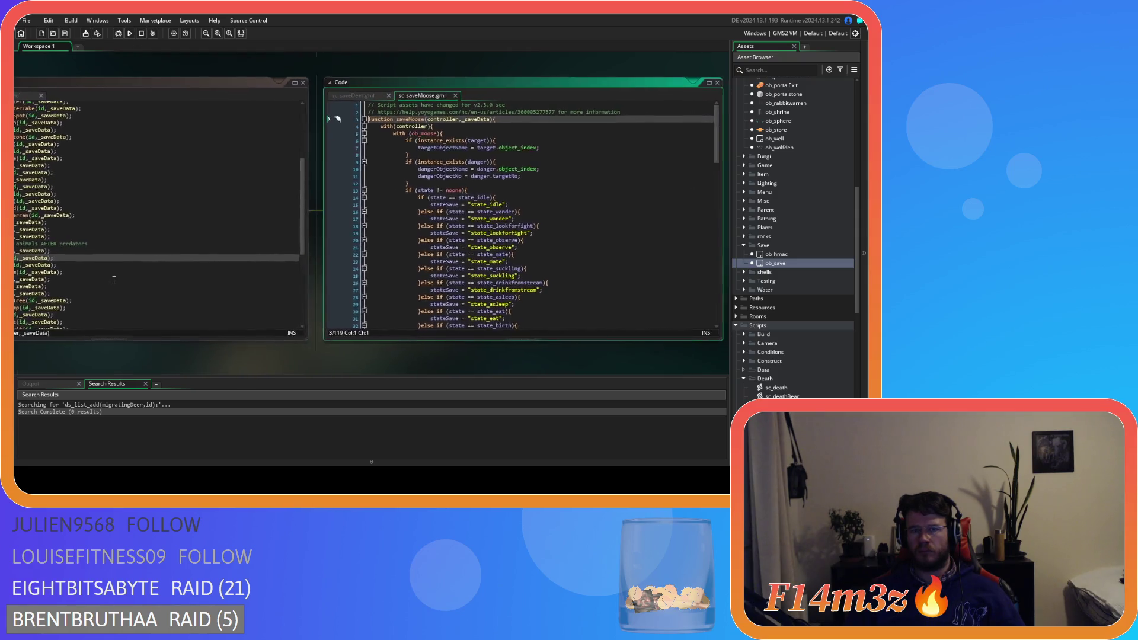
Step: Close sc_saveMoose and sc_saveDeer, leaving ob_save's Key Press - F5 code visible
left_click_drag(709, 134, 688, 316)
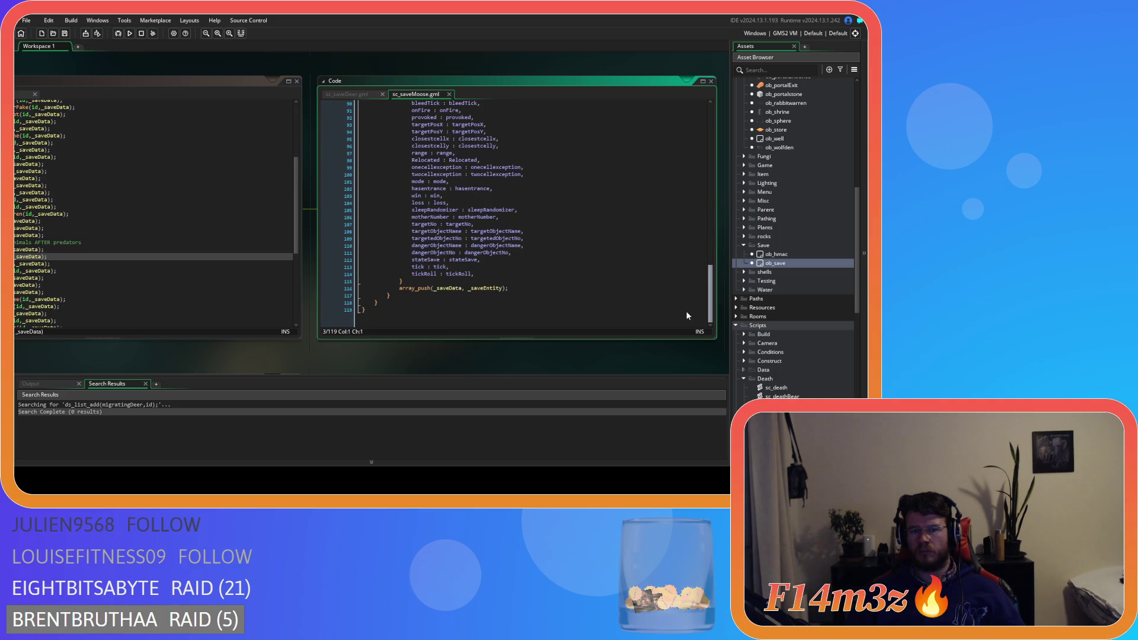
scroll(676, 251, "up", 20)
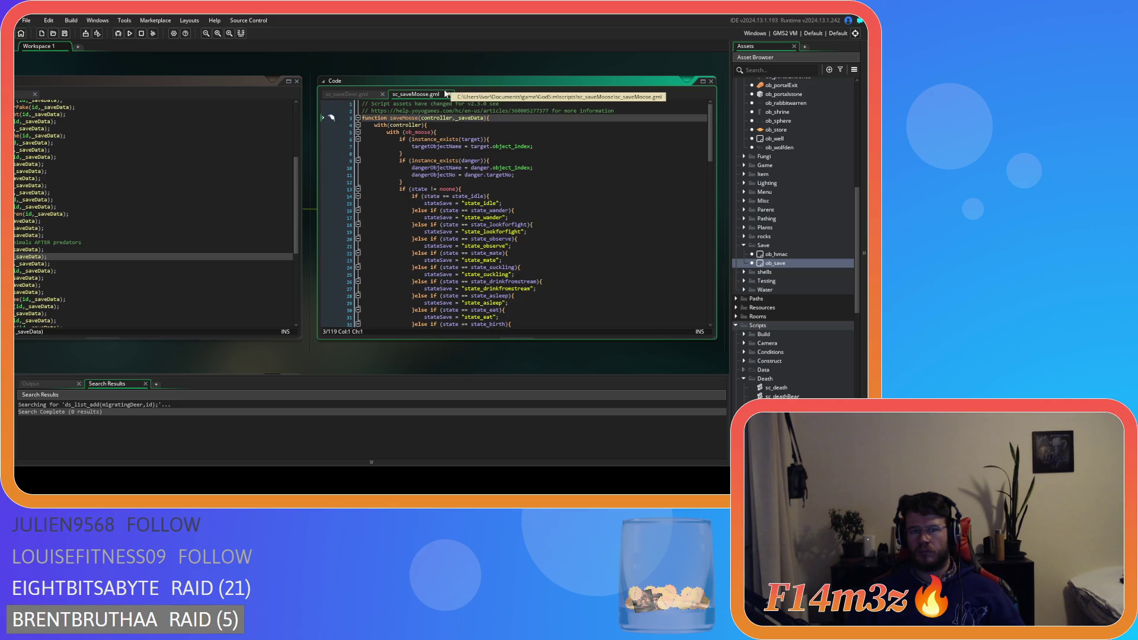
left_click(446, 96)
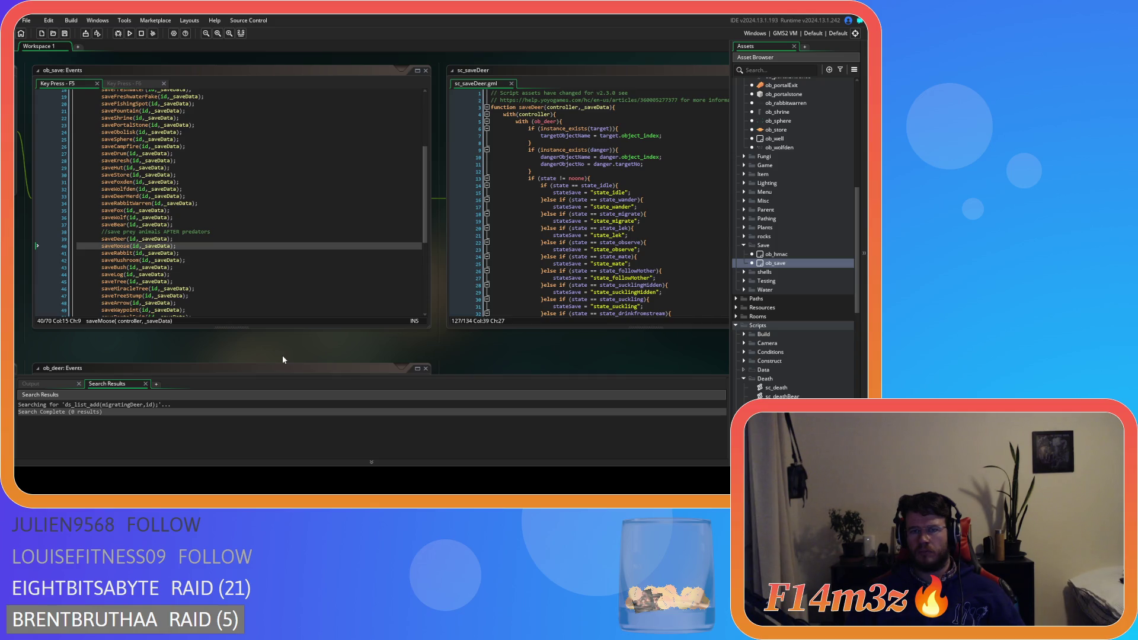
left_click(511, 83)
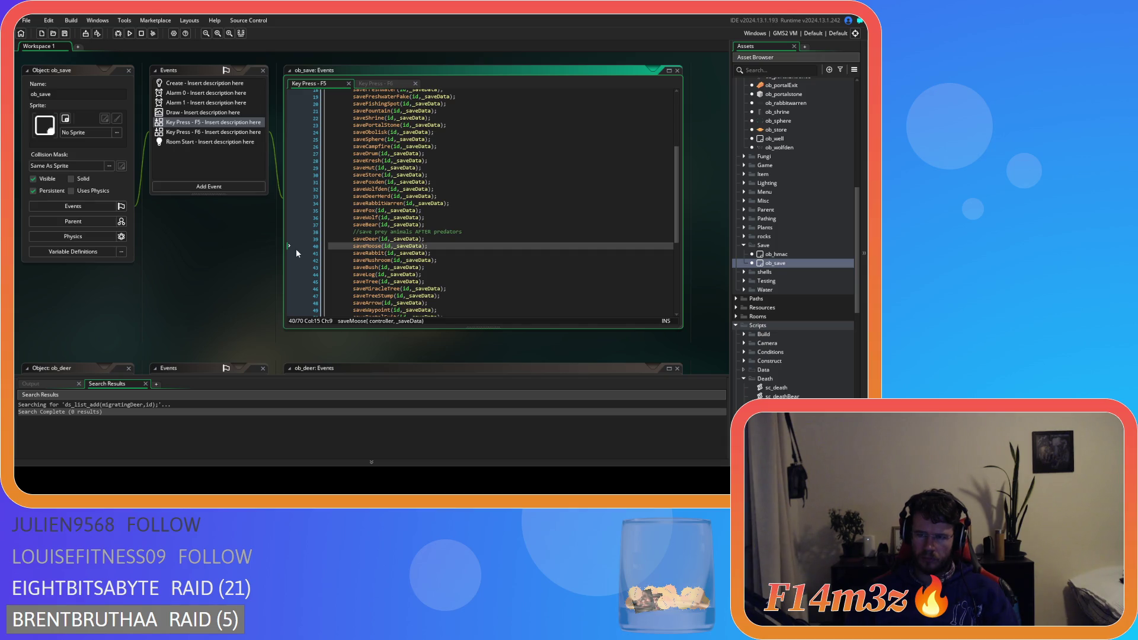
scroll(827, 232, "up", 8)
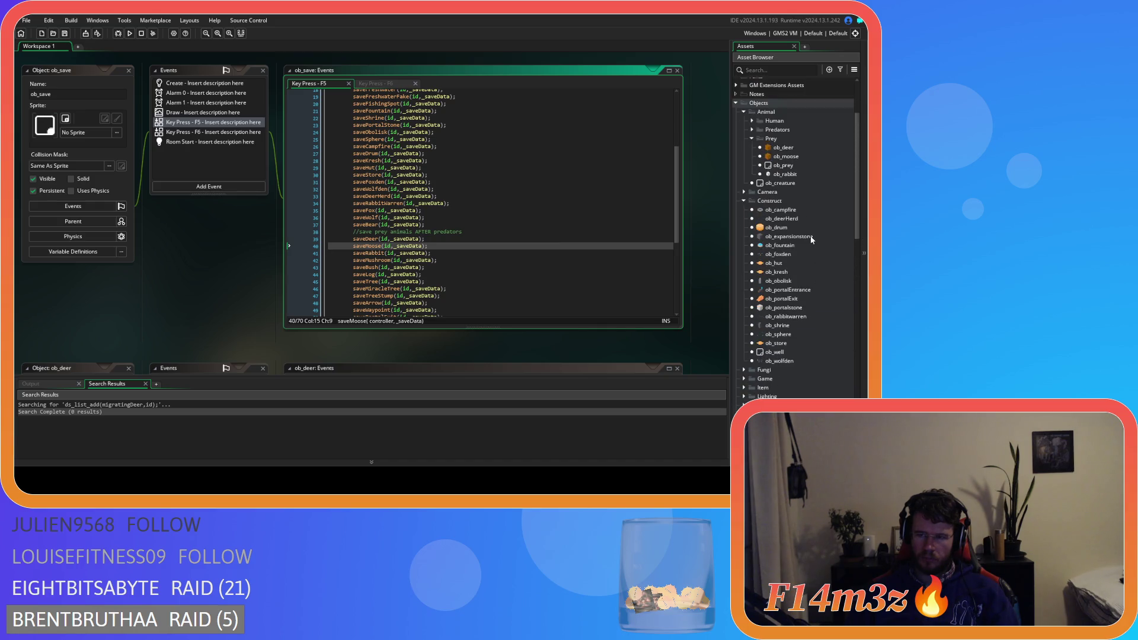
Step: Open ob_deerHerd and look through its Create, Step and Clean Up events
double_click(779, 218)
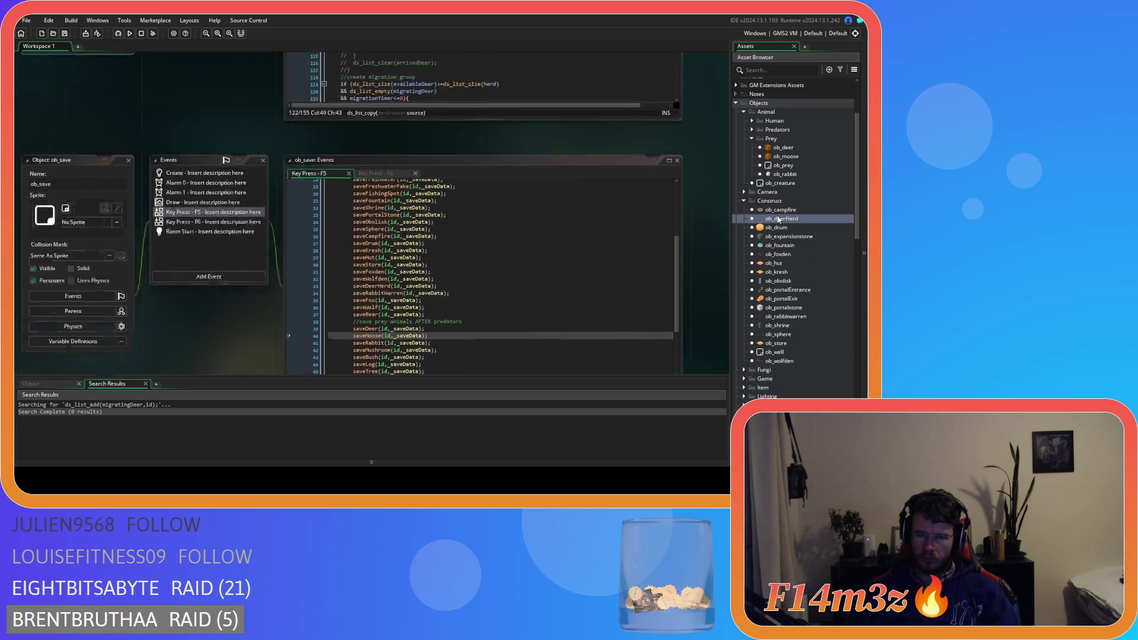
left_click(328, 93)
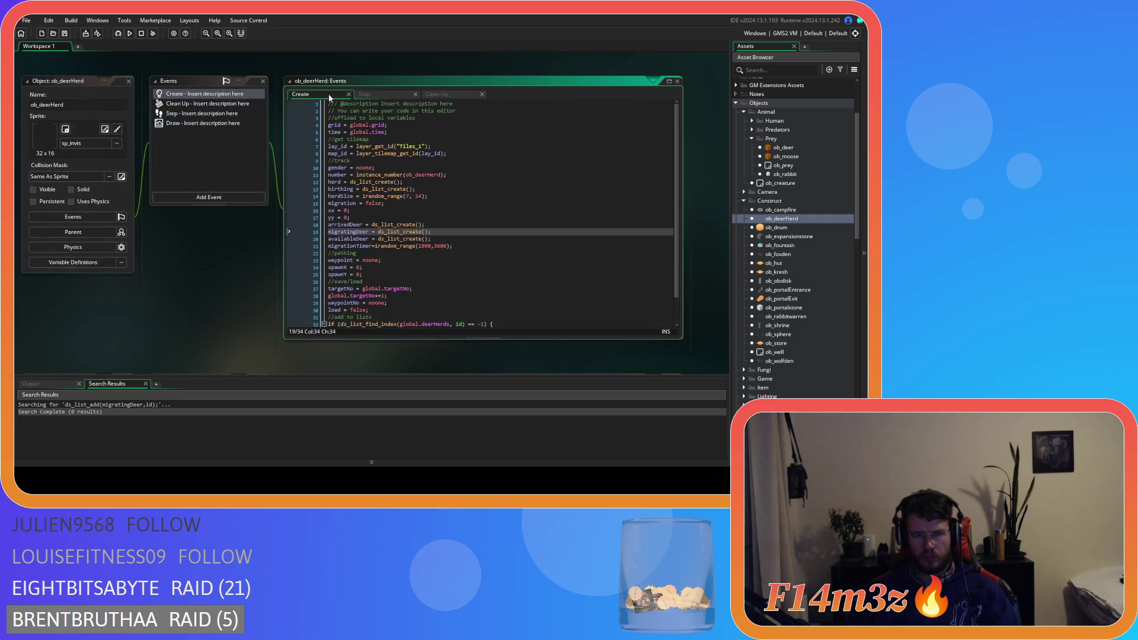
left_click(375, 95)
left_click(440, 95)
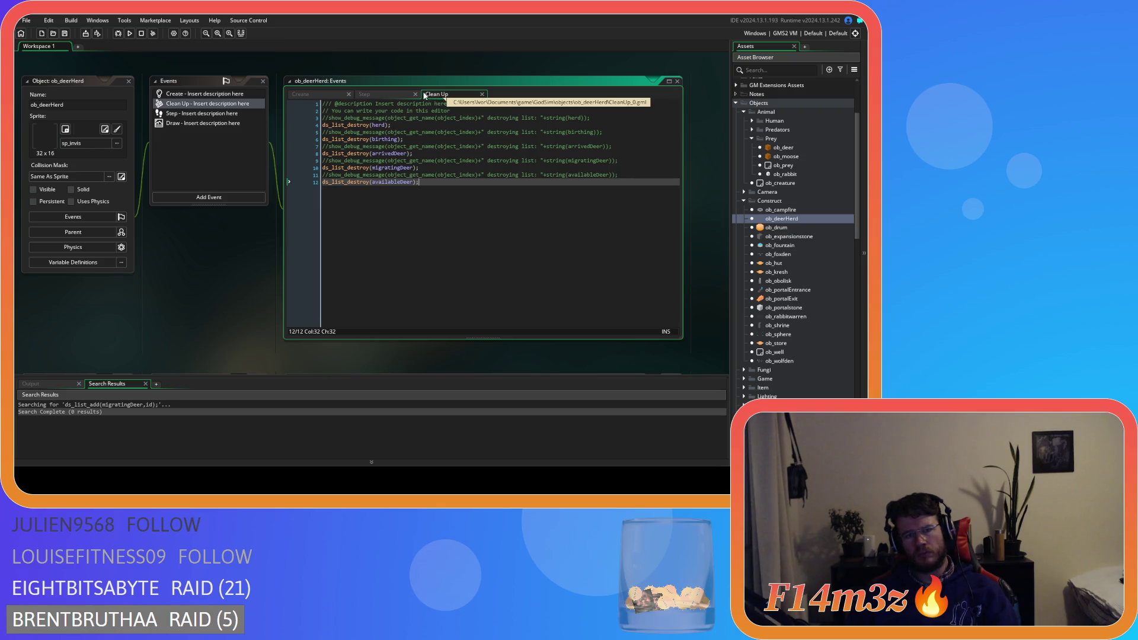
left_click(392, 92)
Step: Review the top of ob_deerHerd's Step code, then open ob_deer's herd-joining code on line 24
scroll(413, 136, "up", 14)
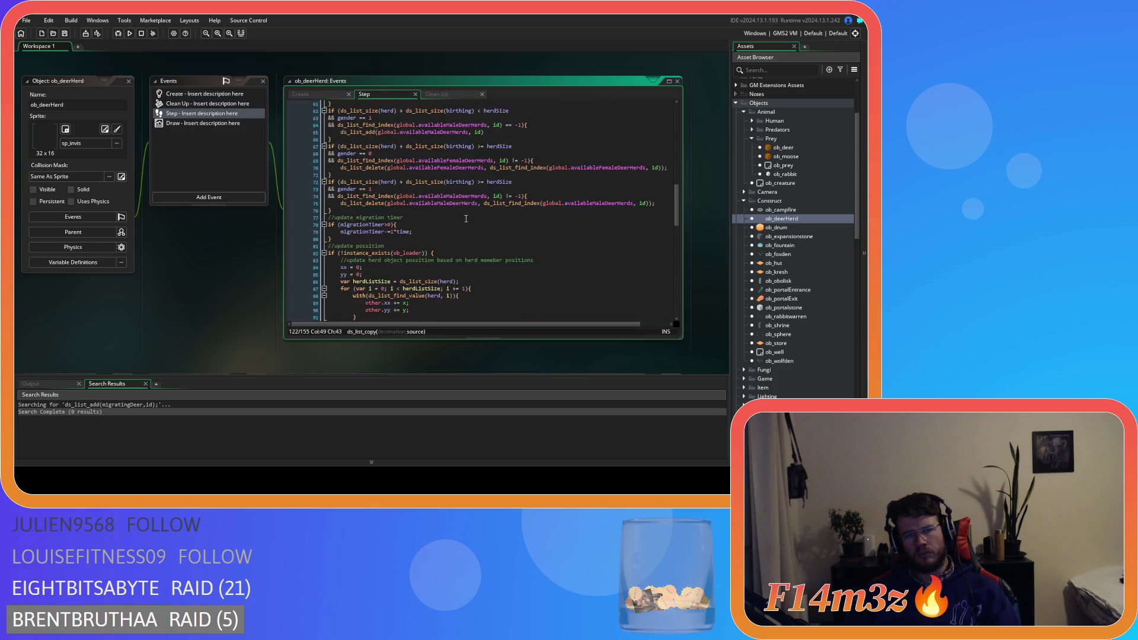
scroll(466, 219, "up", 5)
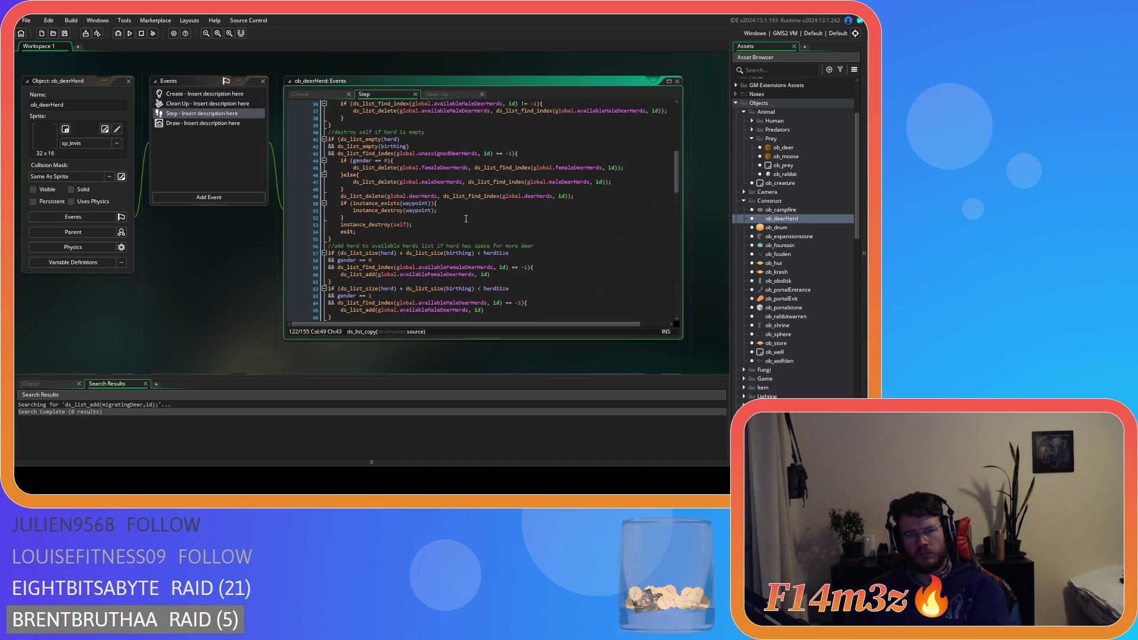
scroll(464, 221, "up", 3)
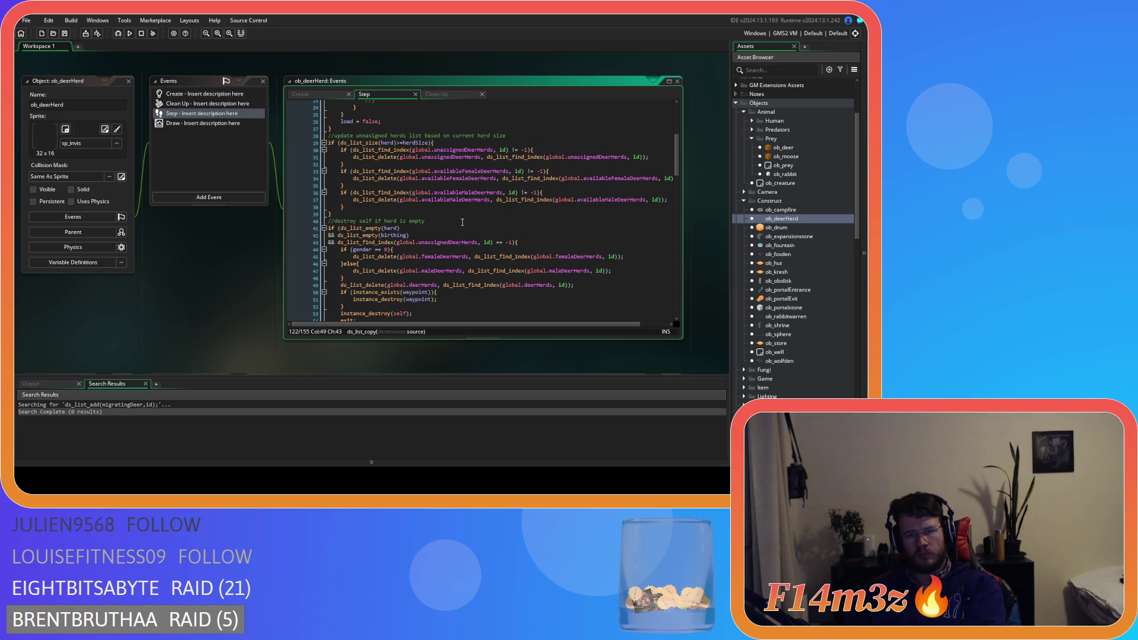
scroll(462, 222, "up", 4)
scroll(462, 221, "up", 4)
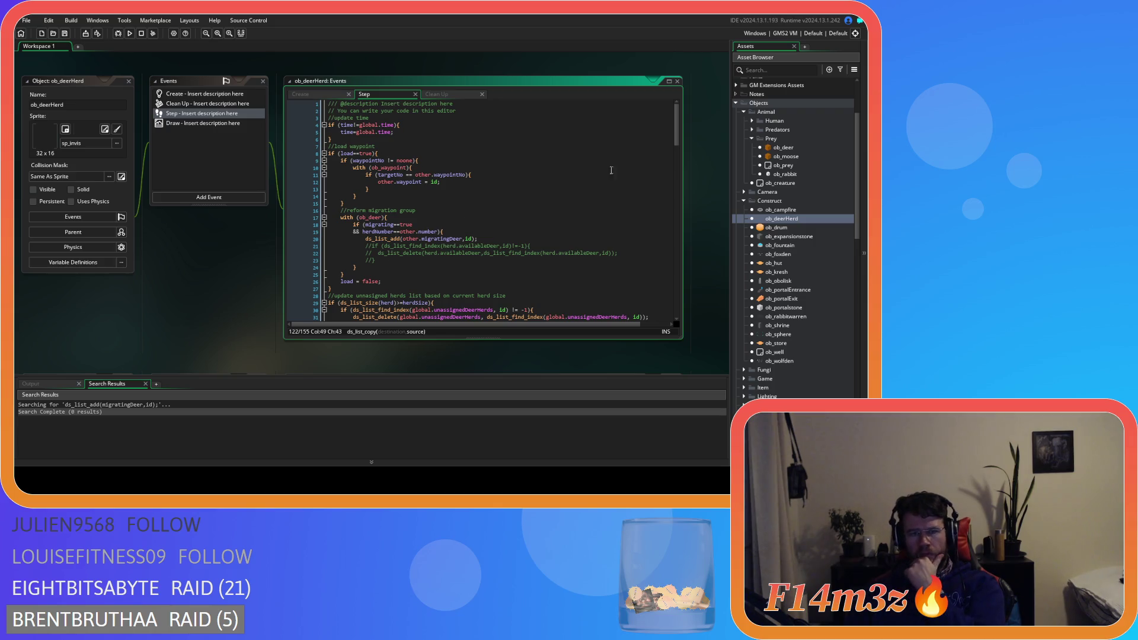
mouse_move(677, 127)
left_mouse_down()
mouse_move(668, 347)
mouse_move(661, 265)
left_mouse_up()
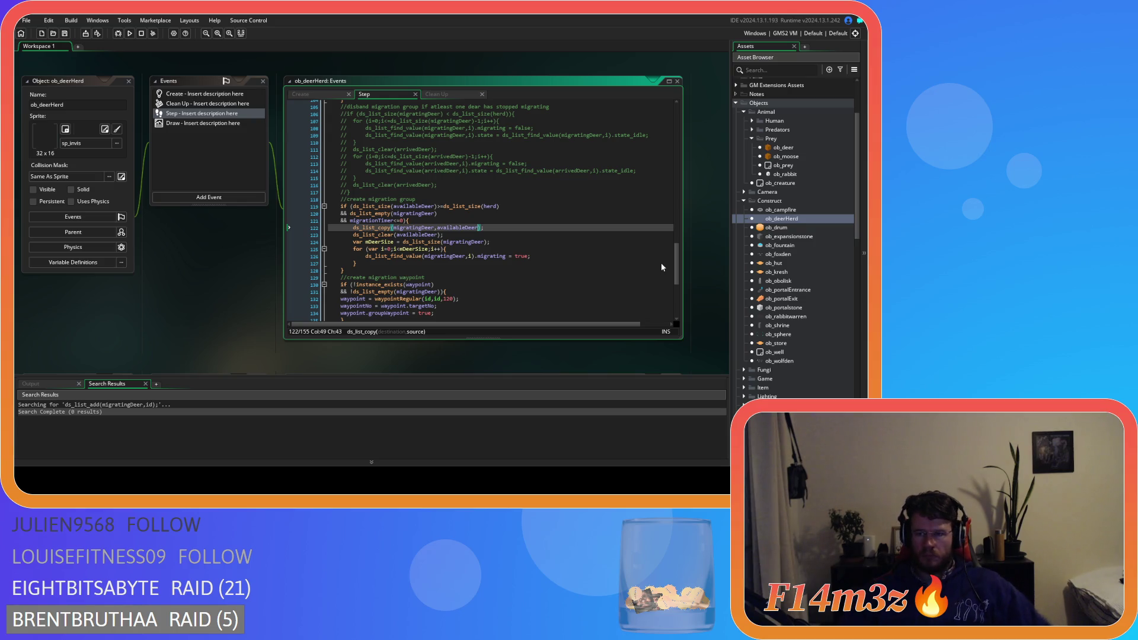
double_click(783, 148)
left_click(497, 196)
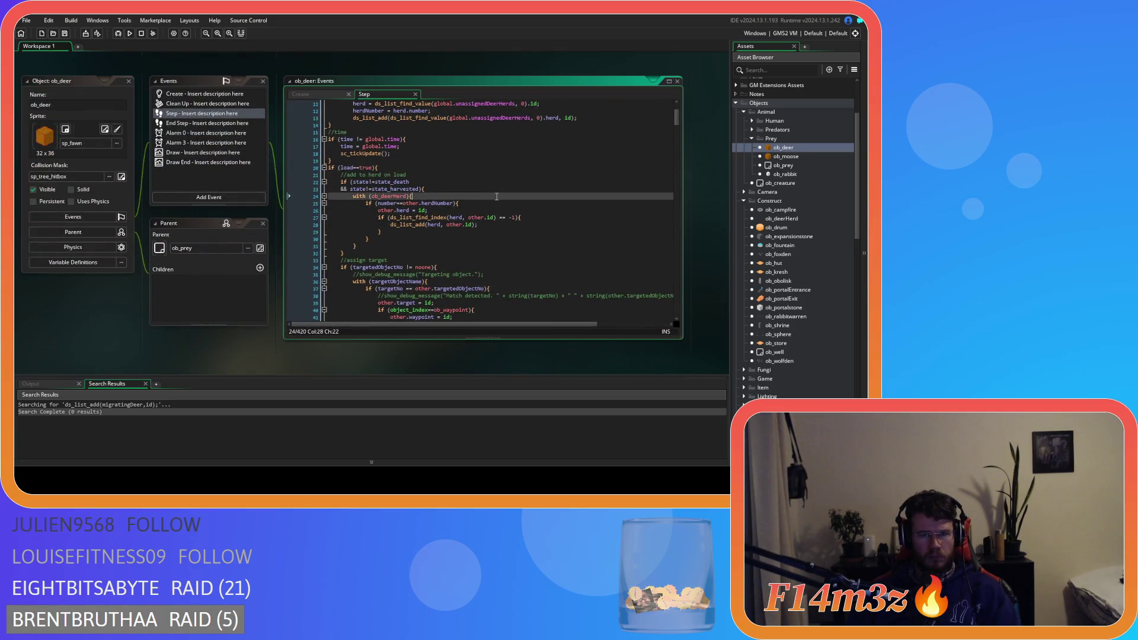
Step: Open sc_deathDeer and inspect the availableDeer herd-list removal on lines 39–40
scroll(765, 268, "down", 5)
scroll(766, 268, "down", 5)
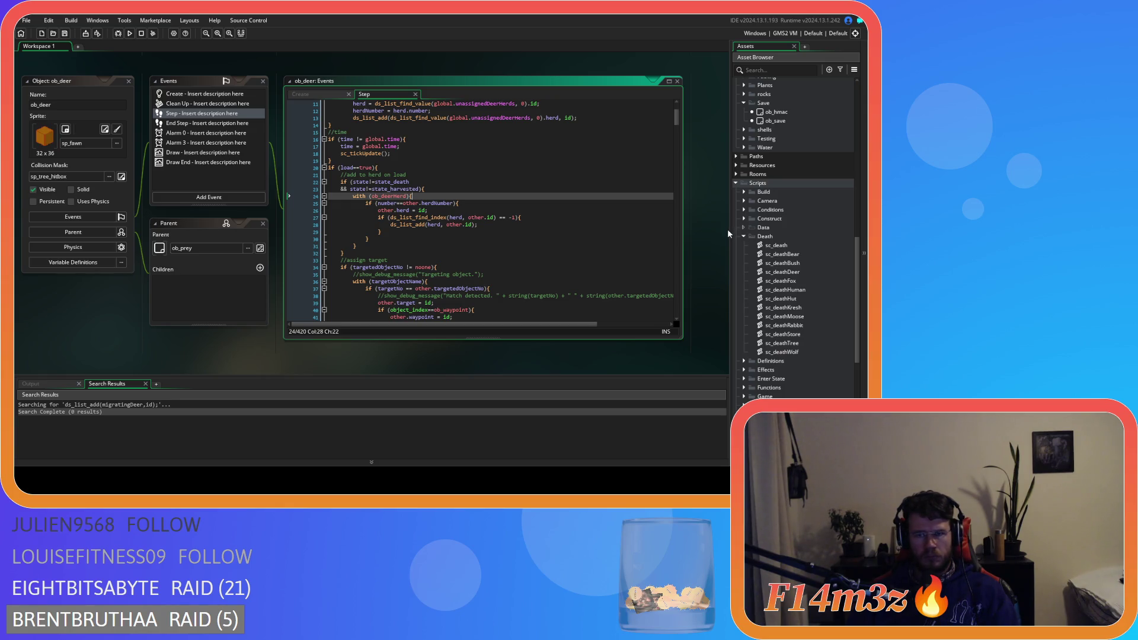
scroll(749, 240, "down", 3)
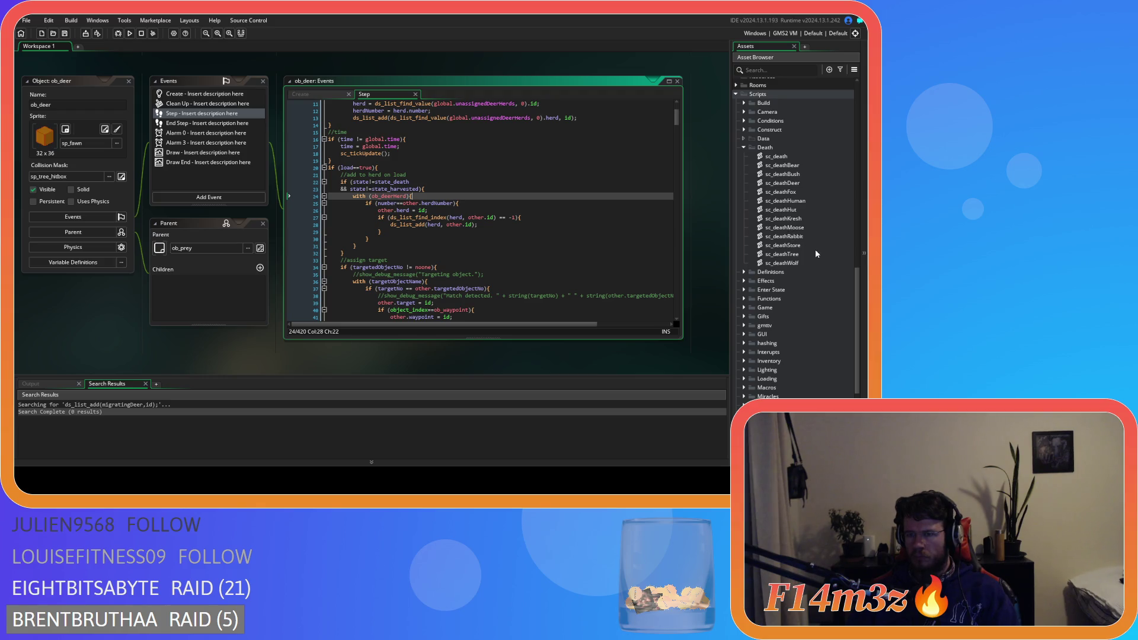
double_click(783, 183)
scroll(292, 206, "down", 5)
left_click(207, 161)
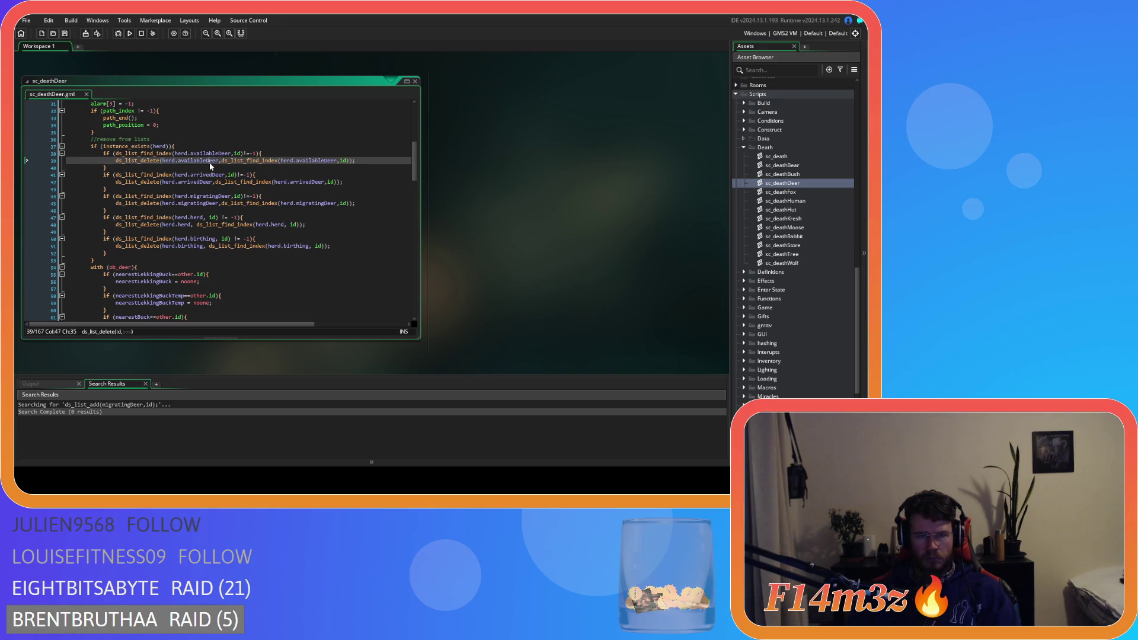
left_click_drag(281, 161, 312, 165)
left_click(200, 169)
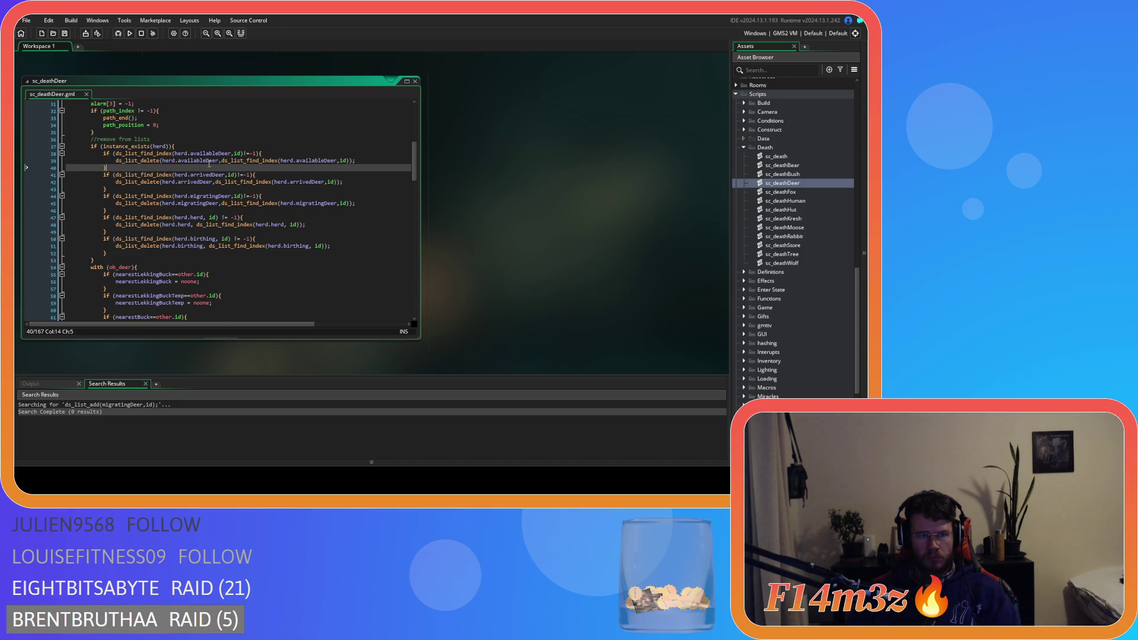
Step: Check the instance_exists(herd) and availableDeer conditions on lines 37–38, then close the script
left_click(183, 154)
left_click(206, 154)
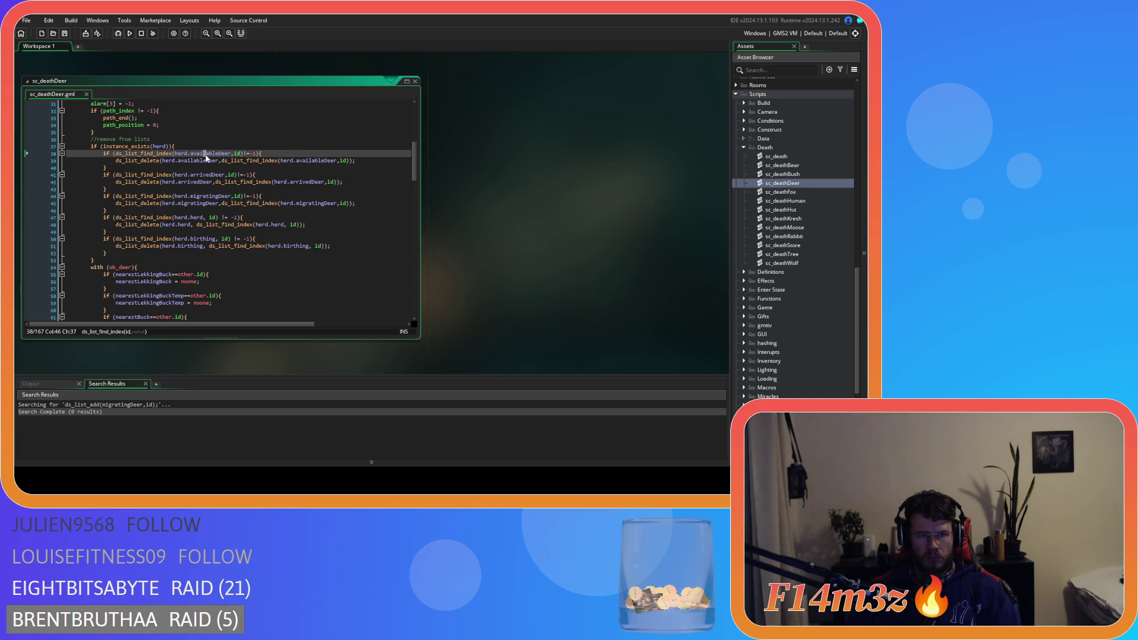
left_click(188, 166)
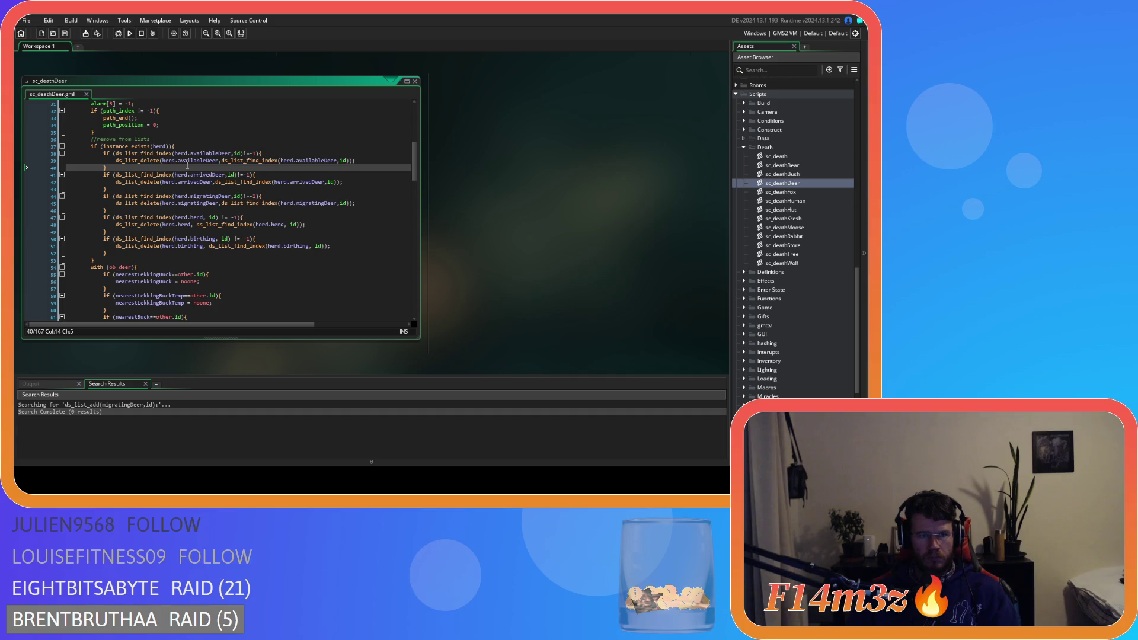
left_click_drag(142, 146, 194, 148)
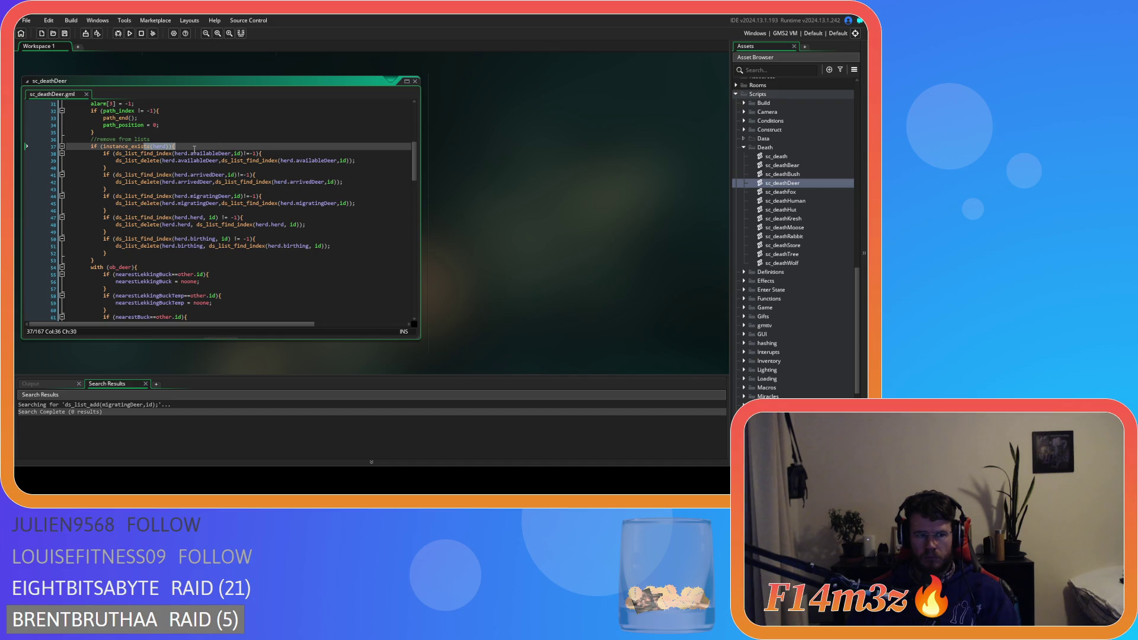
scroll(194, 149, "down", 3)
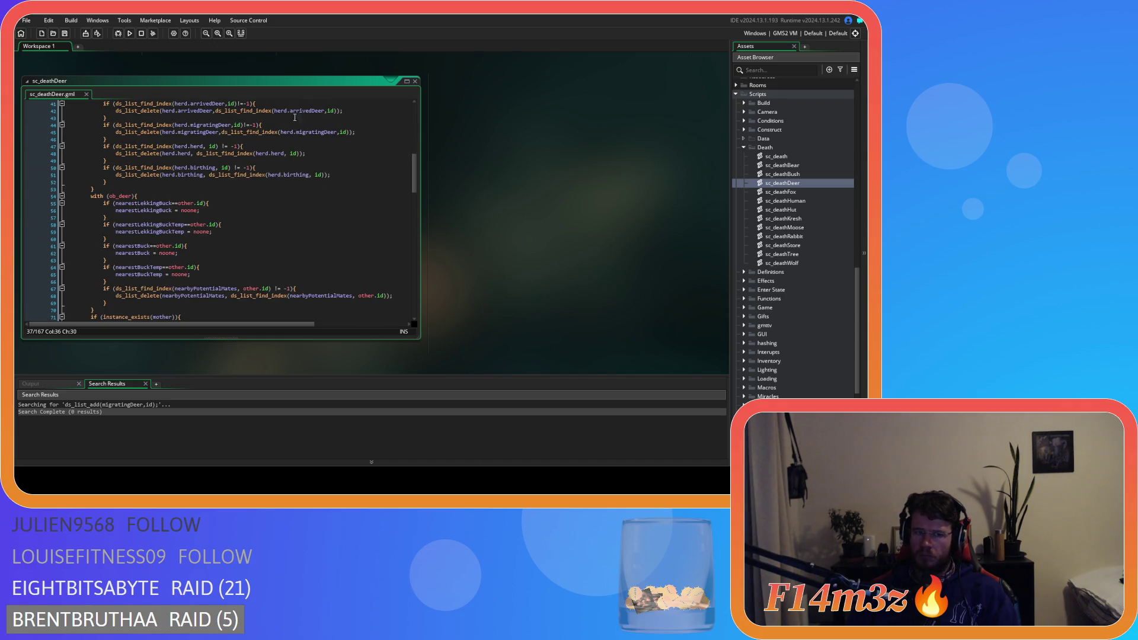
left_click(417, 81)
scroll(791, 193, "up", 10)
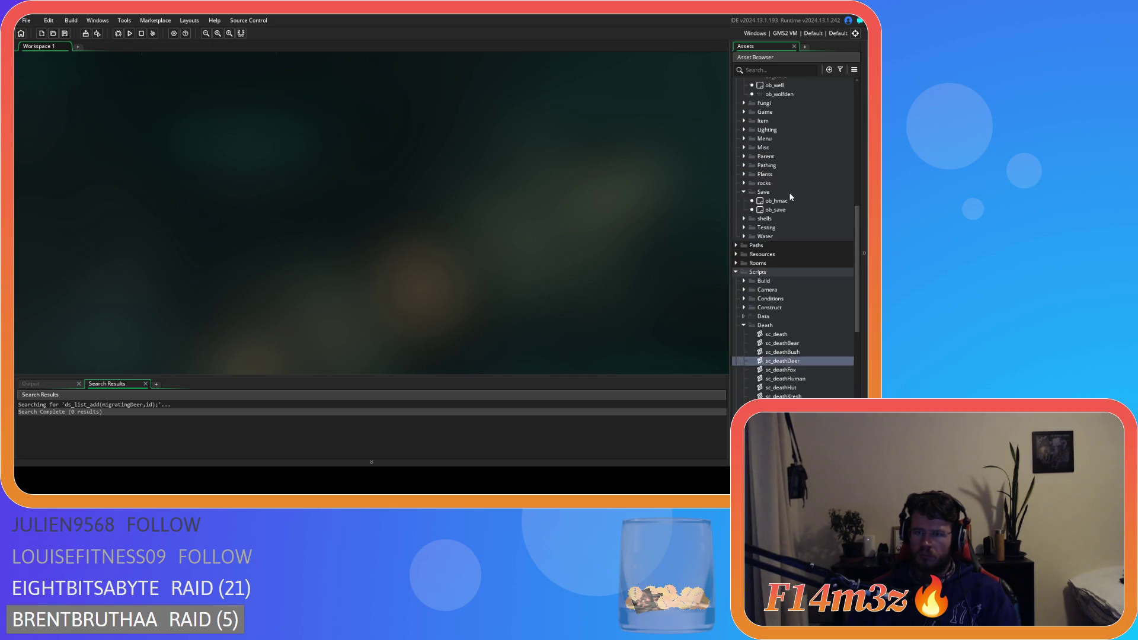
Step: Reopen ob_deerHerd to check its Clean Up list destroys, then reopen ob_deer
scroll(789, 192, "up", 5)
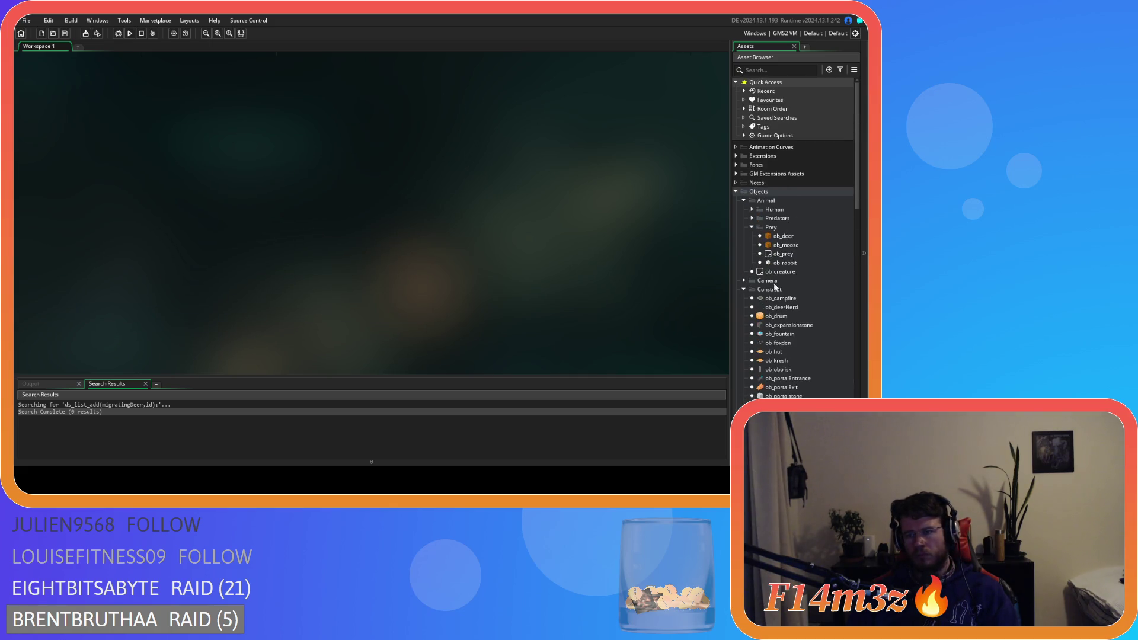
left_click(782, 308)
double_click(783, 308)
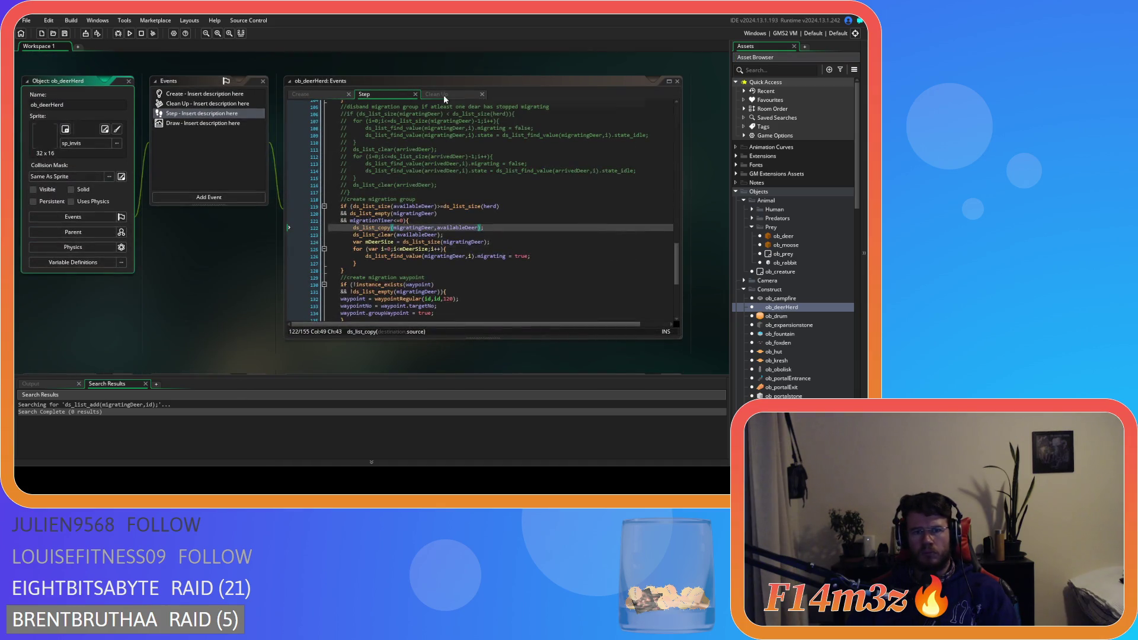
left_click(445, 95)
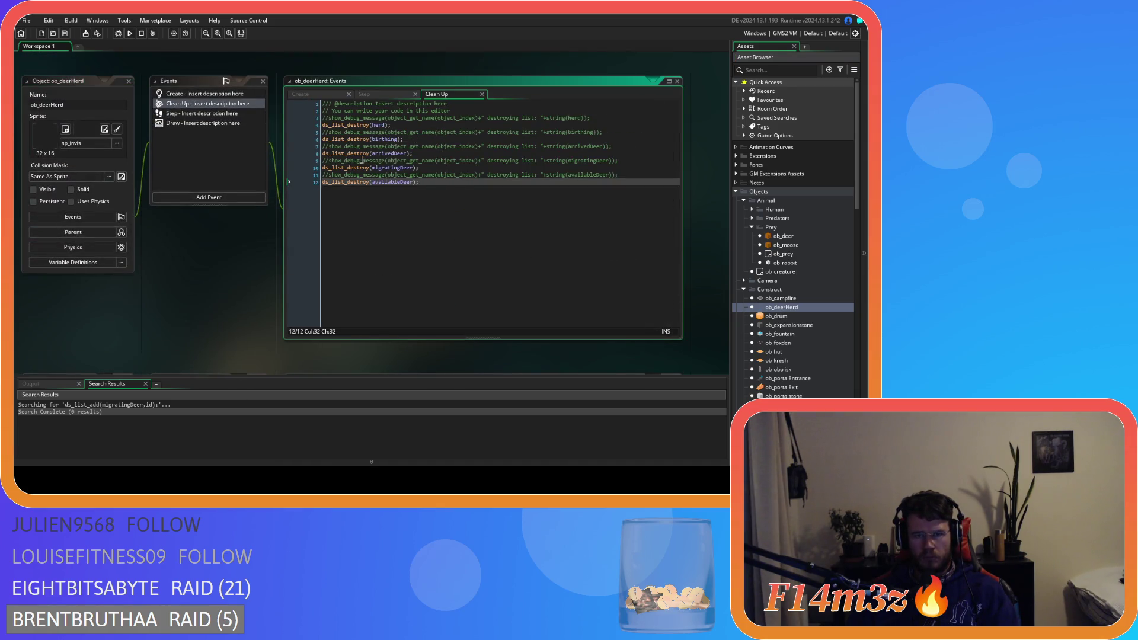
mouse_move(476, 185)
left_mouse_down()
mouse_move(463, 164)
mouse_move(415, 182)
left_mouse_up()
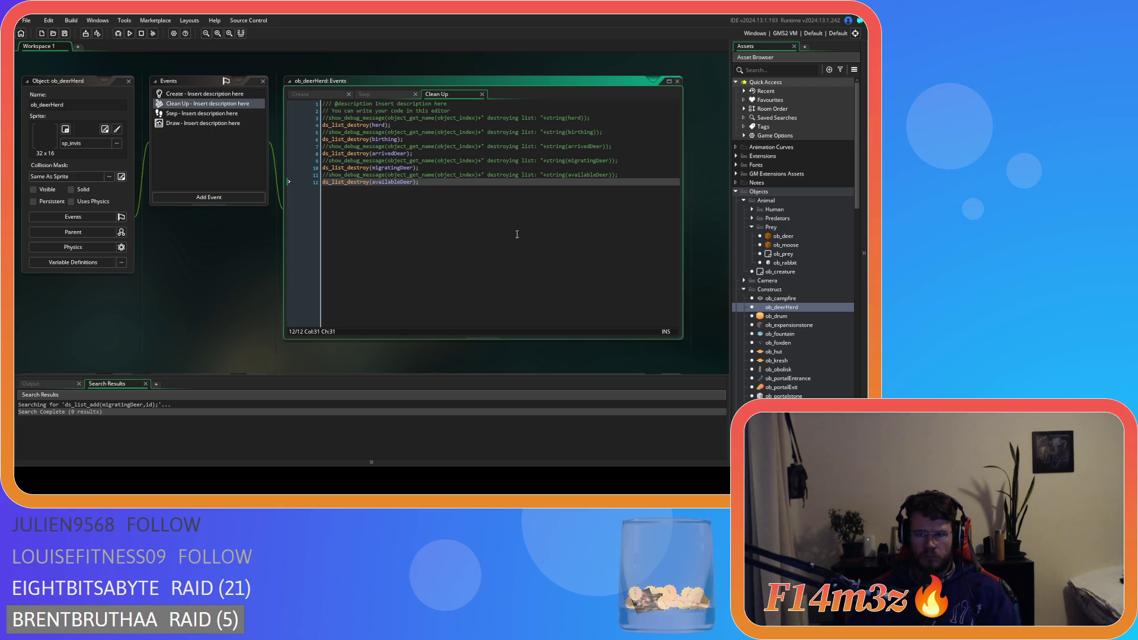
double_click(783, 236)
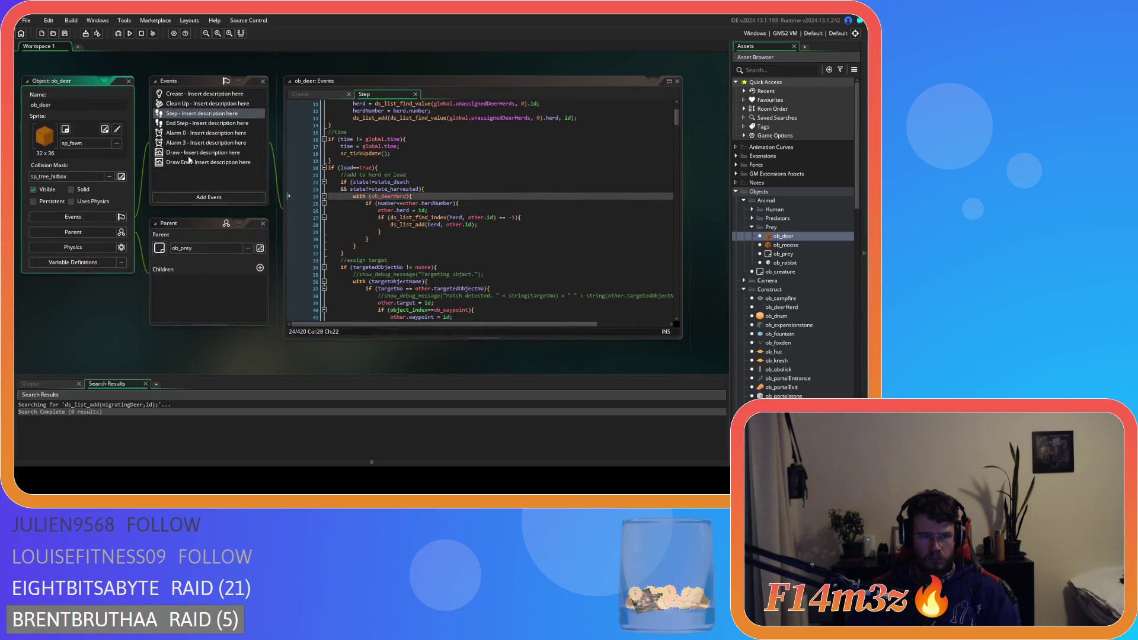
Step: Review ob_deer's End Step and Step code, ending on its Create event that sets herd and herdNumber to noone
left_click(184, 124)
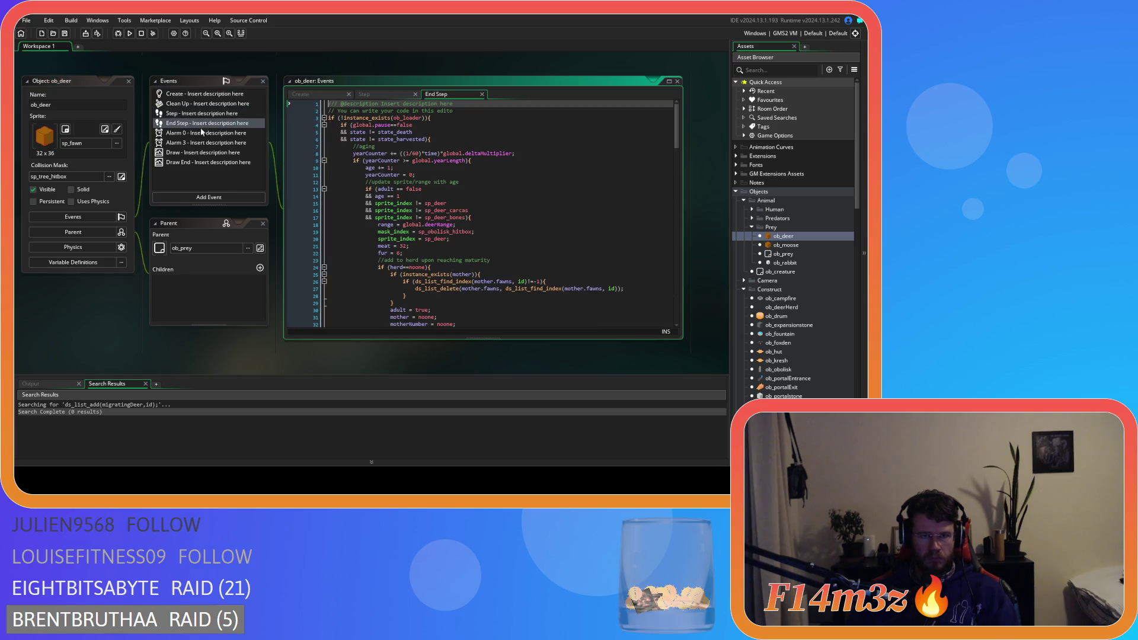
mouse_move(675, 115)
left_mouse_down()
mouse_move(675, 233)
mouse_move(662, 119)
mouse_move(652, 247)
mouse_move(638, 120)
mouse_move(630, 292)
mouse_move(613, 108)
left_mouse_up()
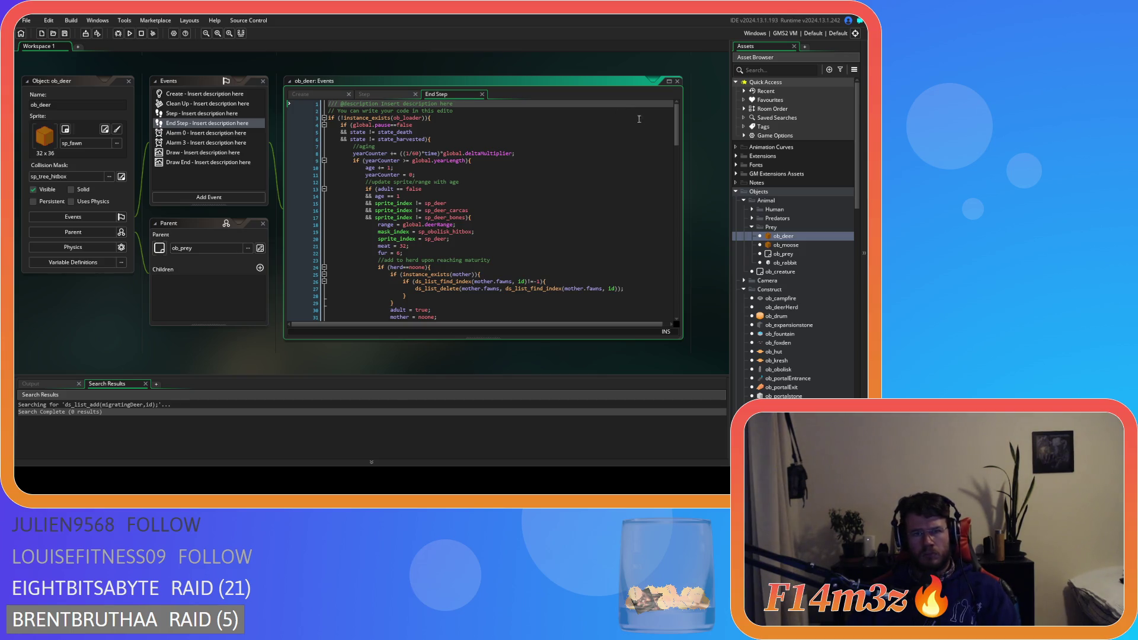
left_click(370, 93)
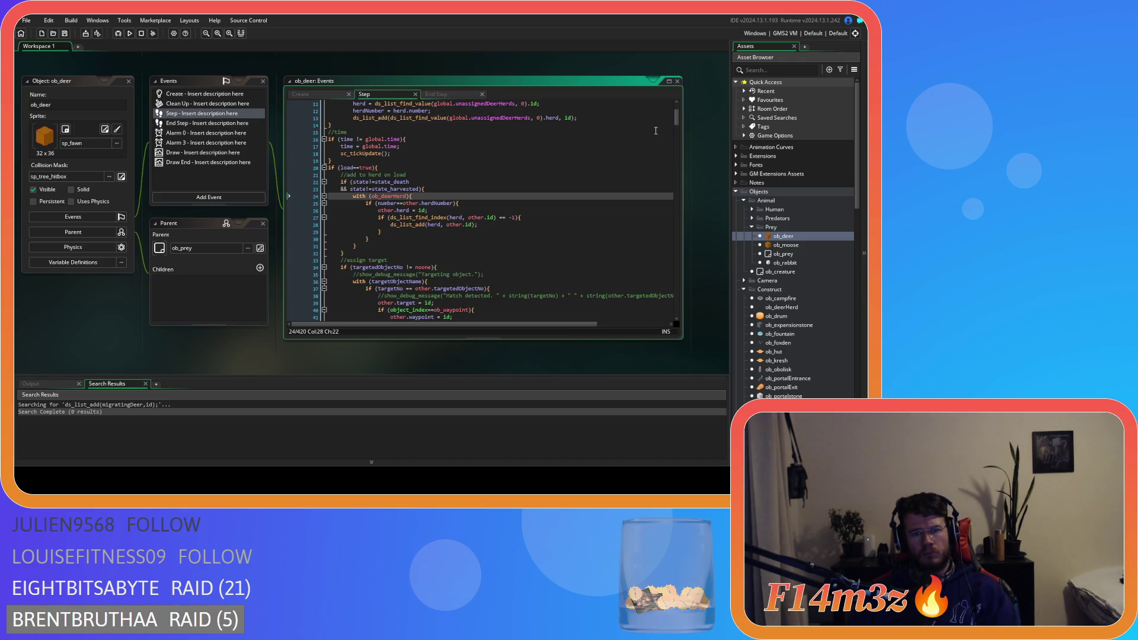
mouse_move(678, 119)
left_mouse_down()
mouse_move(685, 320)
mouse_move(680, 287)
mouse_move(680, 302)
left_mouse_up()
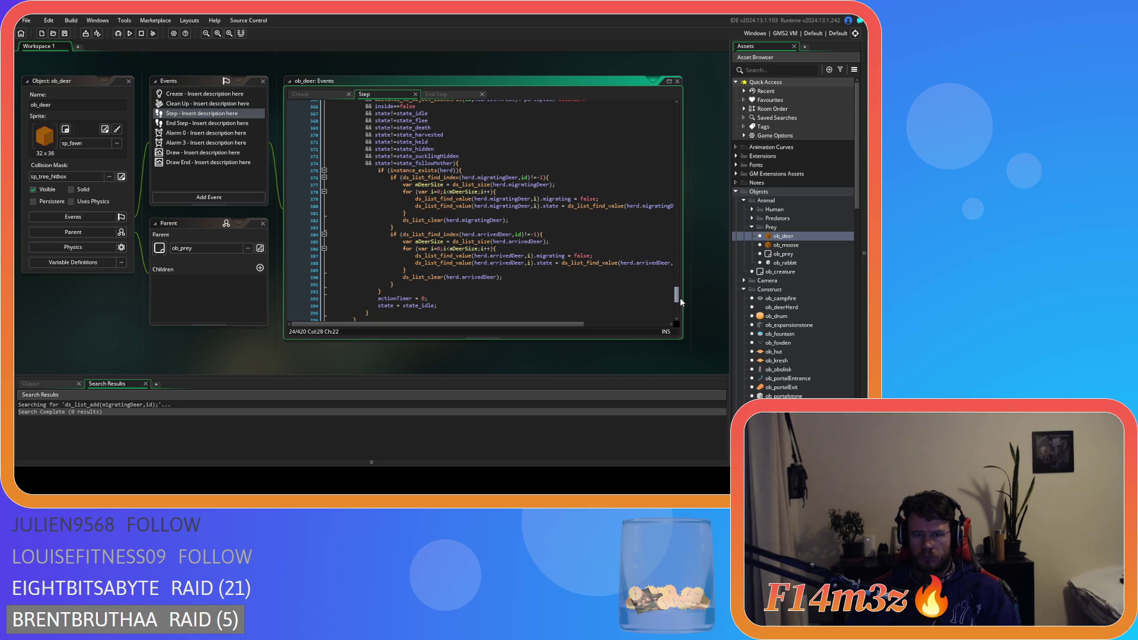
left_click_drag(680, 302, 664, 140)
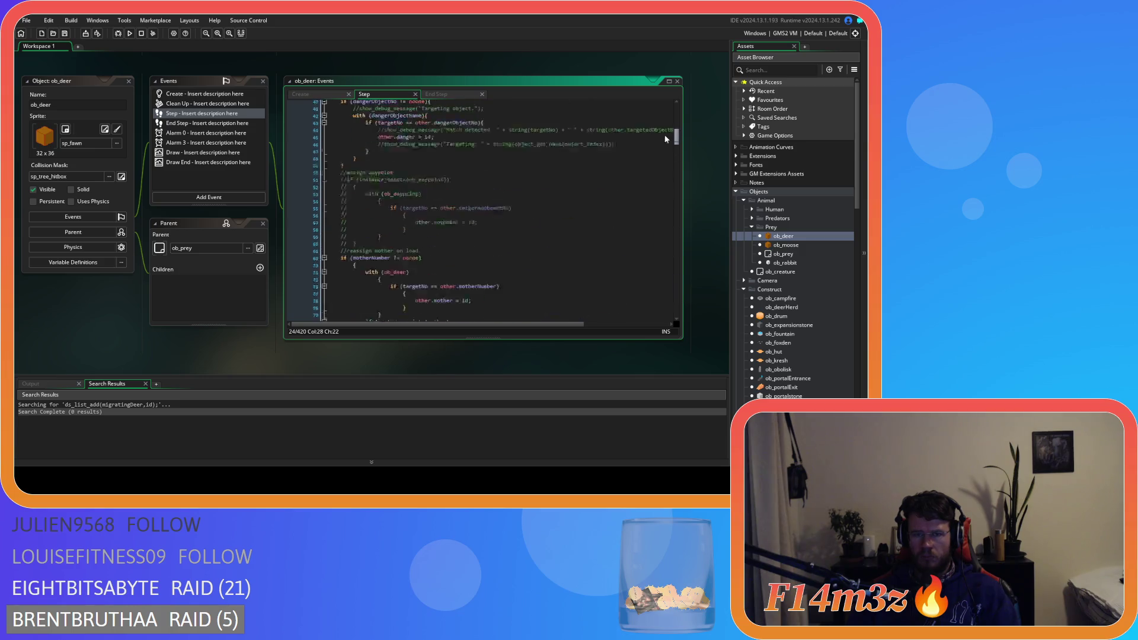
key("ctrl+shift+Tab")
scroll(493, 156, "down", 20)
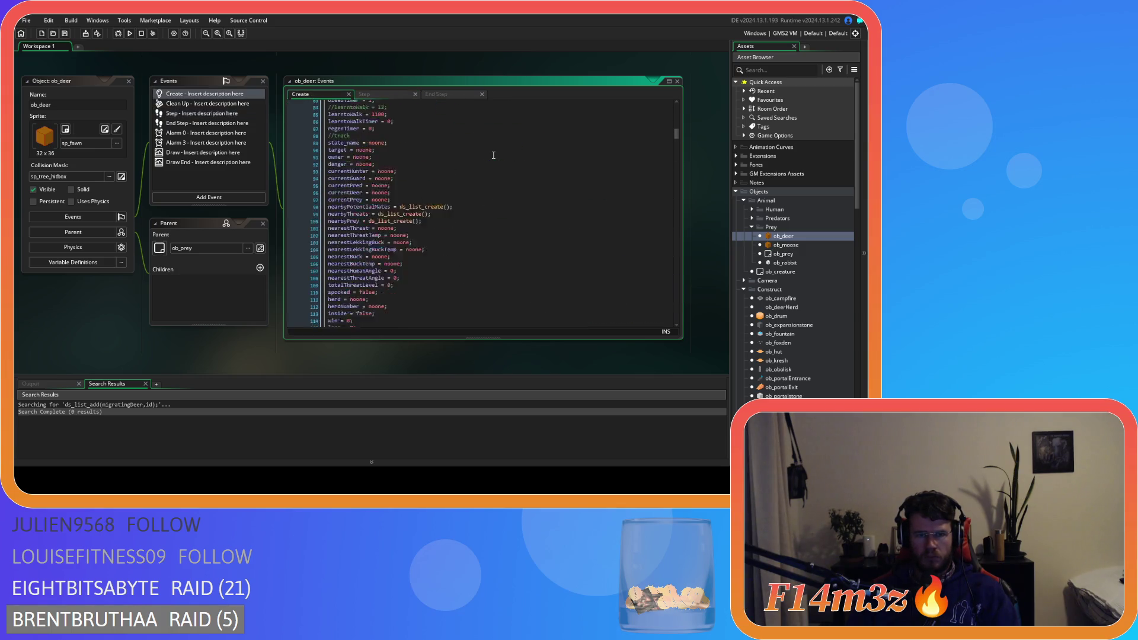
scroll(493, 155, "down", 10)
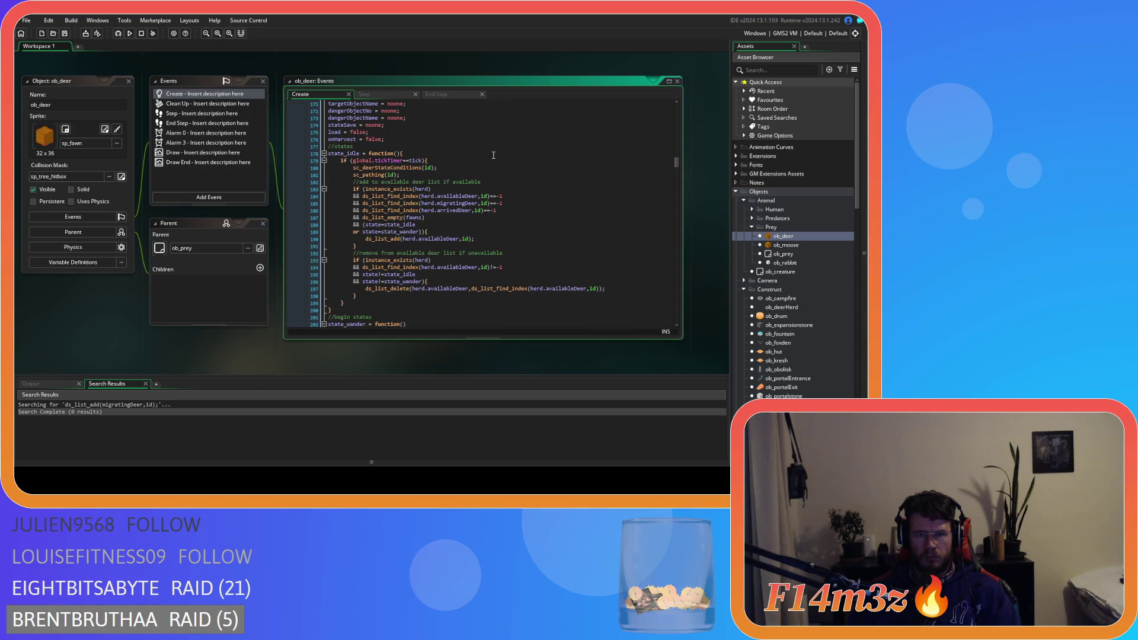
left_click(522, 240)
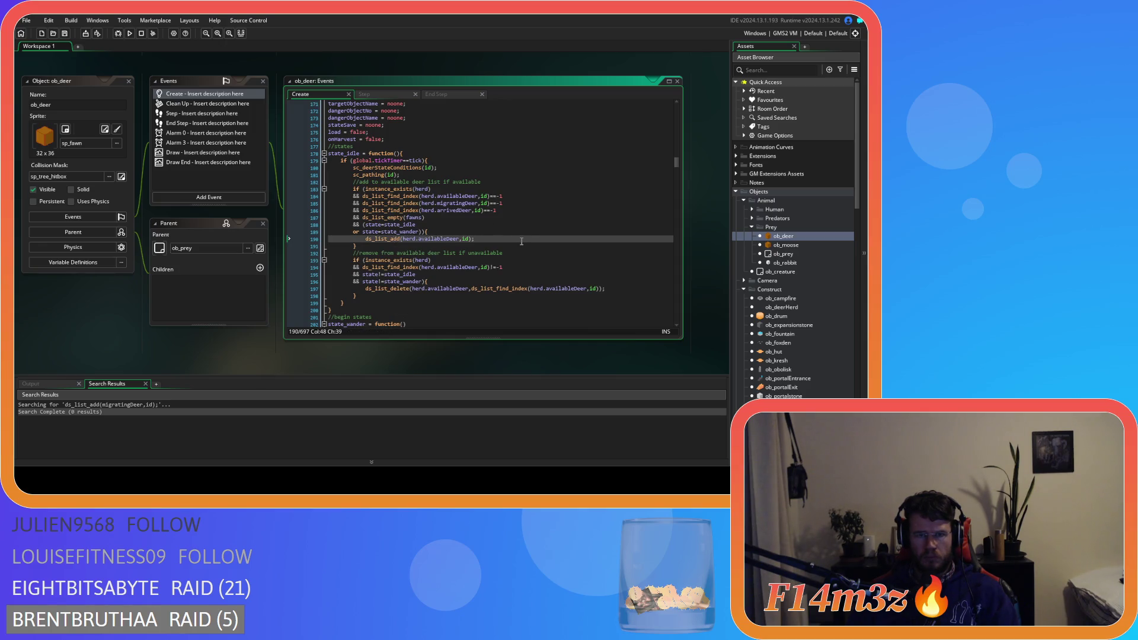
left_click(459, 161)
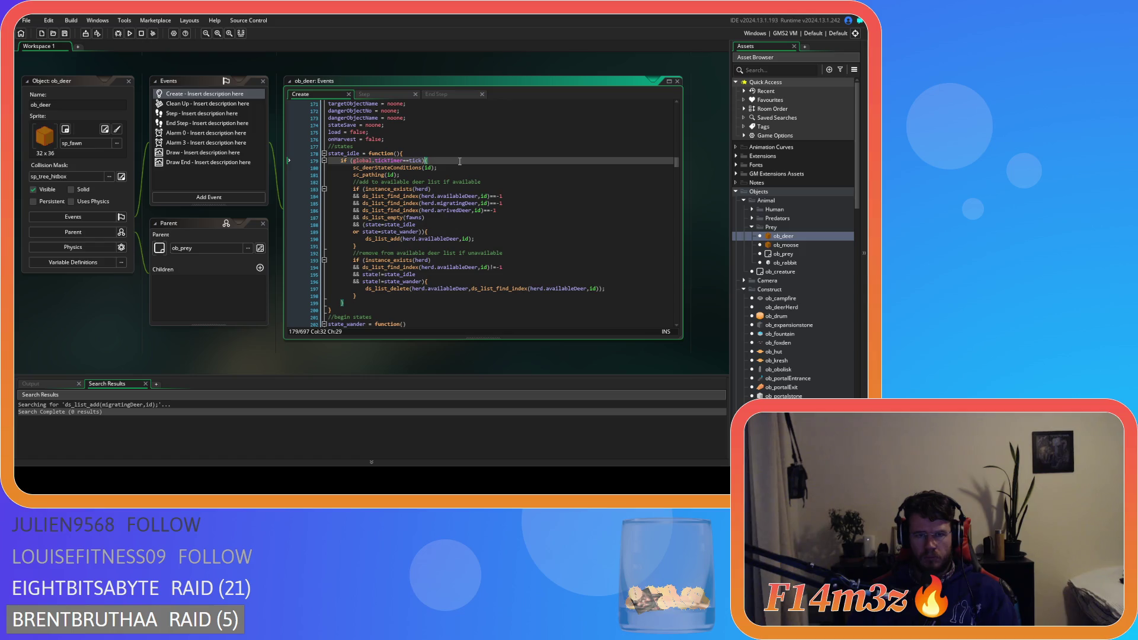
left_click_drag(334, 154, 405, 154)
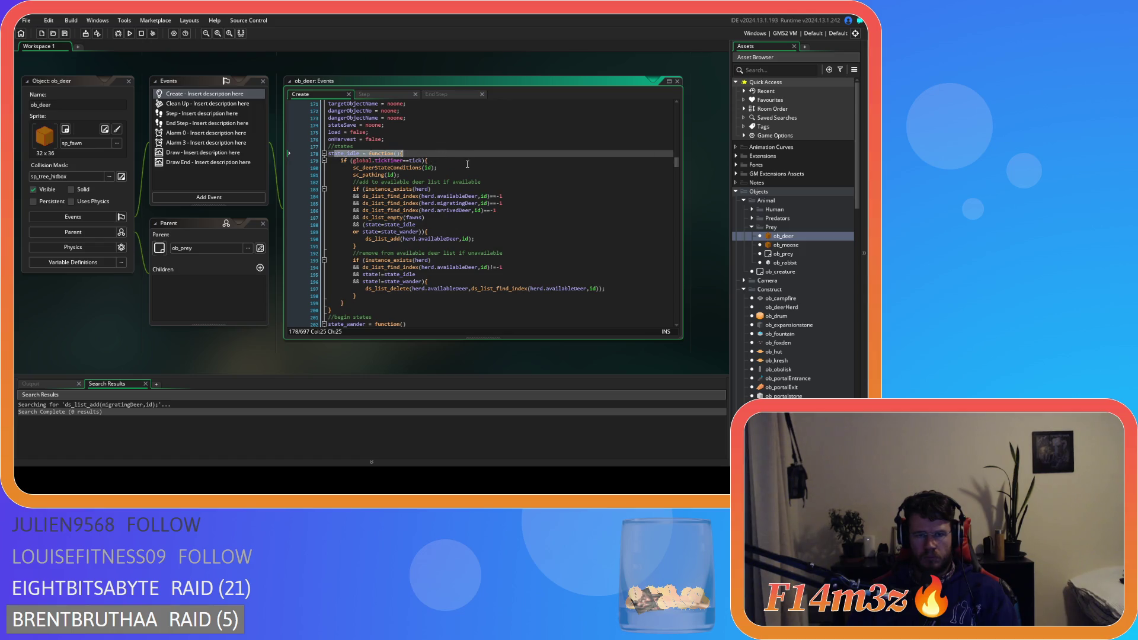
left_click(463, 233)
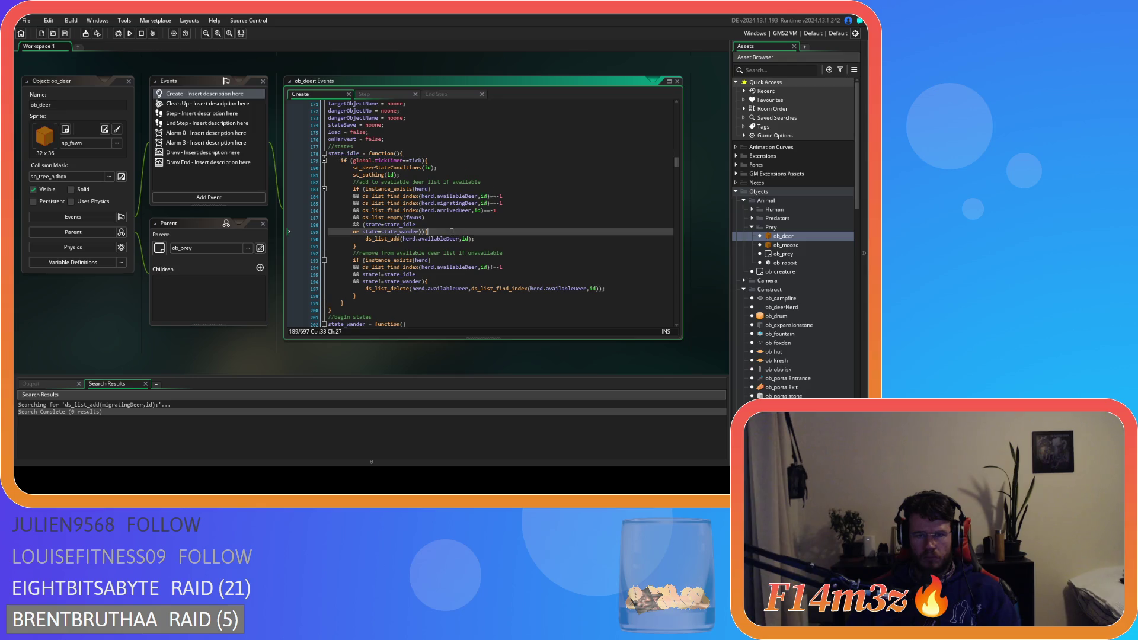
left_click(456, 281)
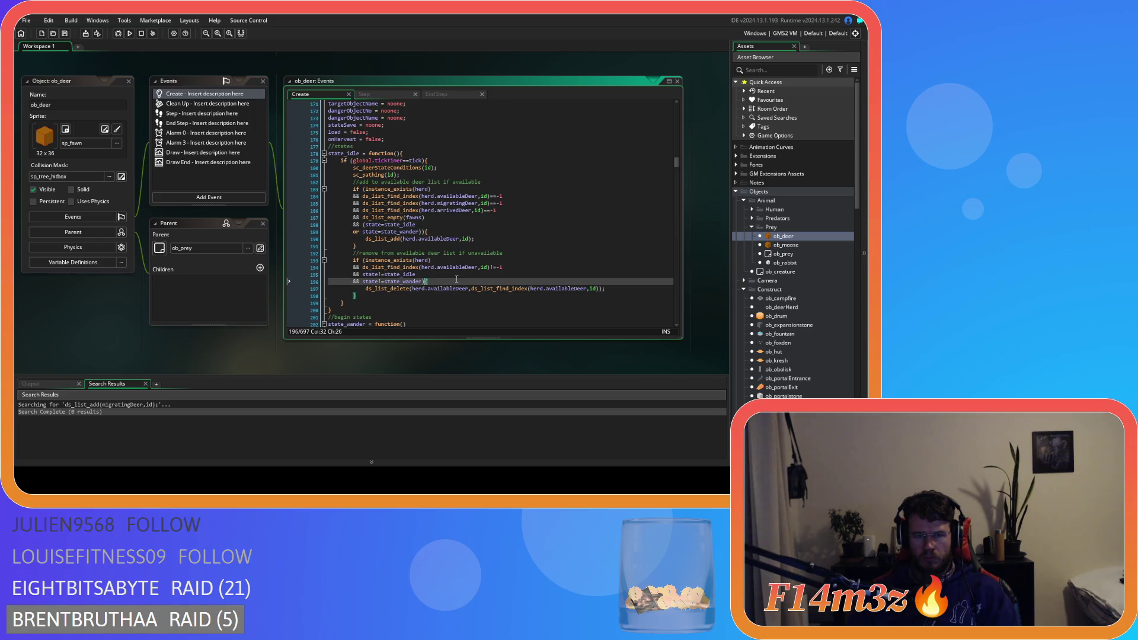
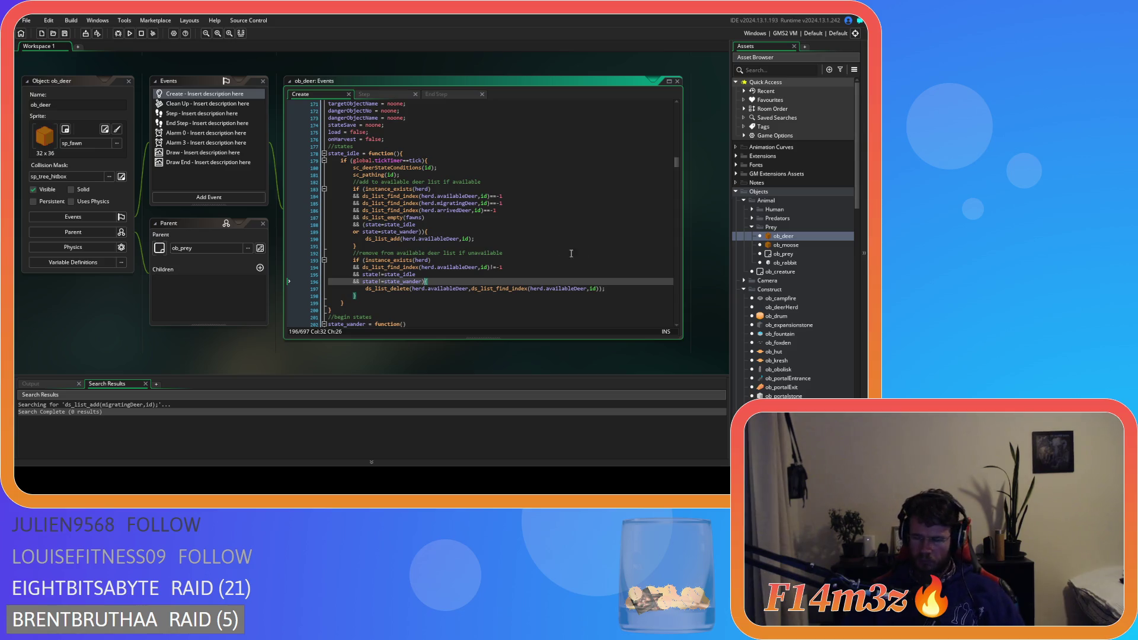
Step: Highlight the missing instance index and failing migrating assignment in the runtime error, then open ob_deerHerd
left_click(552, 372)
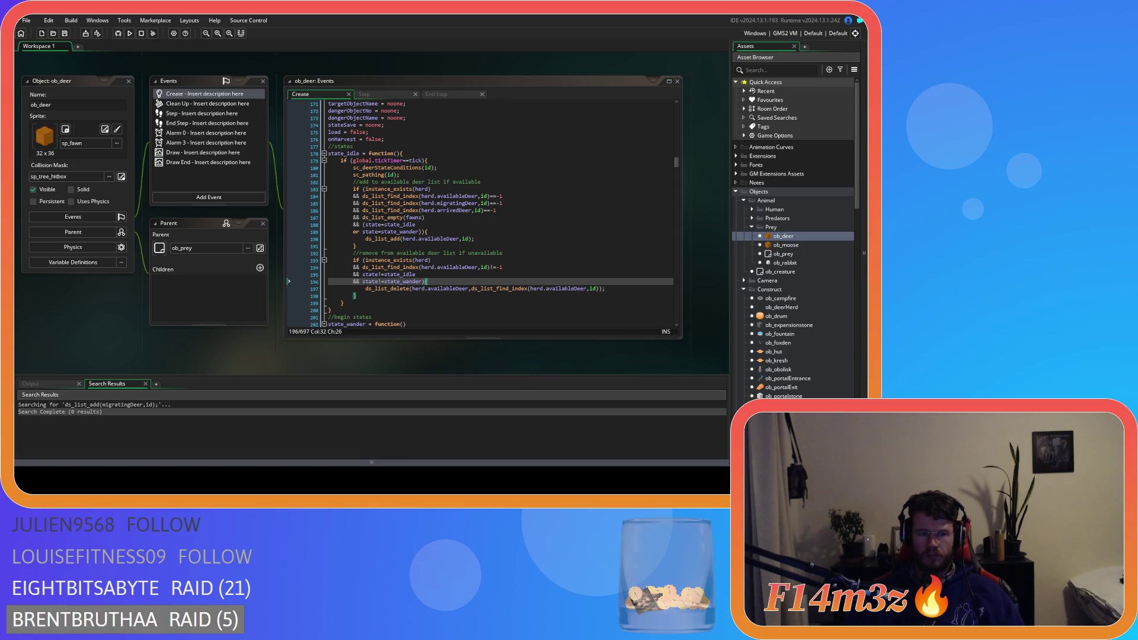
scroll(132, 432, "up", 3)
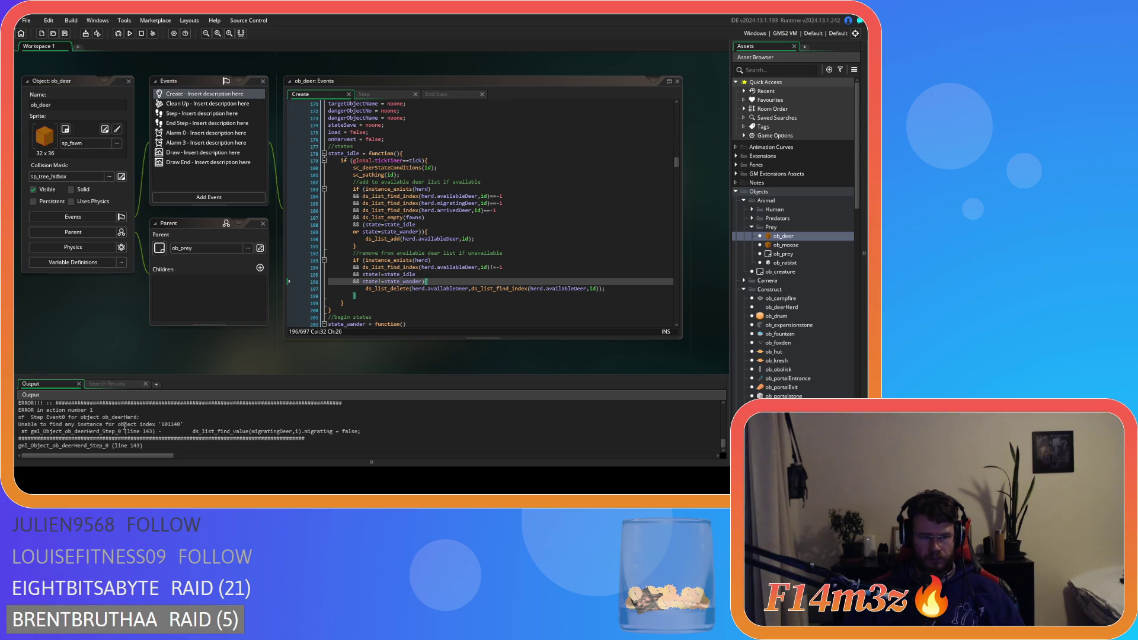
left_click_drag(137, 424, 185, 425)
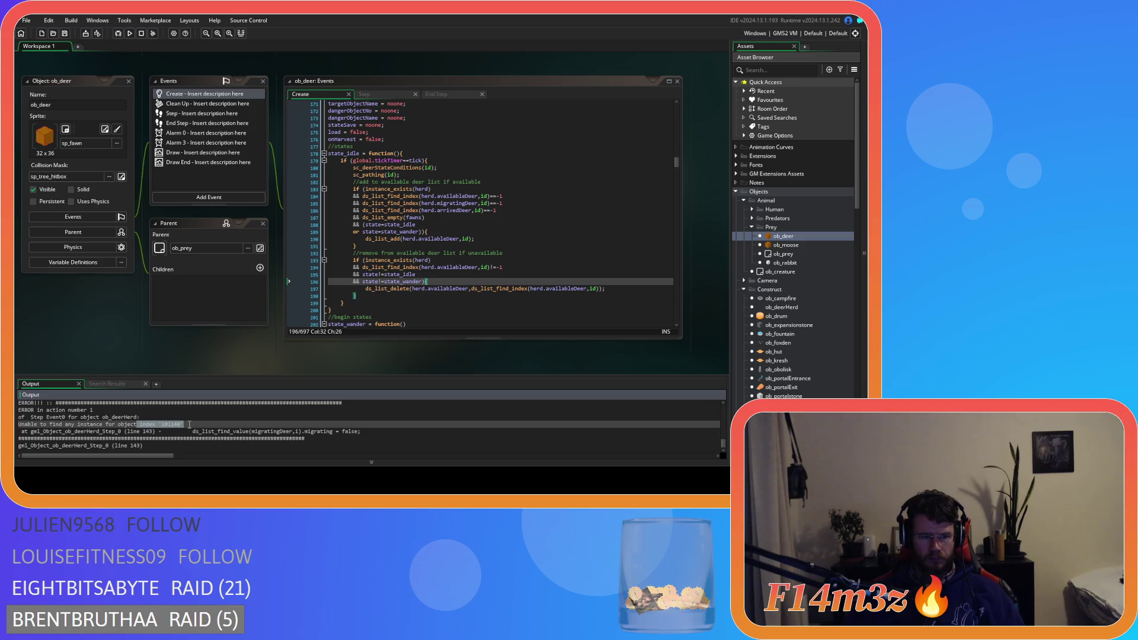
scroll(190, 425, "down", 1)
scroll(189, 424, "up", 1)
left_click_drag(259, 432, 371, 432)
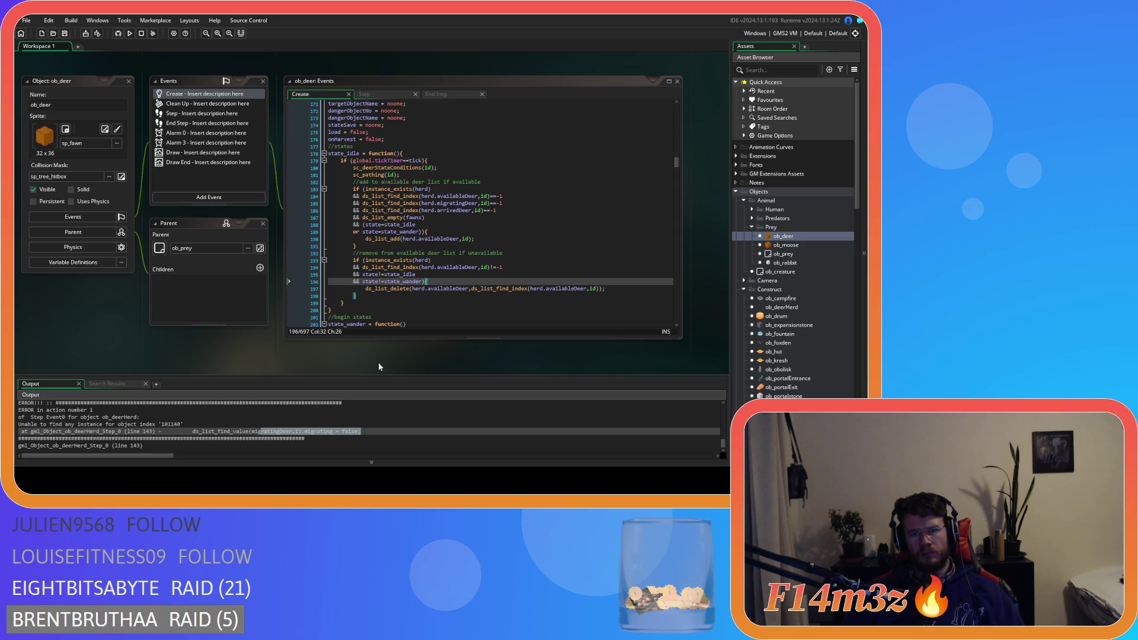
left_click(412, 294)
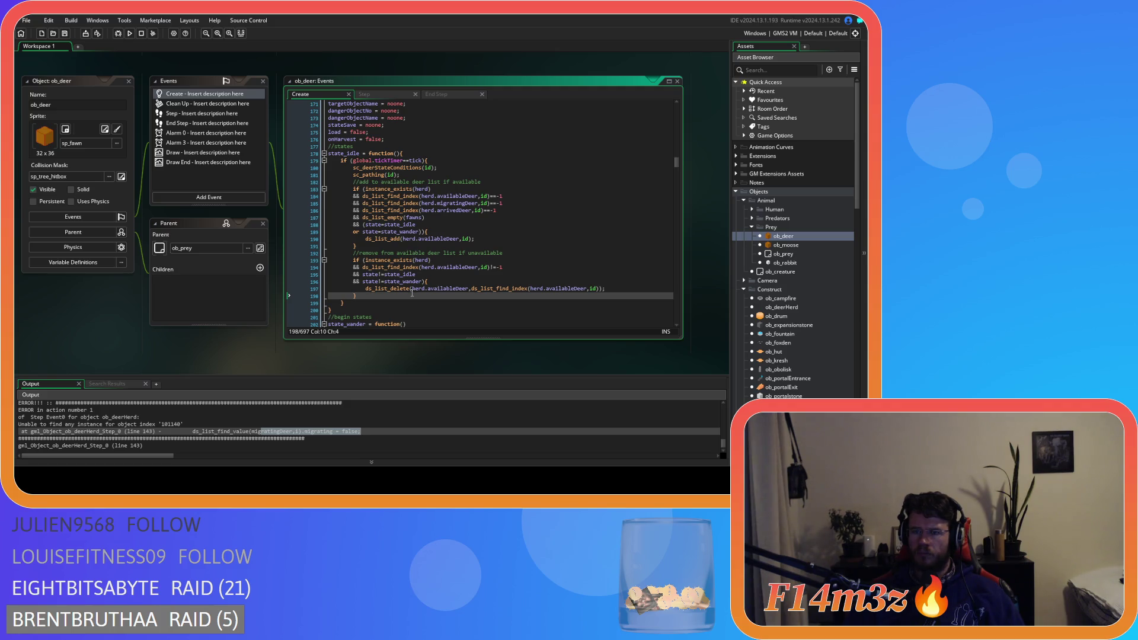
double_click(781, 307)
left_click(202, 103)
Step: In ob_deerHerd's Draw event, duplicate the commented waypoint lines 48–50 and uncomment the copy
left_click(181, 124)
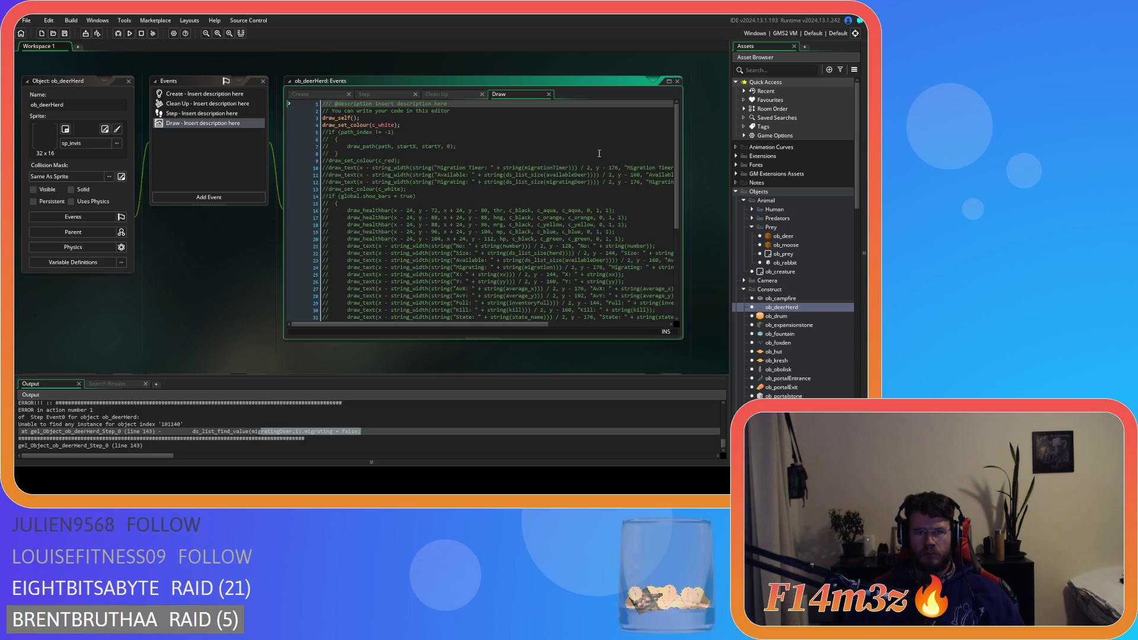
mouse_move(678, 172)
left_mouse_down()
mouse_move(692, 286)
mouse_move(671, 155)
left_mouse_up()
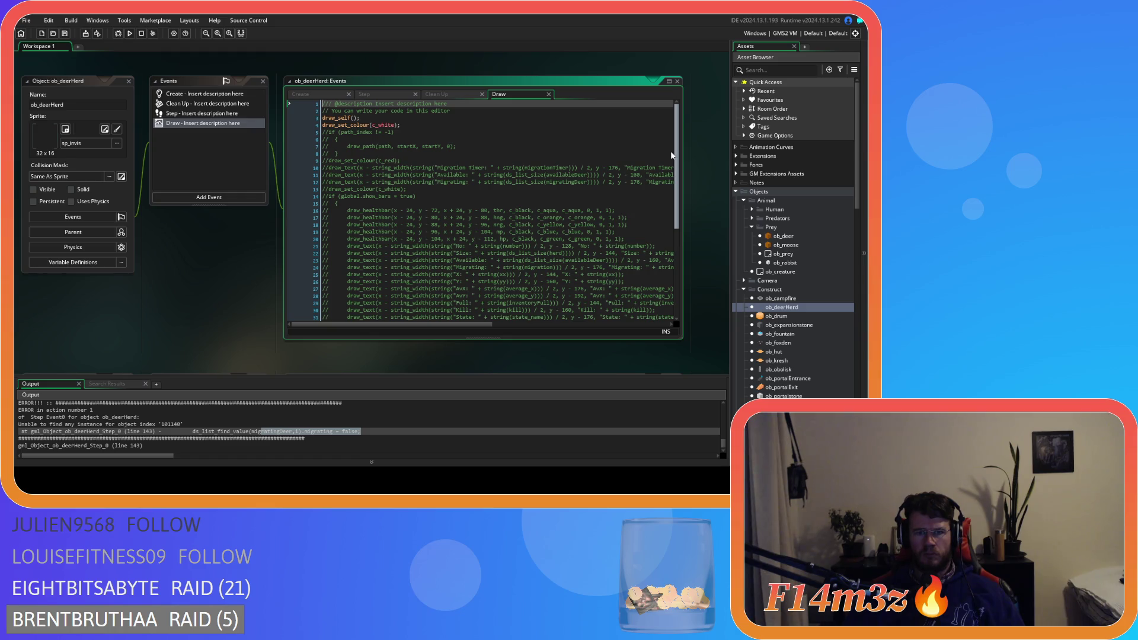
left_click_drag(671, 159, 661, 308)
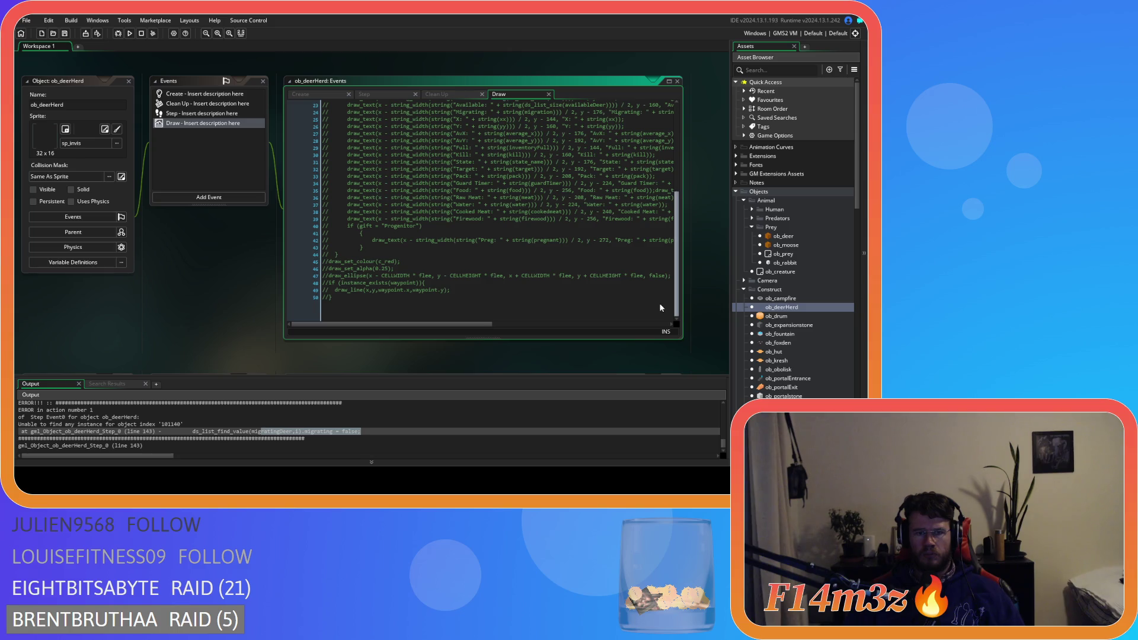
left_click(319, 310)
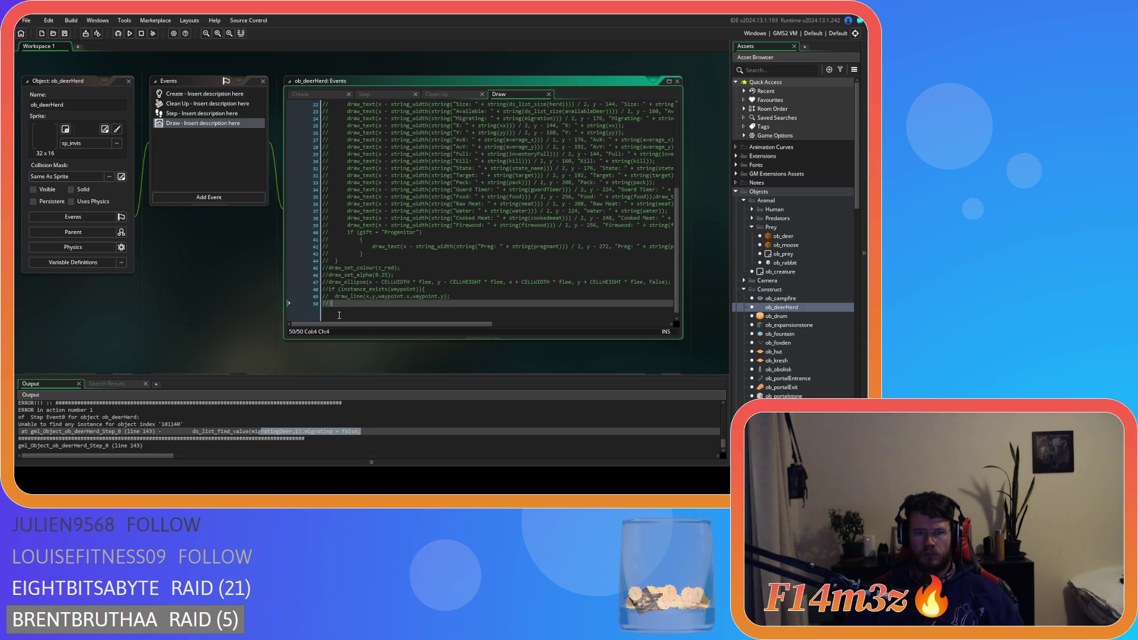
left_click_drag(339, 315, 309, 291)
key("ctrl+d")
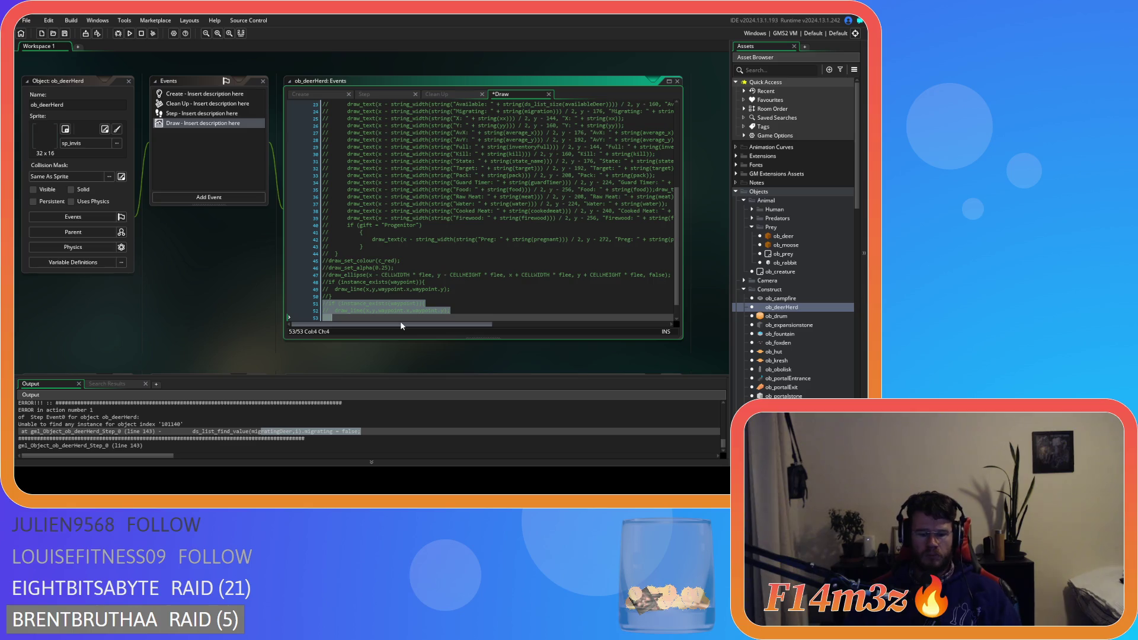
key("ctrl+shift+k")
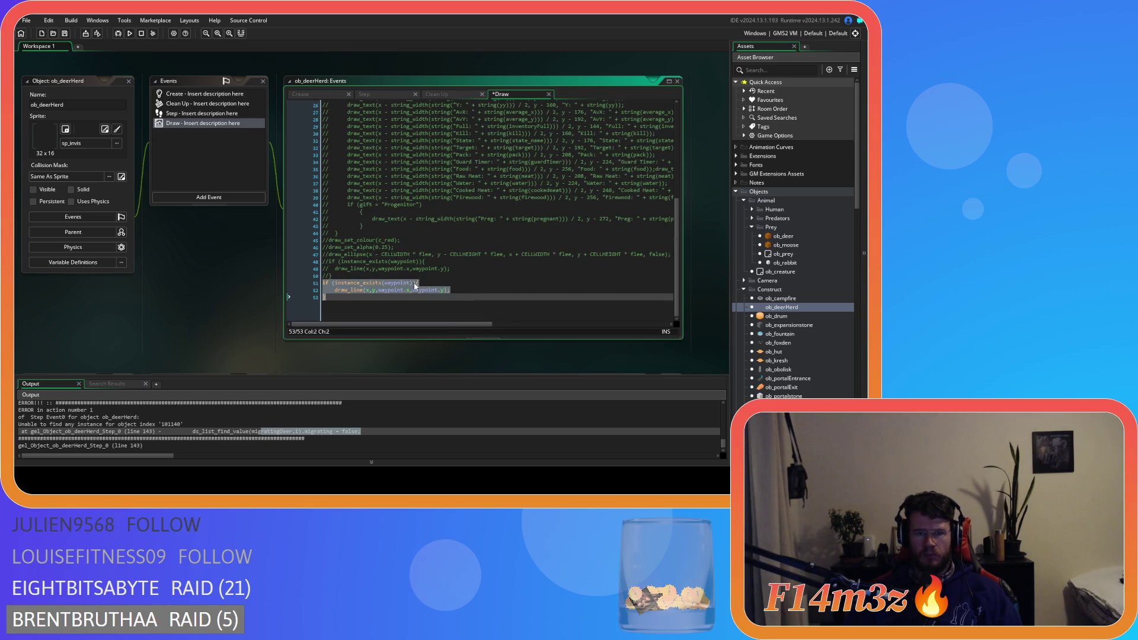
left_click(403, 294)
Step: Change the copied condition to !ds_list_empty(migratingDeer) and begin a for loop inside it
scroll(419, 286, "up", 1)
left_click(341, 289)
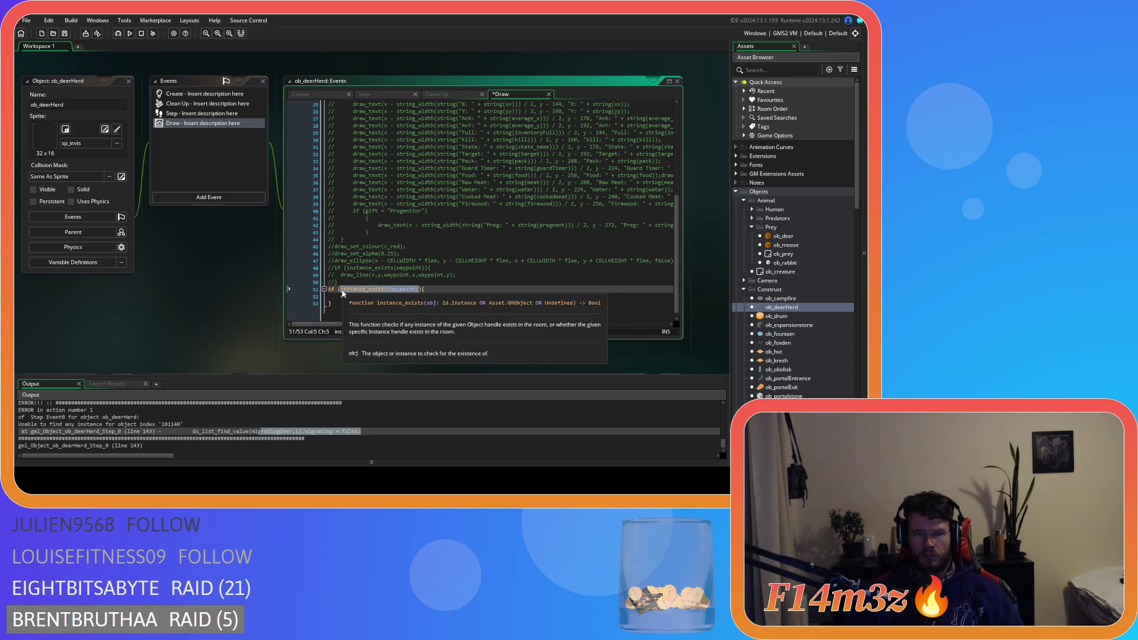
type("!ds_")
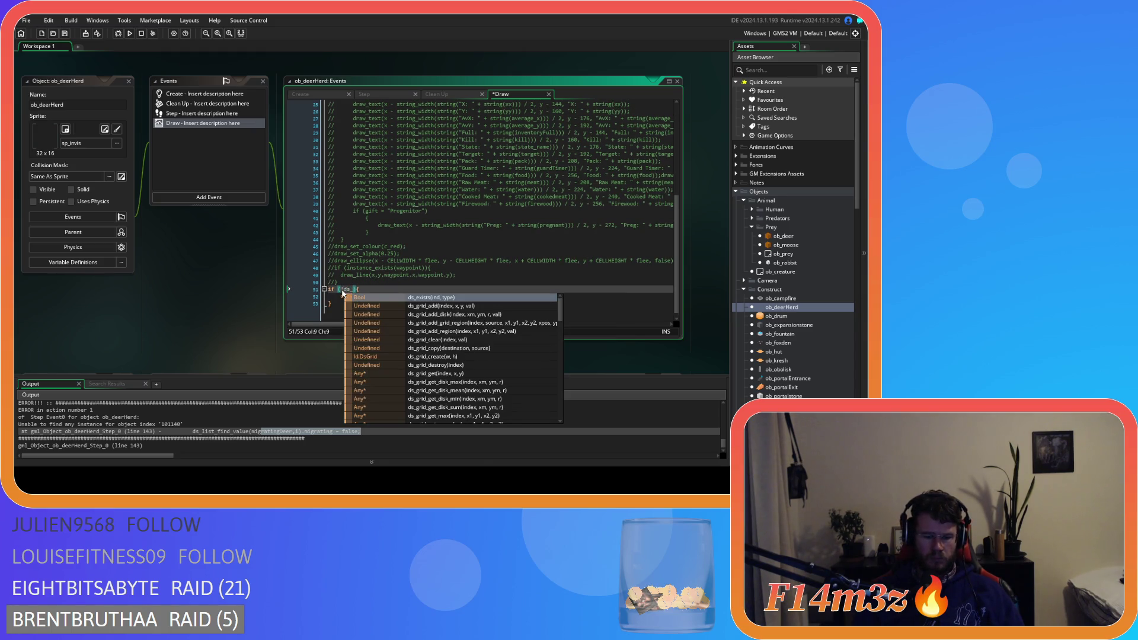
type("list_em")
key("Return")
type("migrati")
key("Return")
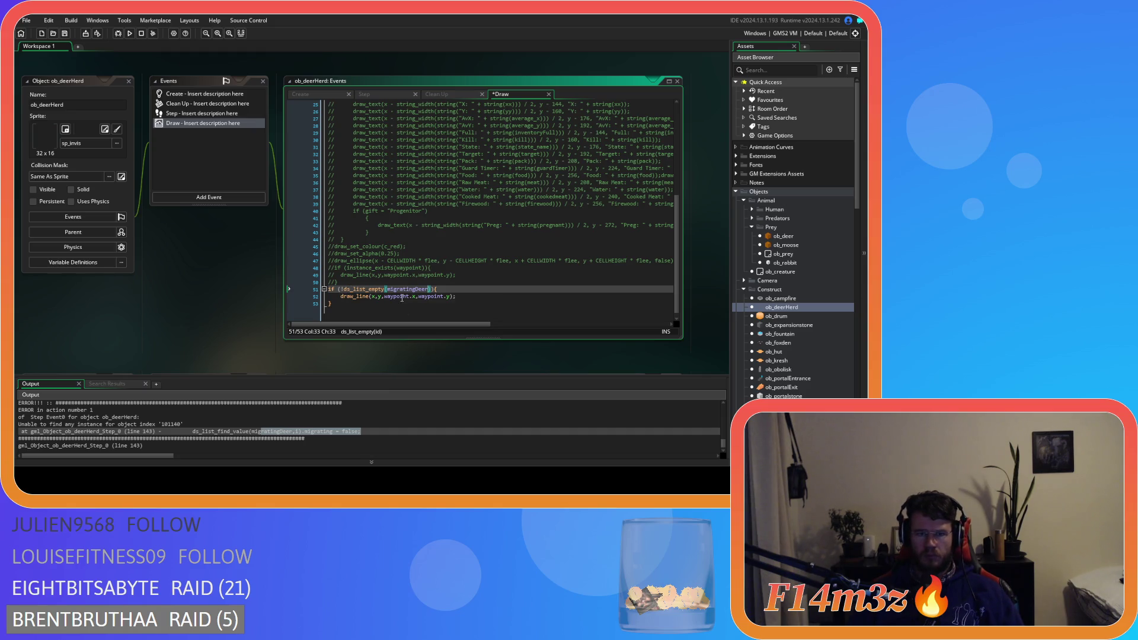
left_click(450, 291)
key("Return")
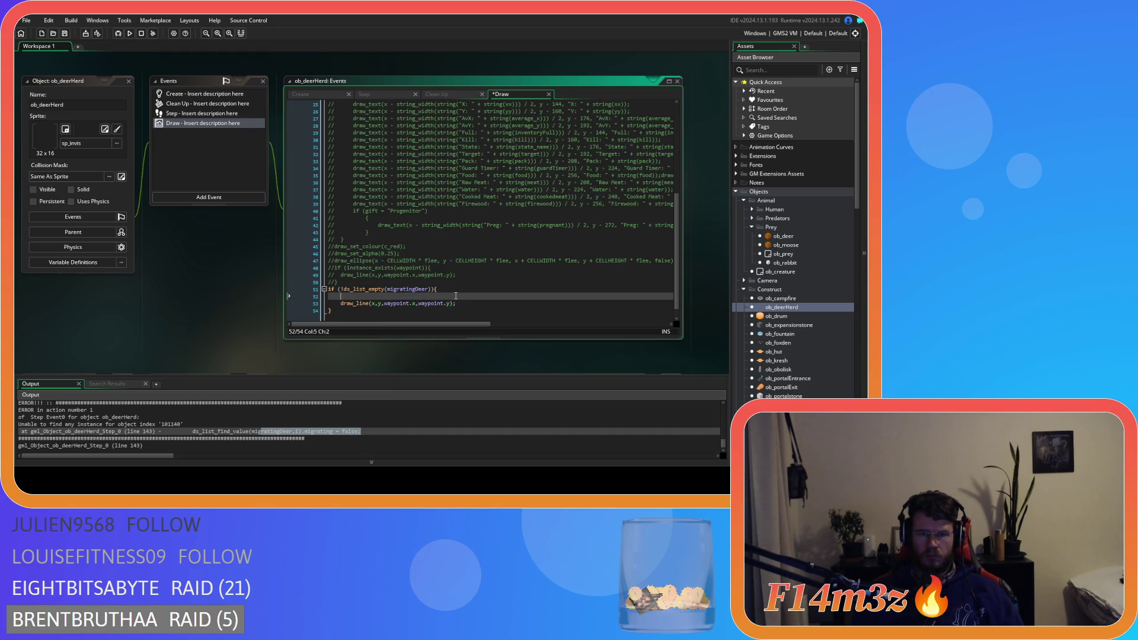
type("for")
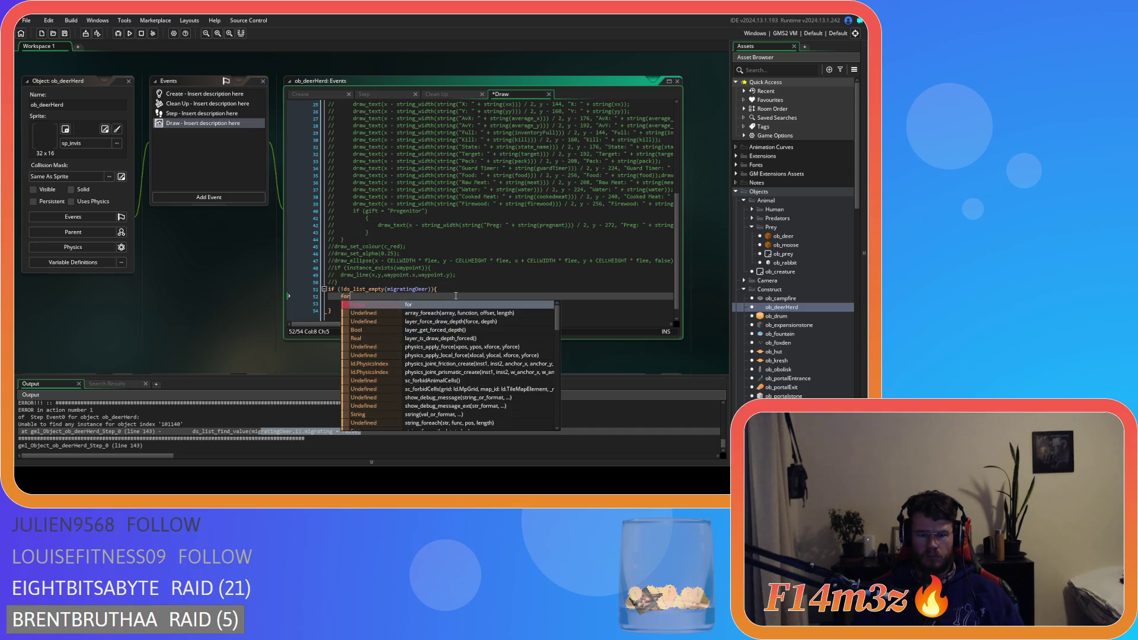
type(" (ds")
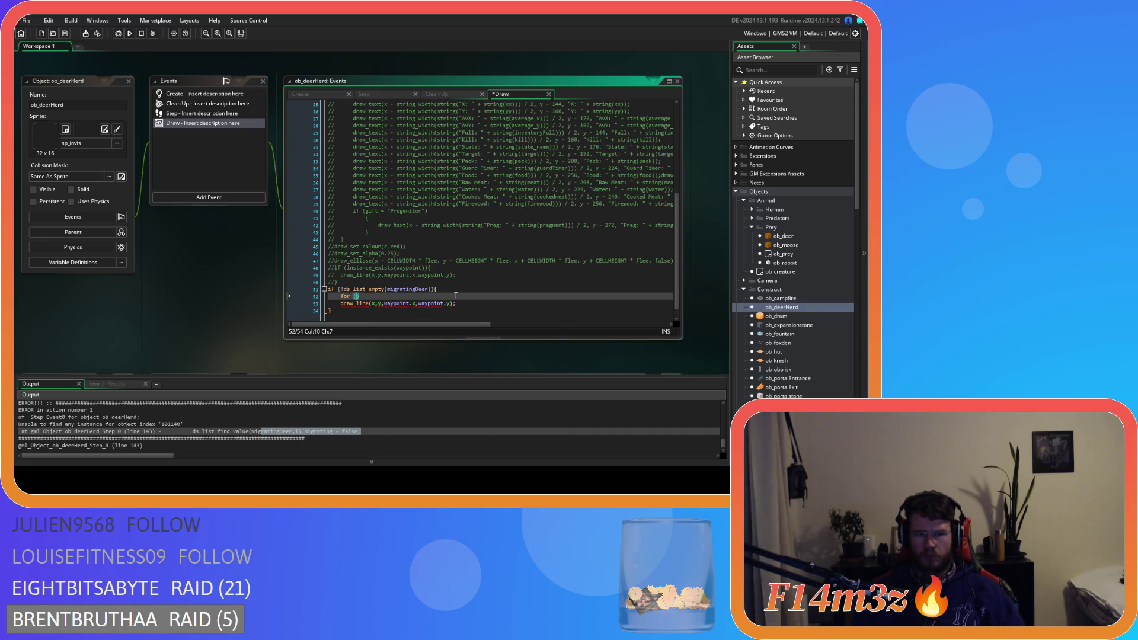
type("_list")
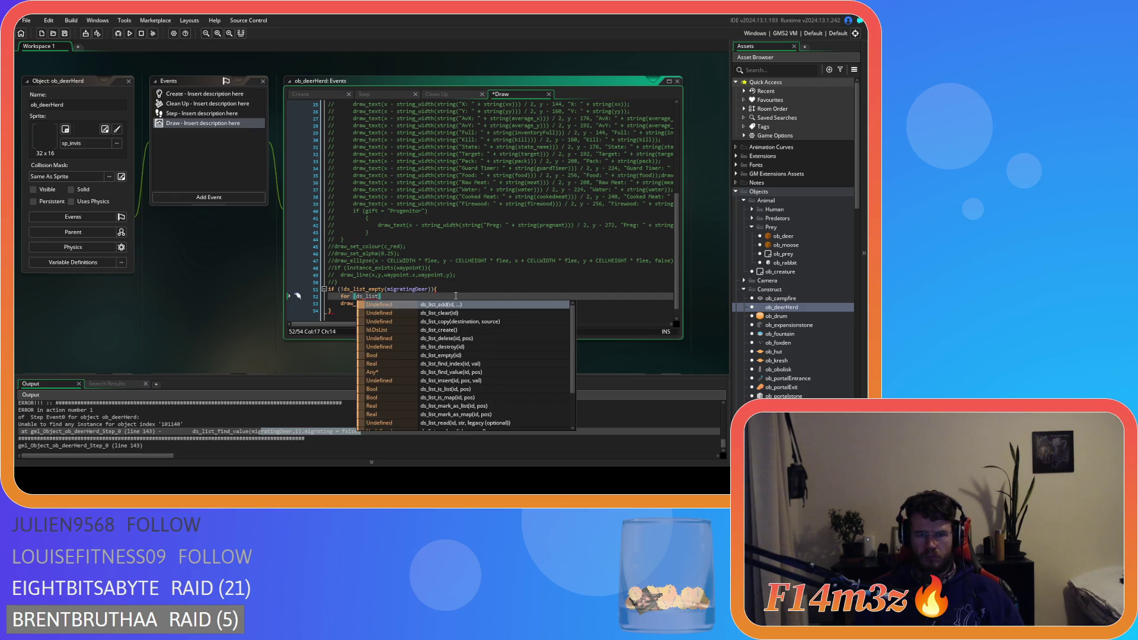
key("BackSpace")
key("BackSpace")
key("BackSpace")
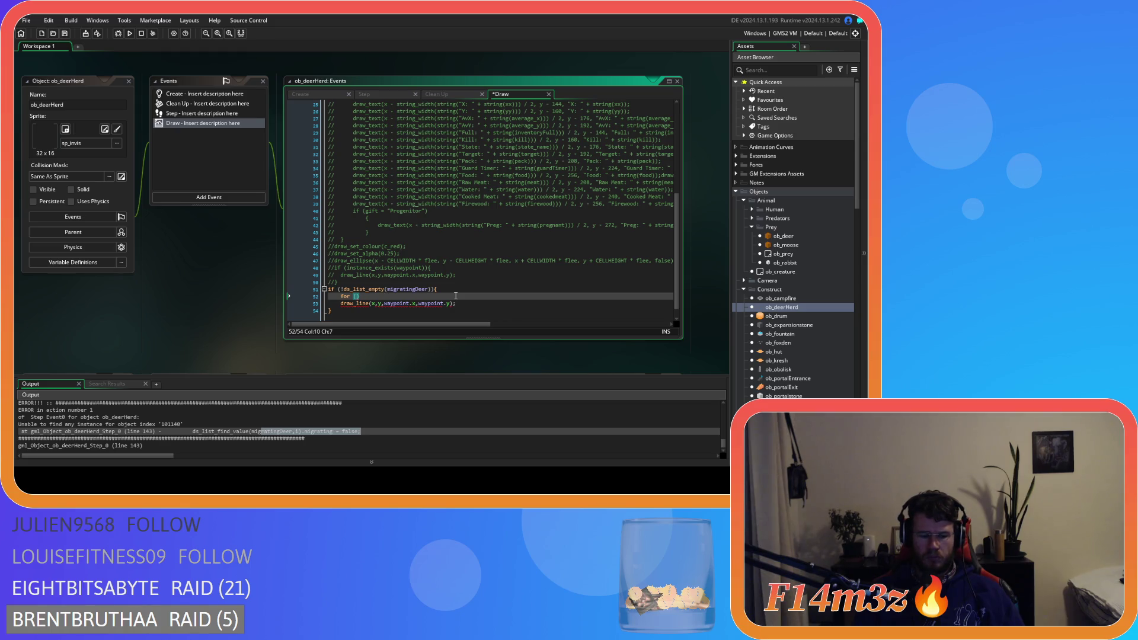
type("var")
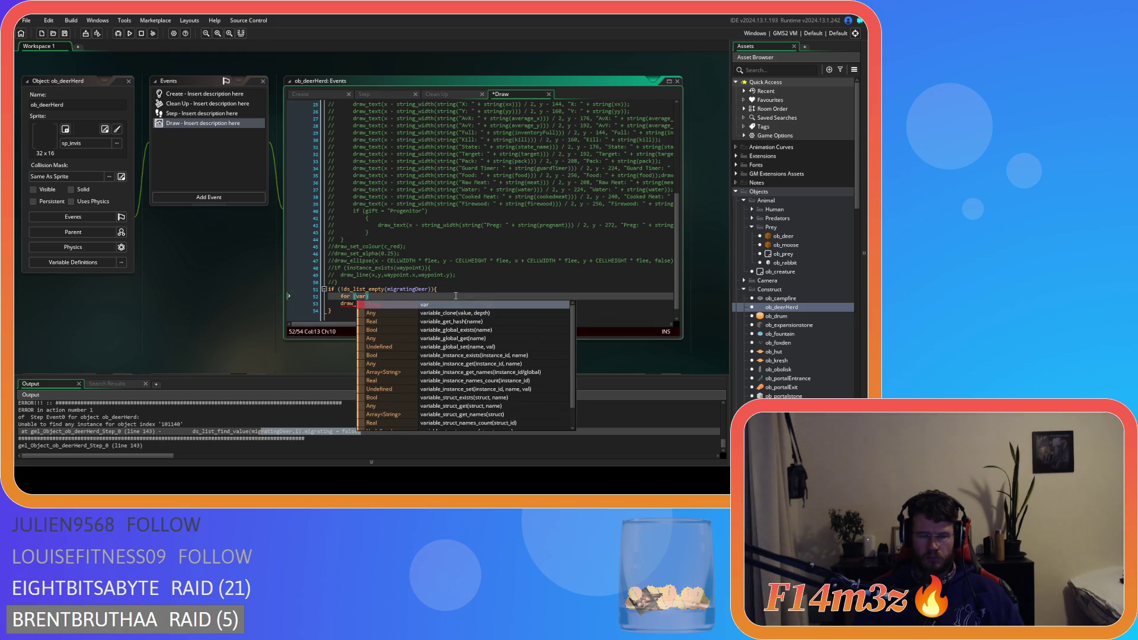
type(" i ")
type("0; i")
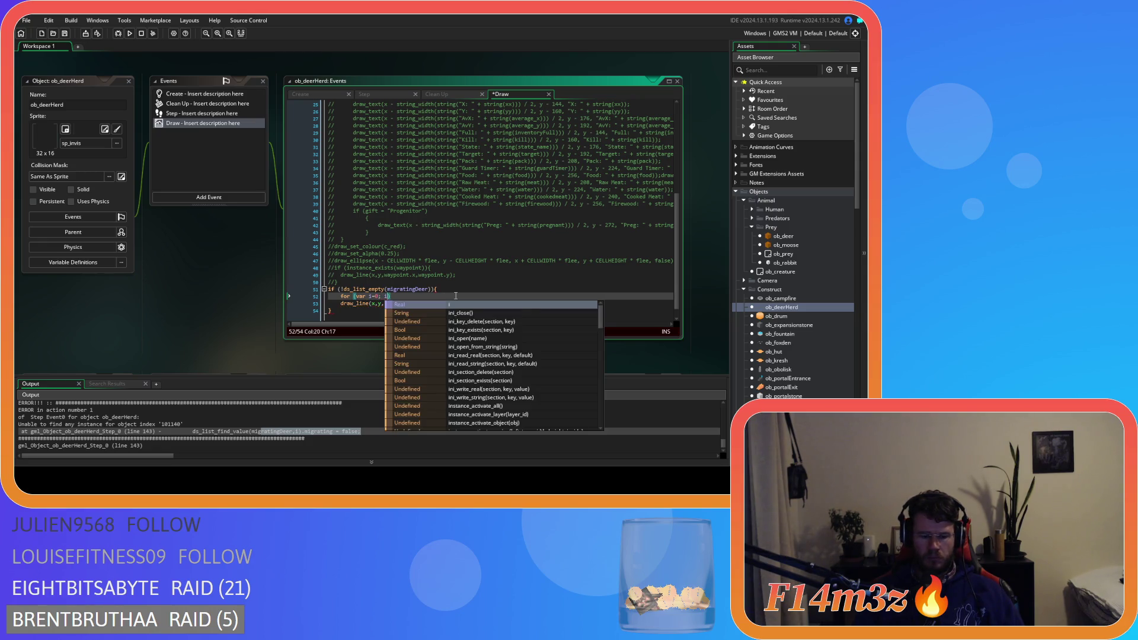
type("<ds_li")
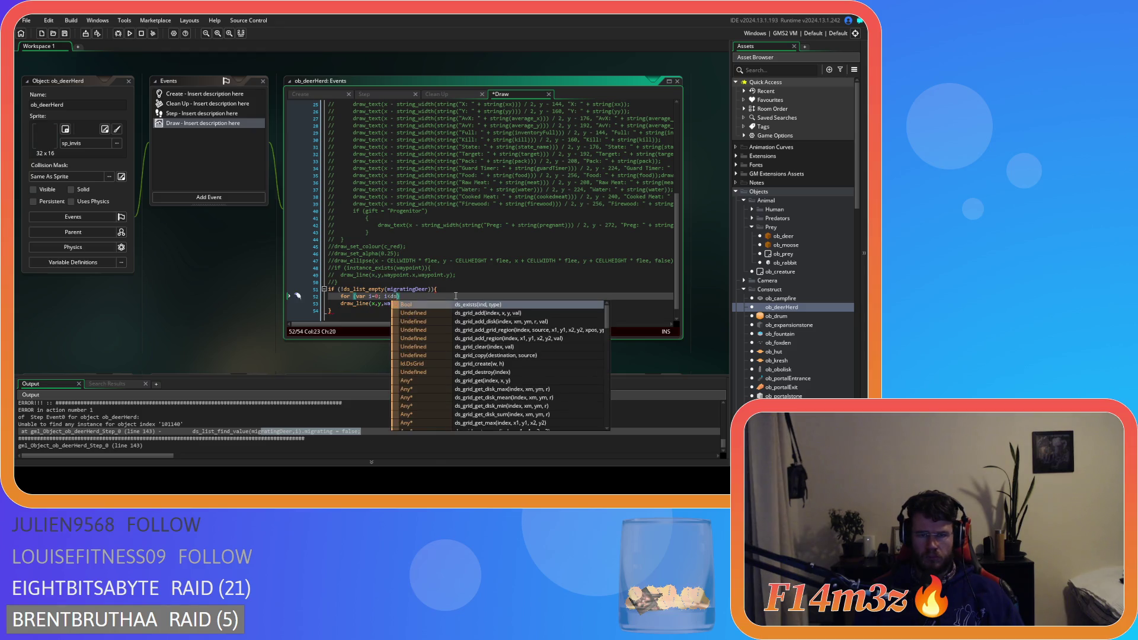
type("st_s")
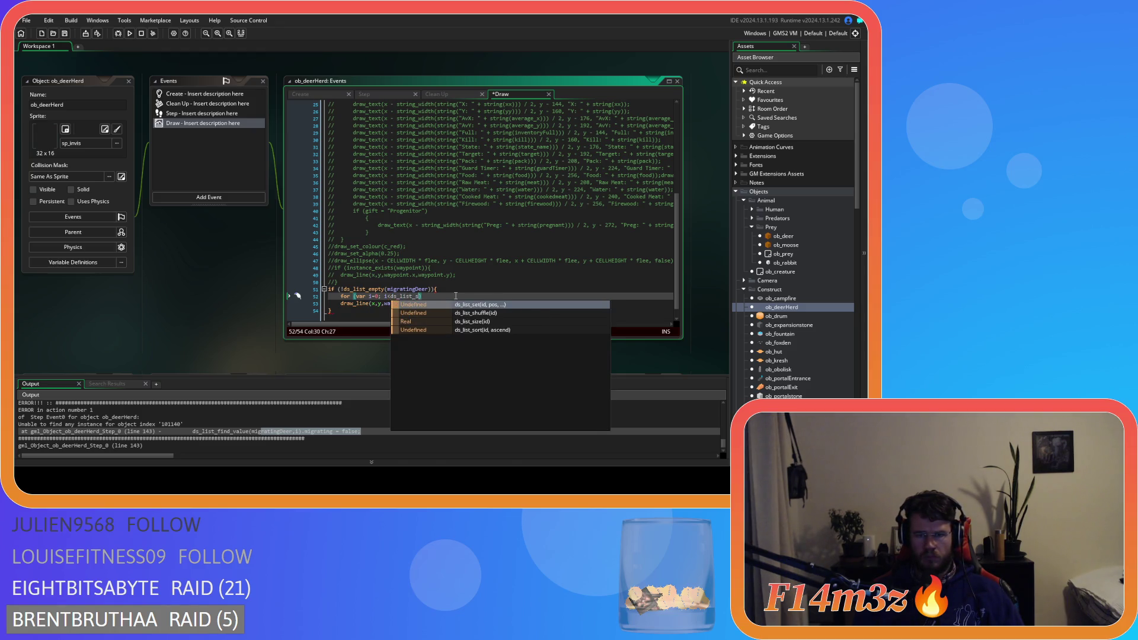
key("Down")
key("Down")
key("Return")
type("migrat")
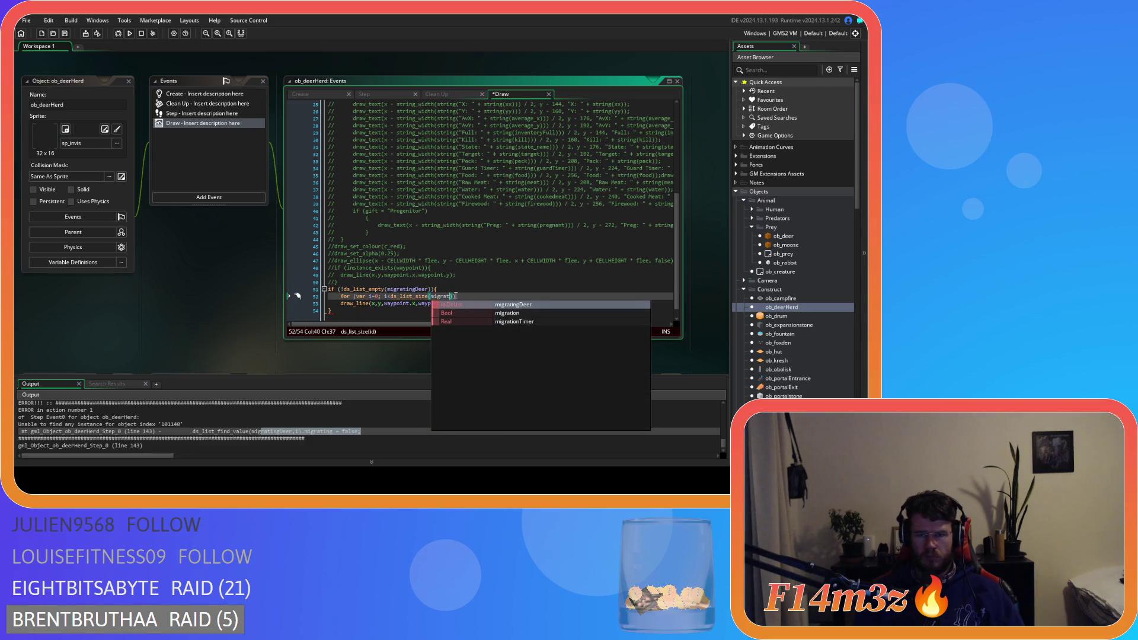
key("Return")
type(";")
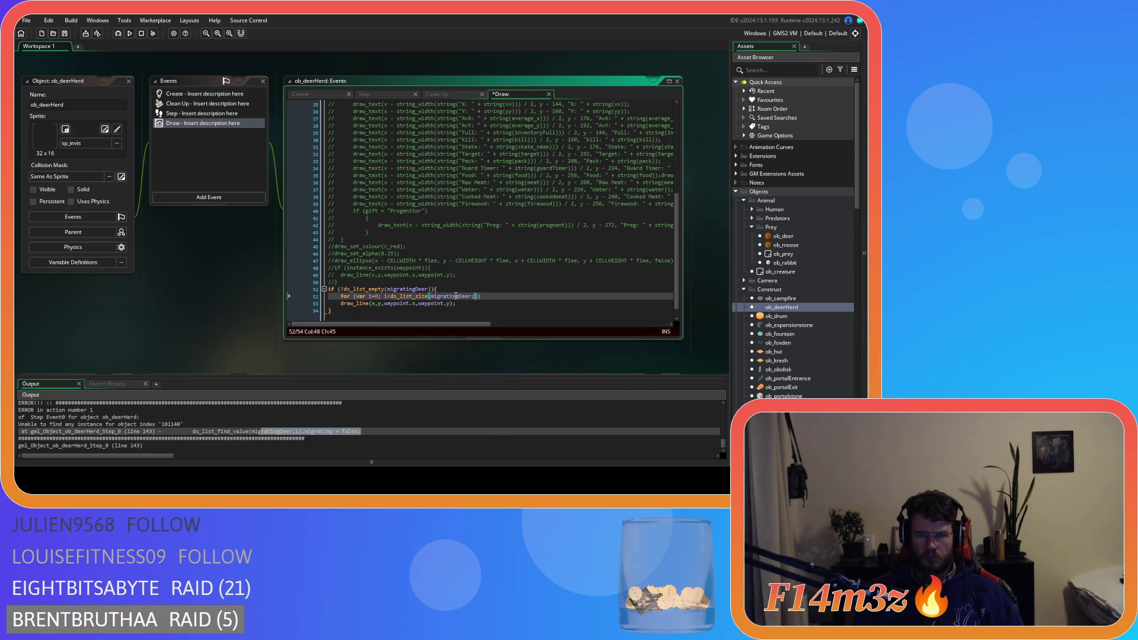
key("BackSpace")
type("); i++")
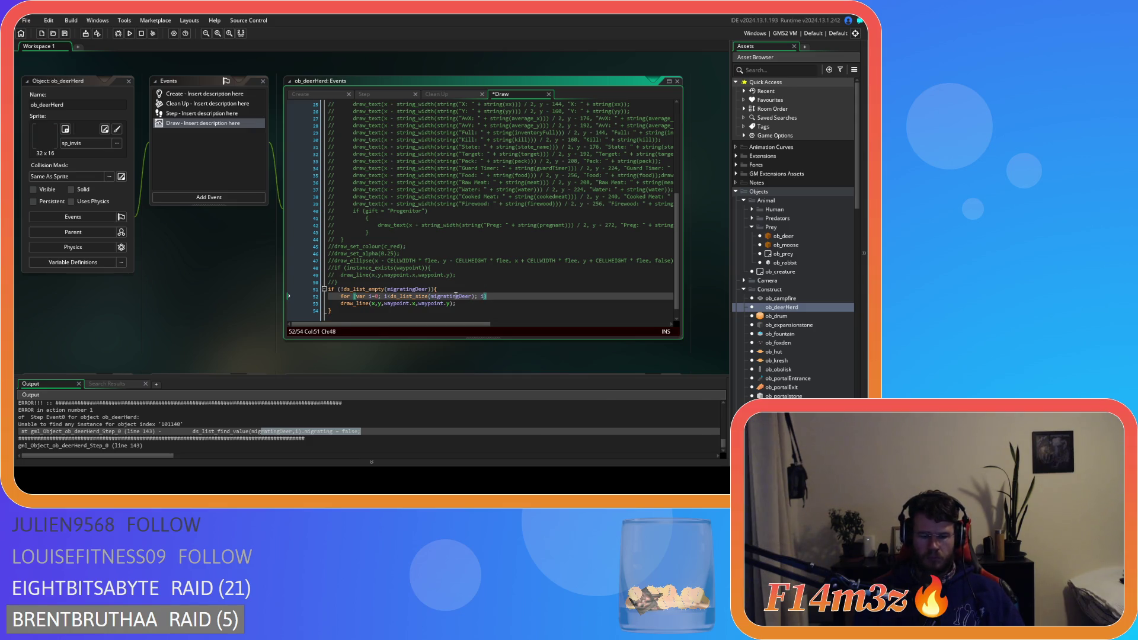
key("Down")
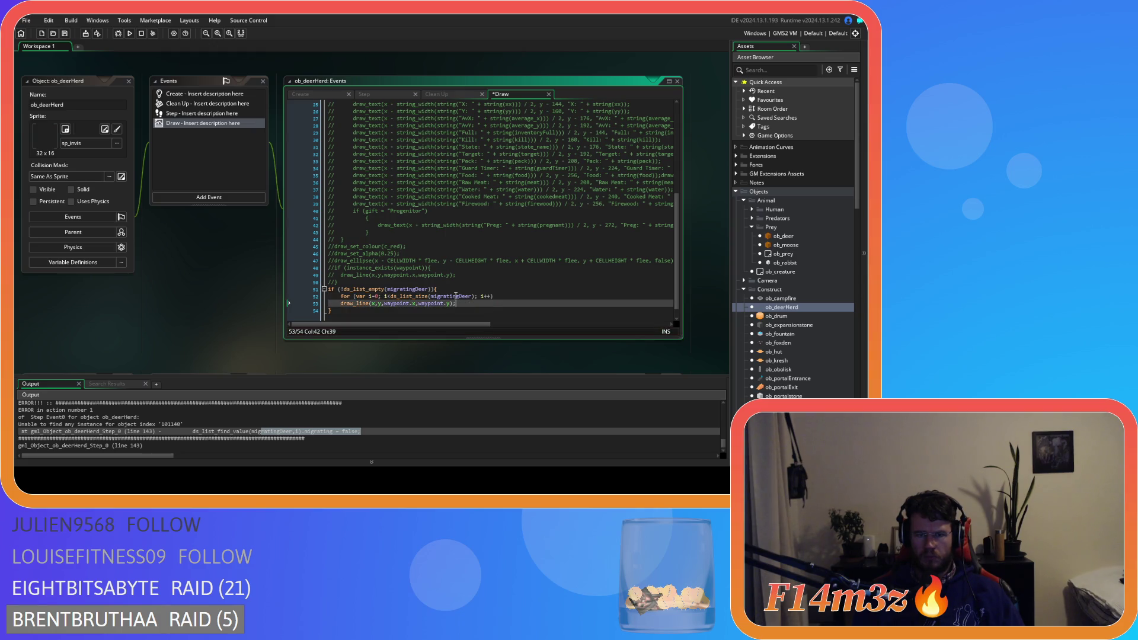
left_click(508, 295)
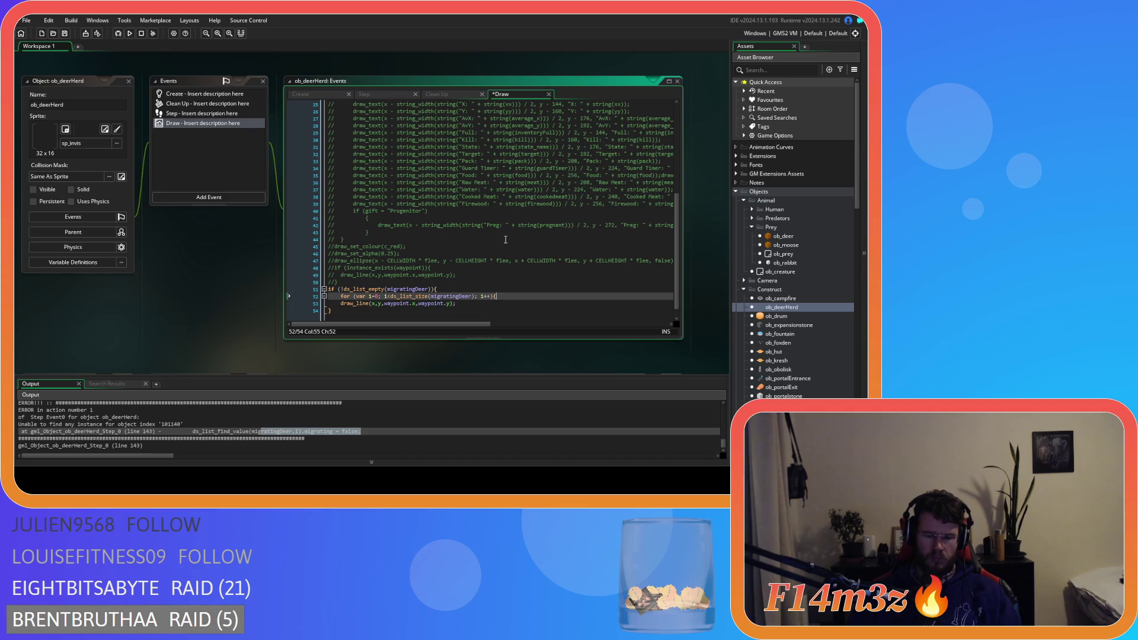
type("{")
key("Down")
key("Home")
key("Tab")
key("End")
key("Return")
type("}")
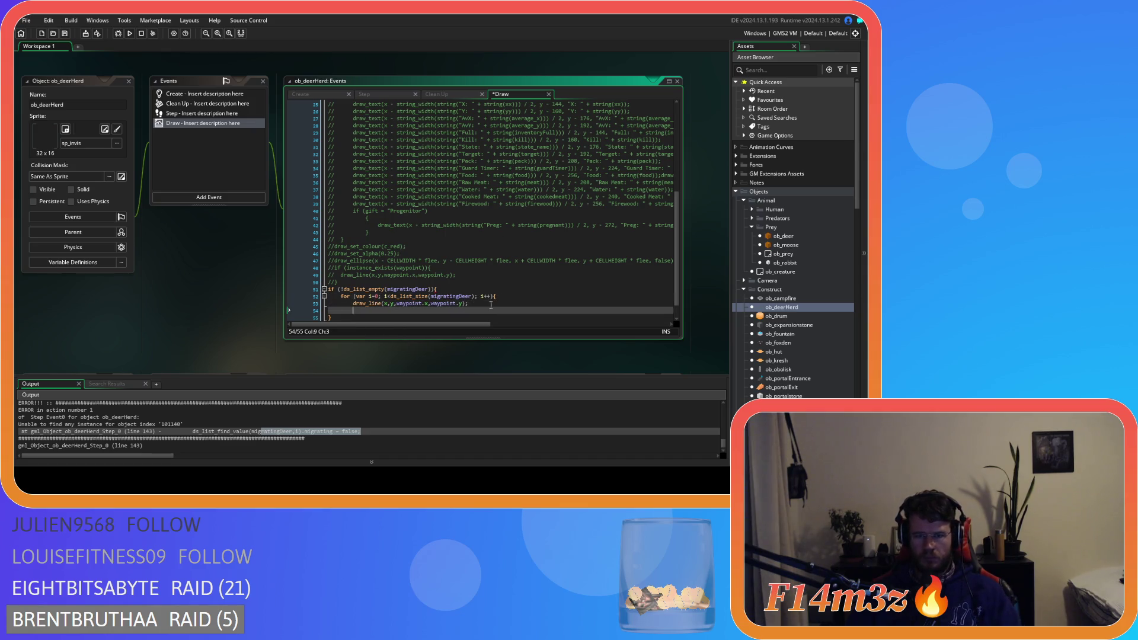
left_click(487, 304)
left_click(398, 304)
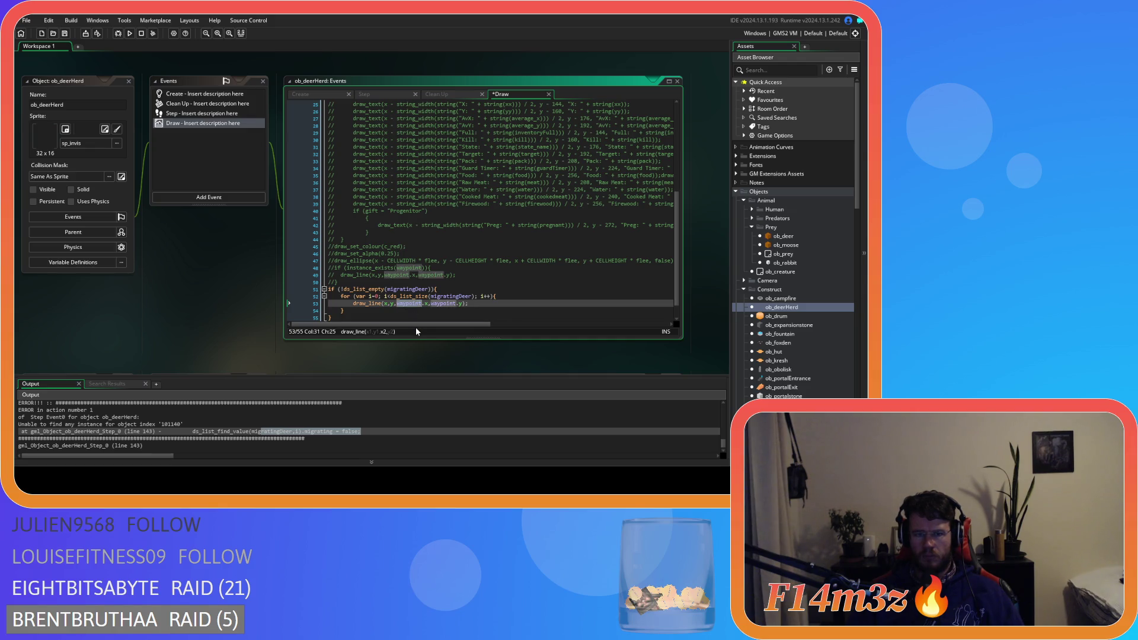
scroll(424, 313, "down", 1)
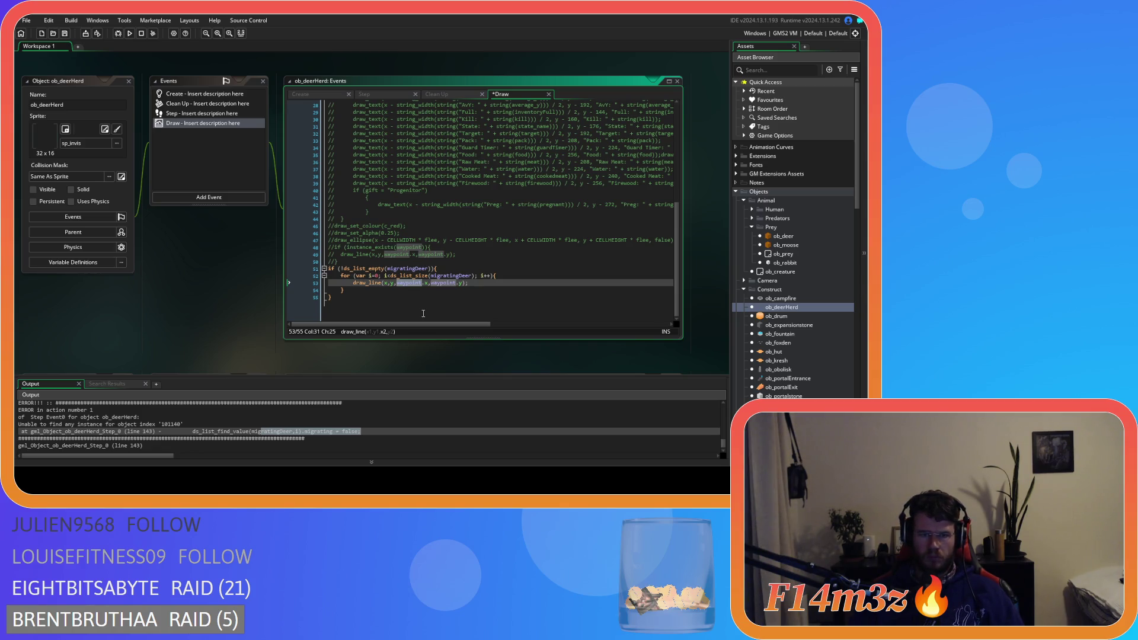
key("Home")
key("Return")
Step: Add 'var _currentDeer = ds_list_find_value(migratingDeer,i);' at the top of the migration loop
key("Up")
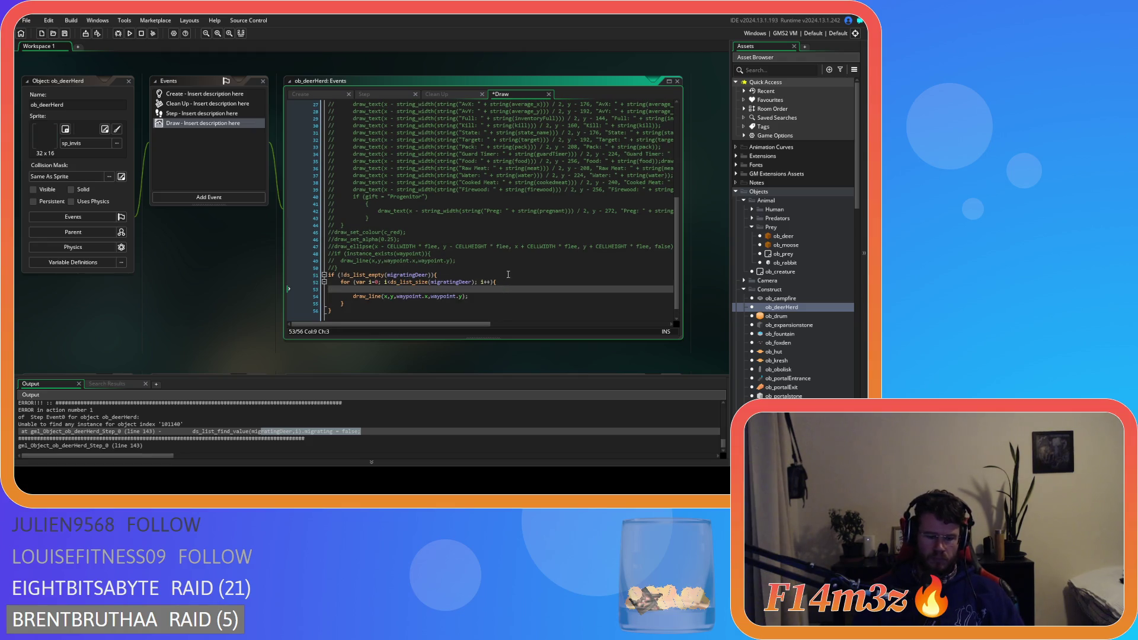
key("ctrl+space")
type("var")
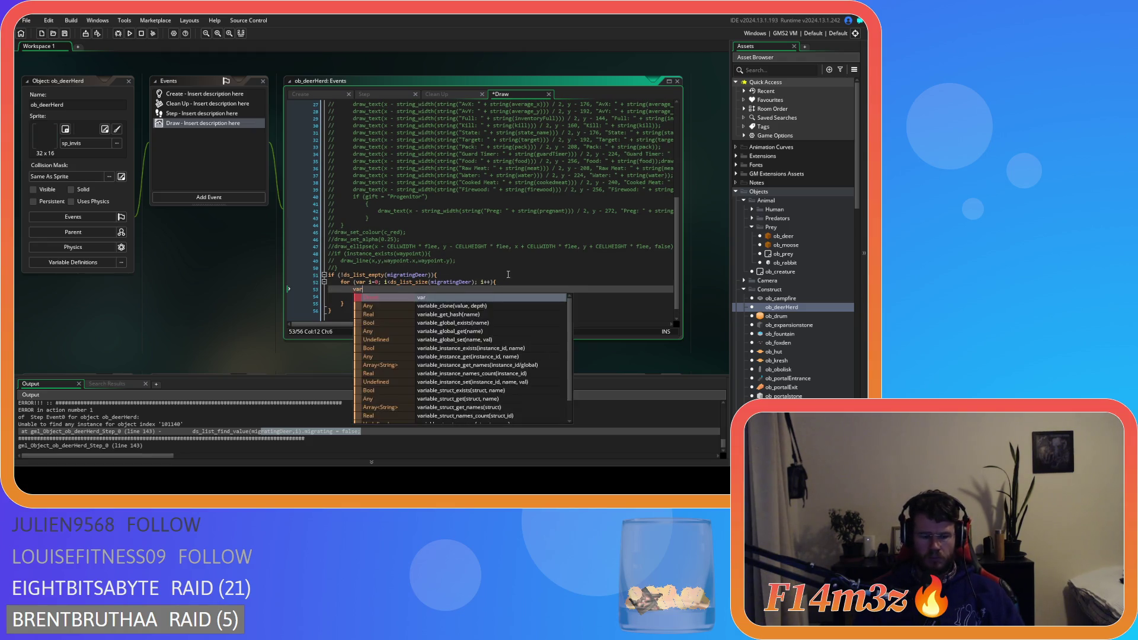
type(" _currentDeer")
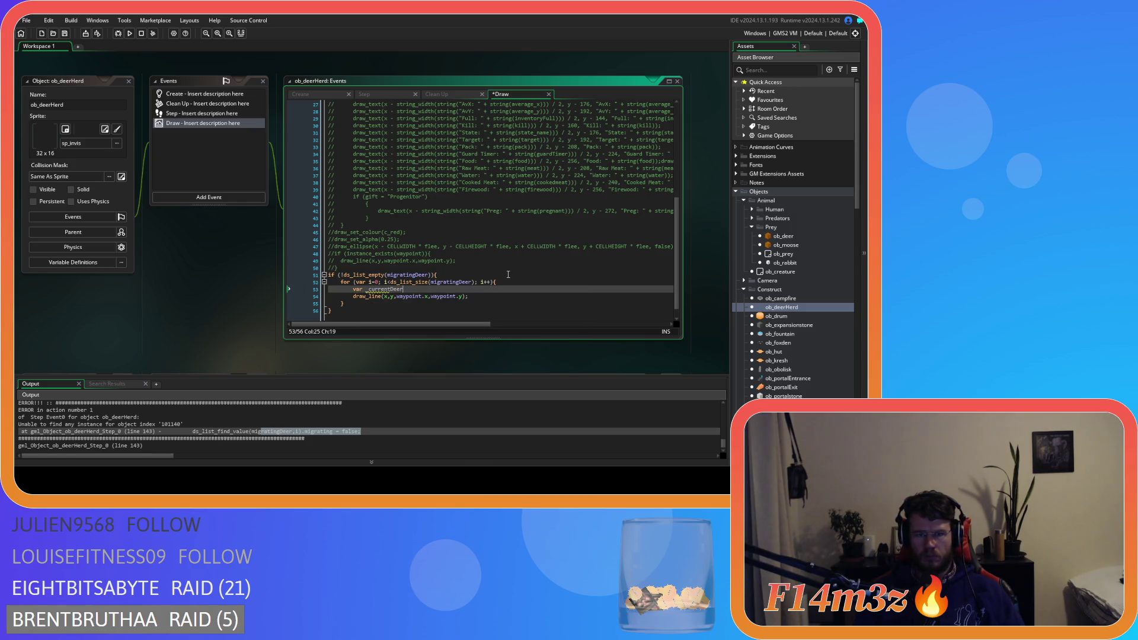
type(" = ds_list_f")
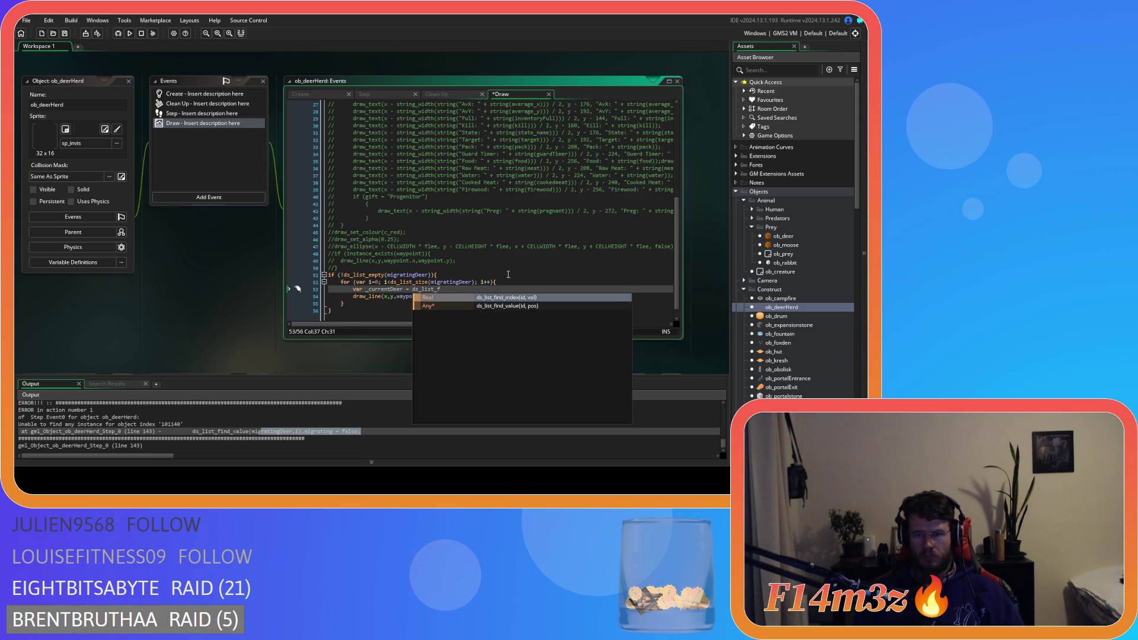
key("Down")
key("Return")
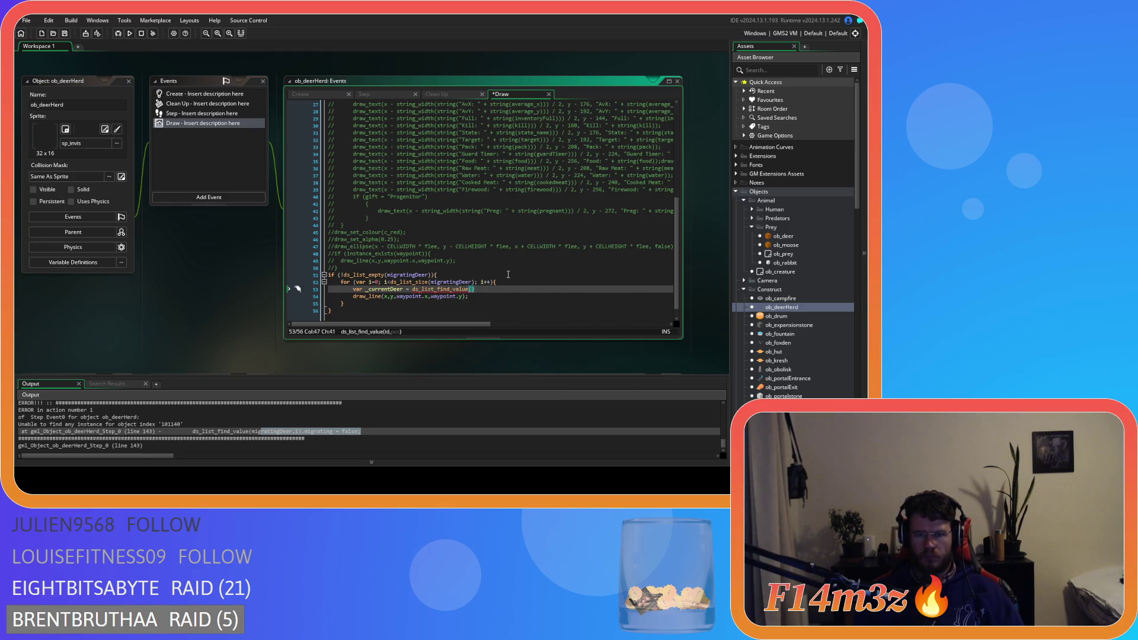
type("migrat")
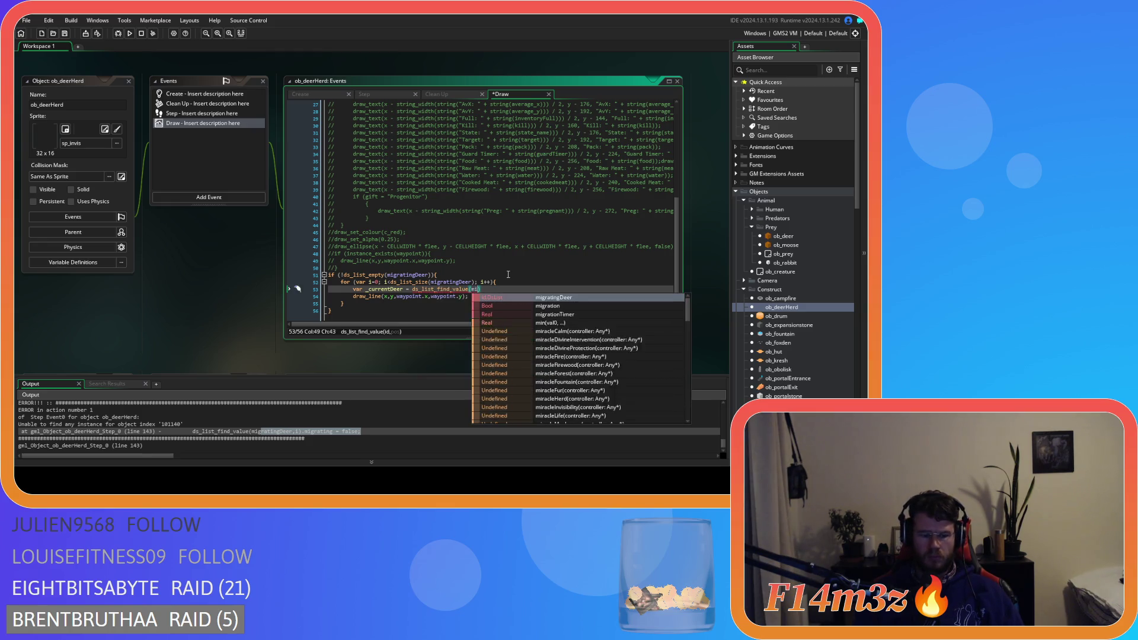
key("Return")
type(",i)")
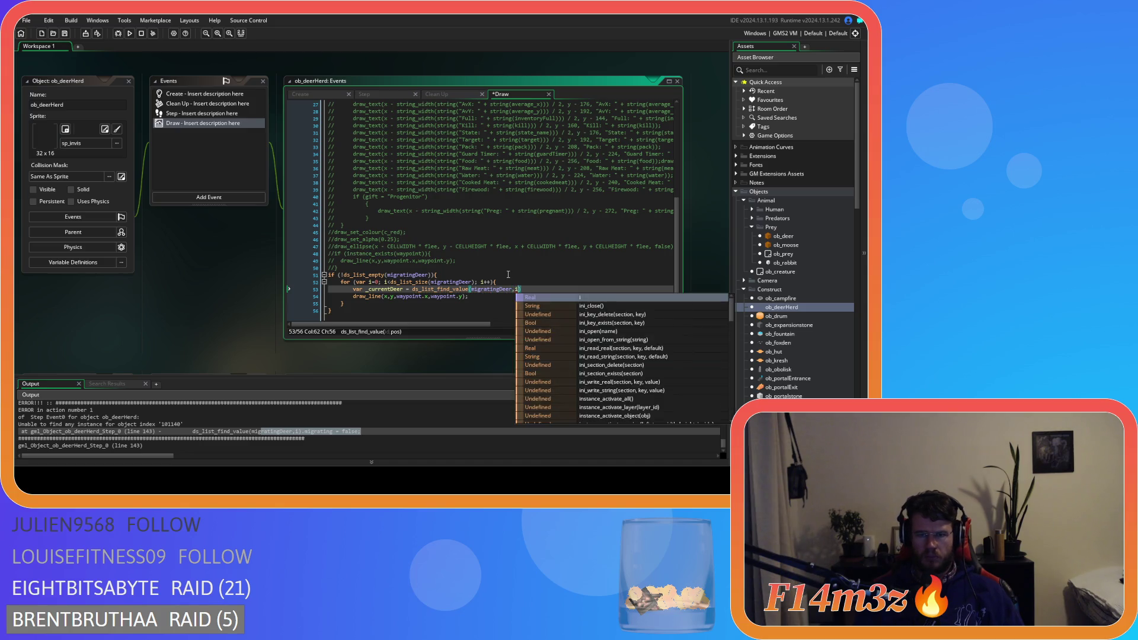
Step: Replace both waypoint references in draw_line with _currentDeer and save the Draw code
double_click(385, 289)
key("ctrl+c")
double_click(413, 296)
key("ctrl+v")
double_click(457, 296)
key("ctrl+v")
left_click(504, 303)
key("ctrl+s")
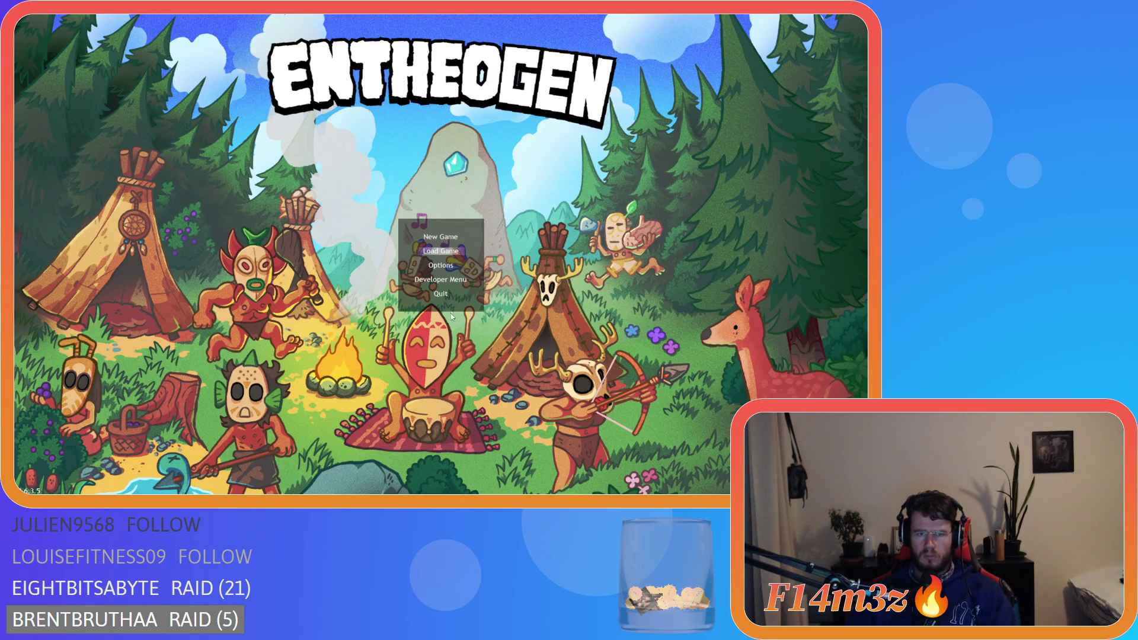
Step: Quickload the saved game and pan the map across the forest toward the village and lake
key("Return")
scroll(449, 321, "down", 10)
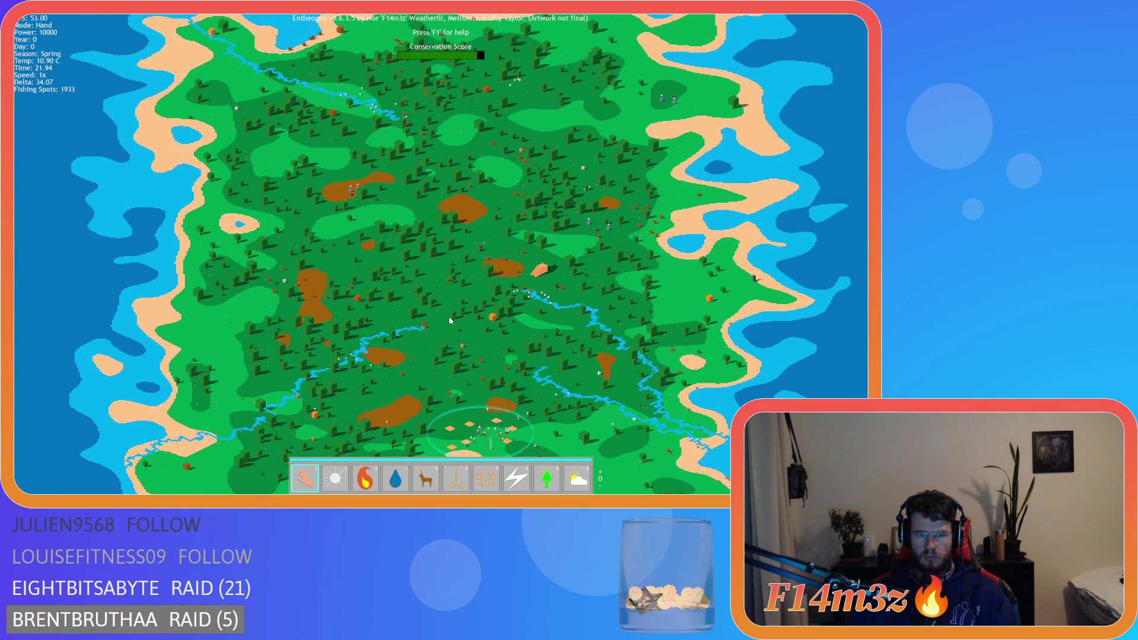
key("s")
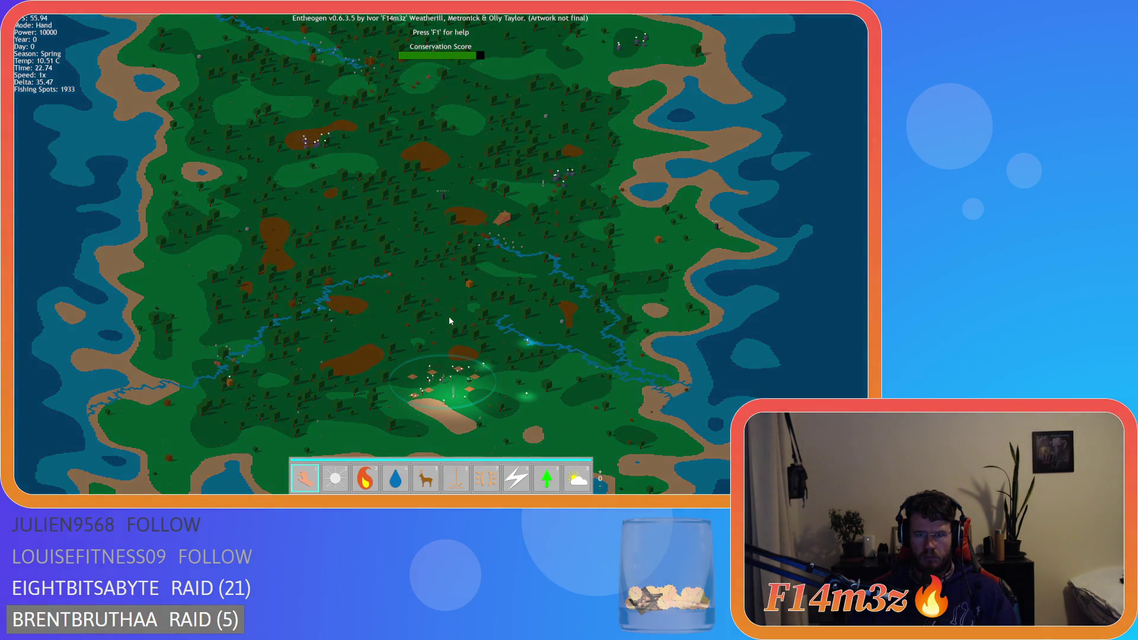
key("a")
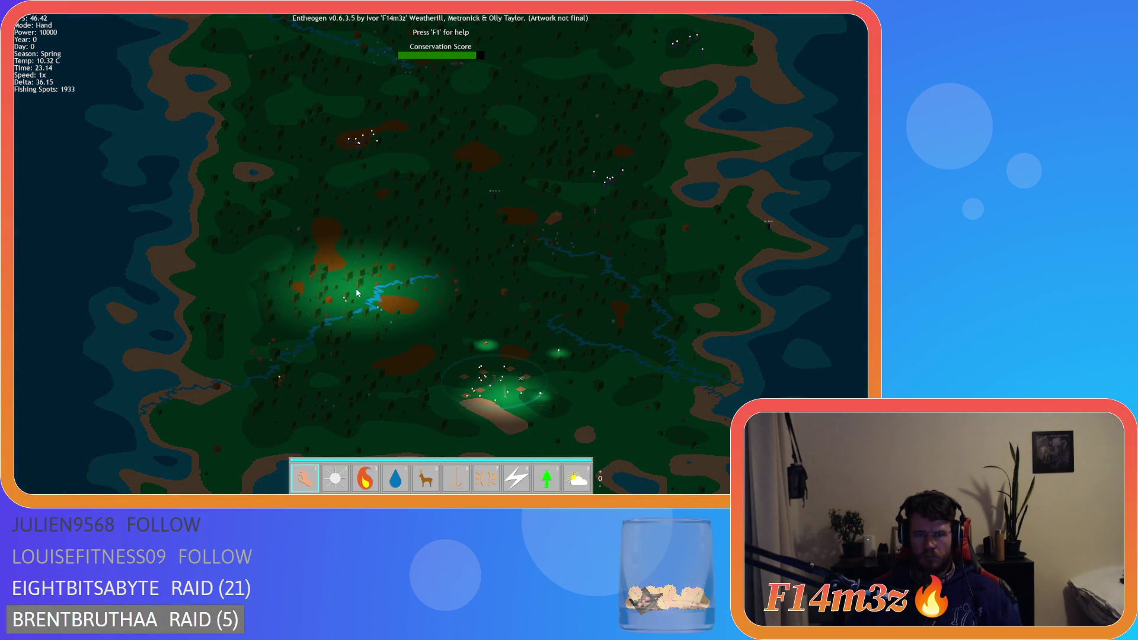
scroll(347, 321, "up", 3)
scroll(347, 320, "down", 5)
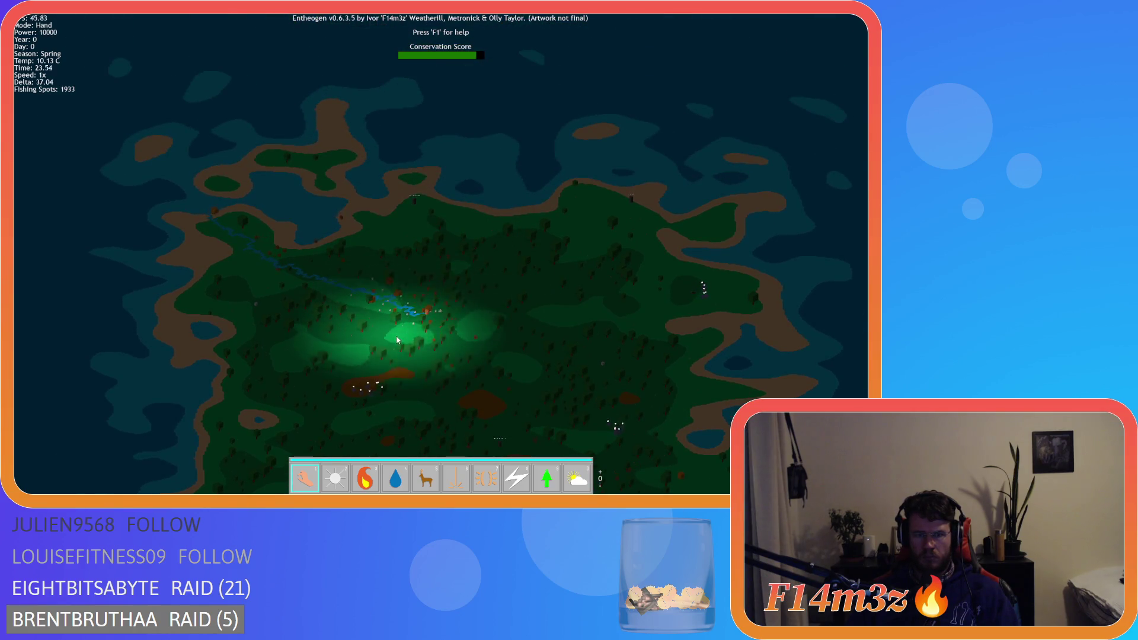
scroll(396, 336, "up", 5)
key("s")
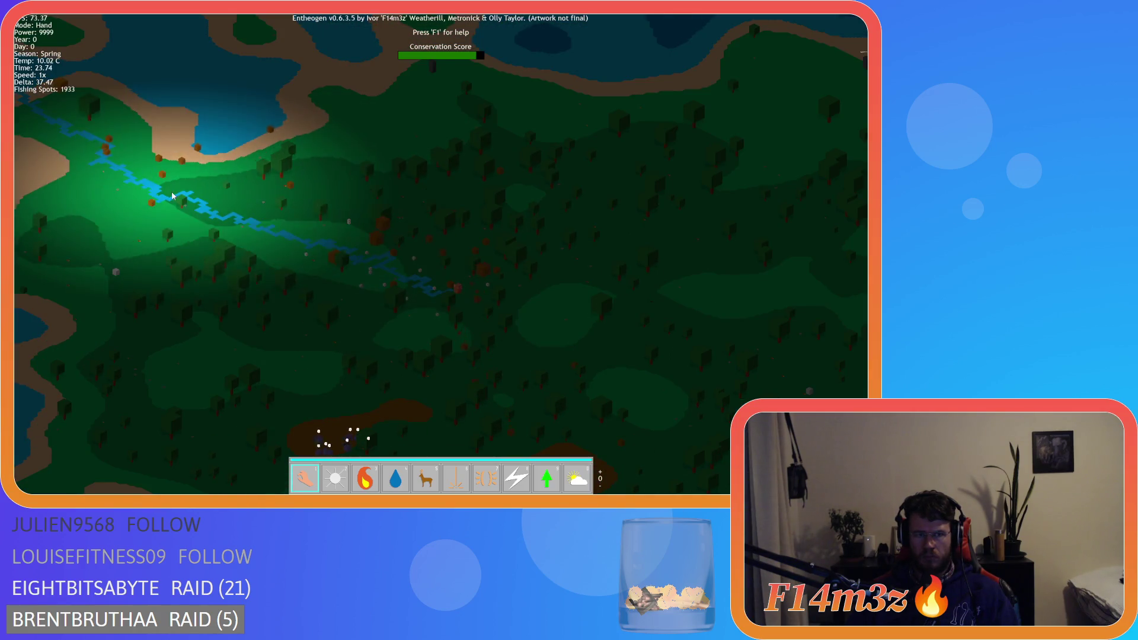
key("s")
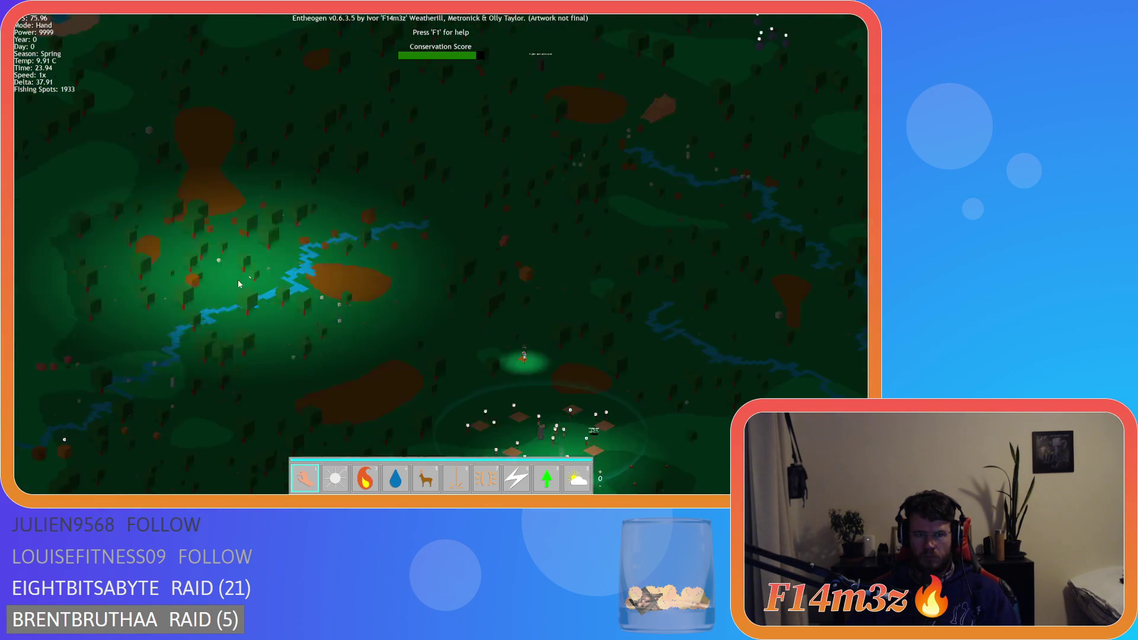
key("s")
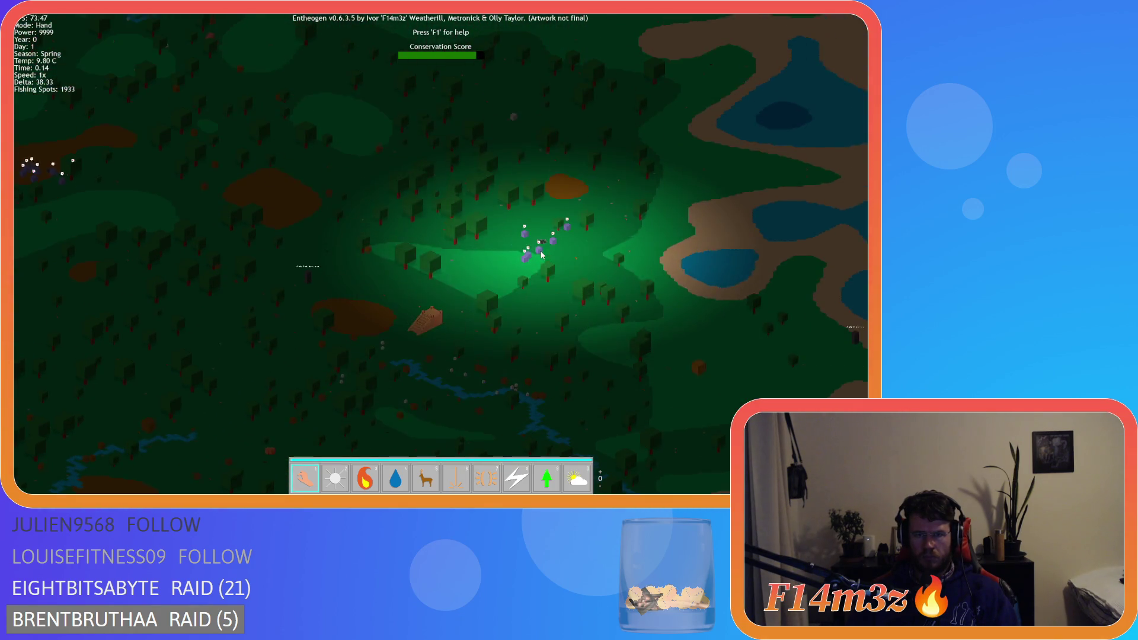
key("s")
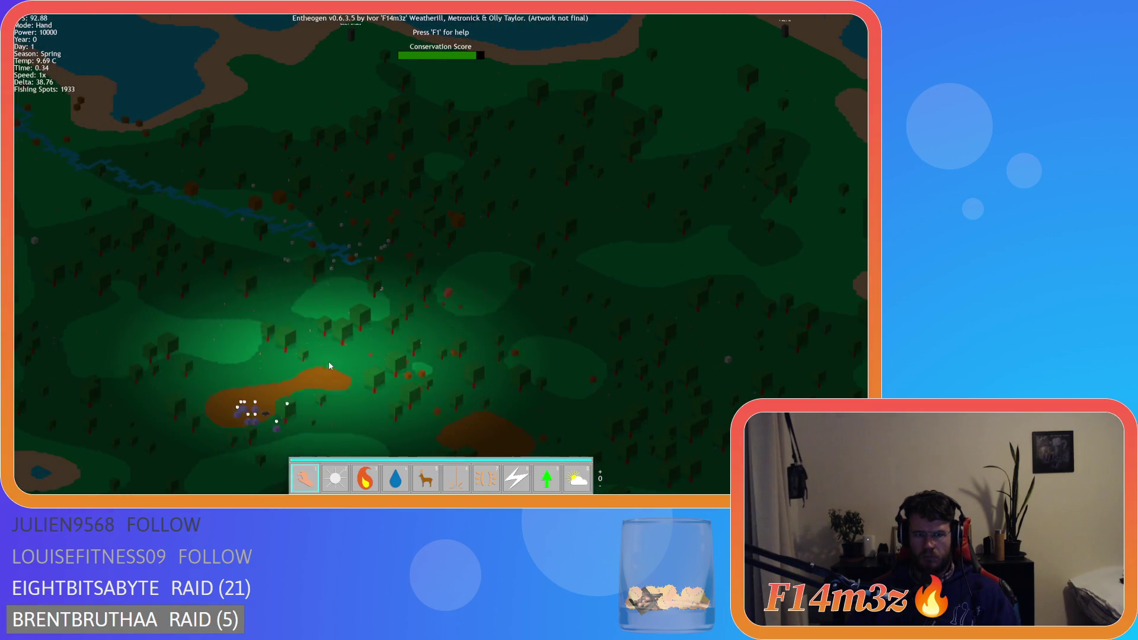
Step: Pan around the village, cabin and surrounding forest, following the creature and villager groups
key("w")
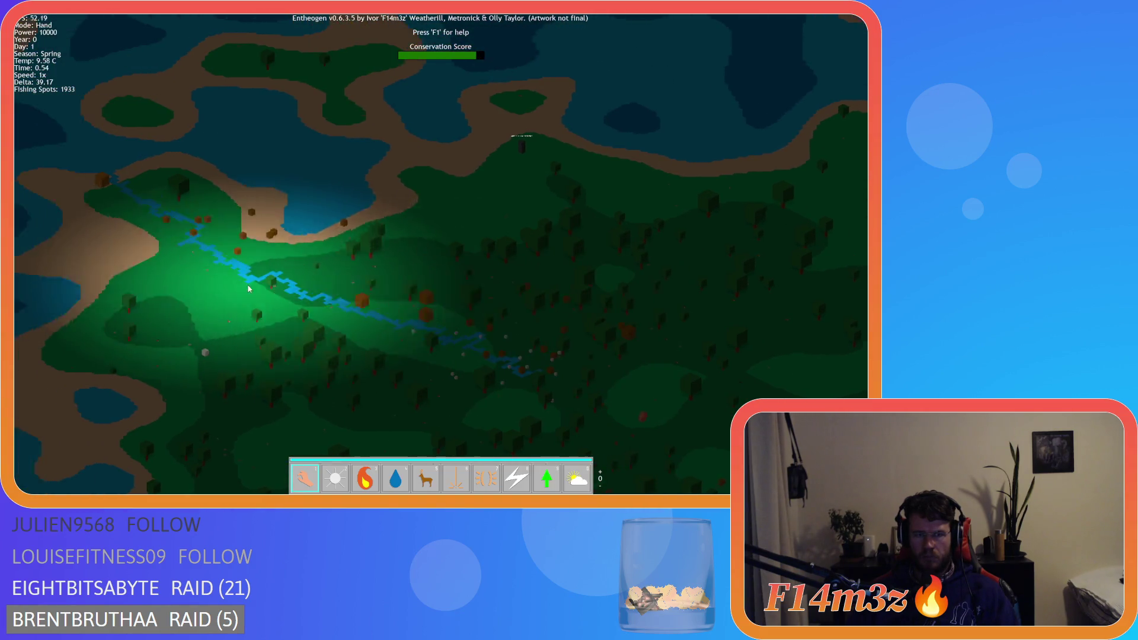
scroll(261, 268, "down", 5)
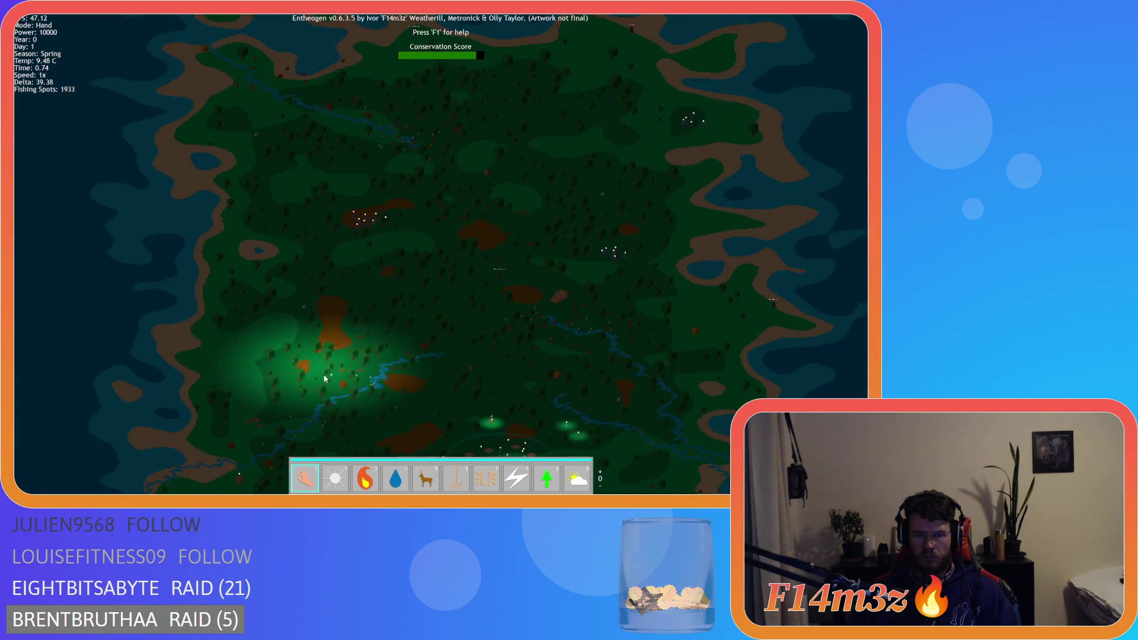
scroll(358, 308, "up", 5)
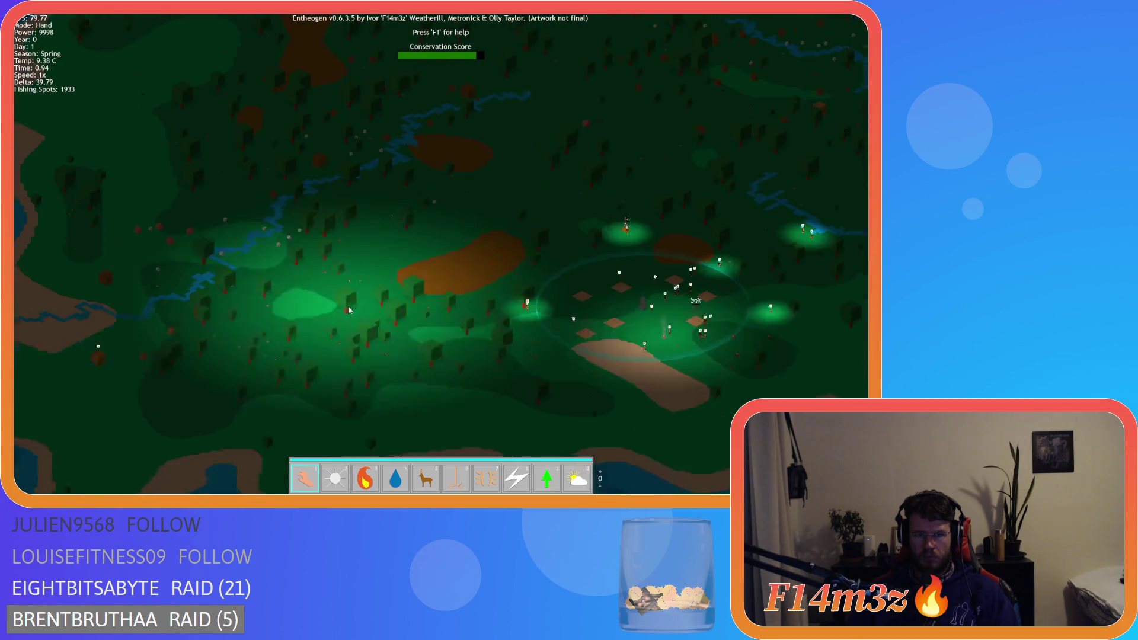
key("w")
key("d")
key("w")
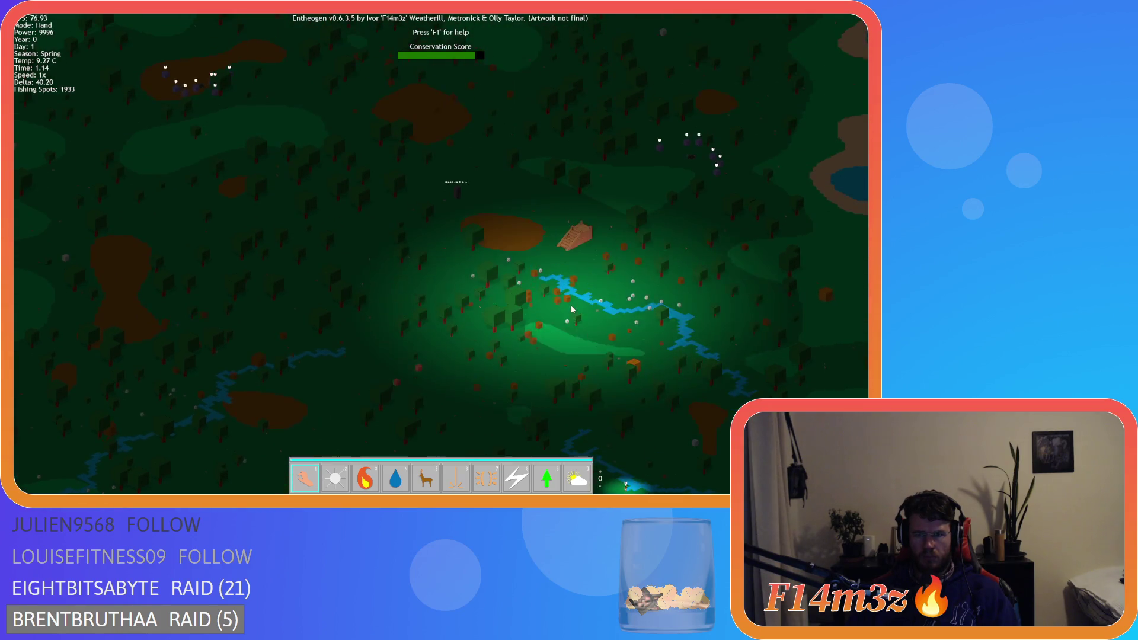
key("w")
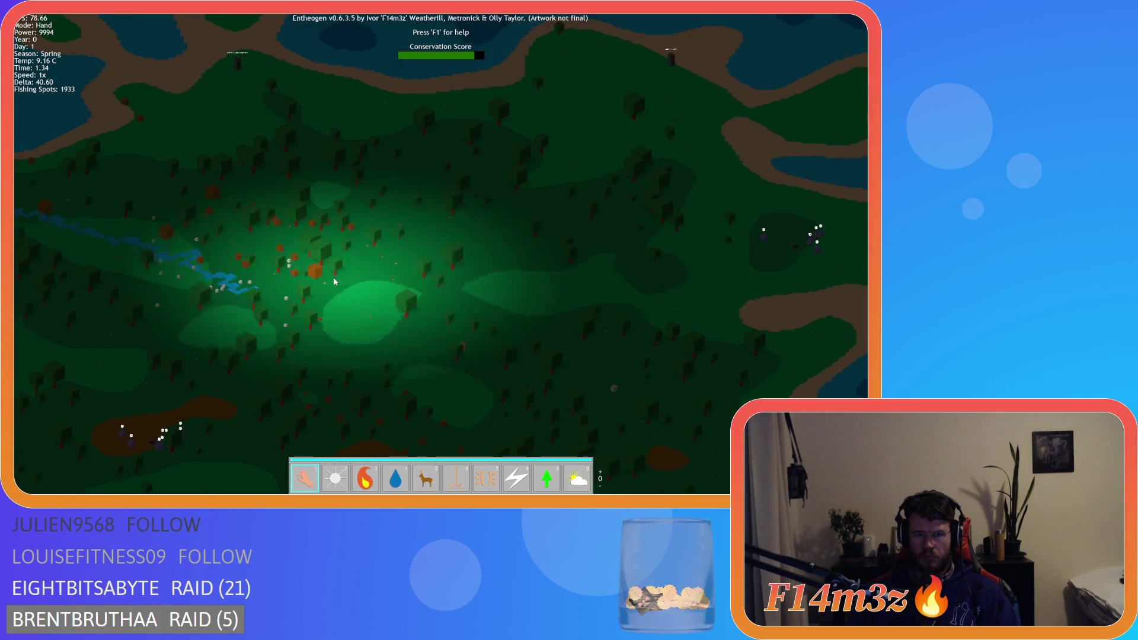
key("s")
key("a")
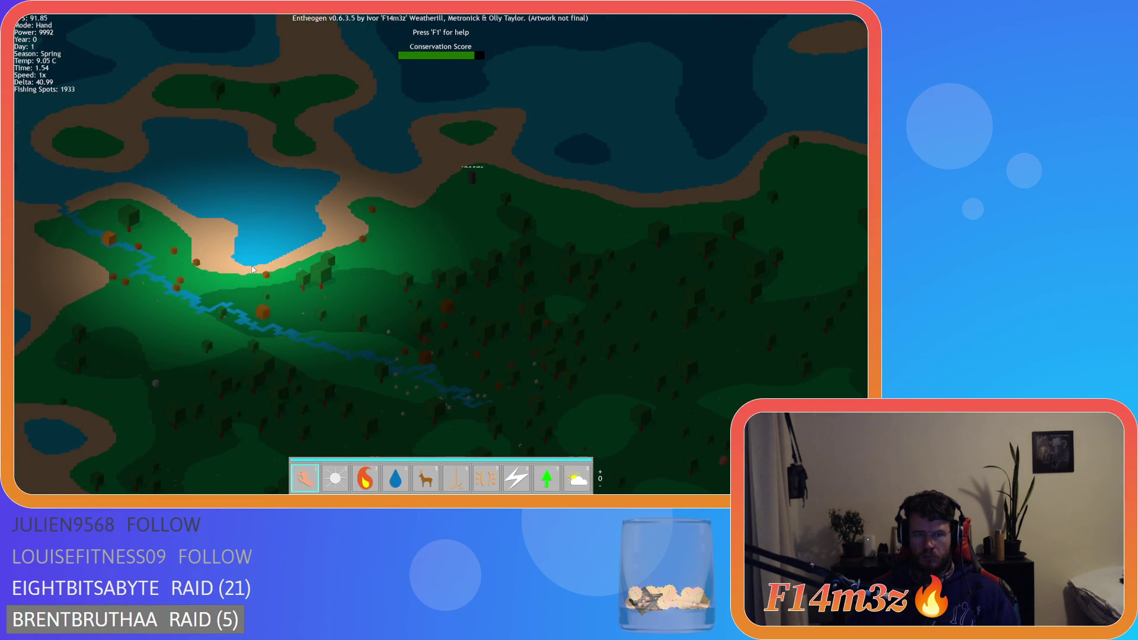
key("s")
key("d")
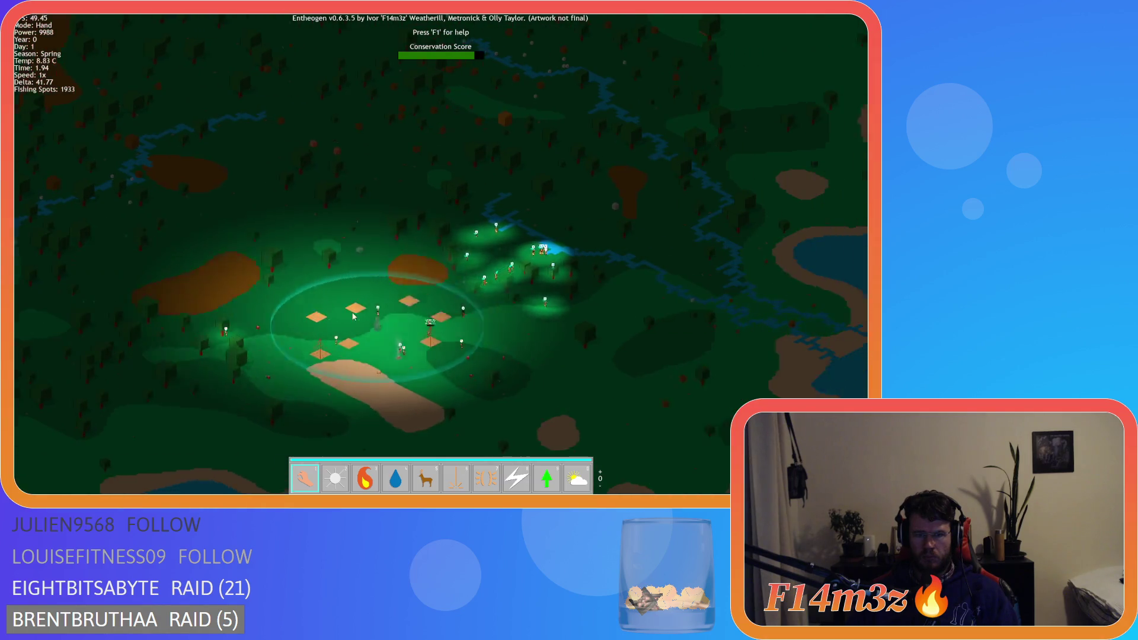
key("w")
key("w")
key("a")
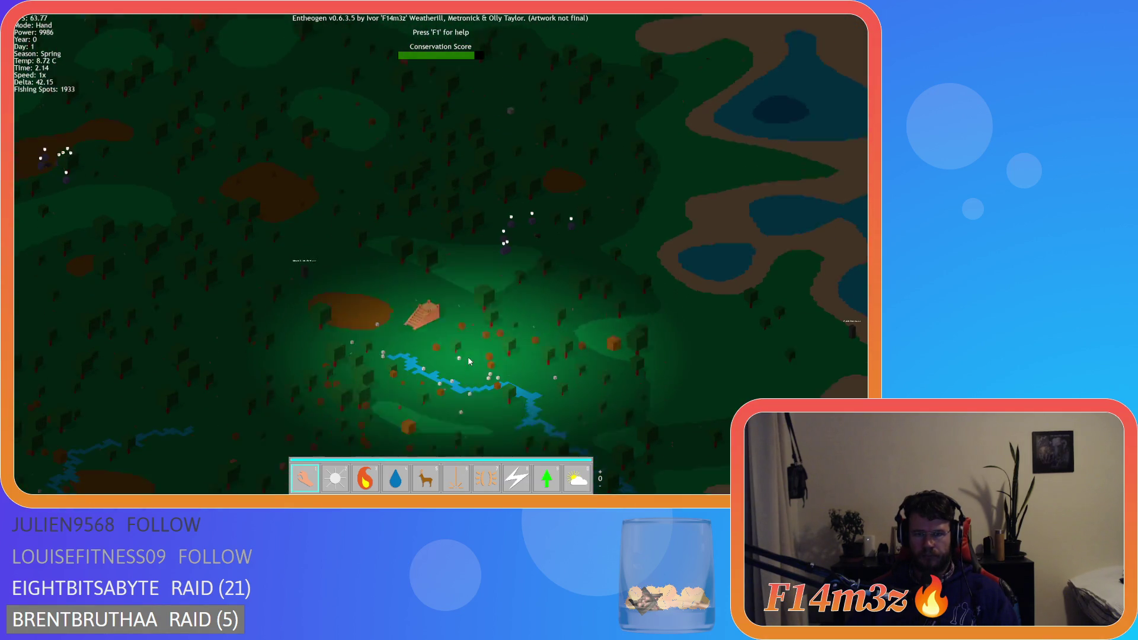
key("a")
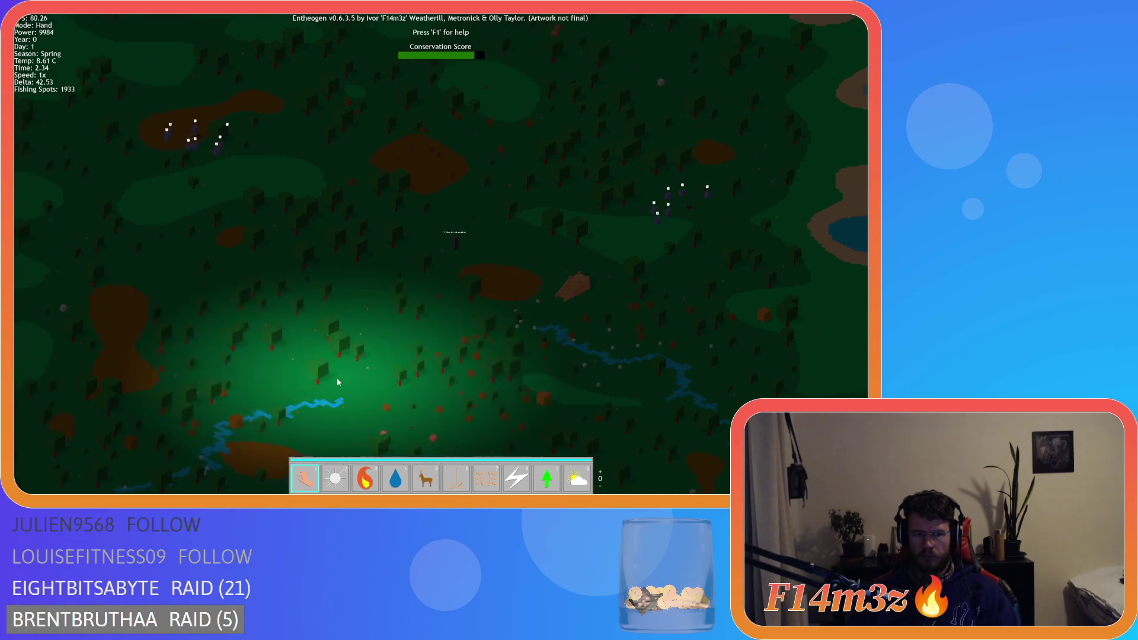
key("w")
key("d")
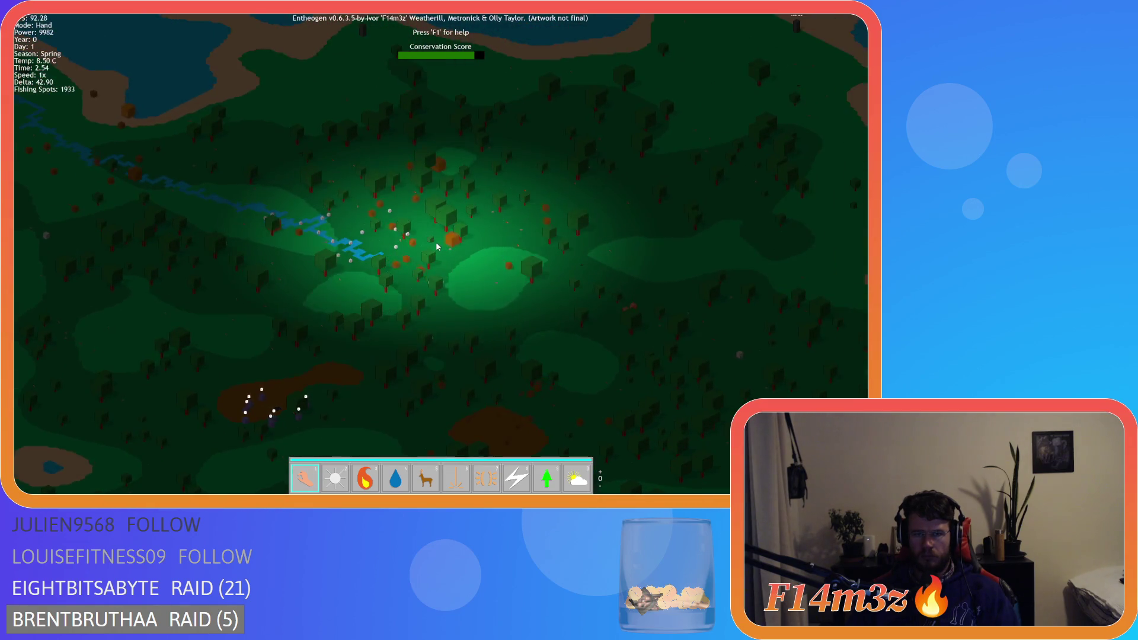
key("d")
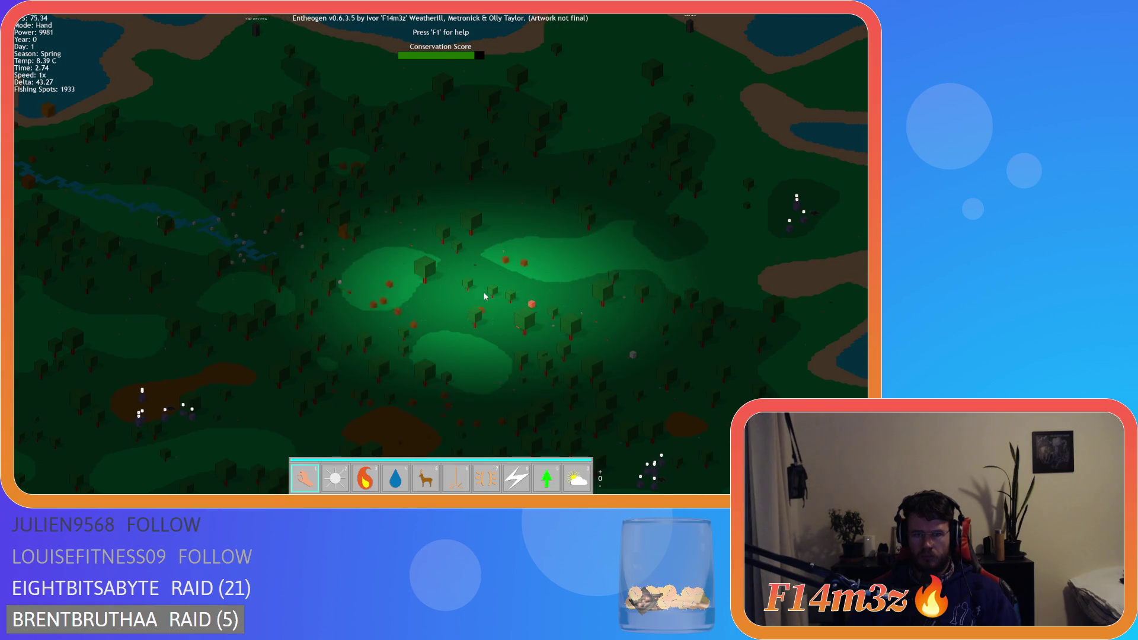
key("s")
key("d")
key("w")
key("a")
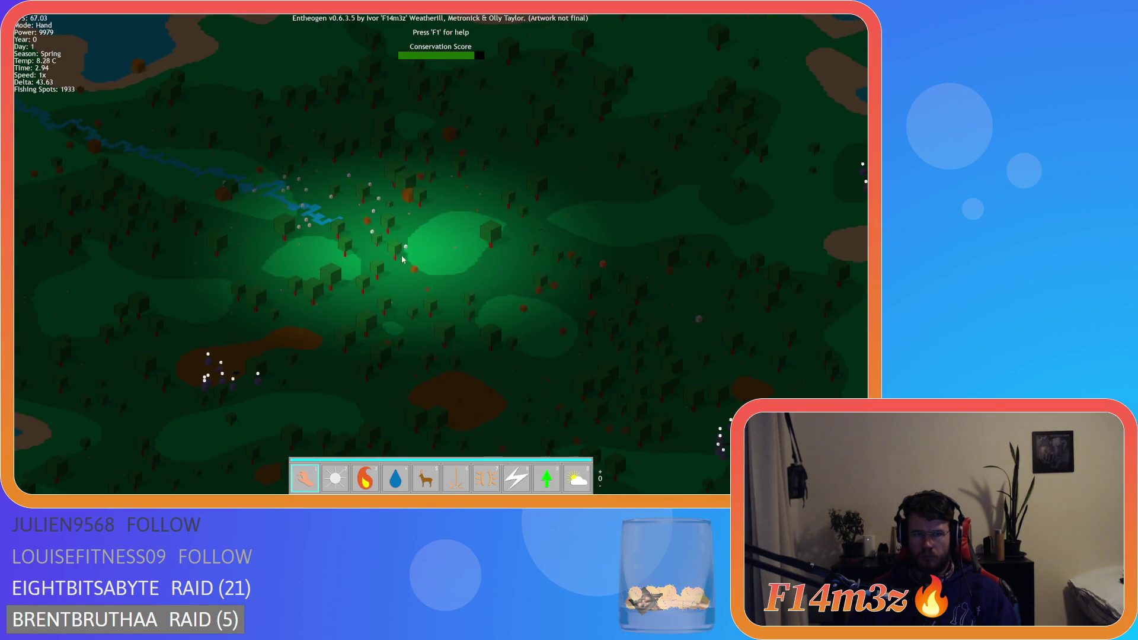
key("s")
key("d")
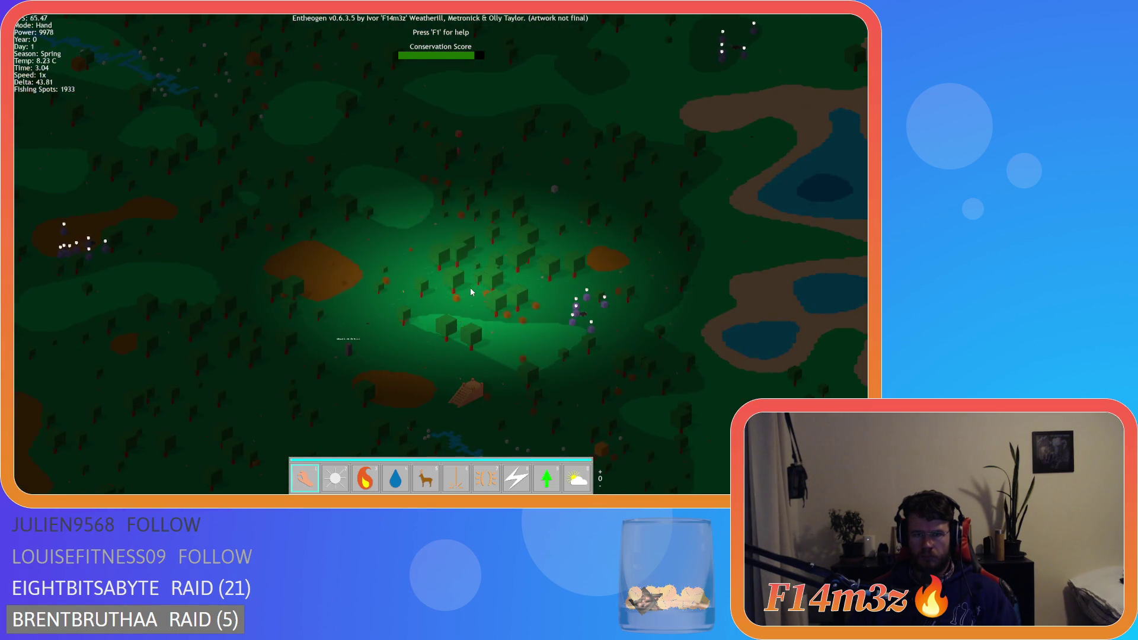
Step: Pan along the river and lakes to find the deer herds, ending over the forest and village
key("a")
key("w")
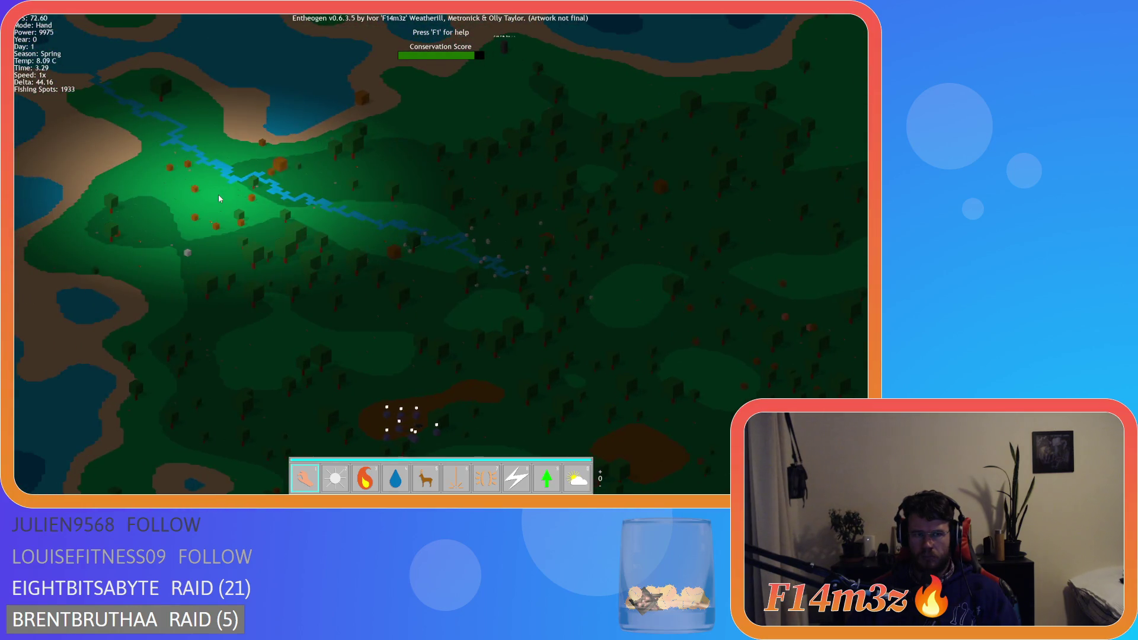
key("s")
key("d")
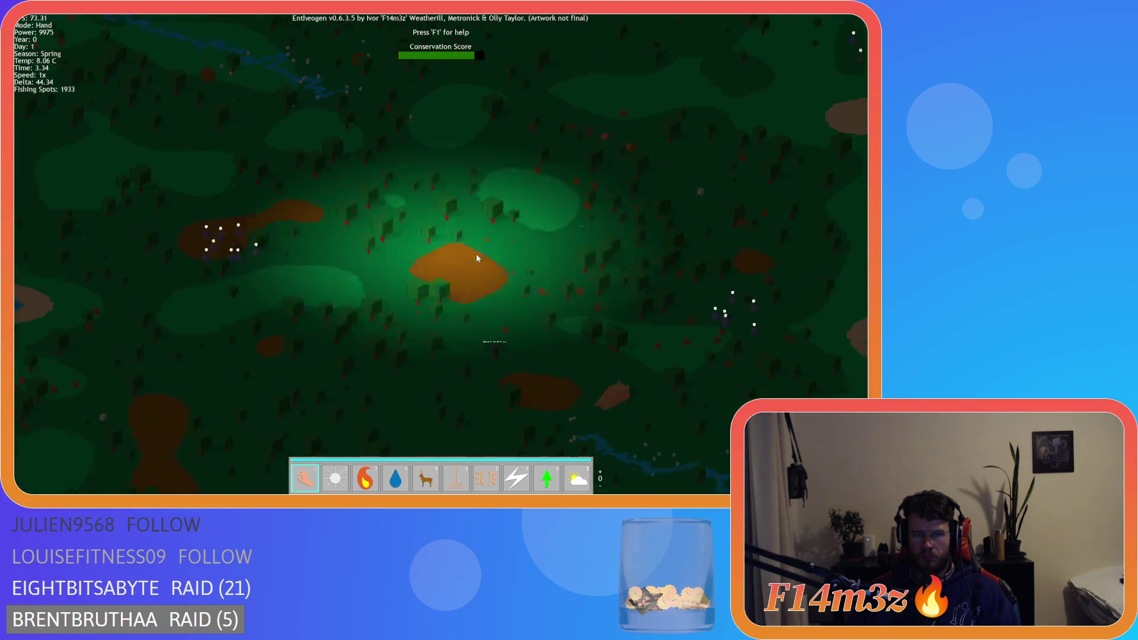
key("w")
key("d")
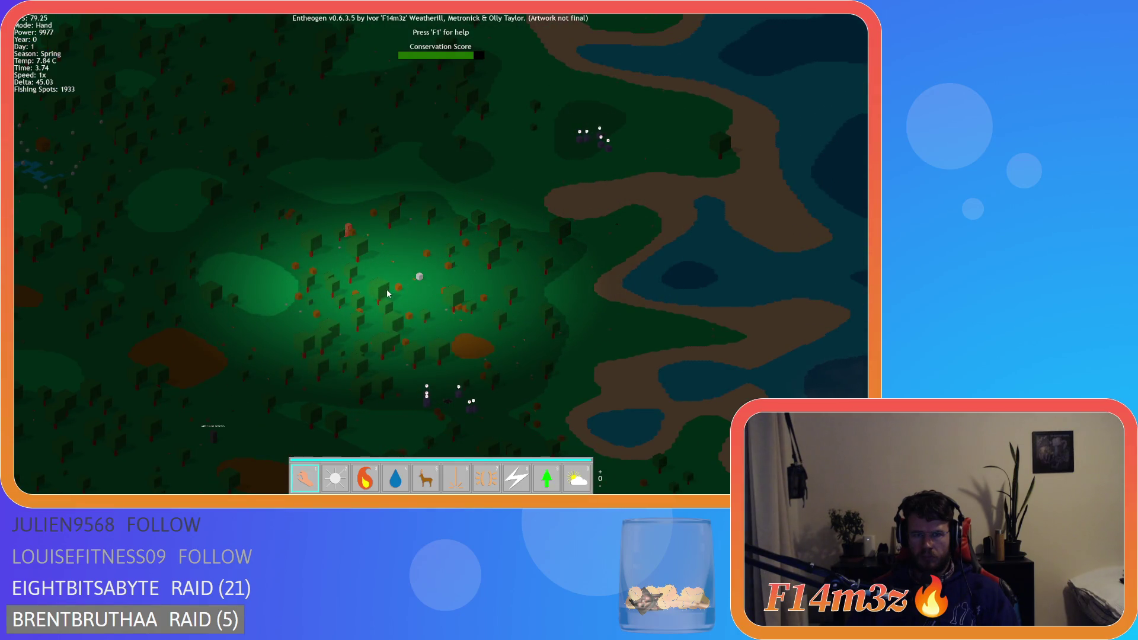
key("a")
key("w")
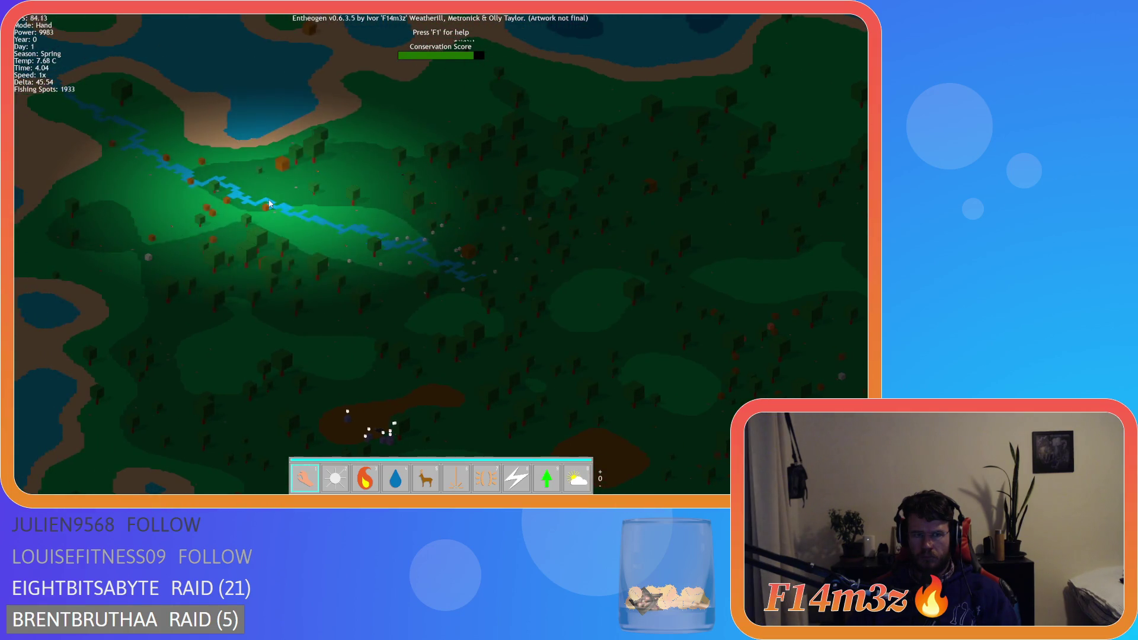
key("s")
key("d")
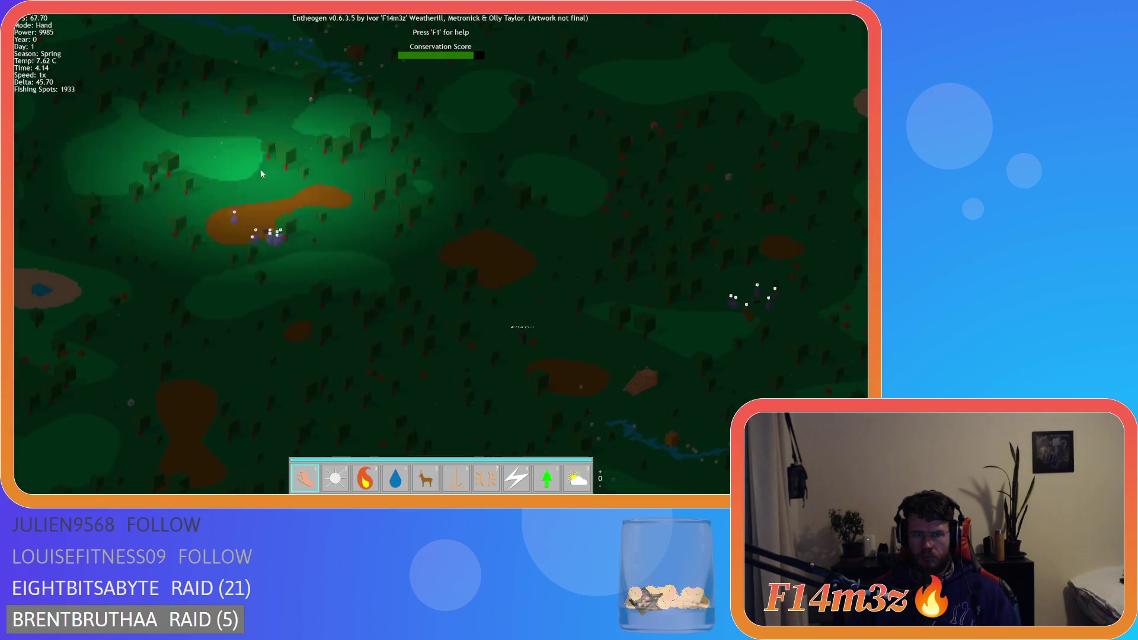
key("a")
key("w")
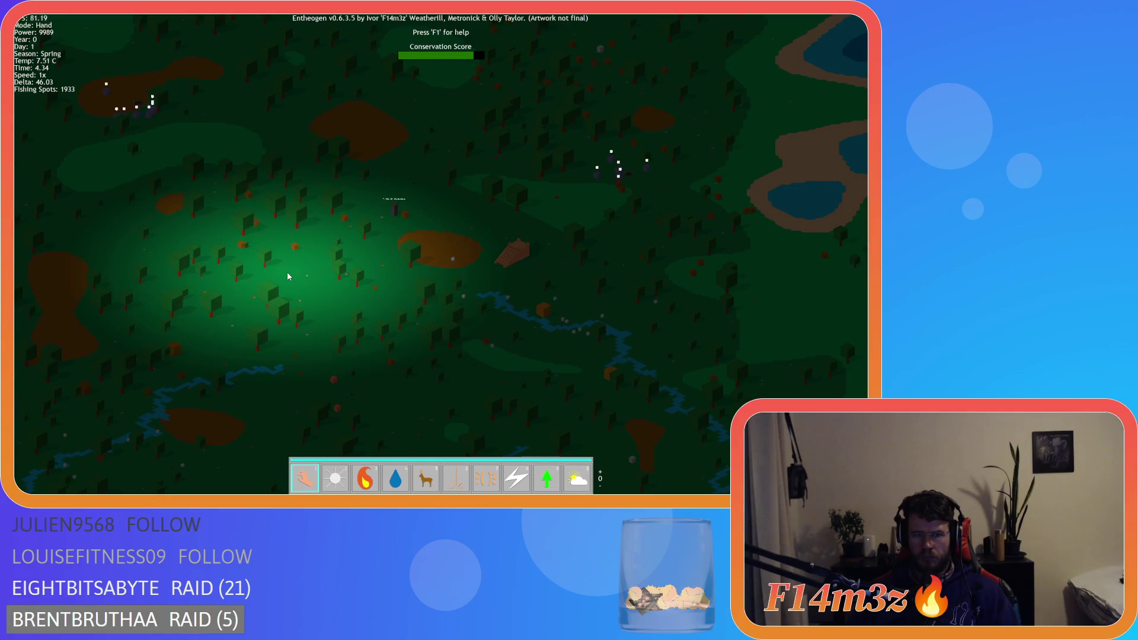
key("a")
key("s")
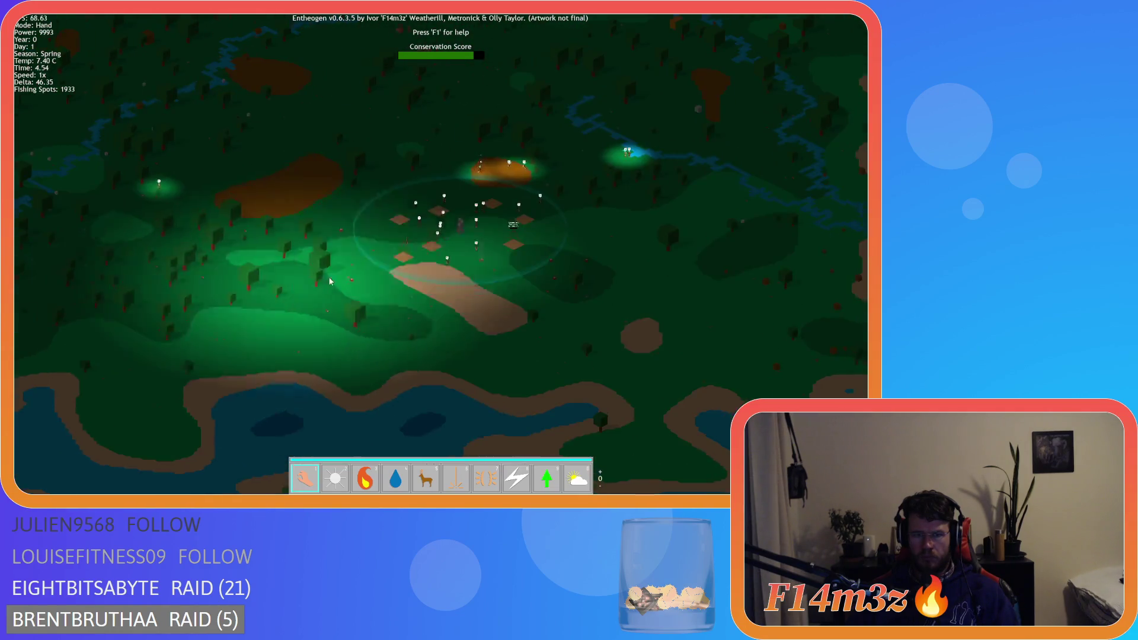
key("d")
key("w")
key("w")
key("d")
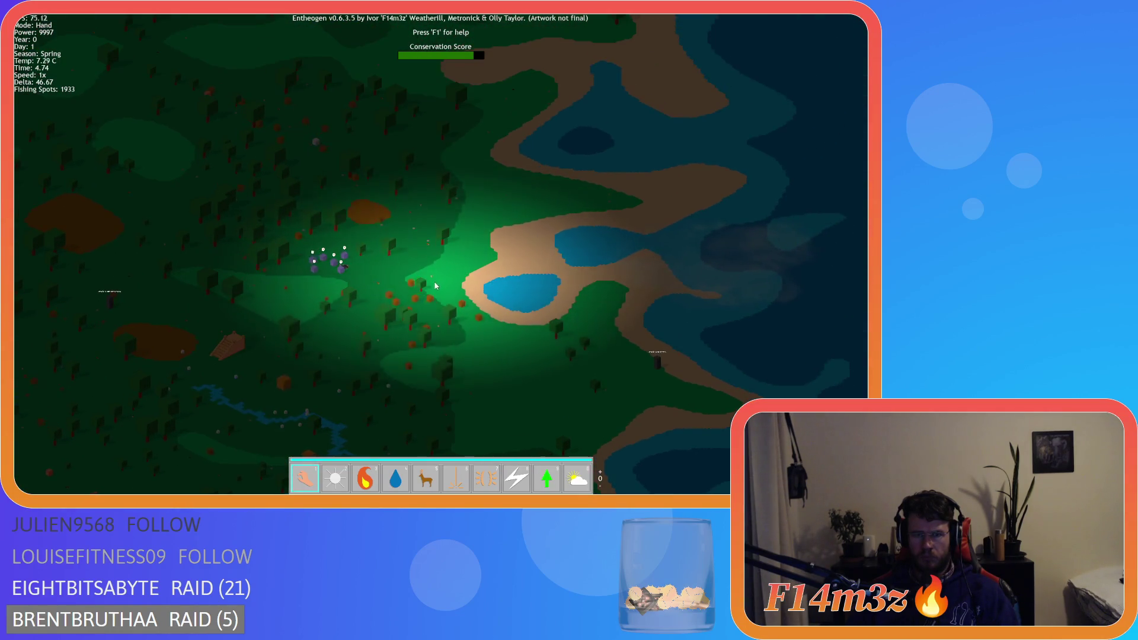
key("a")
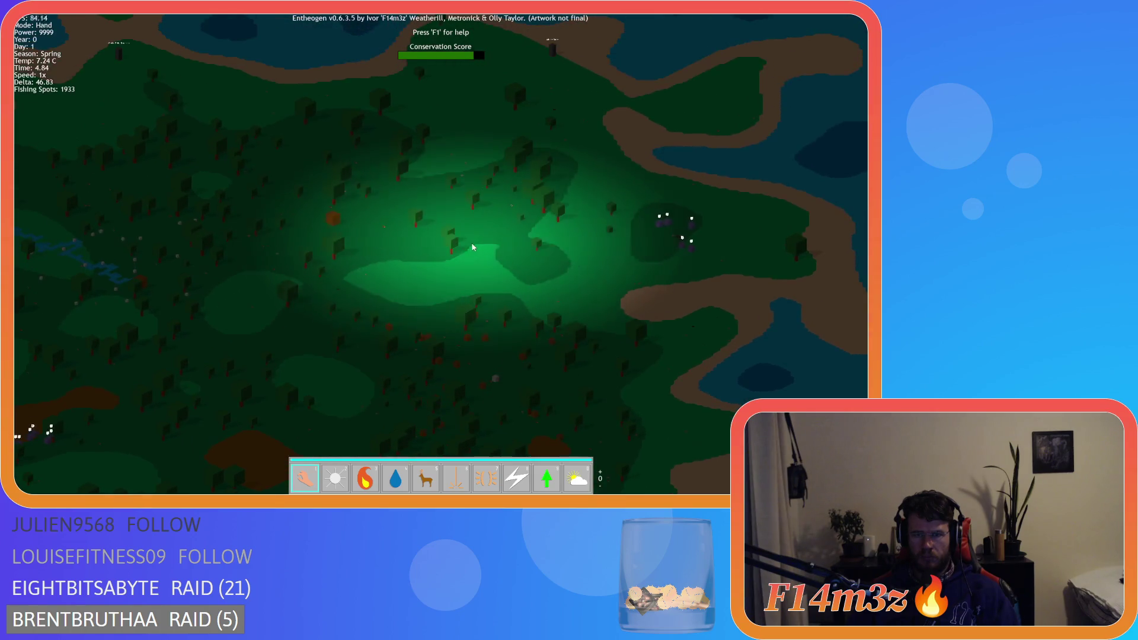
key("w")
key("a")
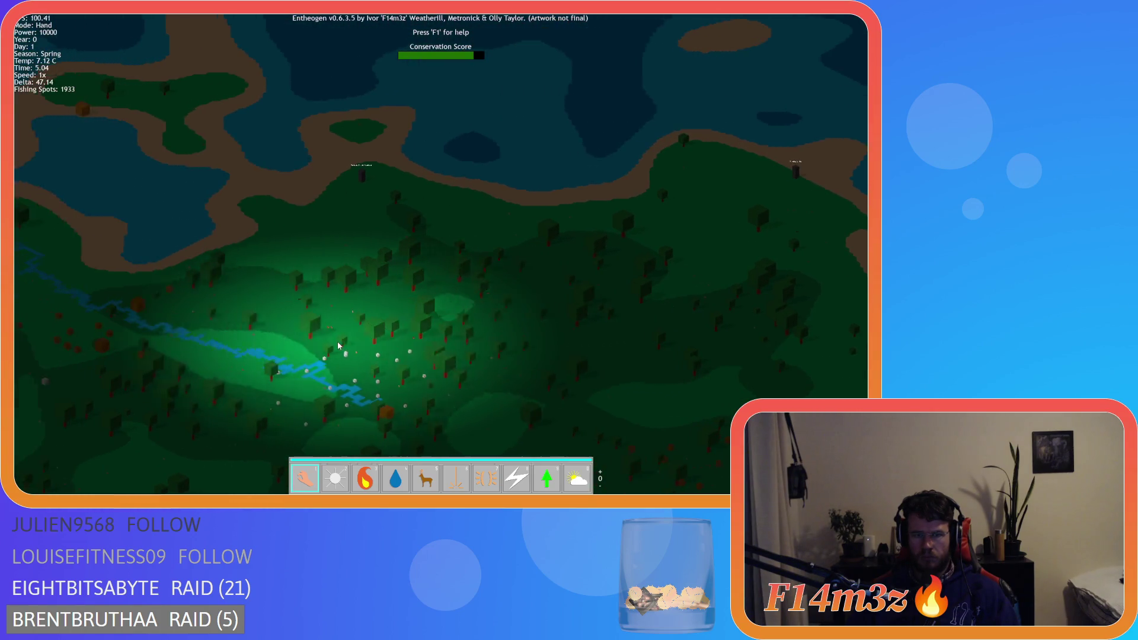
key("w")
key("a")
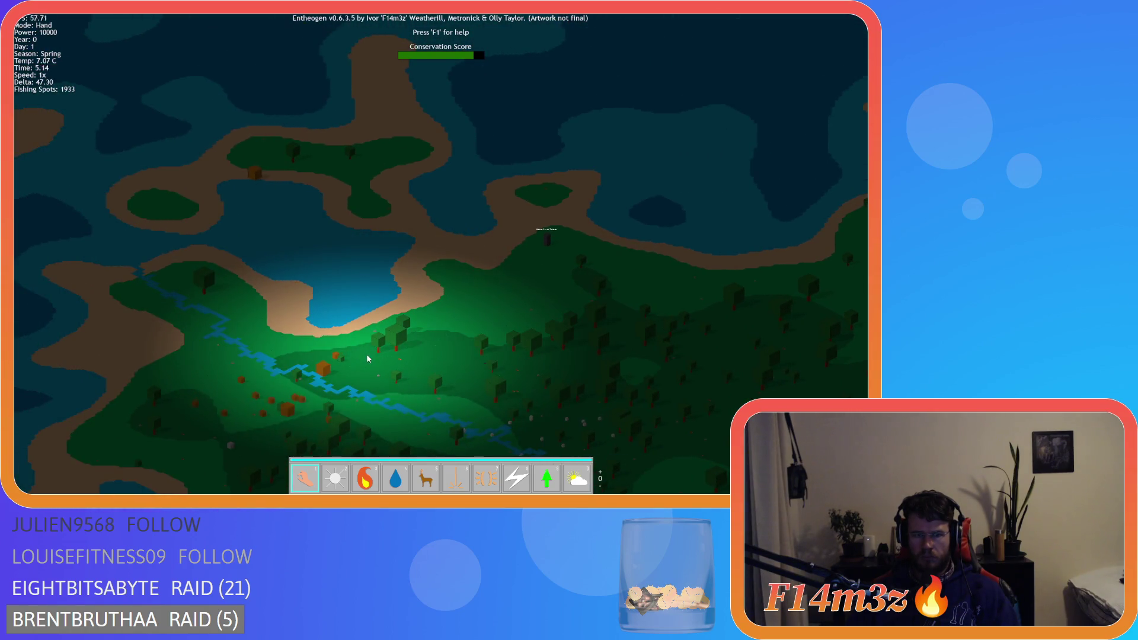
key("s")
key("a")
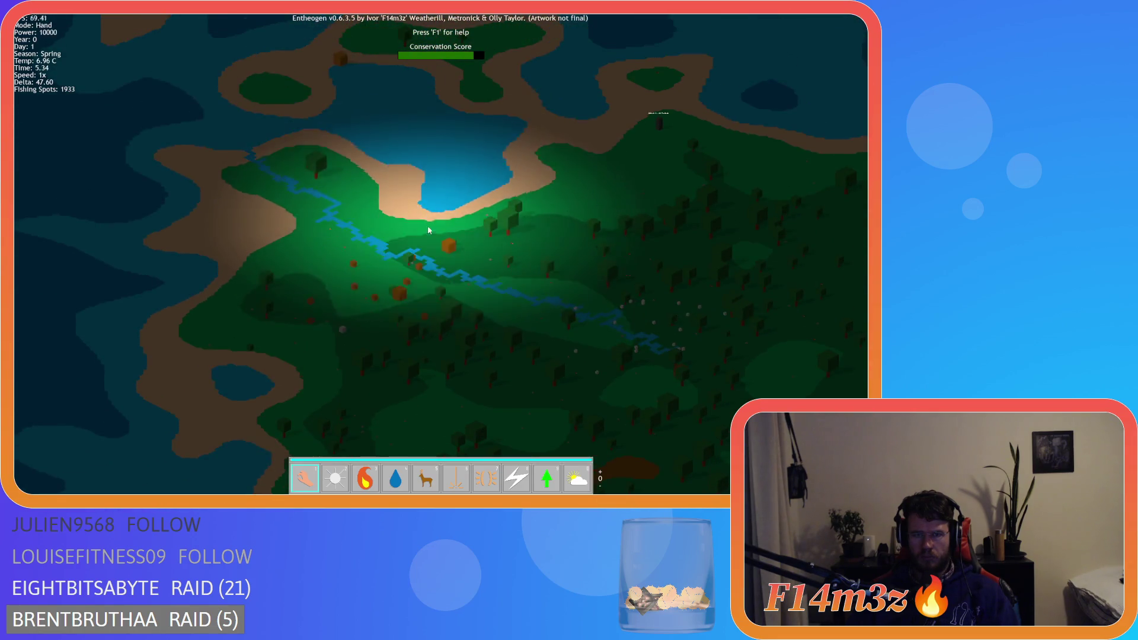
key("s")
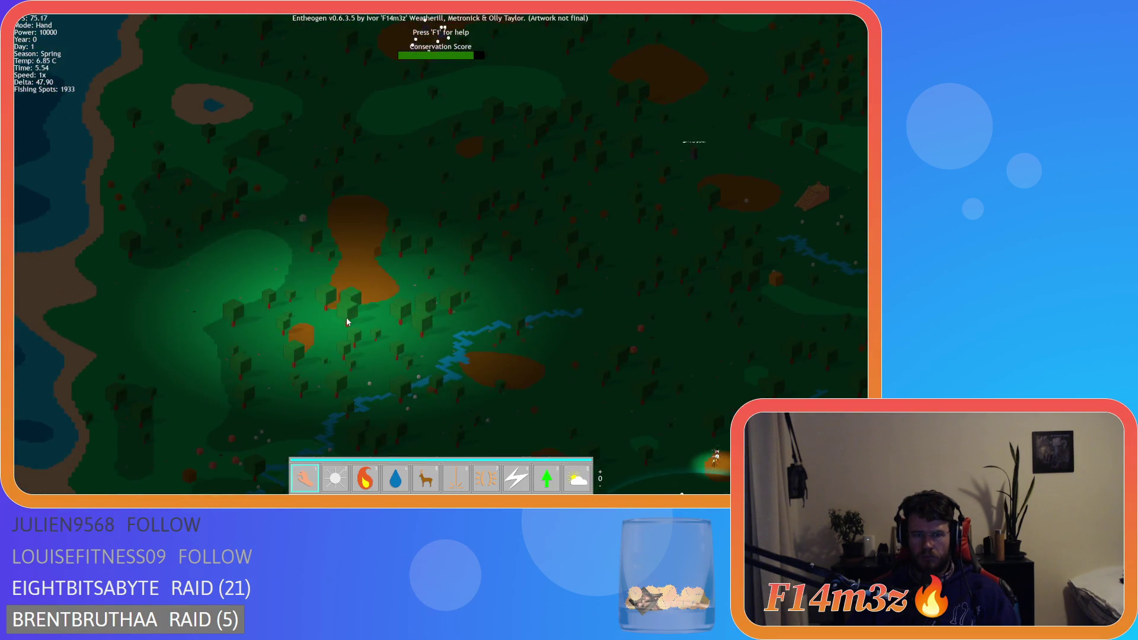
key("s")
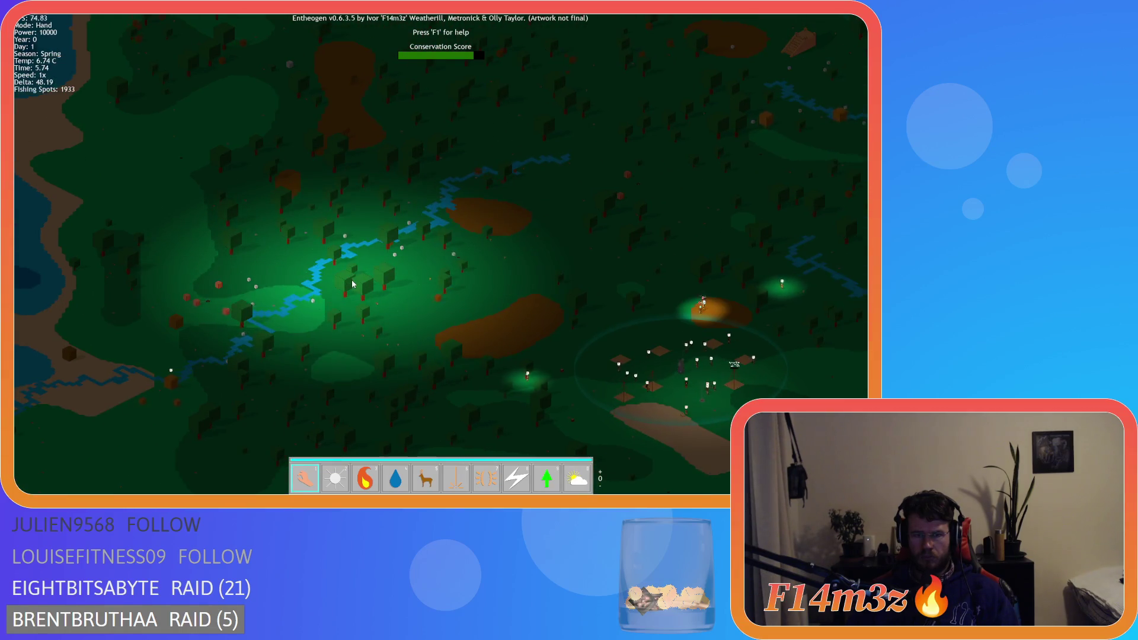
key("d")
key("w")
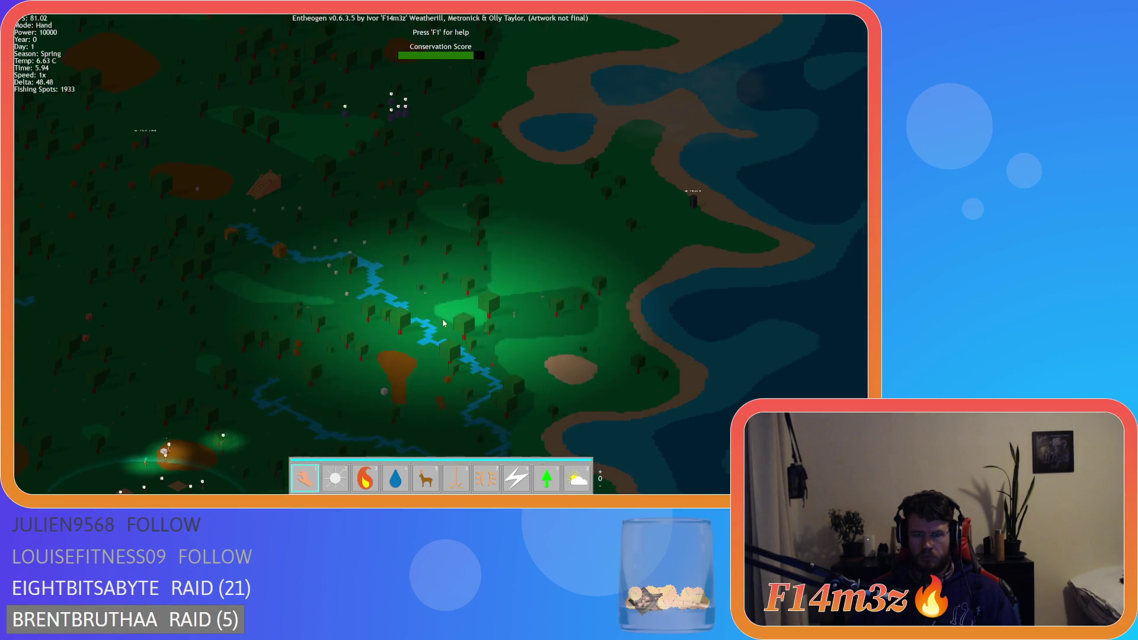
key("w")
key("a")
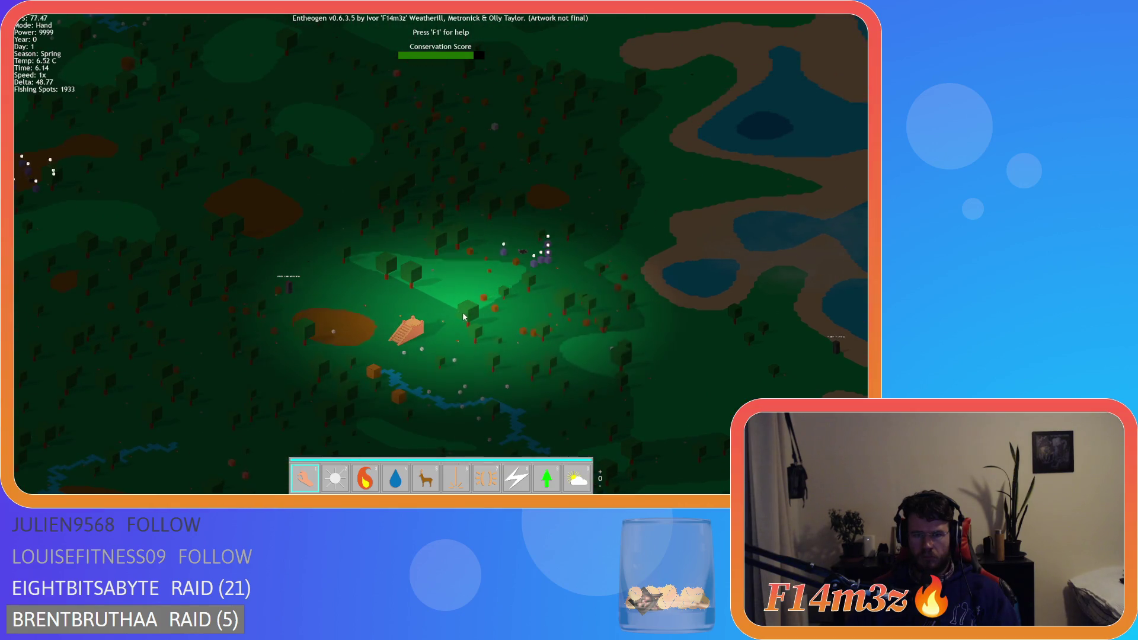
key("e")
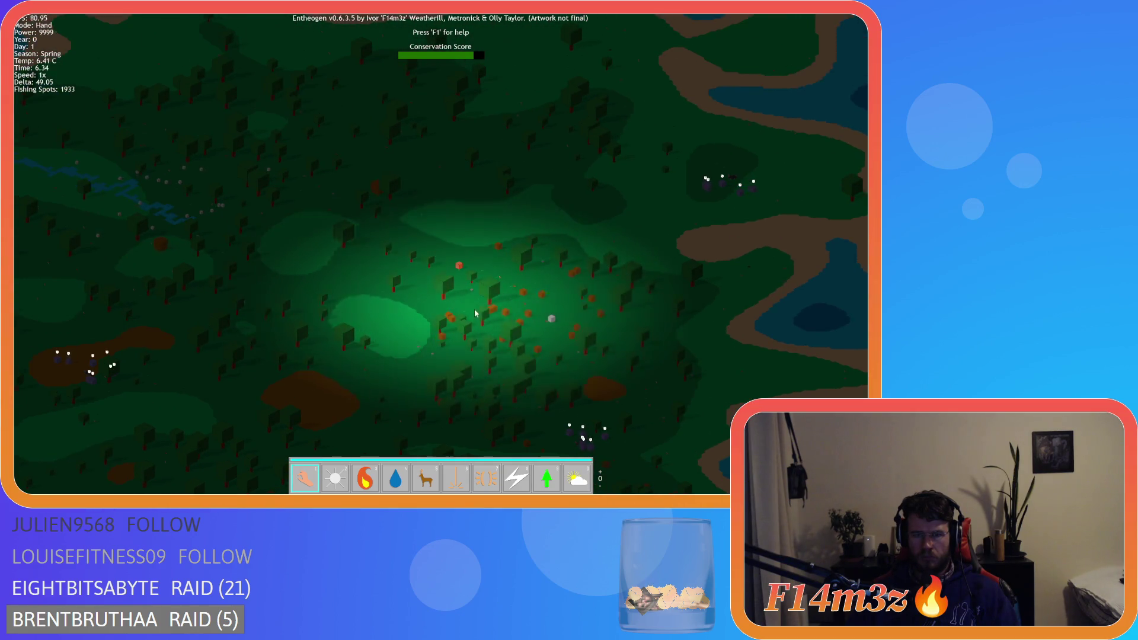
key("w")
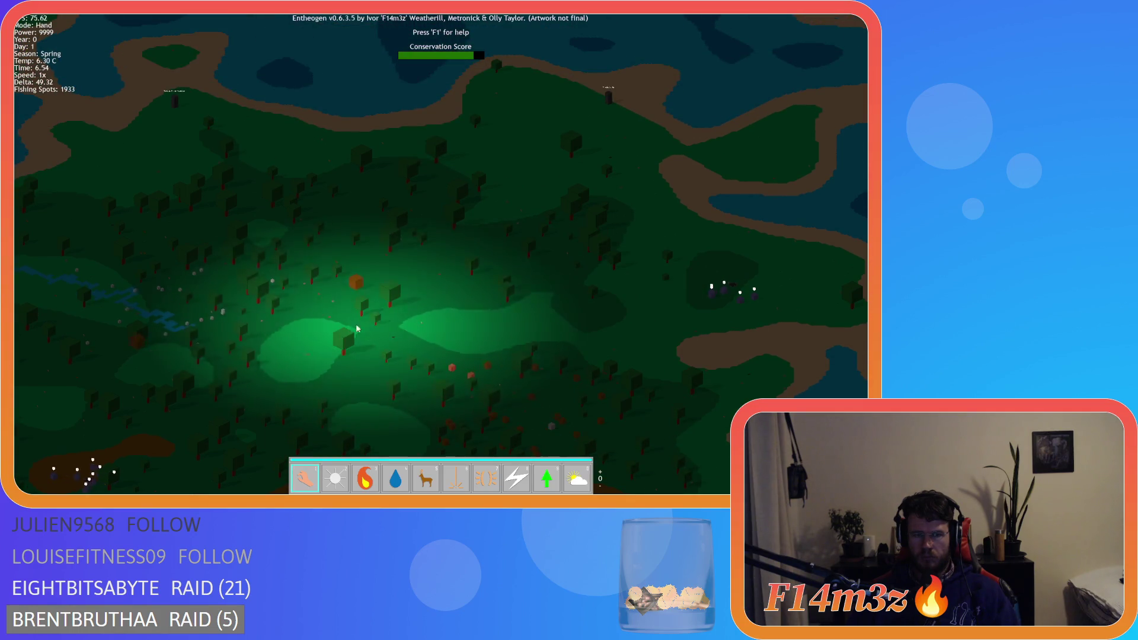
key("a")
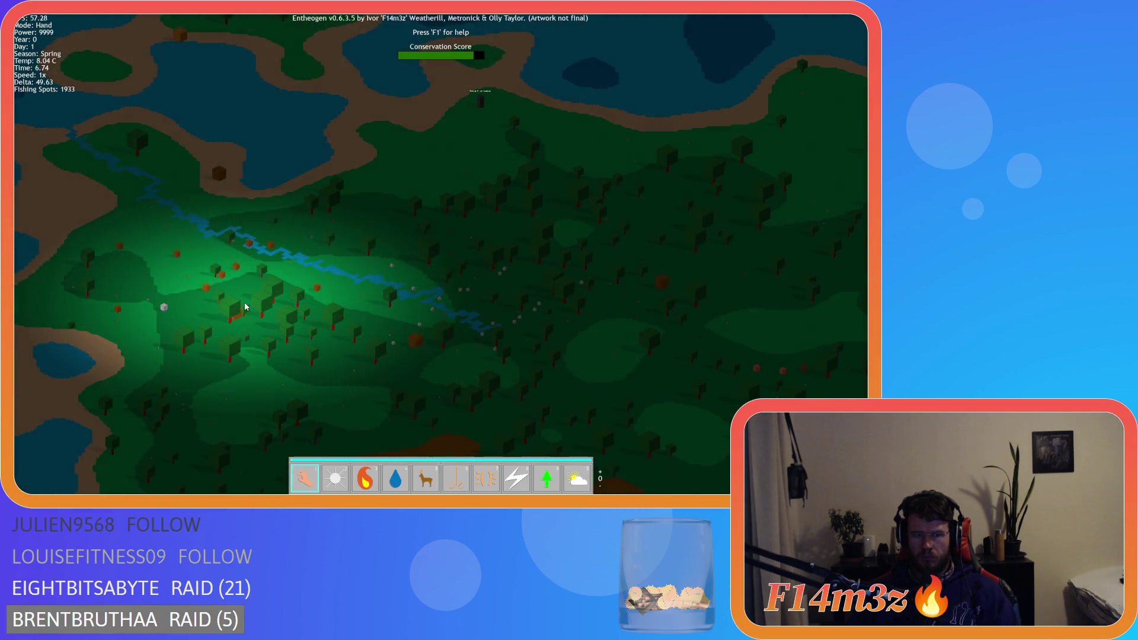
key("a")
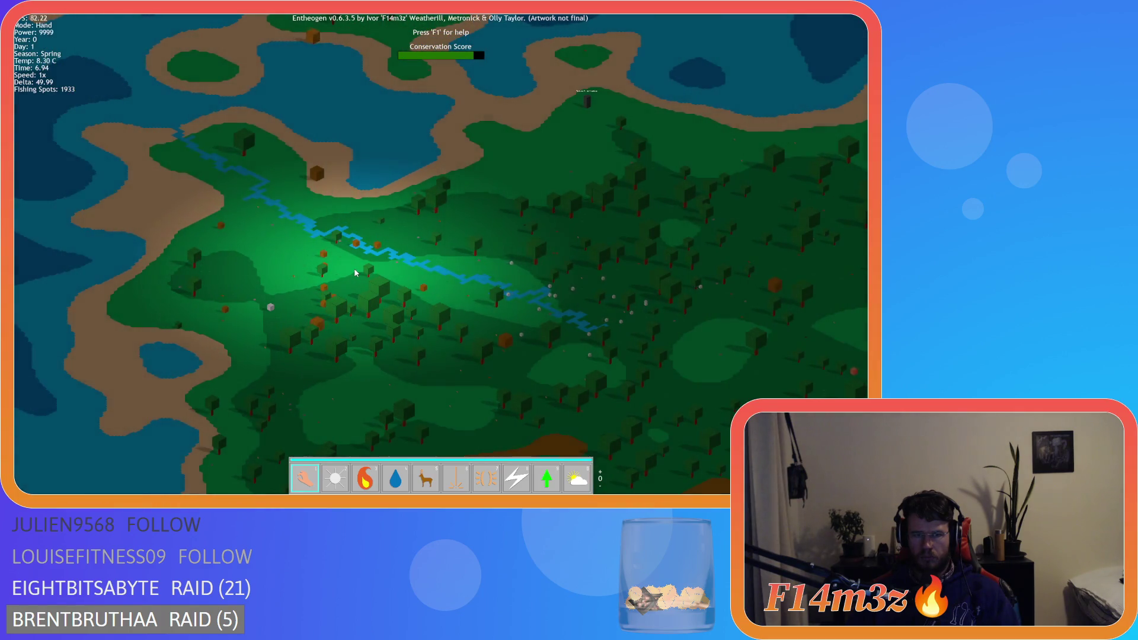
key("s")
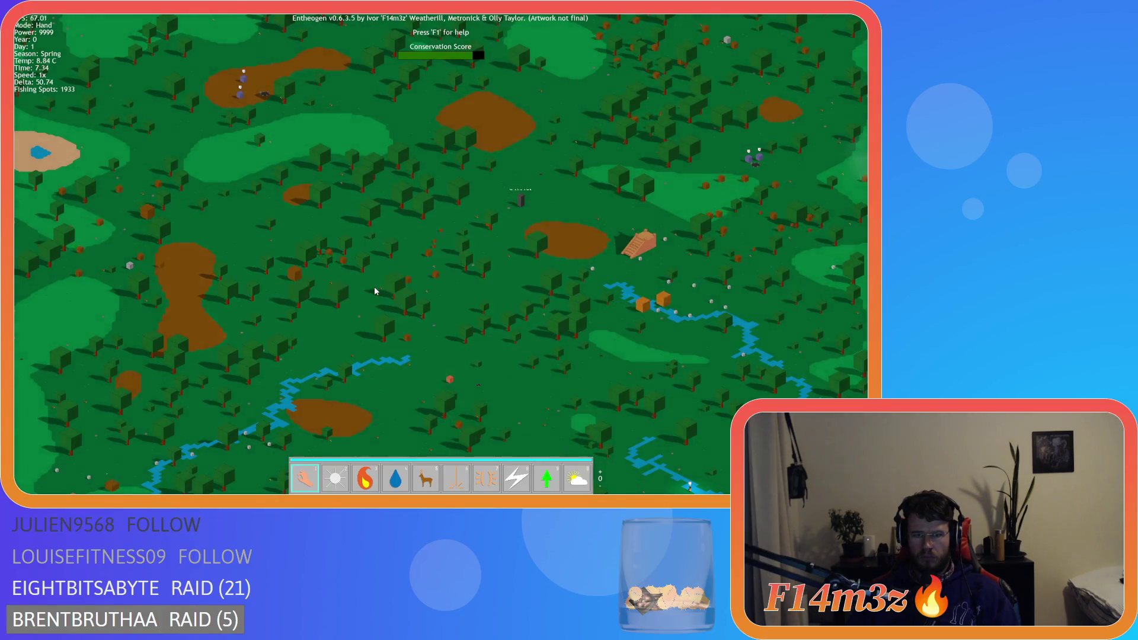
Step: Pan west, jump to a village, then sweep around the nearby lakes and coastline
key("a")
key("space")
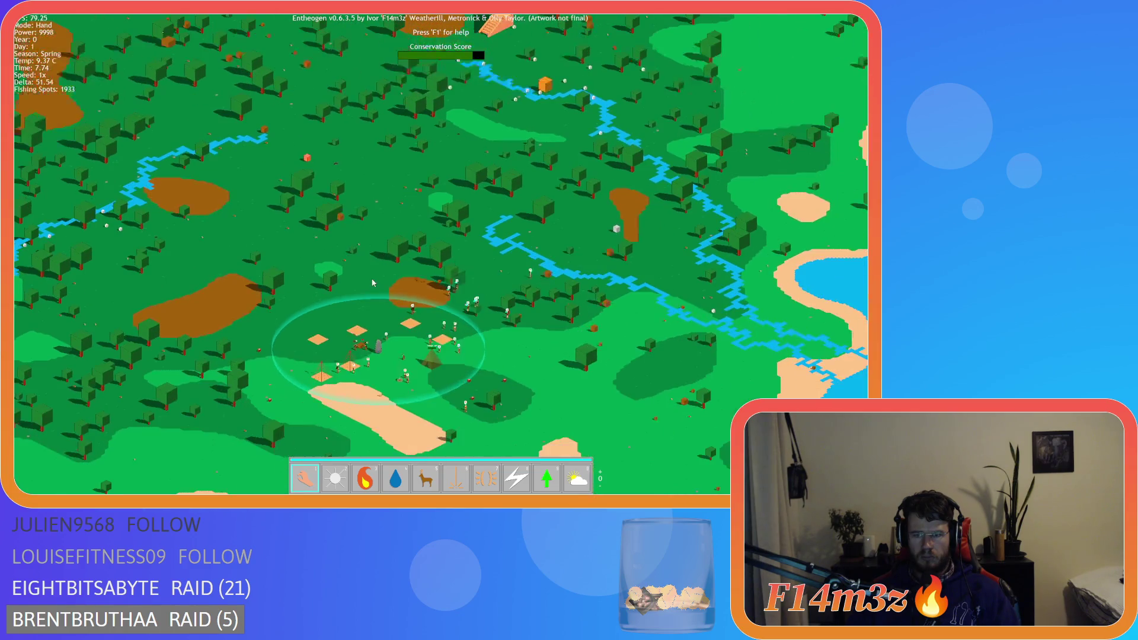
key("w")
key("d")
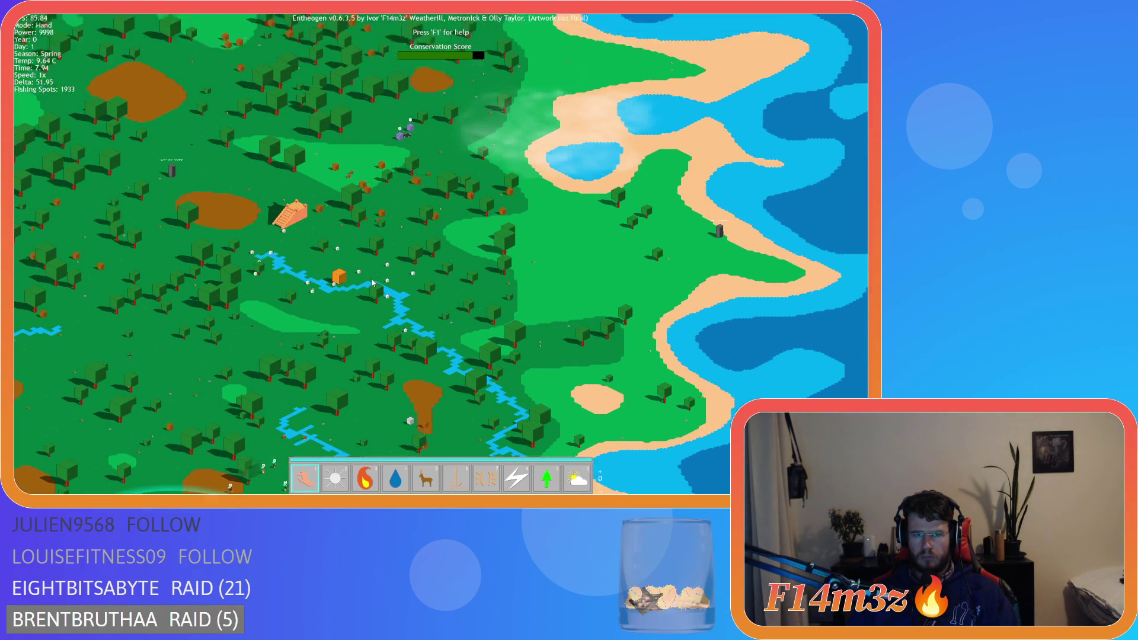
key("w")
key("w")
key("a")
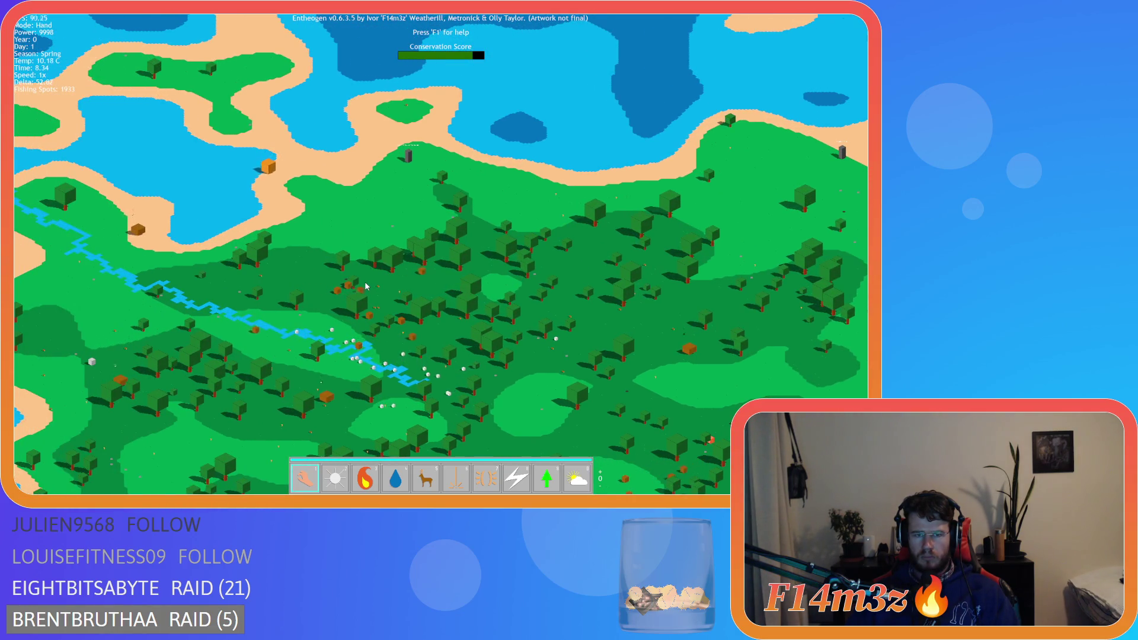
key("s")
key("a")
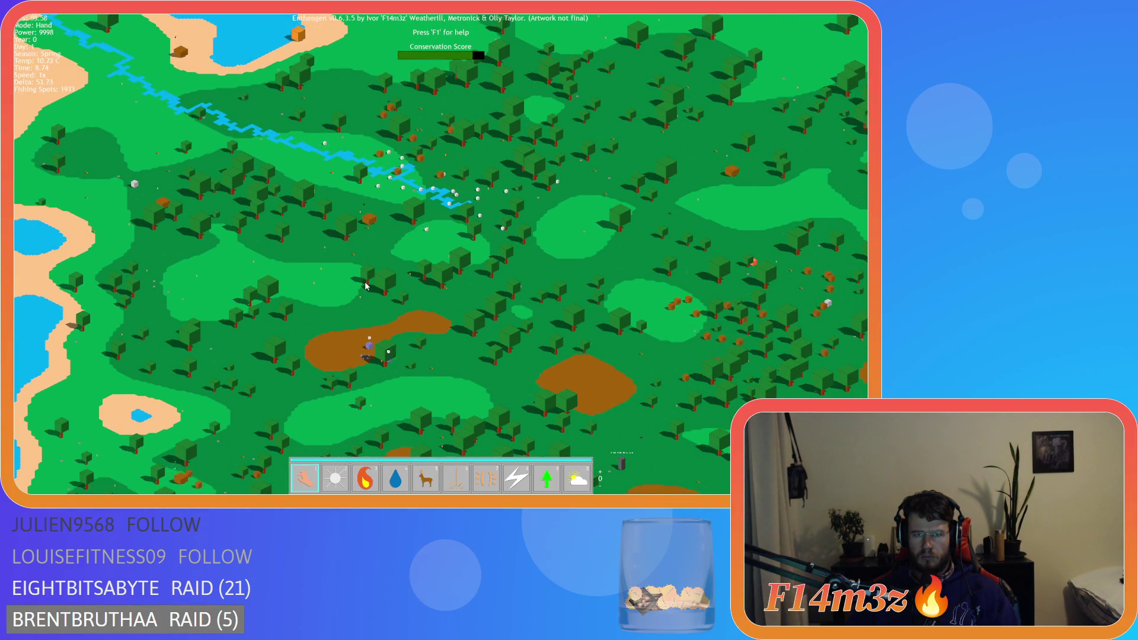
key("w")
key("d")
key("w")
key("d")
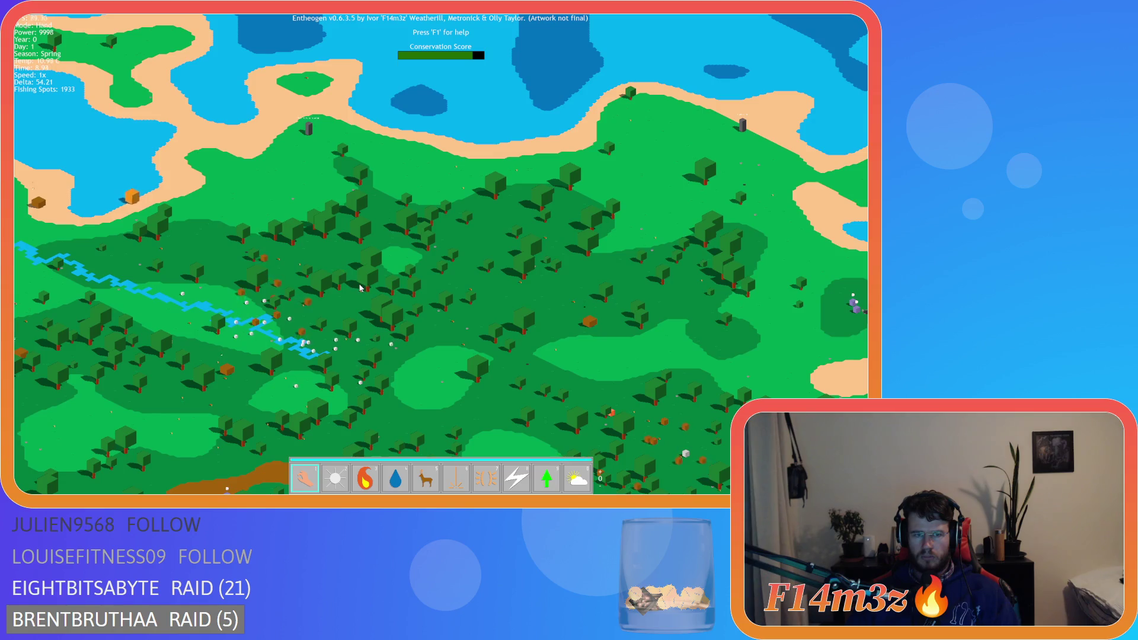
key("s")
key("d")
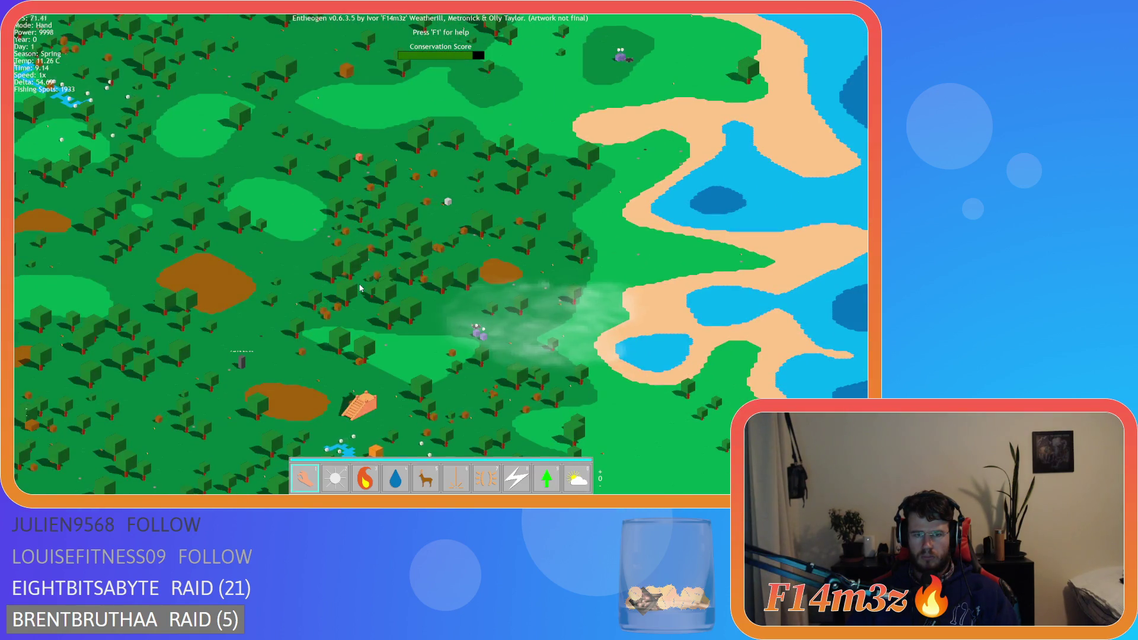
key("s")
key("d")
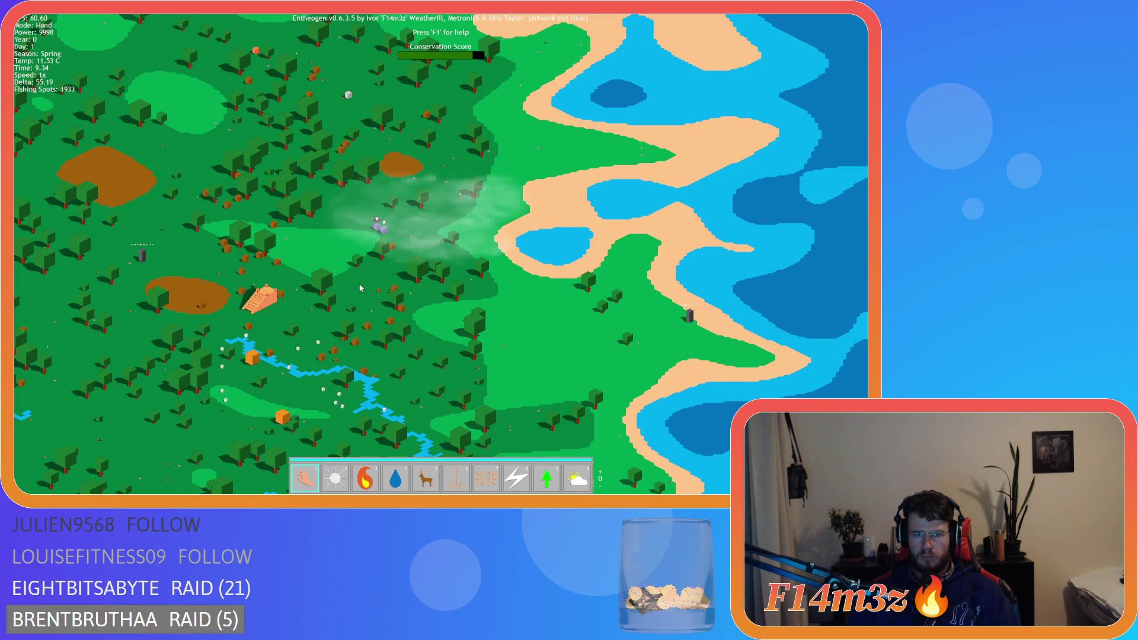
key("a")
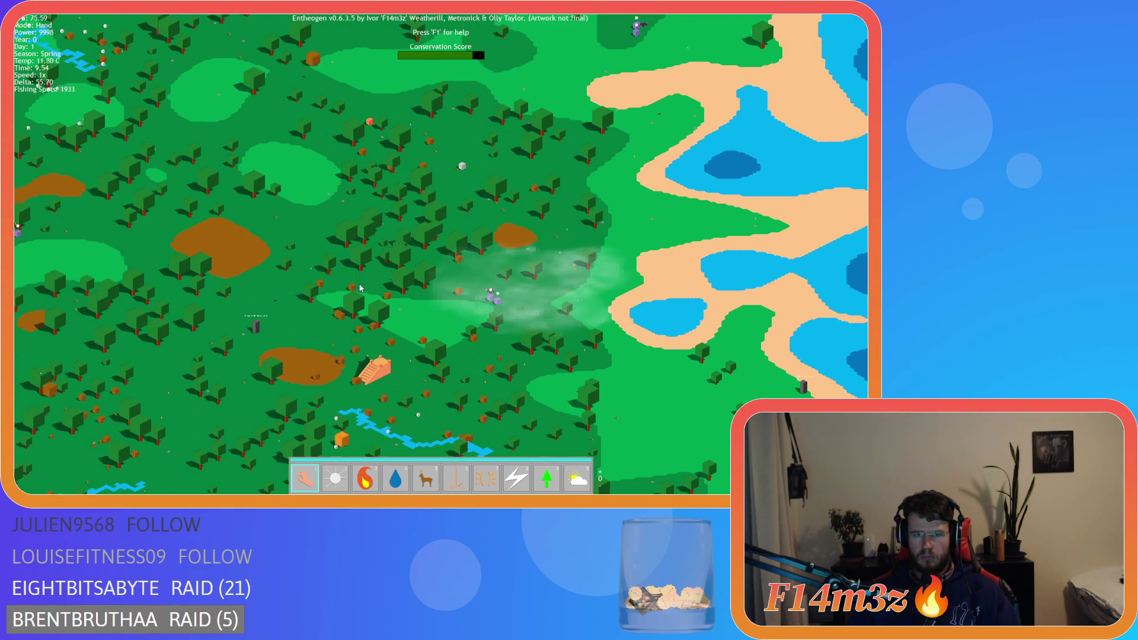
key("s")
key("w")
key("a")
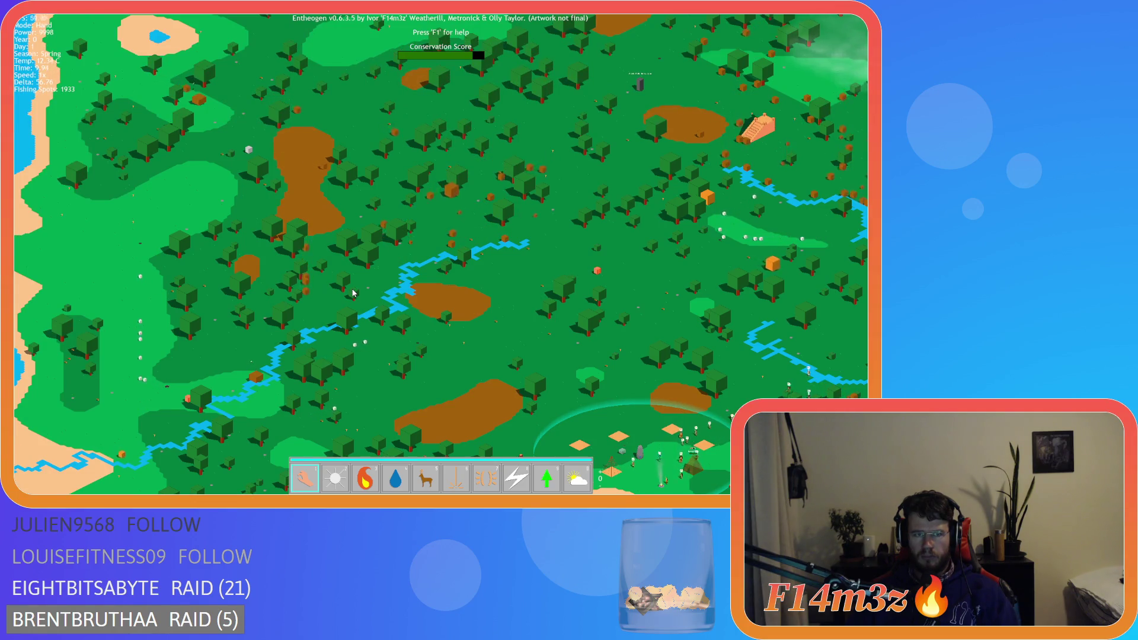
Step: Pan east past the village and sweep across the forest, lakes and northern shore
key("d")
key("d")
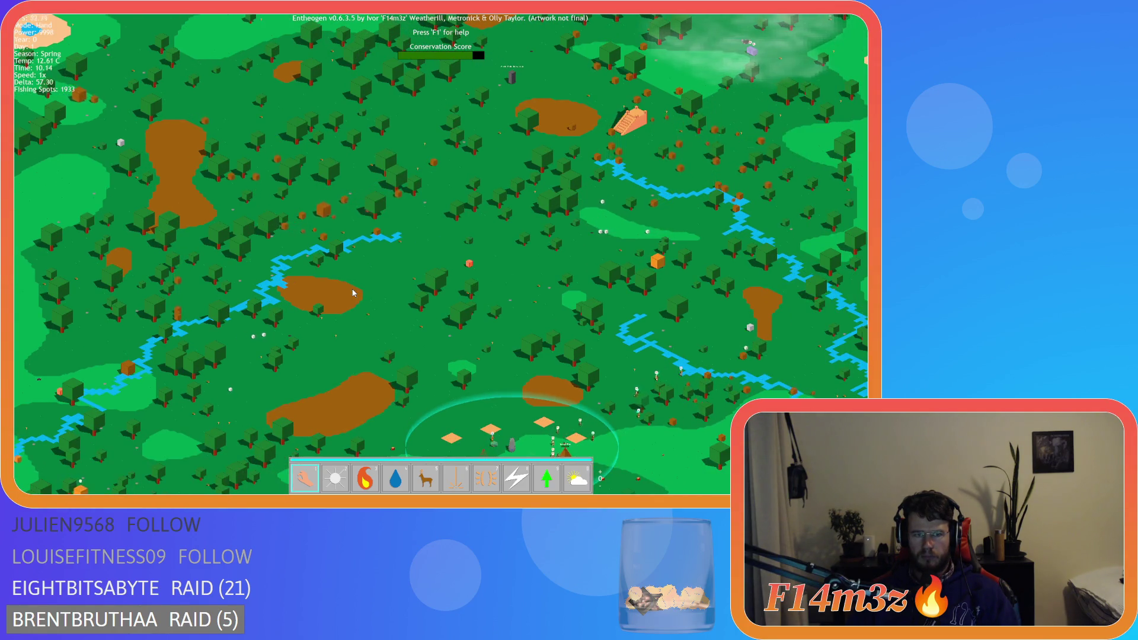
key("d")
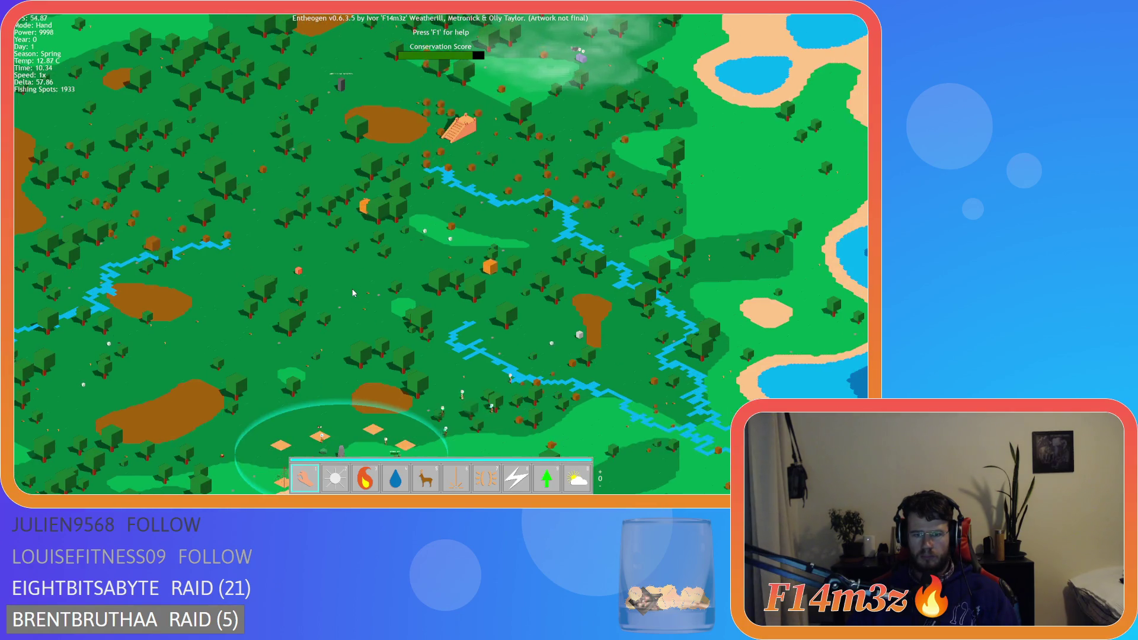
key("w")
key("d")
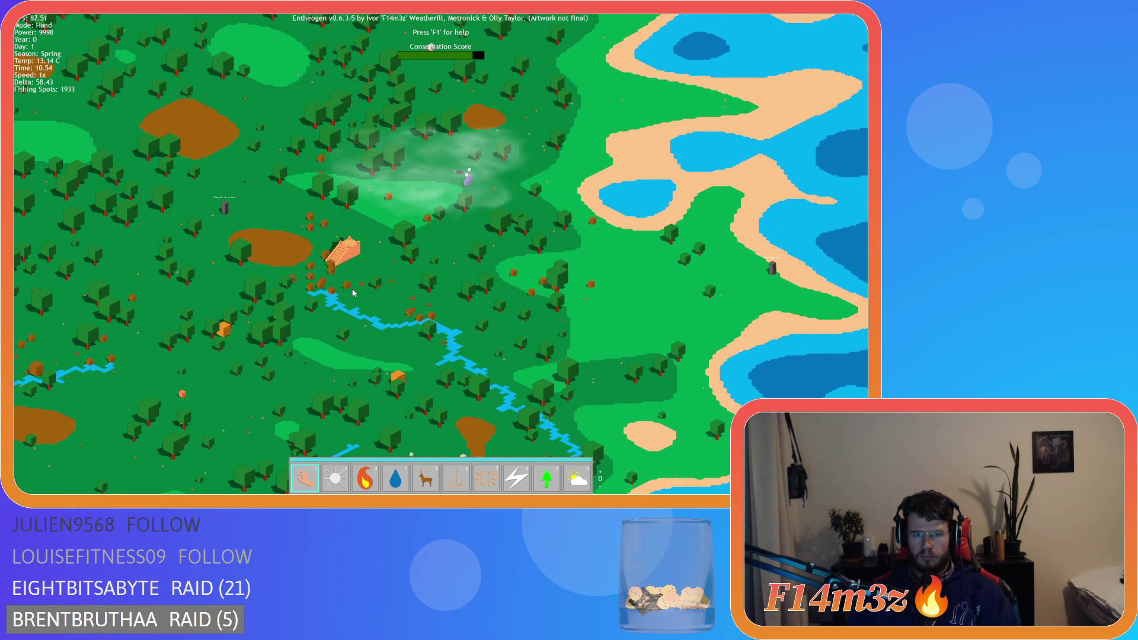
key("w")
key("a")
key("w")
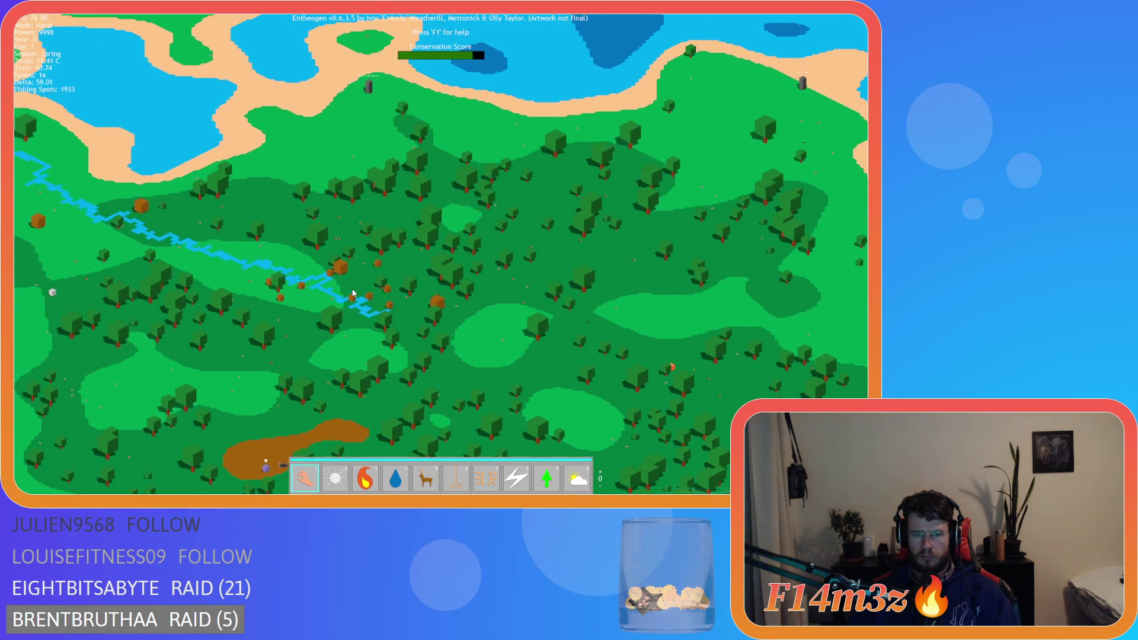
key("a")
key("s")
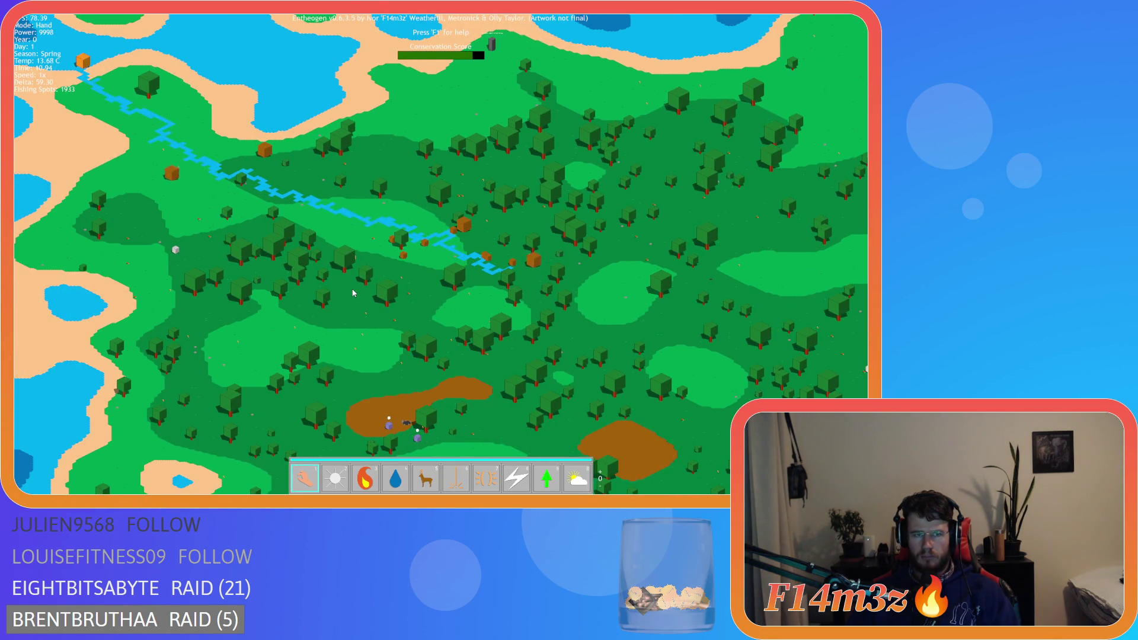
key("s")
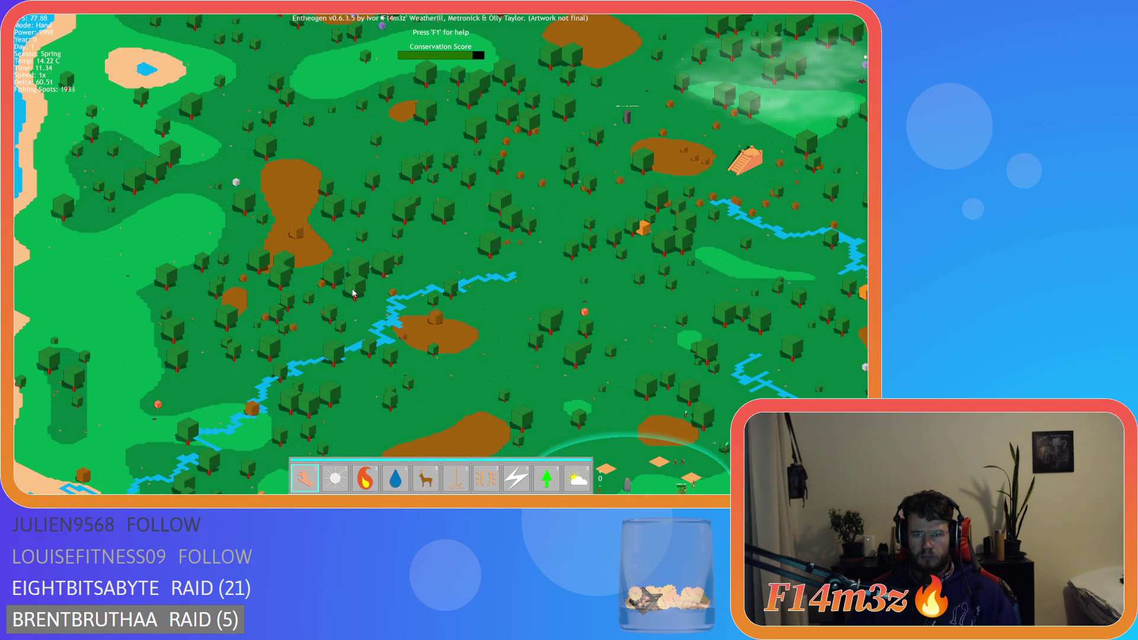
key("d")
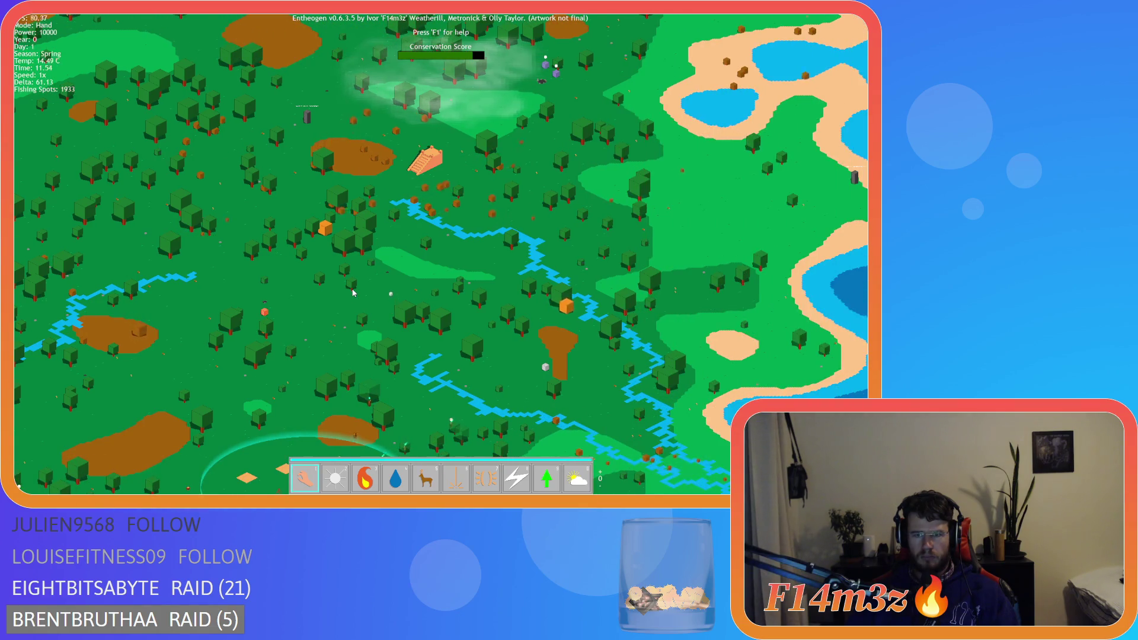
key("s")
key("d")
key("s")
key("d")
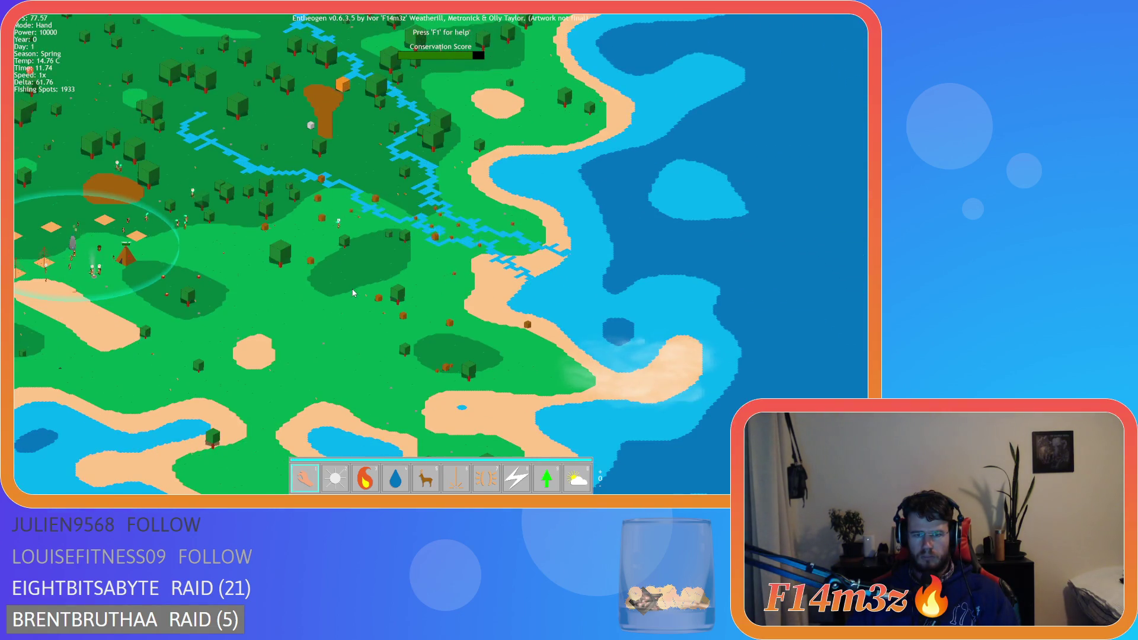
key("w")
key("a")
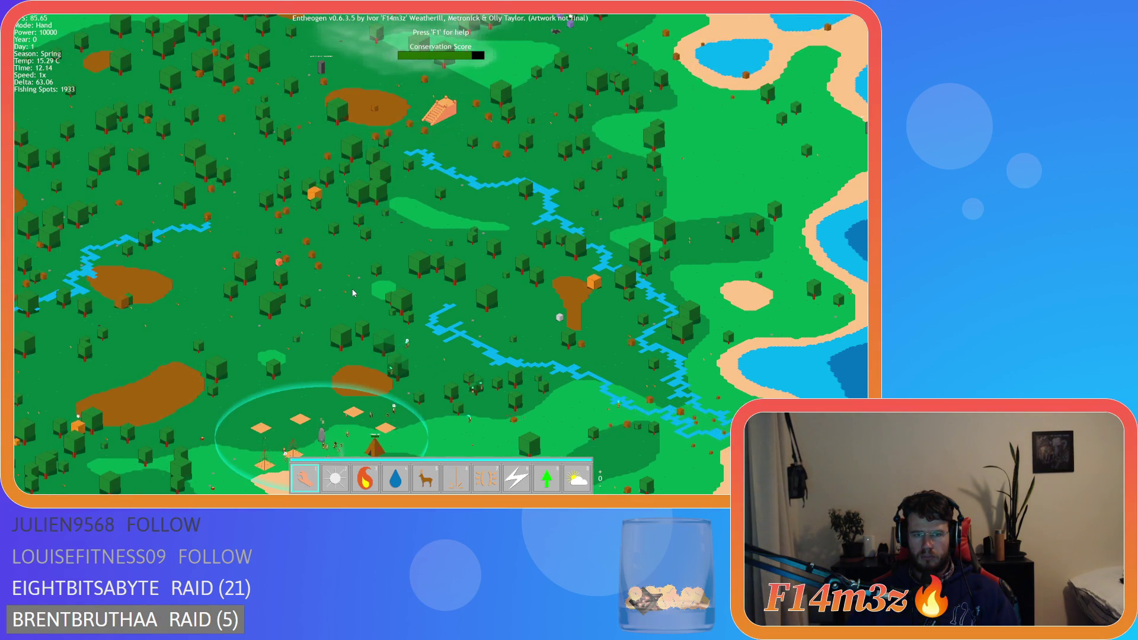
key("w")
key("a")
scroll(353, 292, "up", 2)
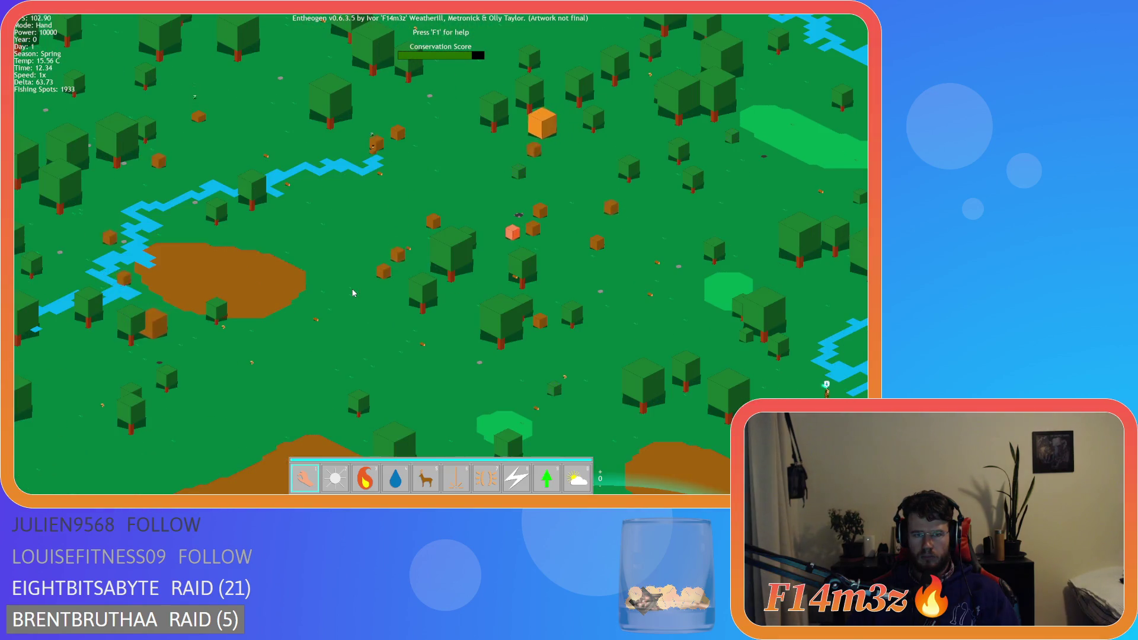
scroll(354, 293, "down", 2)
key("s")
key("a")
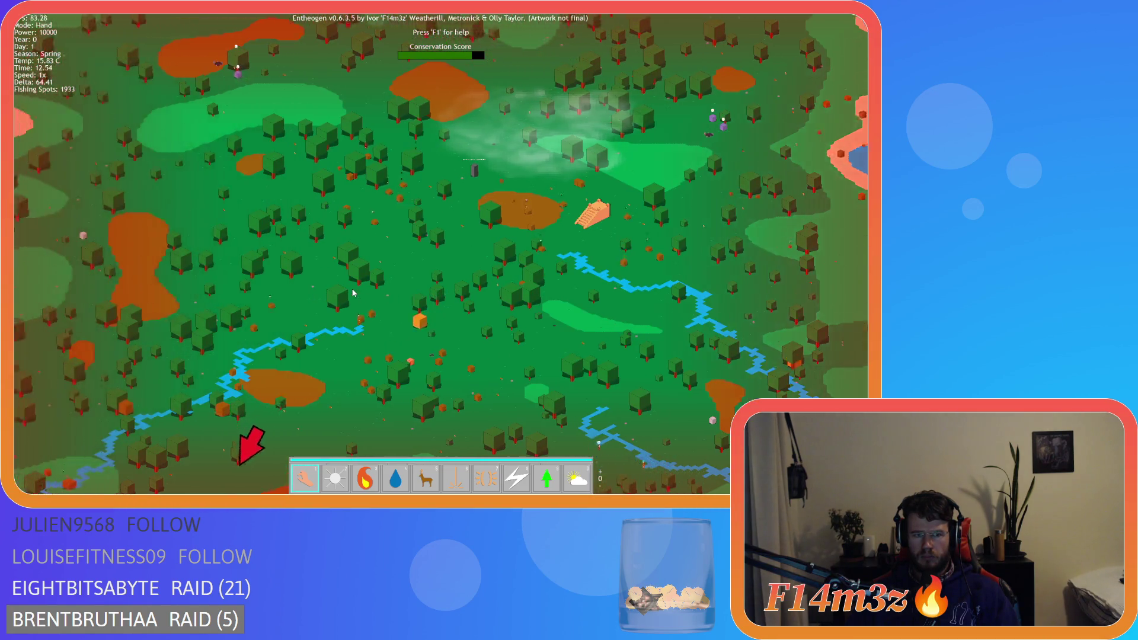
key("w")
key("d")
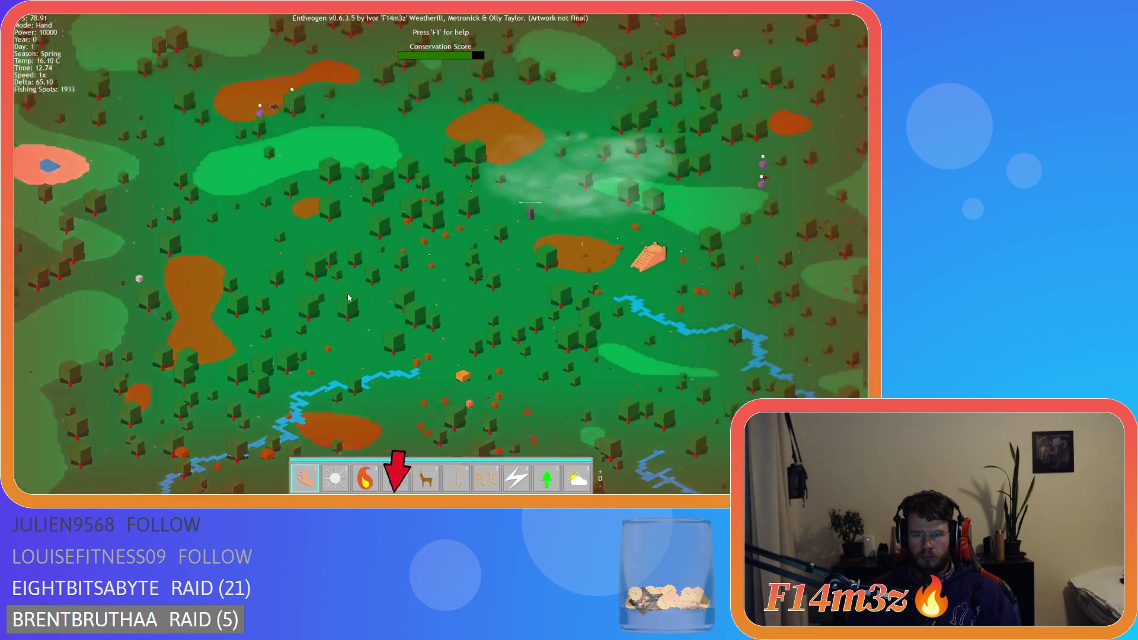
key("w")
key("a")
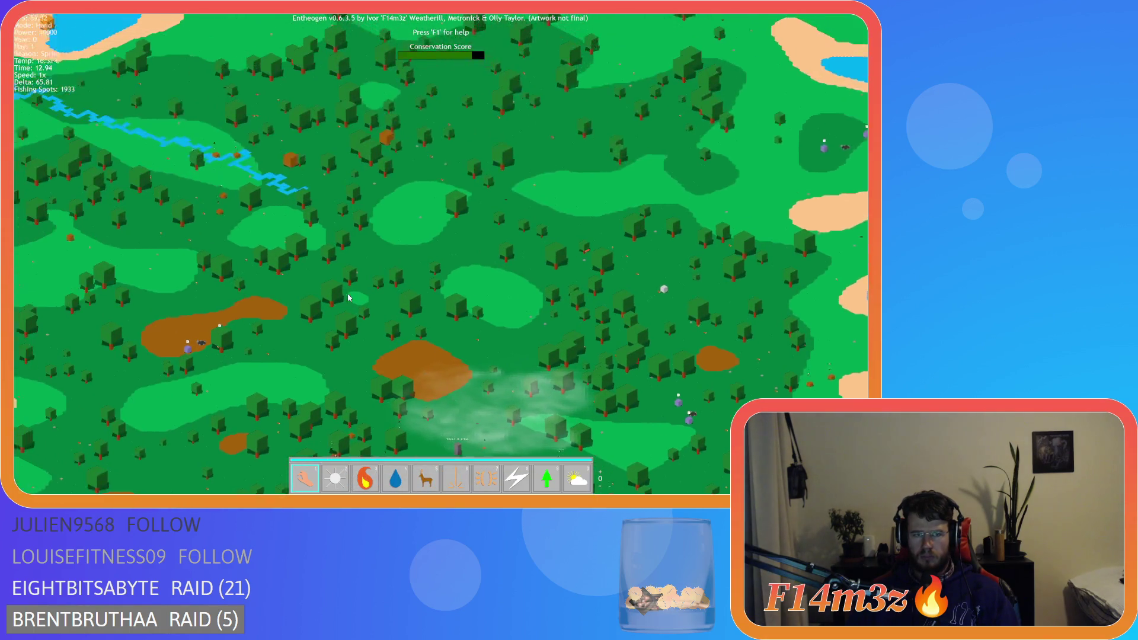
key("a")
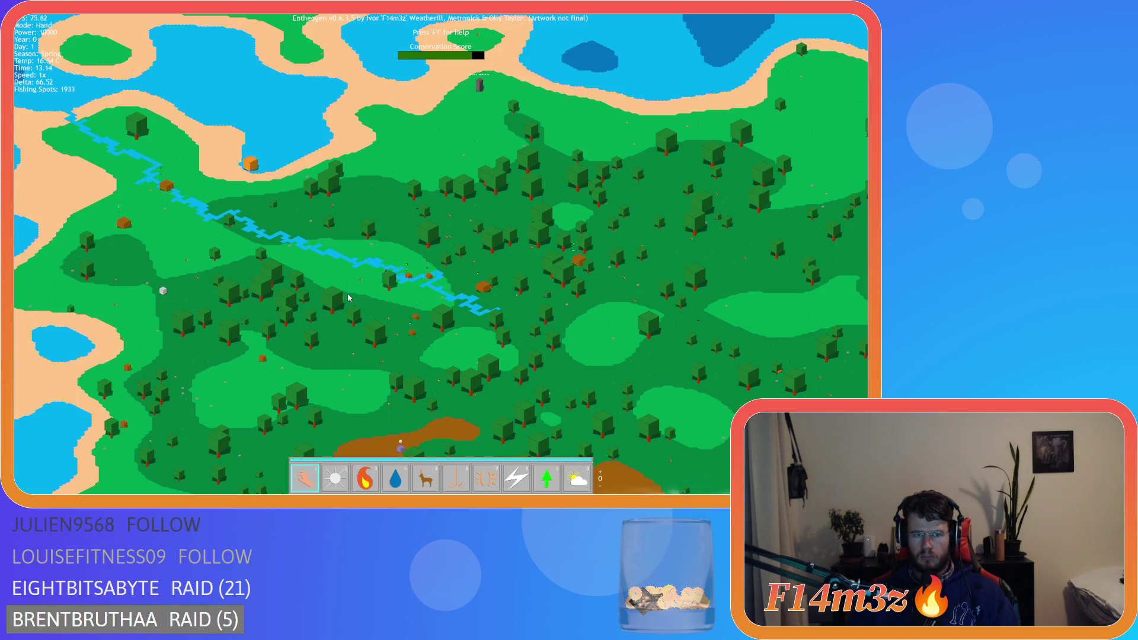
key("s")
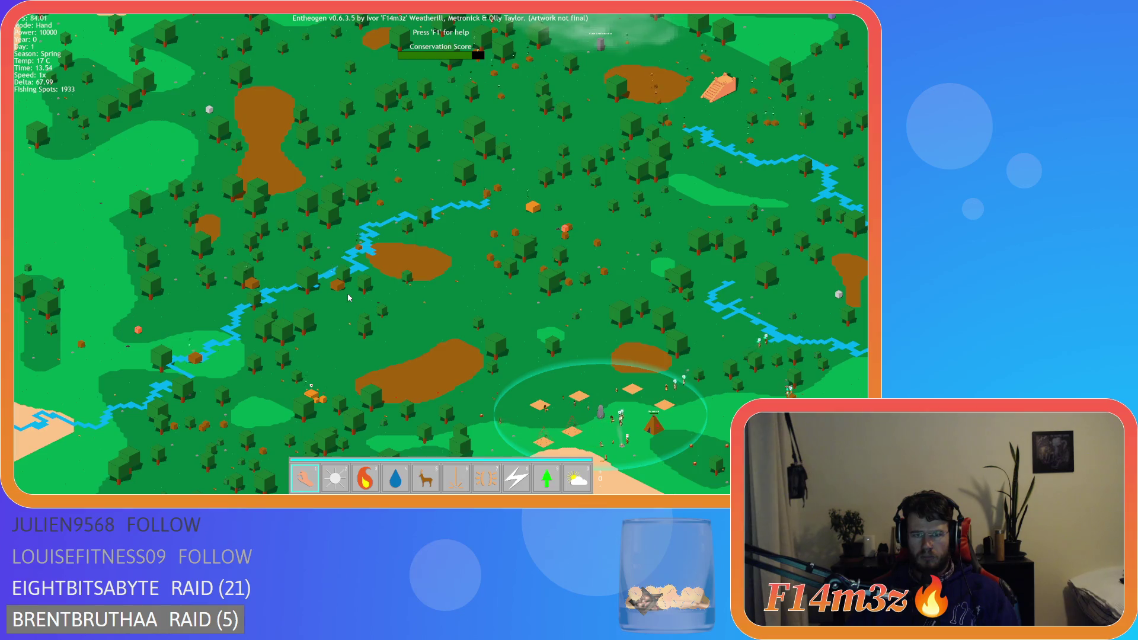
key("w")
key("d")
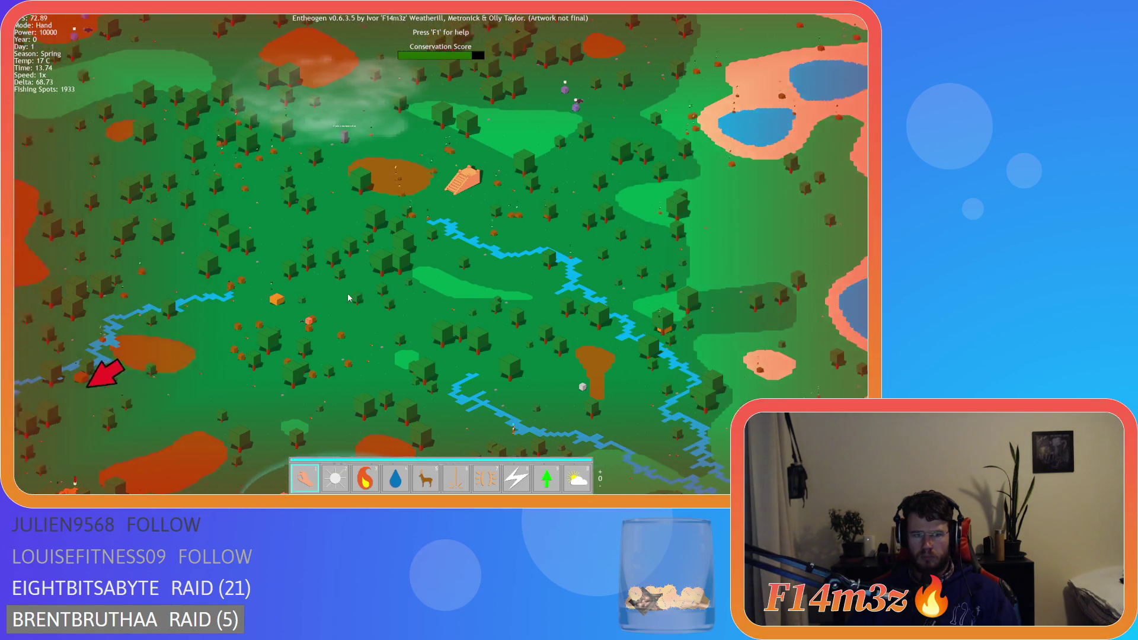
Step: Recentre on the village, then pan north-west toward the pyramid and lake shore
key("space")
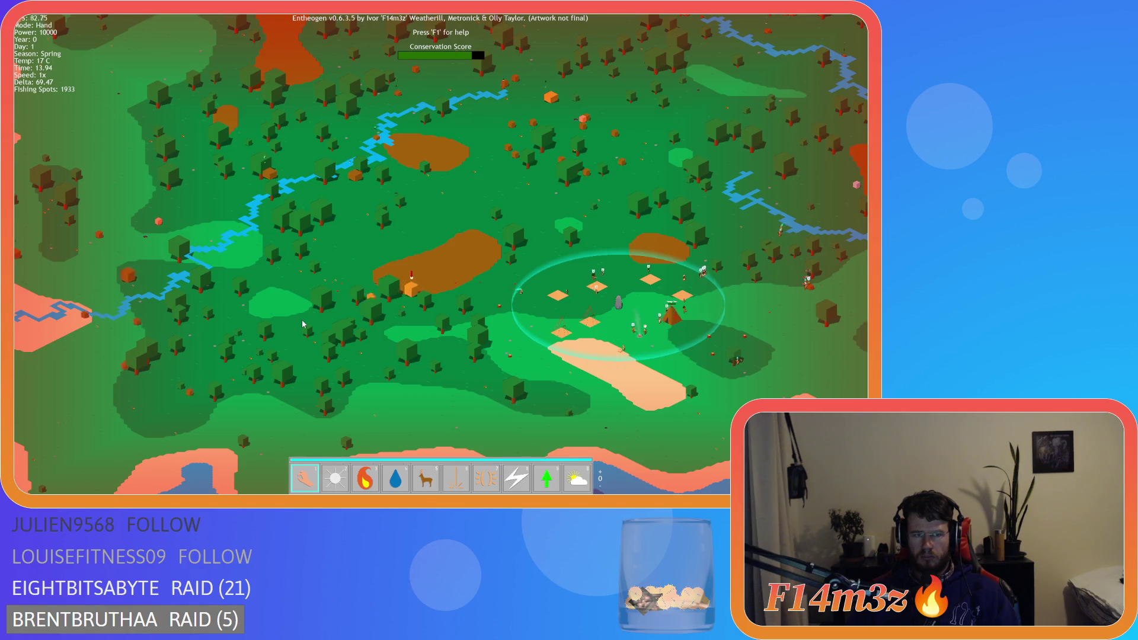
key("a")
key("w")
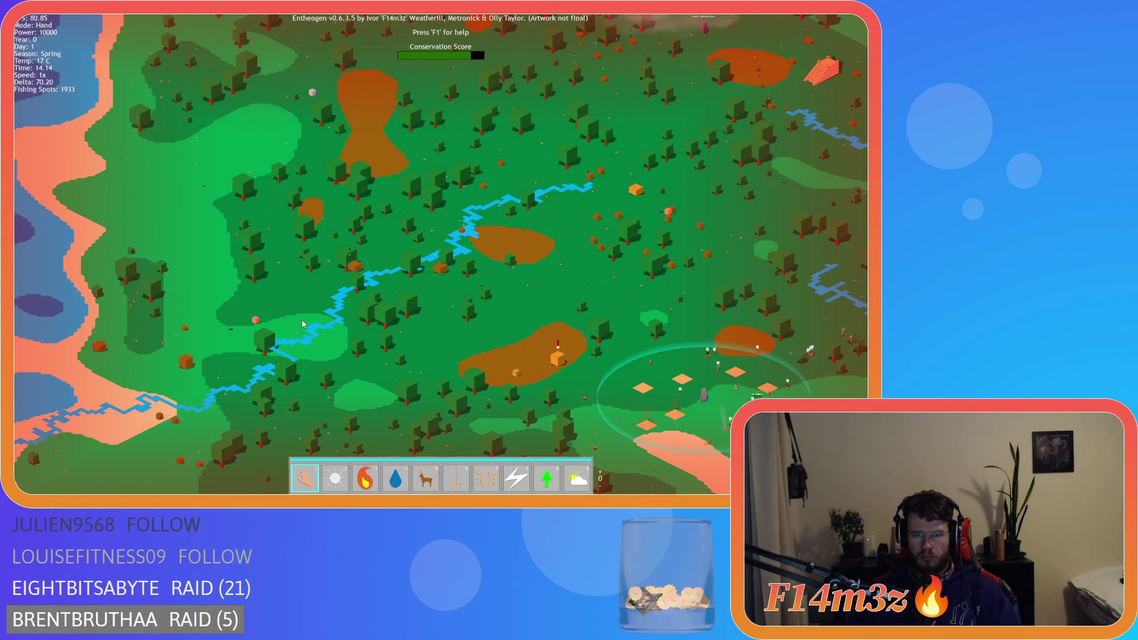
key("space")
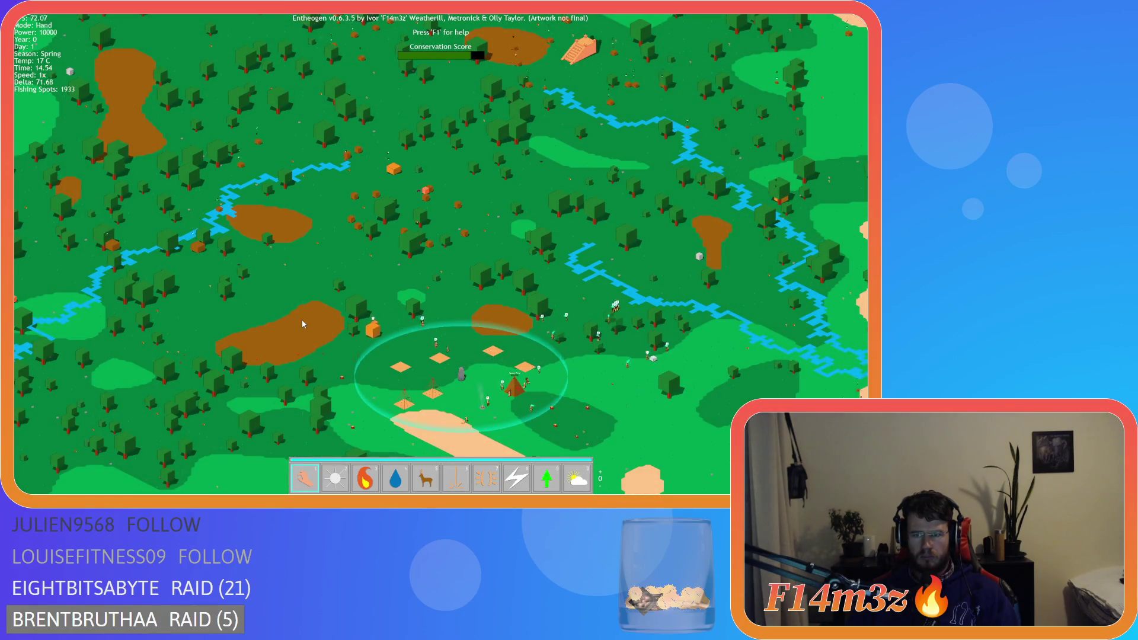
key("d")
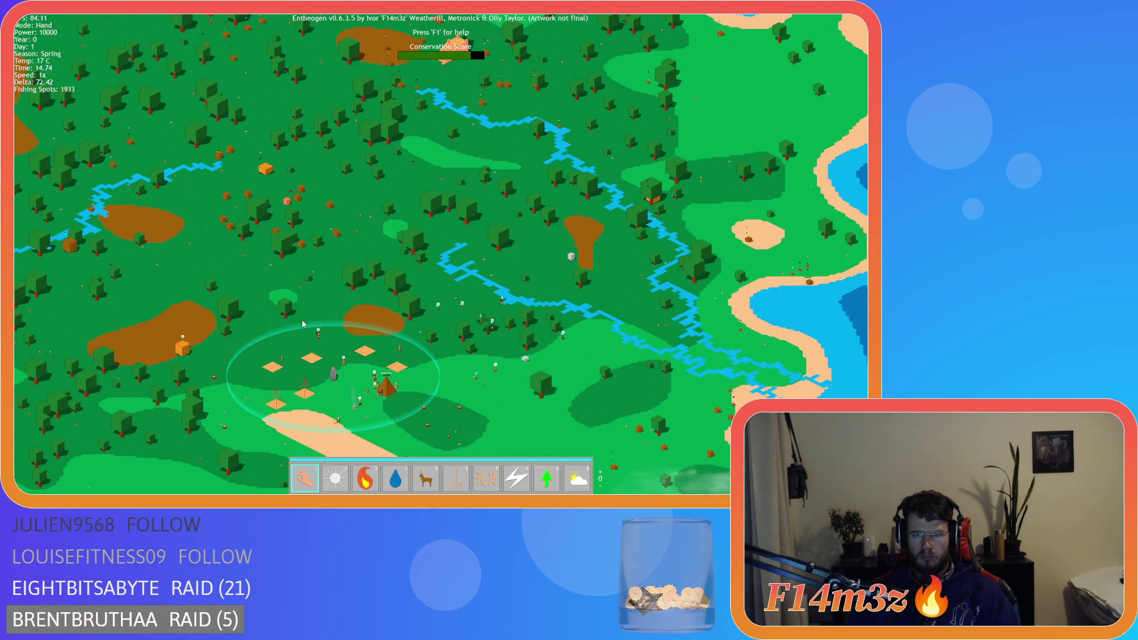
key("w")
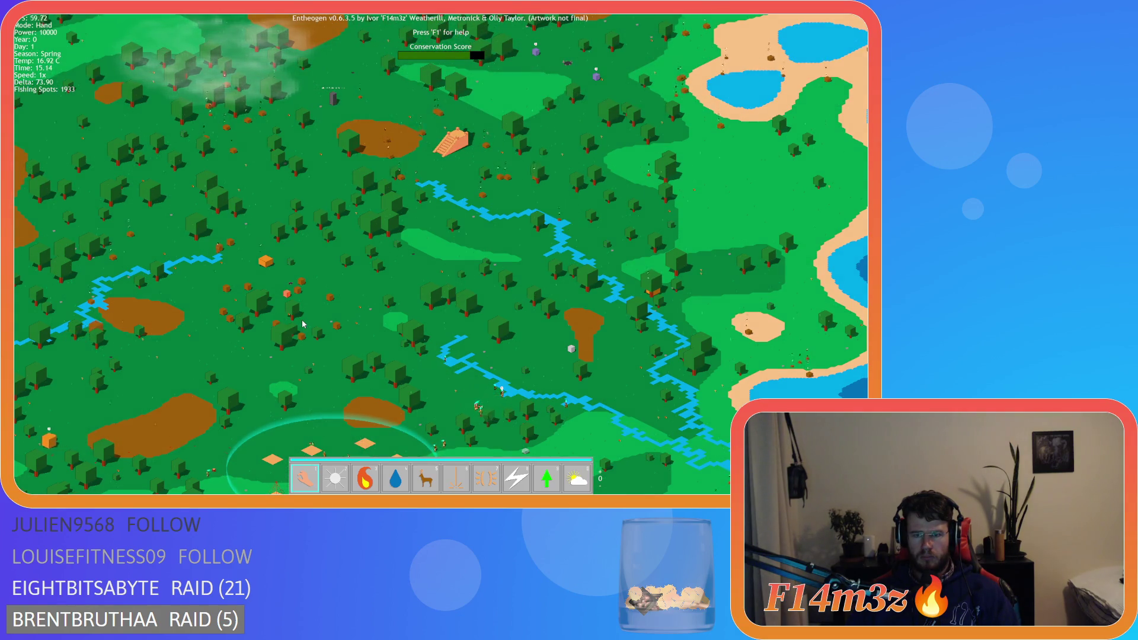
key("w")
key("a")
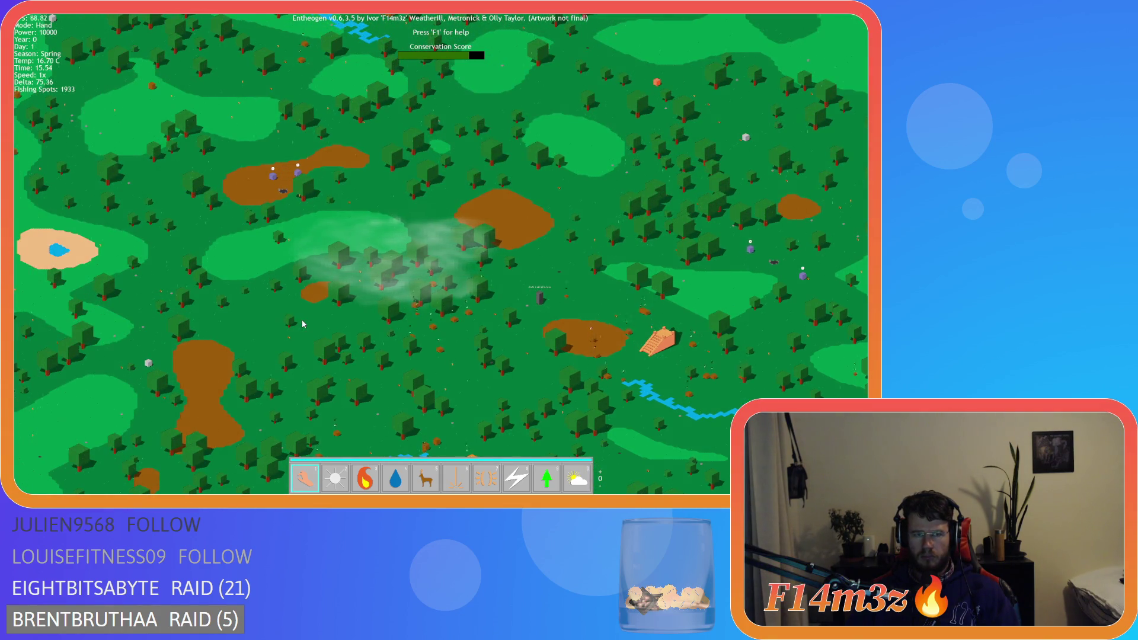
key("w")
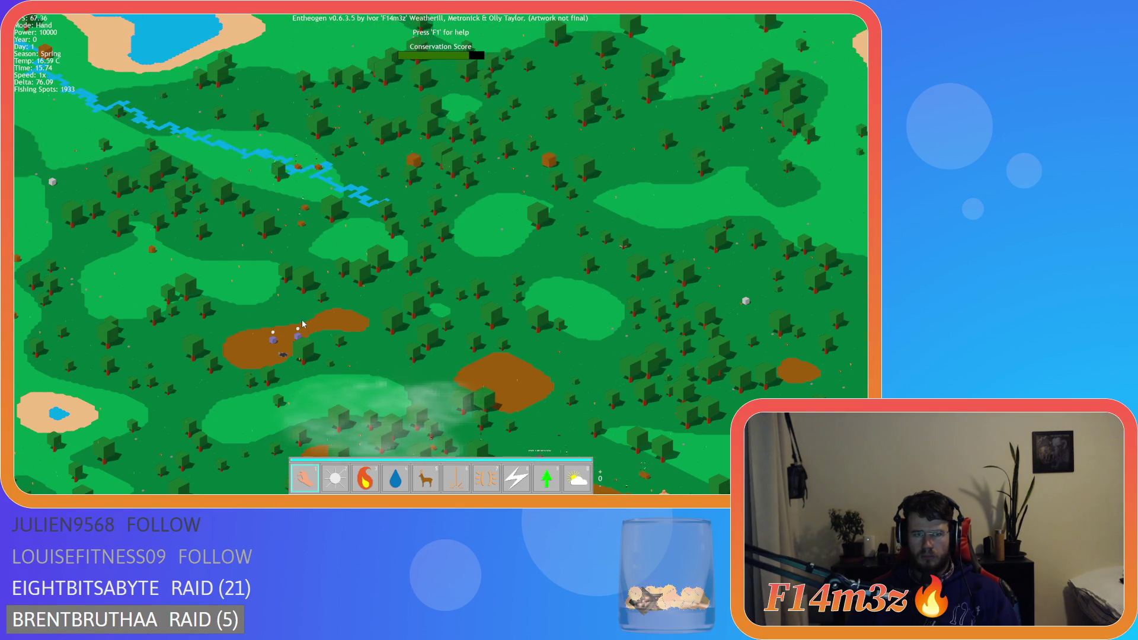
key("w")
key("a")
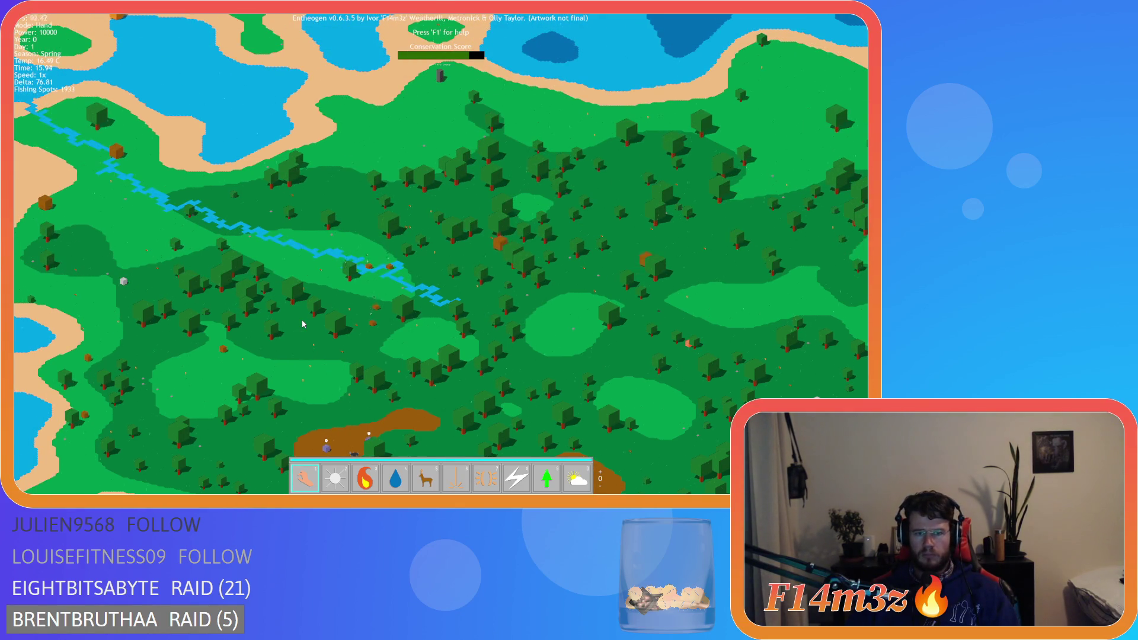
Step: Zoom the map briefly, then pan north over new forest and east toward the coast
scroll(302, 323, "down", 5)
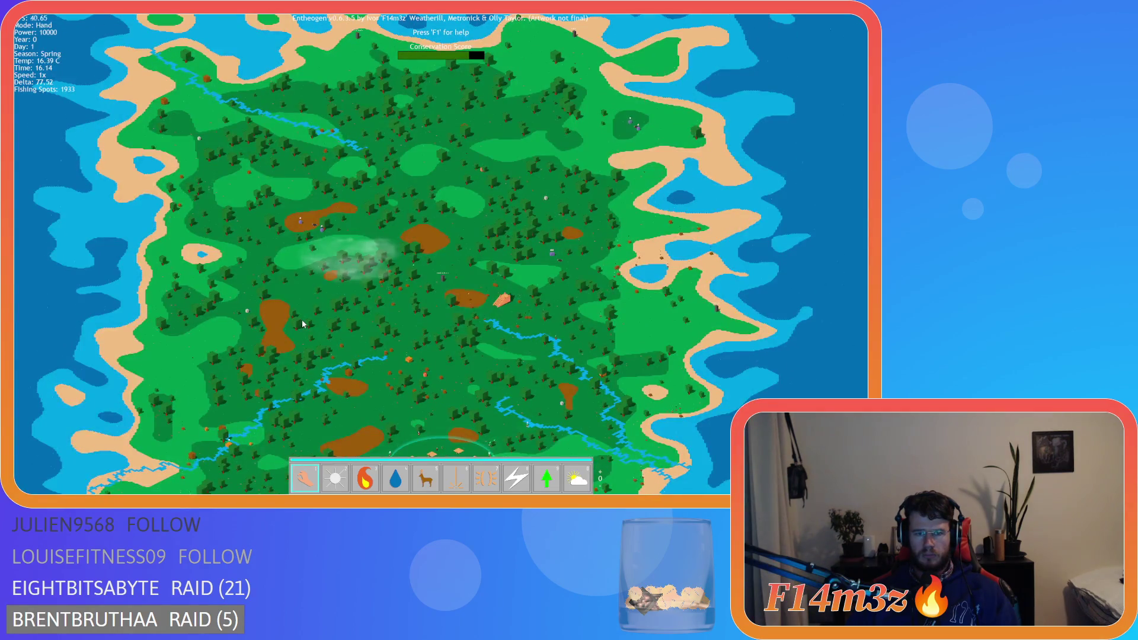
scroll(302, 324, "up", 5)
key("s")
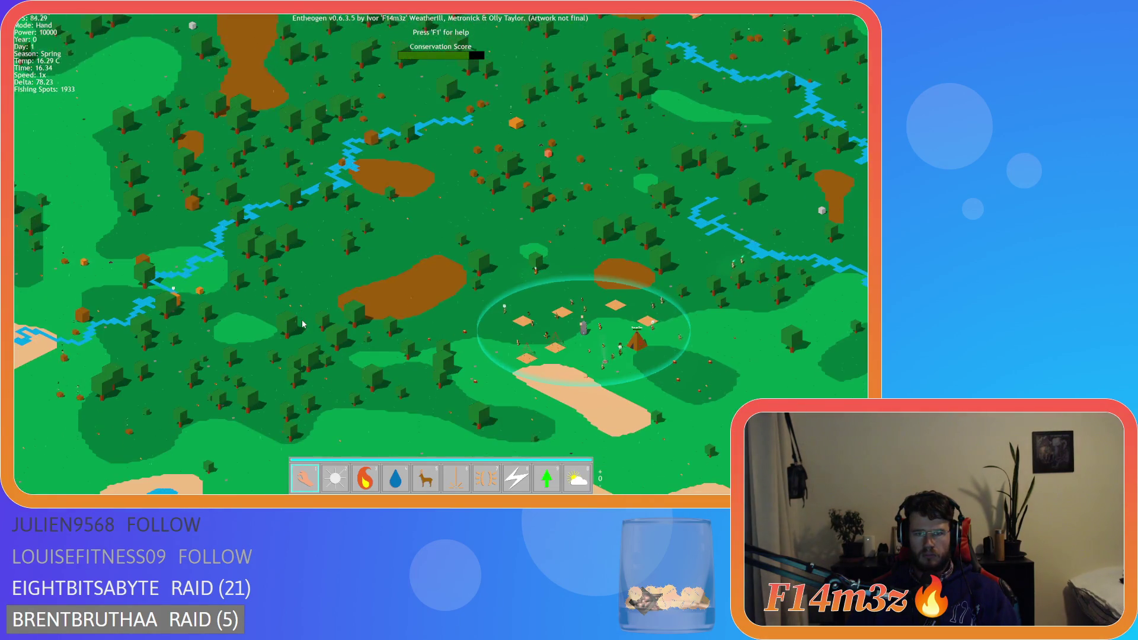
scroll(302, 323, "down", 1)
scroll(302, 323, "up", 1)
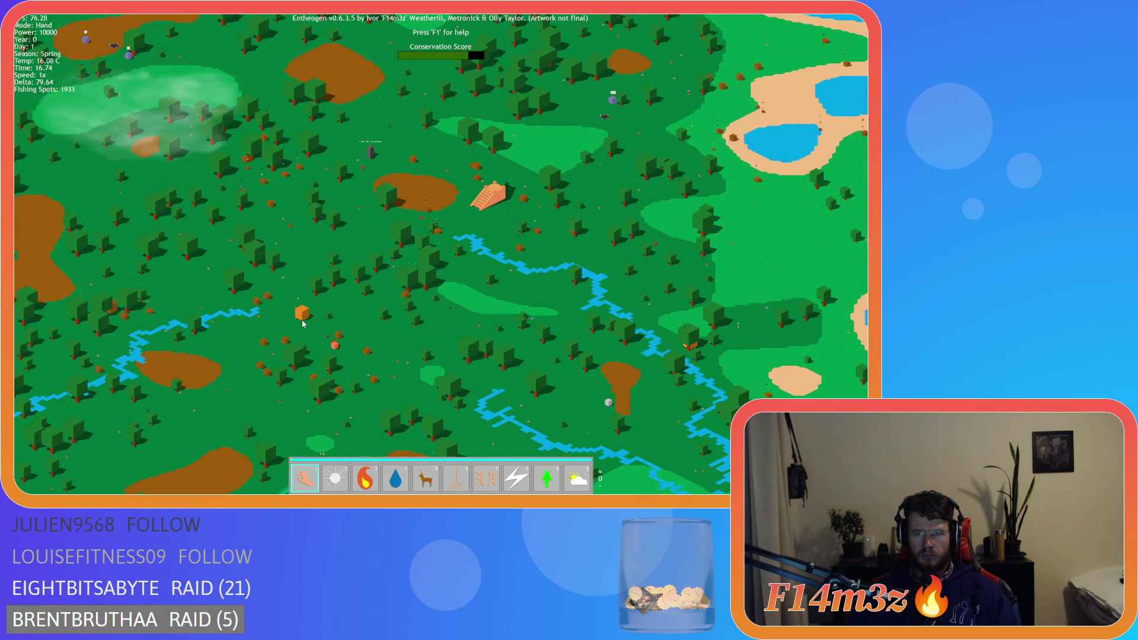
key("w")
key("d")
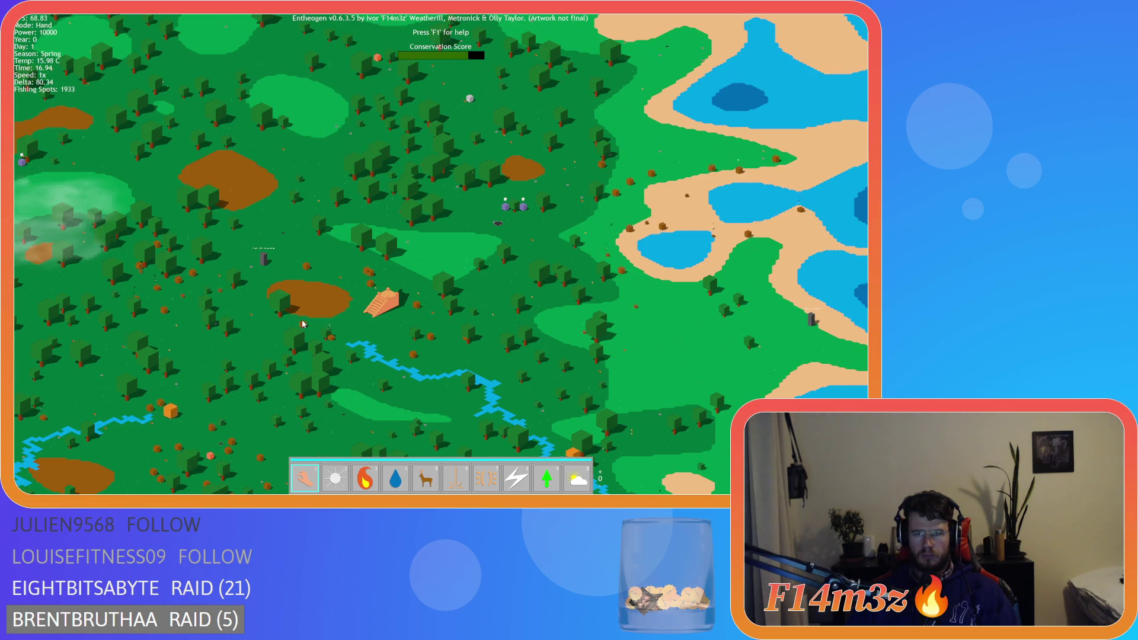
key("s")
key("a")
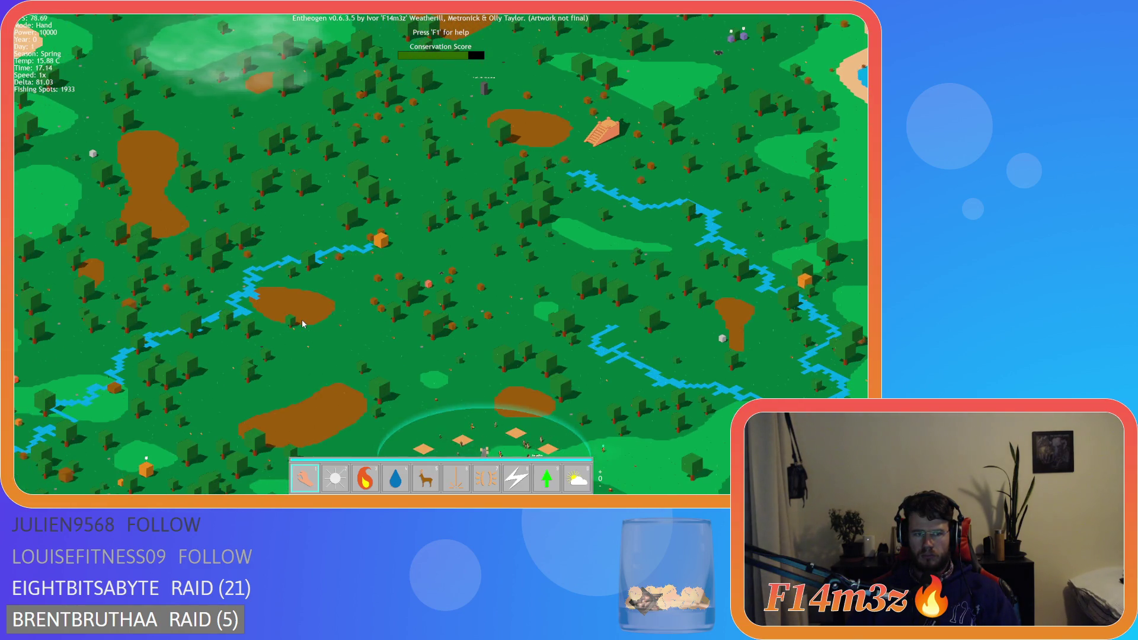
key("s")
key("a")
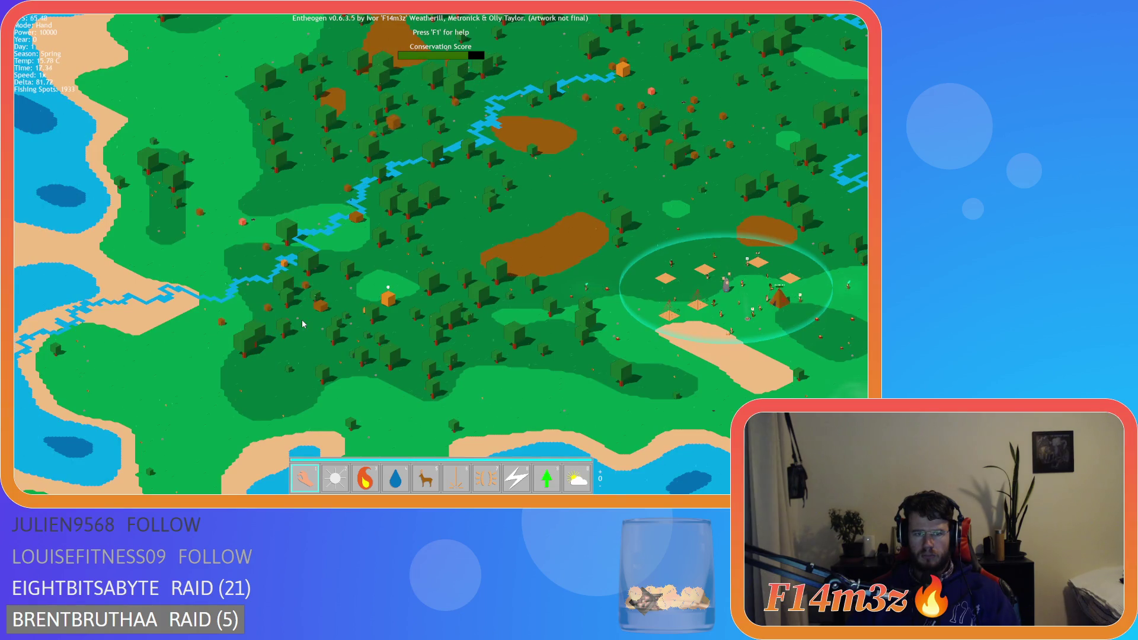
key("w")
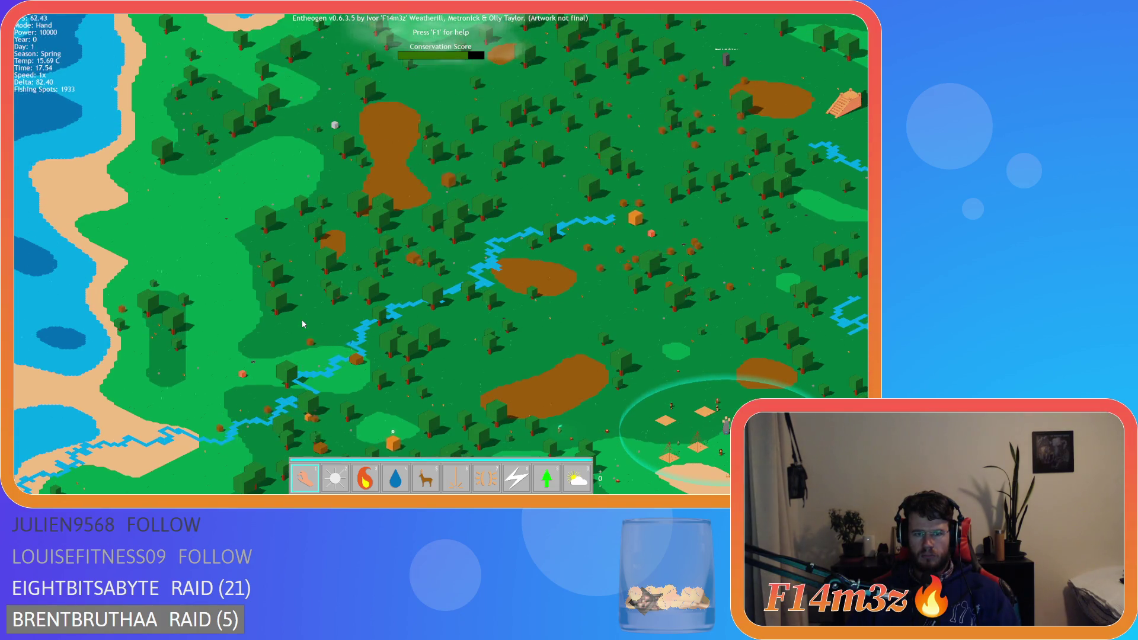
key("w")
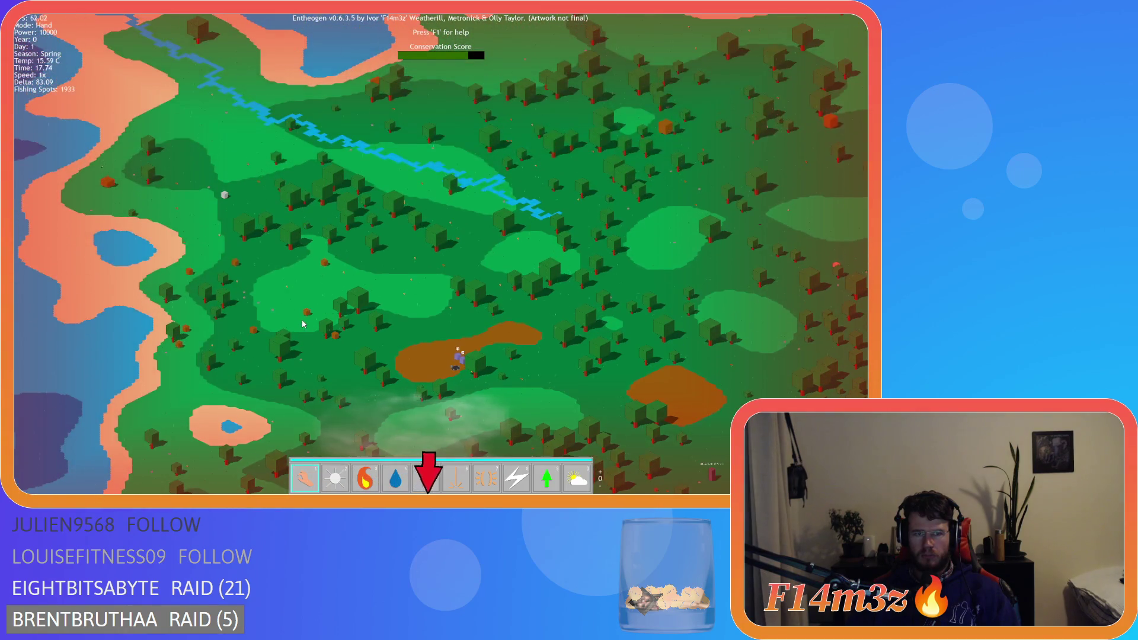
key("d")
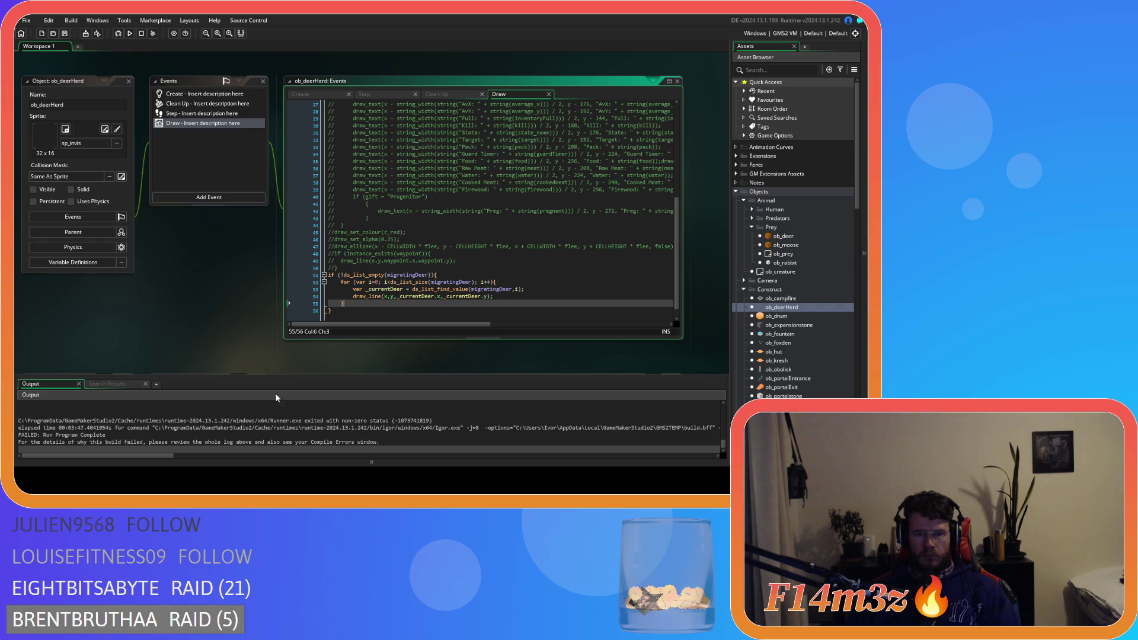
Step: Select the Step_0 line 143 migrating = false crash in the Output and open ob_deerHerd's Step code
scroll(277, 433, "up", 5)
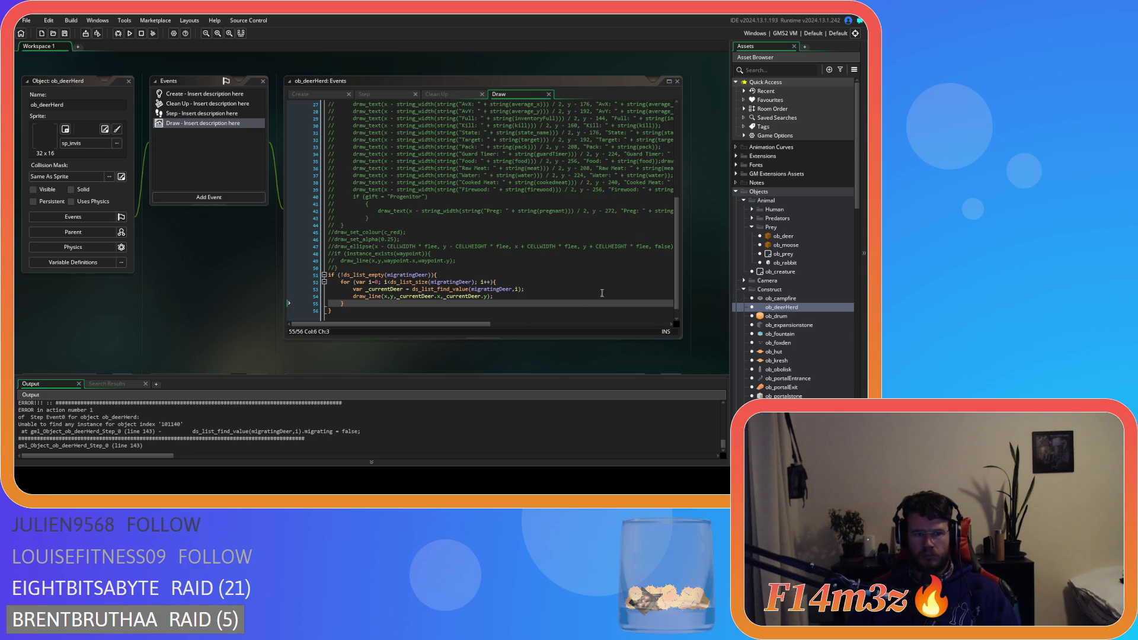
double_click(120, 432)
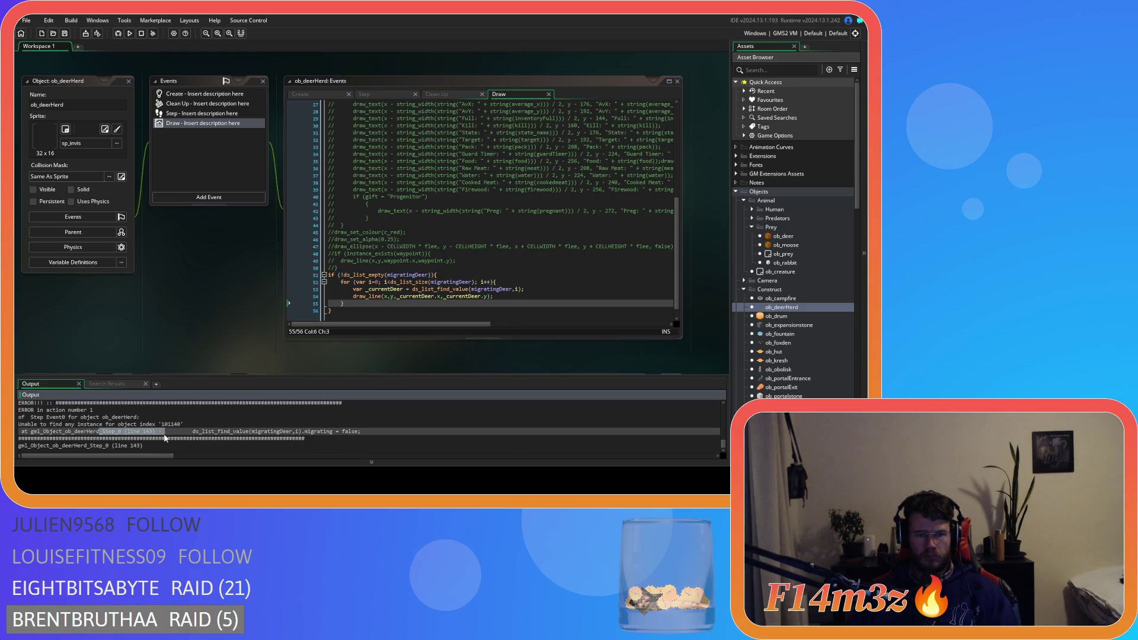
left_click_drag(165, 438, 356, 435)
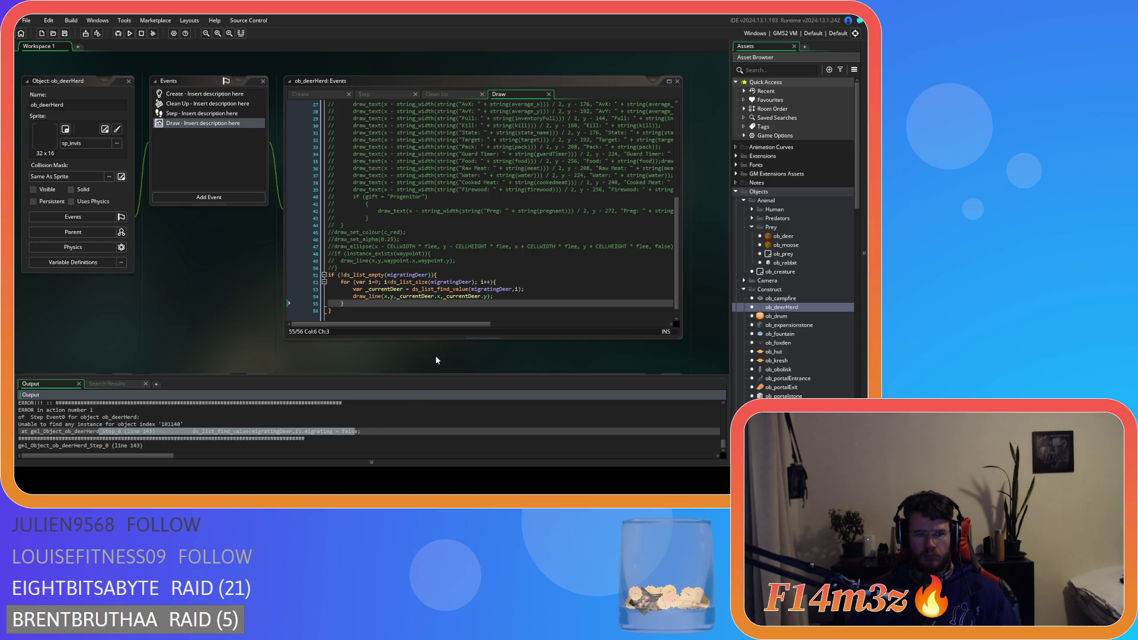
left_click(374, 97)
scroll(619, 282, "down", 5)
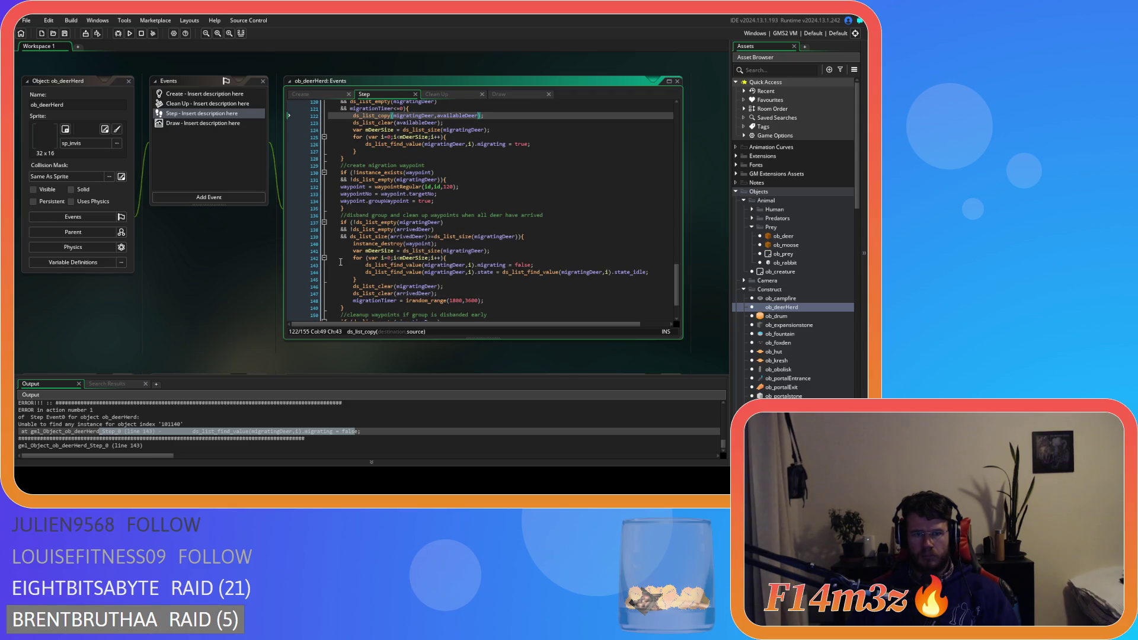
left_click(555, 266)
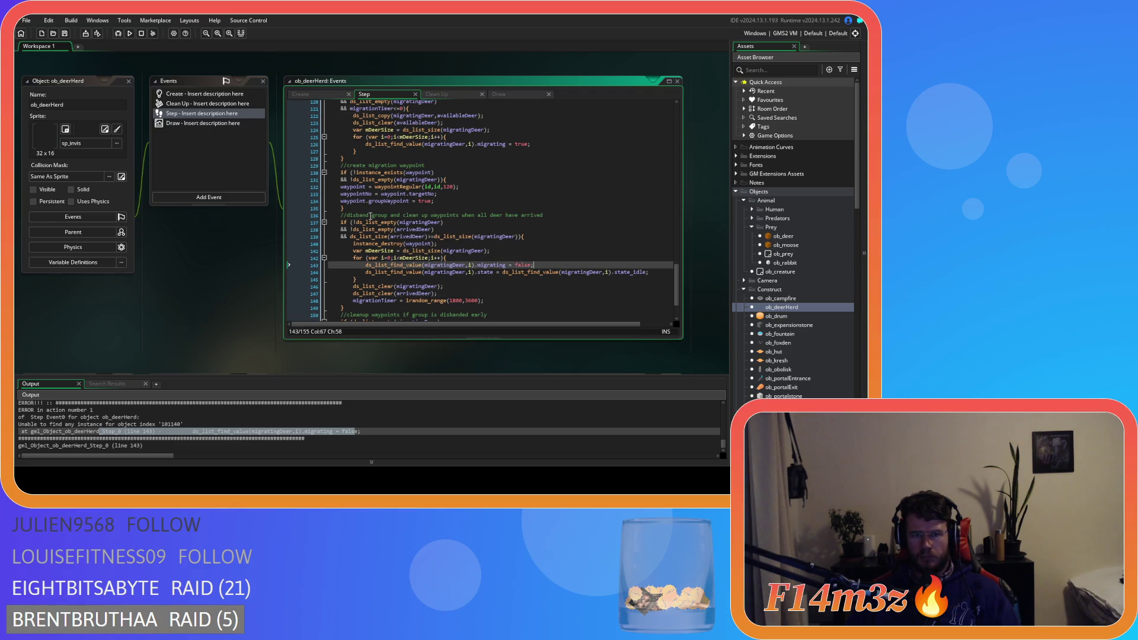
left_click_drag(366, 223, 494, 239)
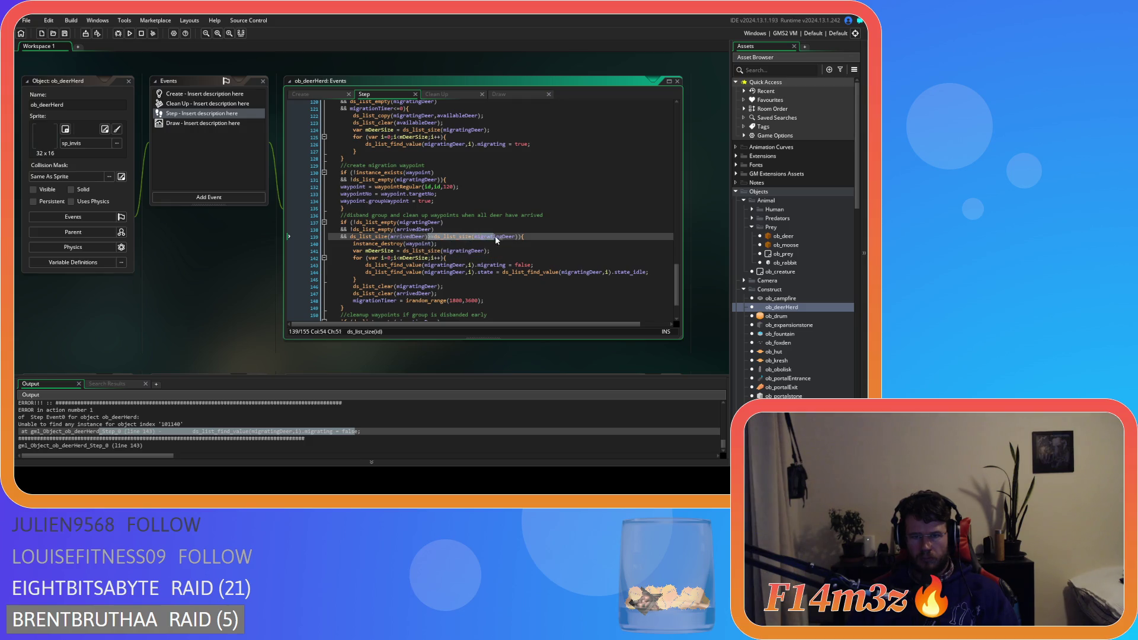
left_click_drag(396, 251, 538, 265)
left_click_drag(451, 272, 575, 272)
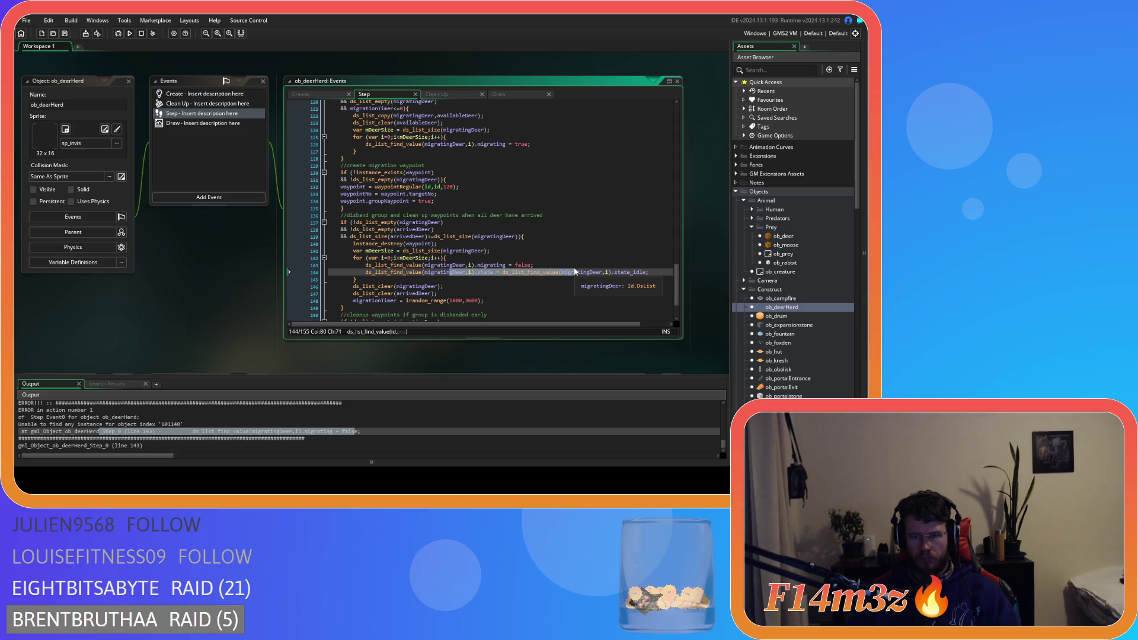
left_click(467, 287)
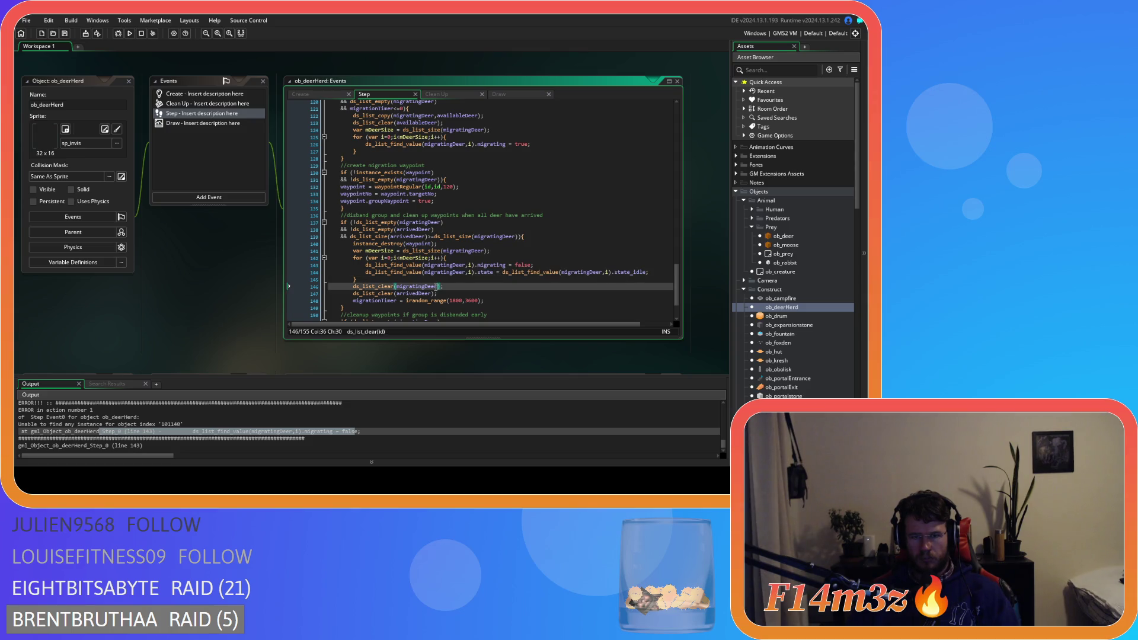
left_click(467, 295)
left_click(500, 300)
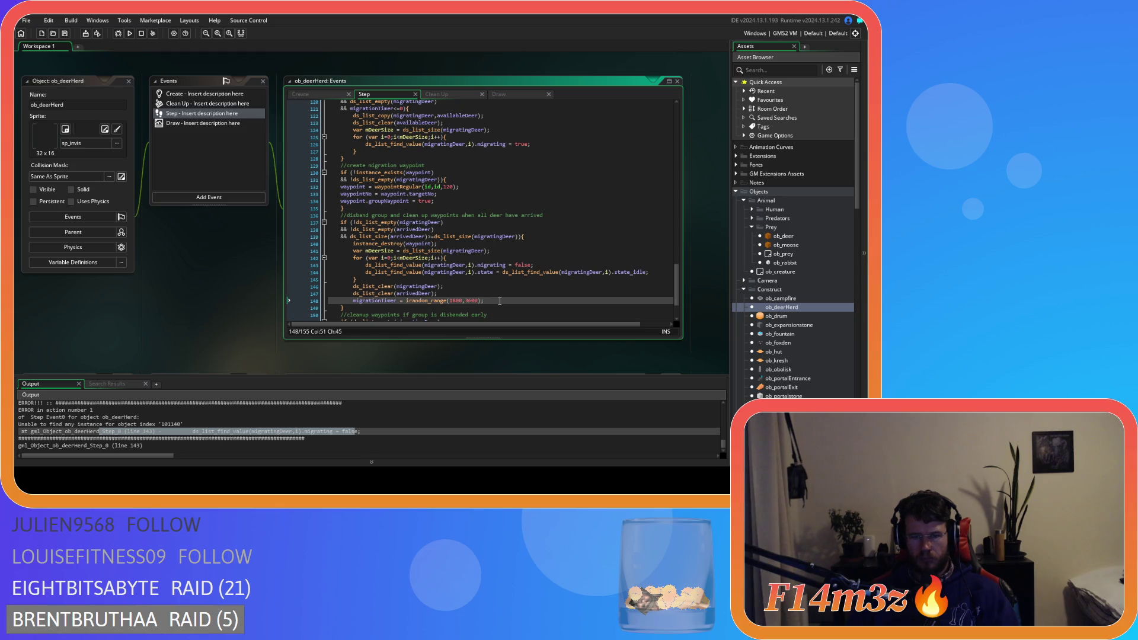
left_click(492, 295)
left_click(490, 287)
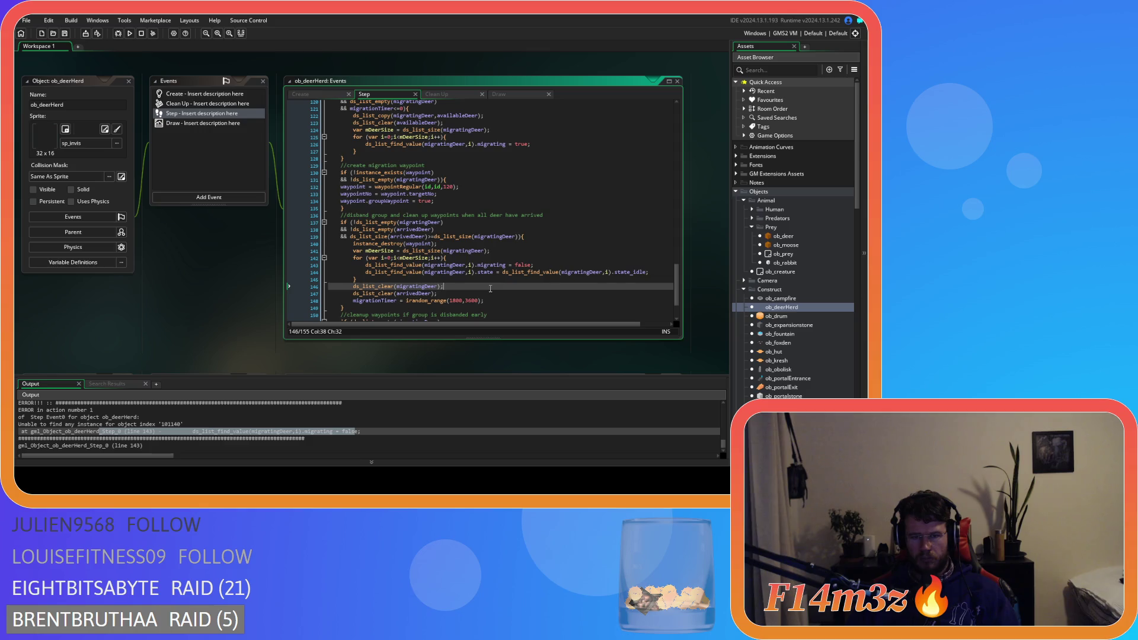
left_click(494, 294)
left_click(497, 302)
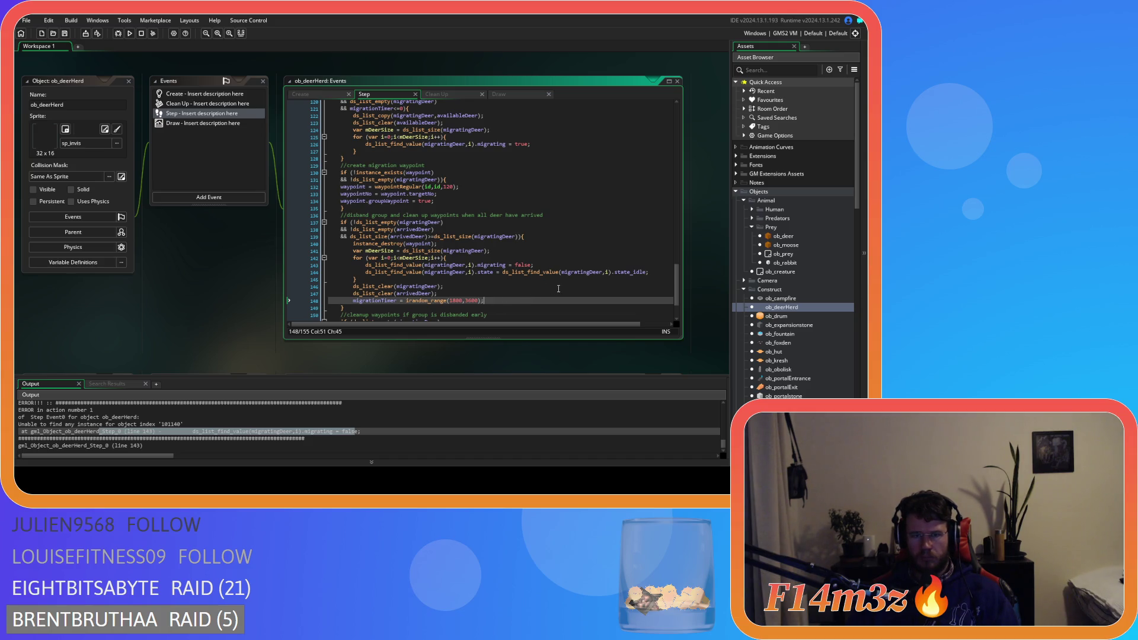
left_click_drag(674, 286, 651, 116)
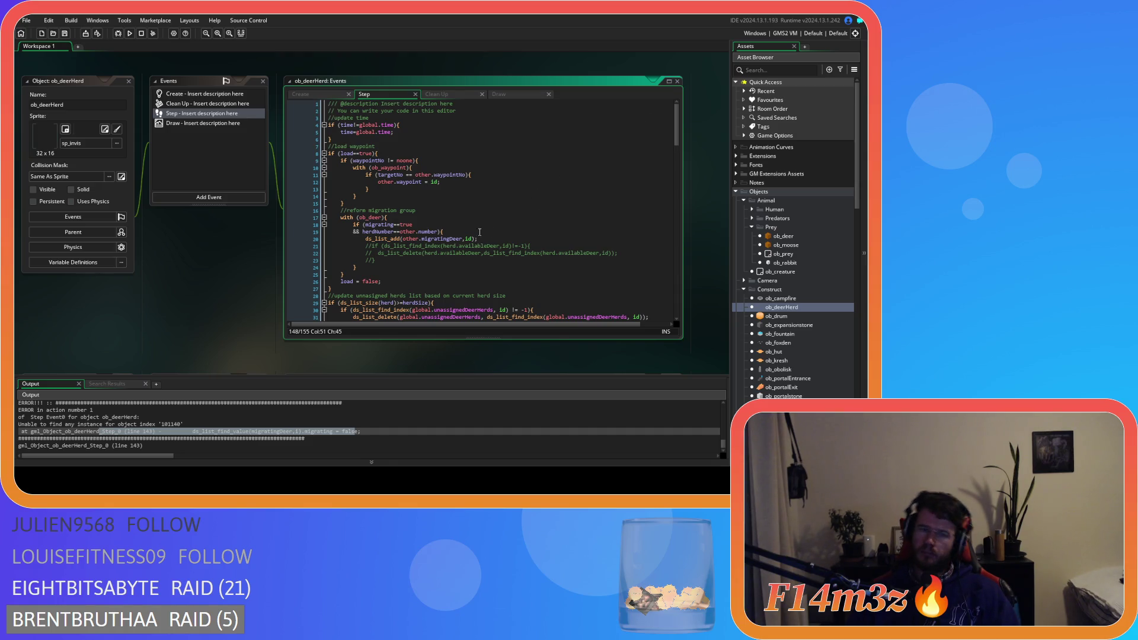
mouse_move(457, 240)
scroll(446, 248, "down", 20)
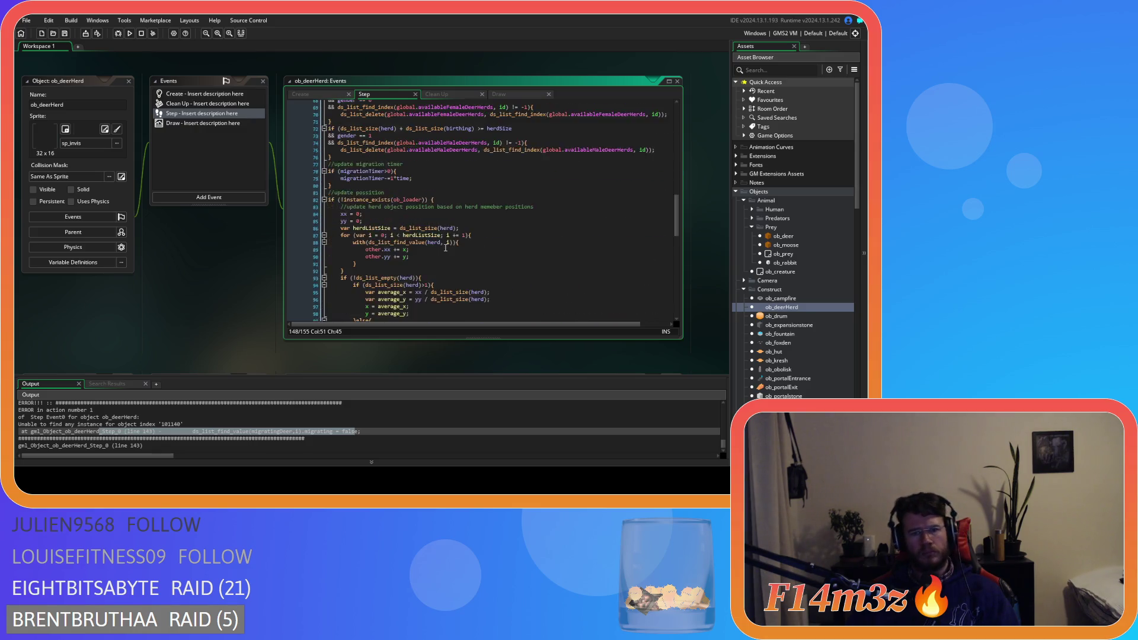
scroll(445, 248, "down", 13)
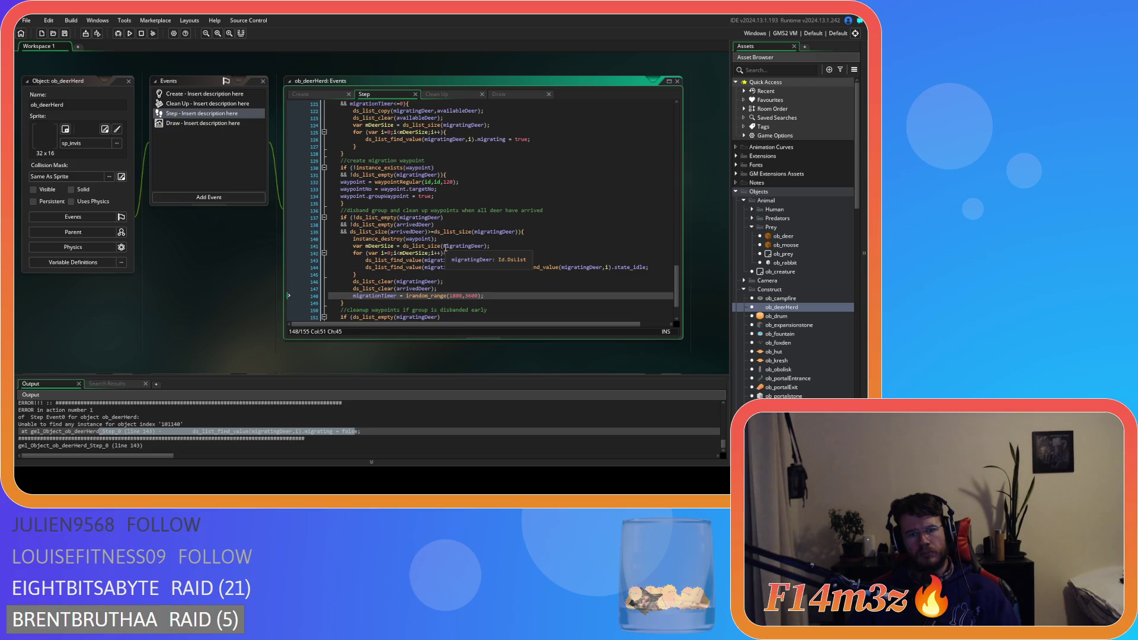
scroll(501, 268, "up", 4)
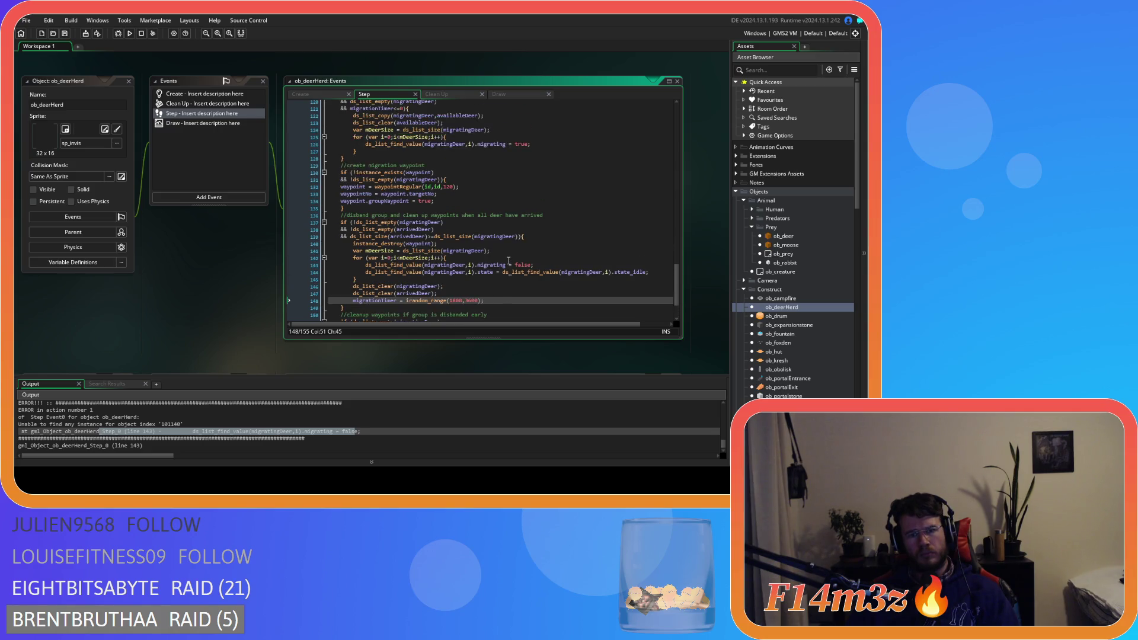
scroll(501, 268, "down", 1)
left_click(447, 272)
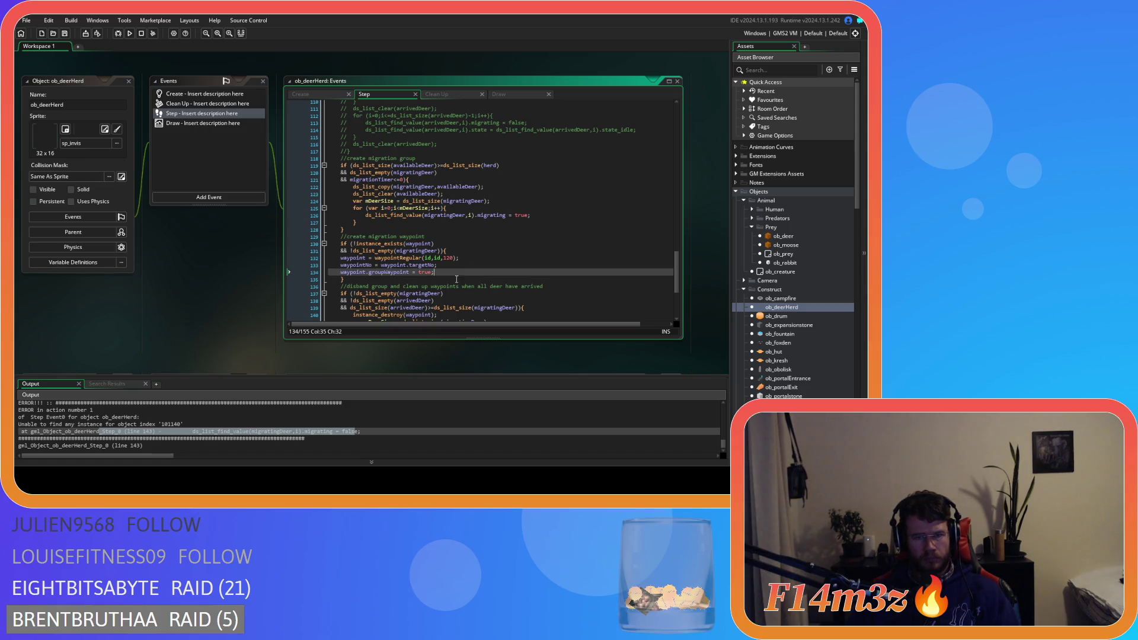
left_click_drag(463, 215, 557, 213)
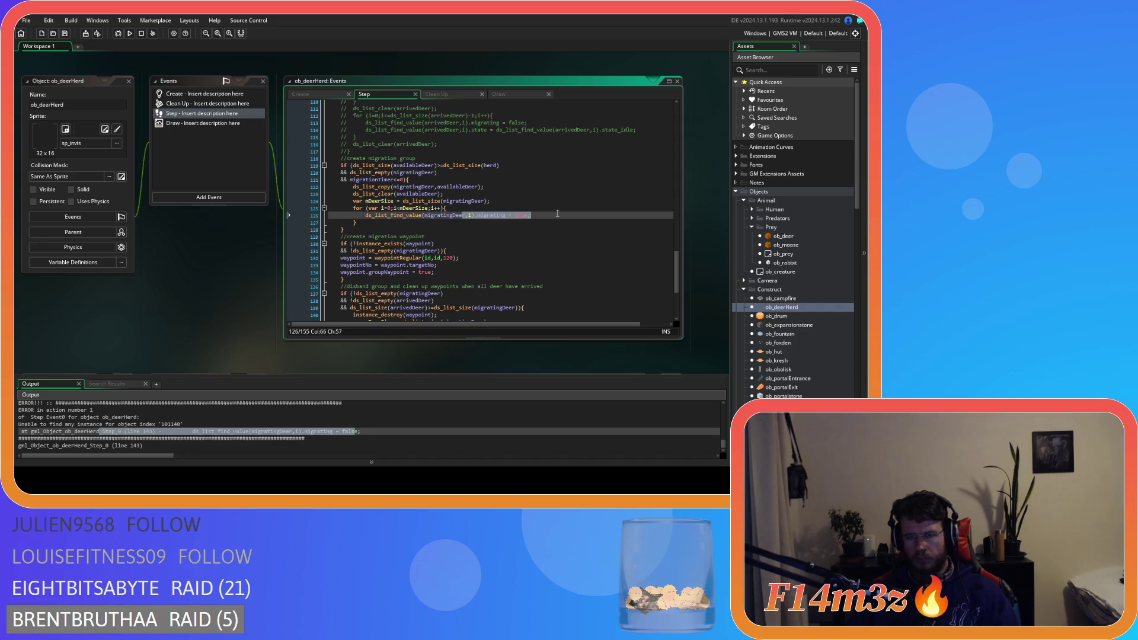
key("Right")
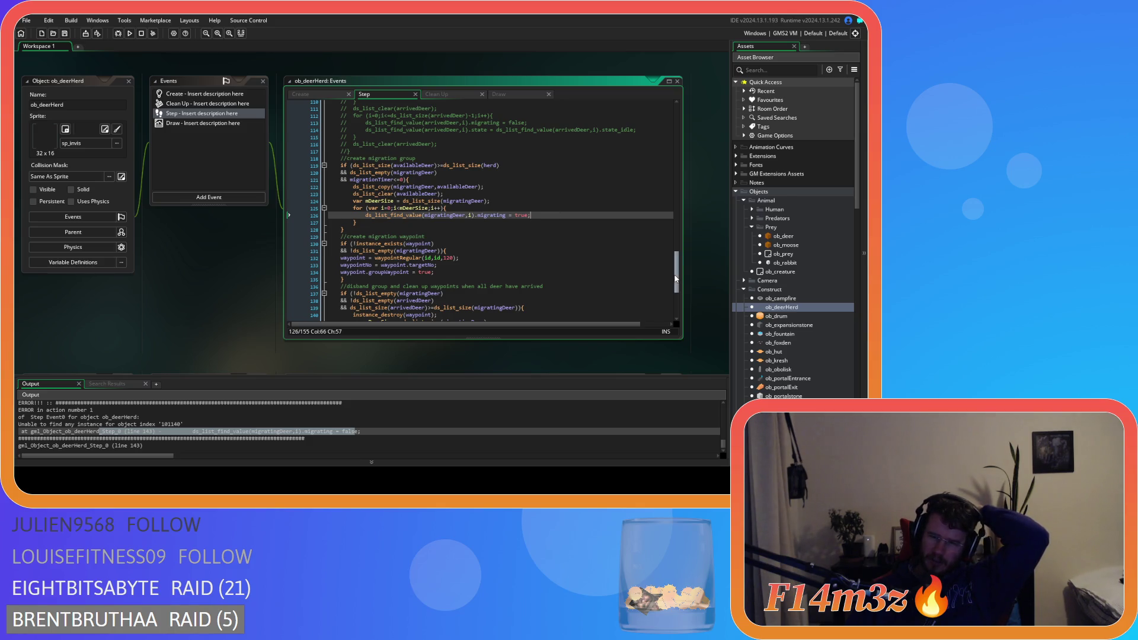
scroll(652, 144, "up", 15)
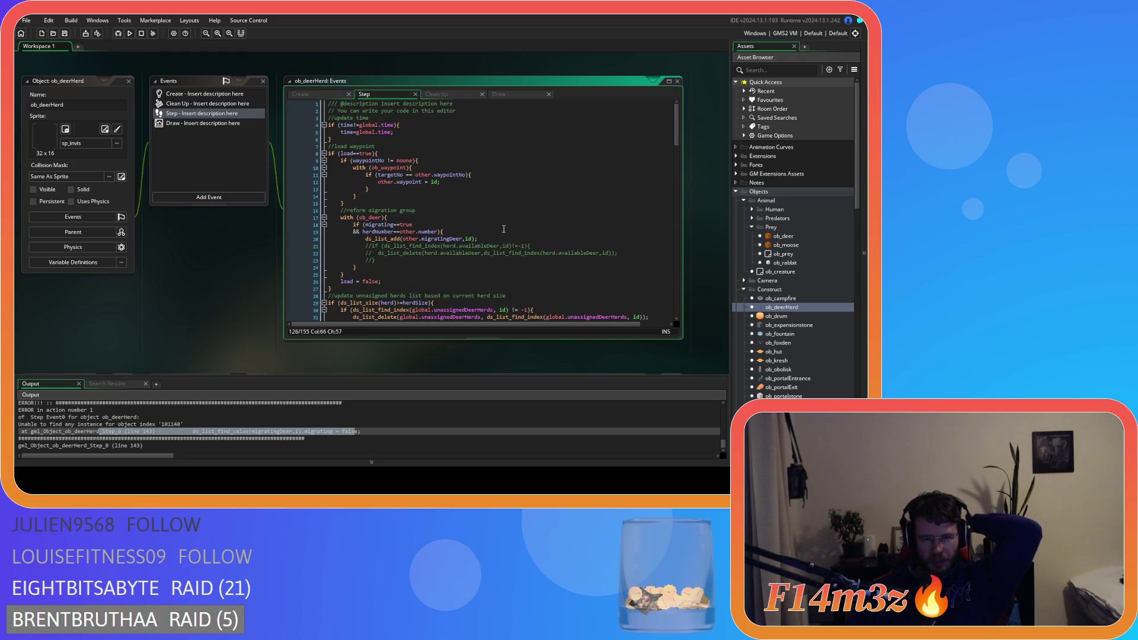
Step: Review the migration-group code on lines 18–24, then scroll the Asset Browser toward Scripts > Death
left_click(474, 239)
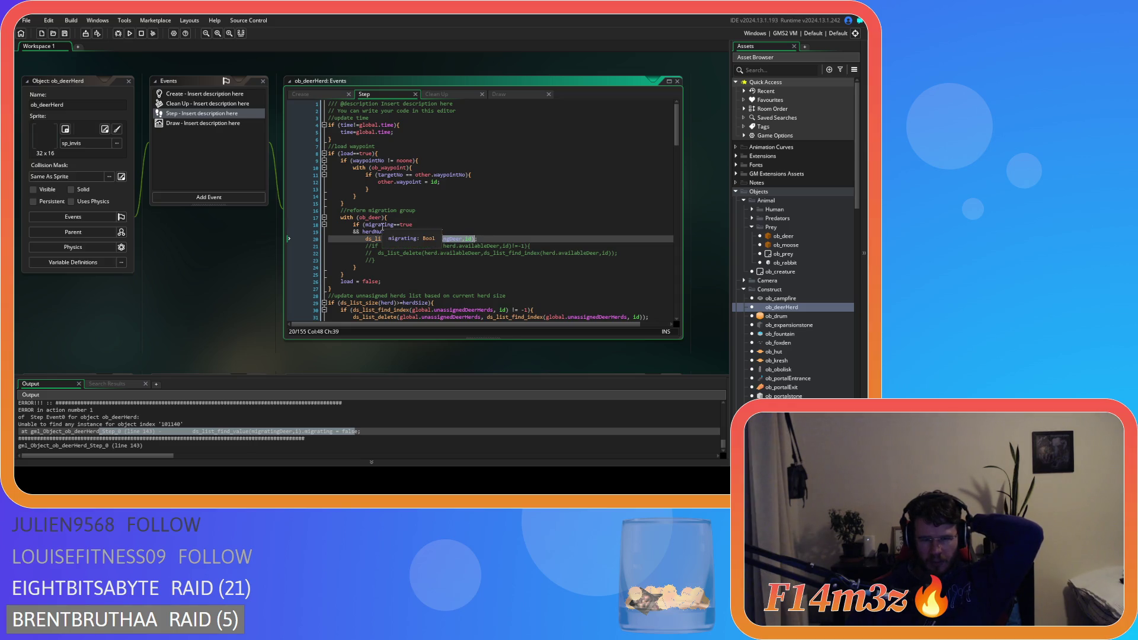
left_click(429, 227)
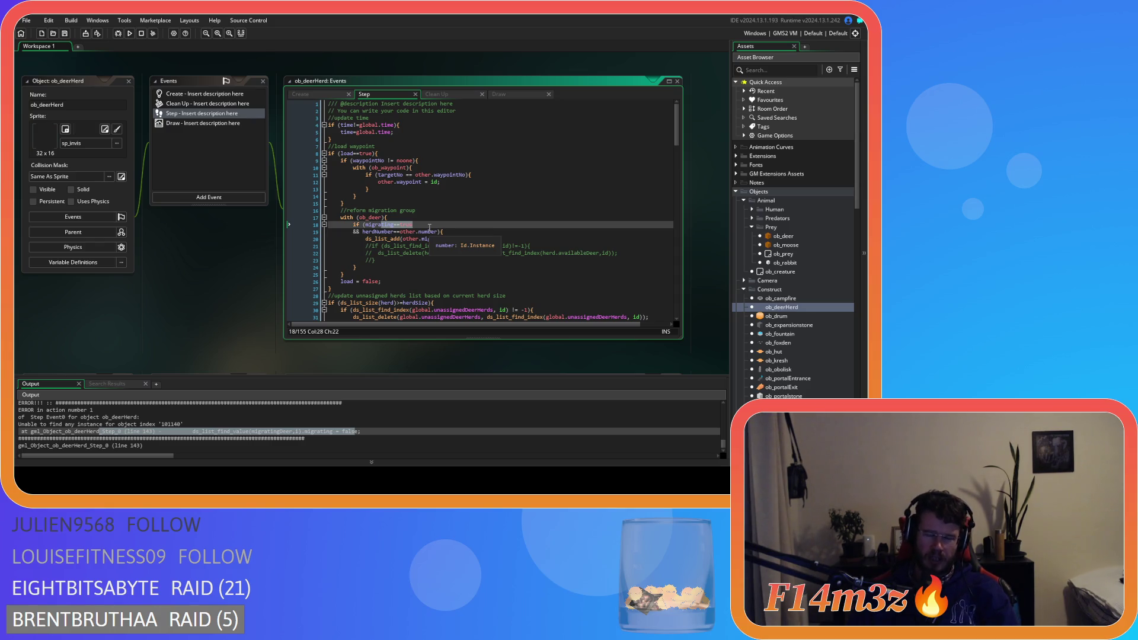
left_click(477, 255)
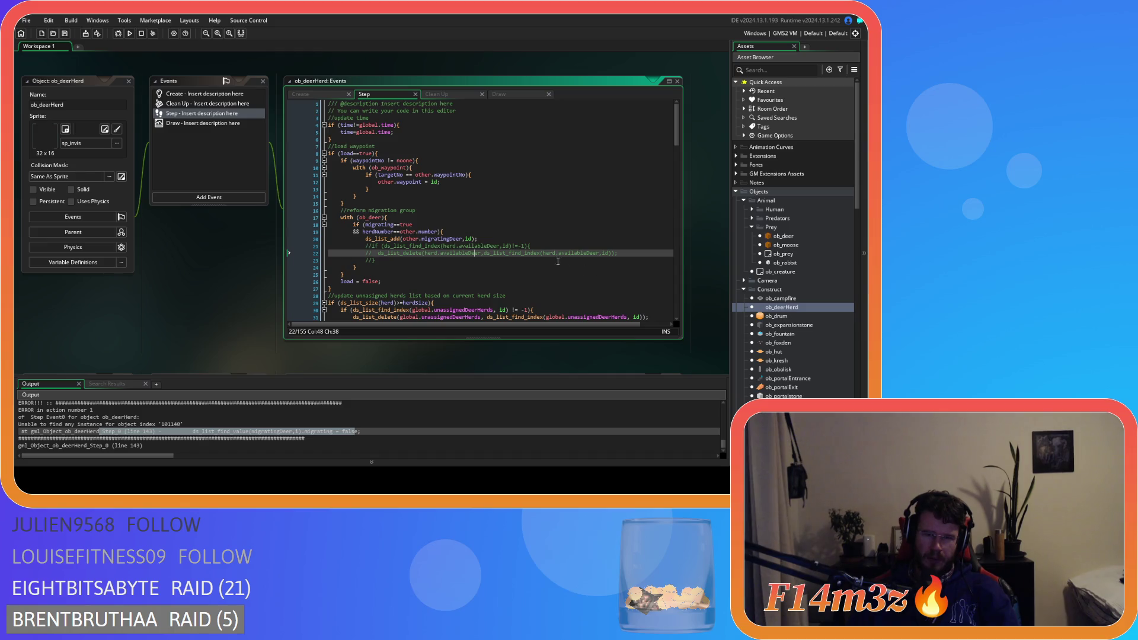
left_click(464, 246)
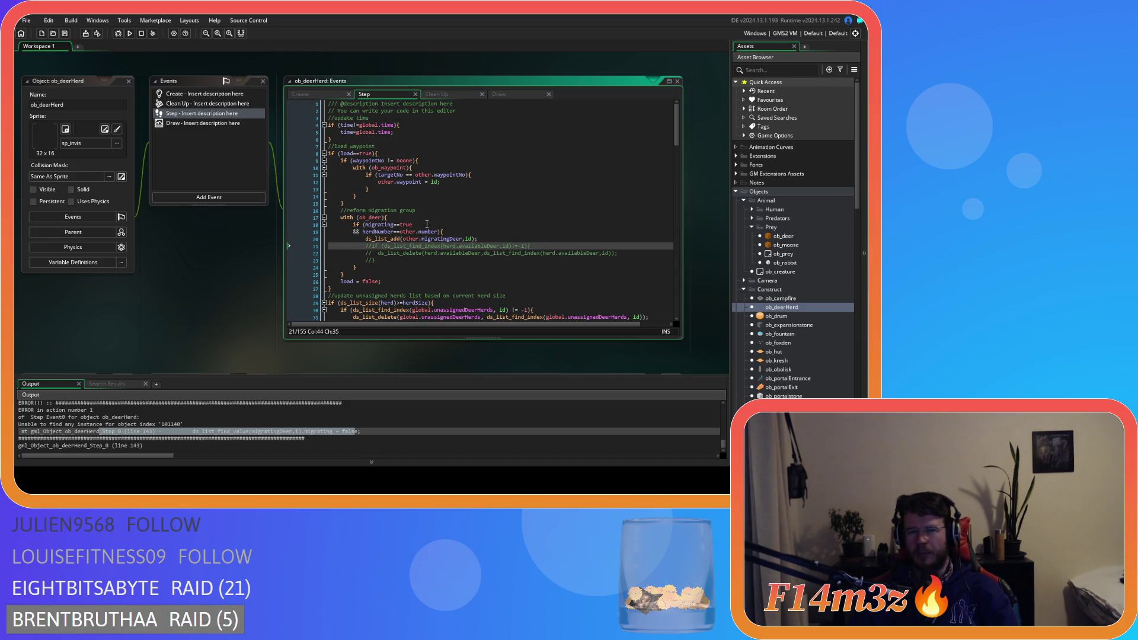
left_click(466, 266)
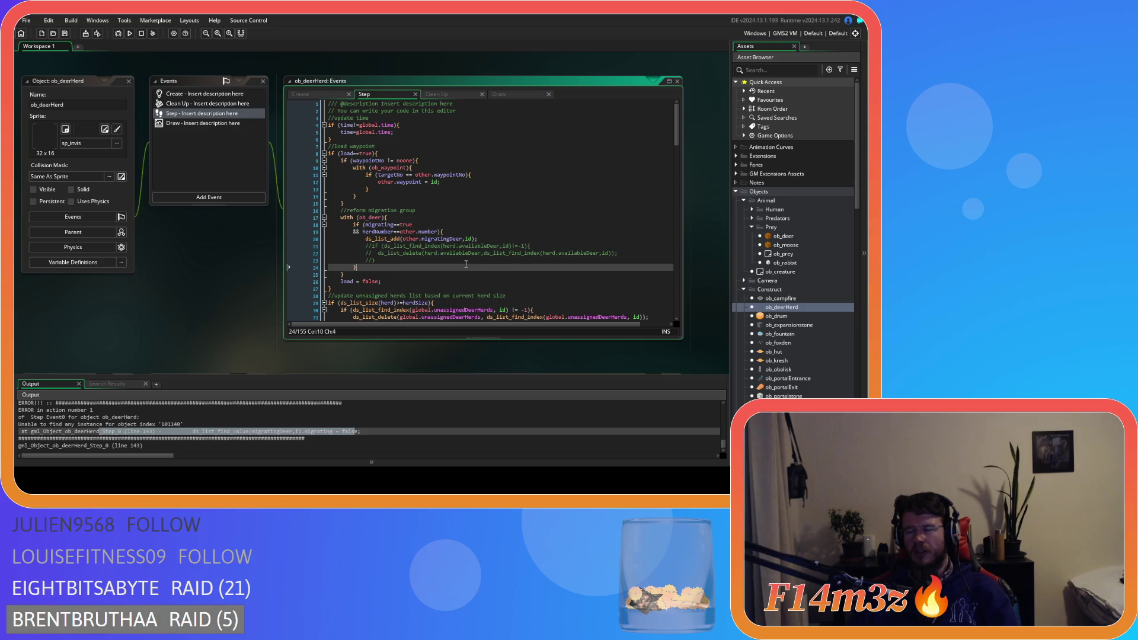
left_click(409, 217)
left_click(433, 253)
left_click(458, 238)
scroll(771, 316, "down", 3)
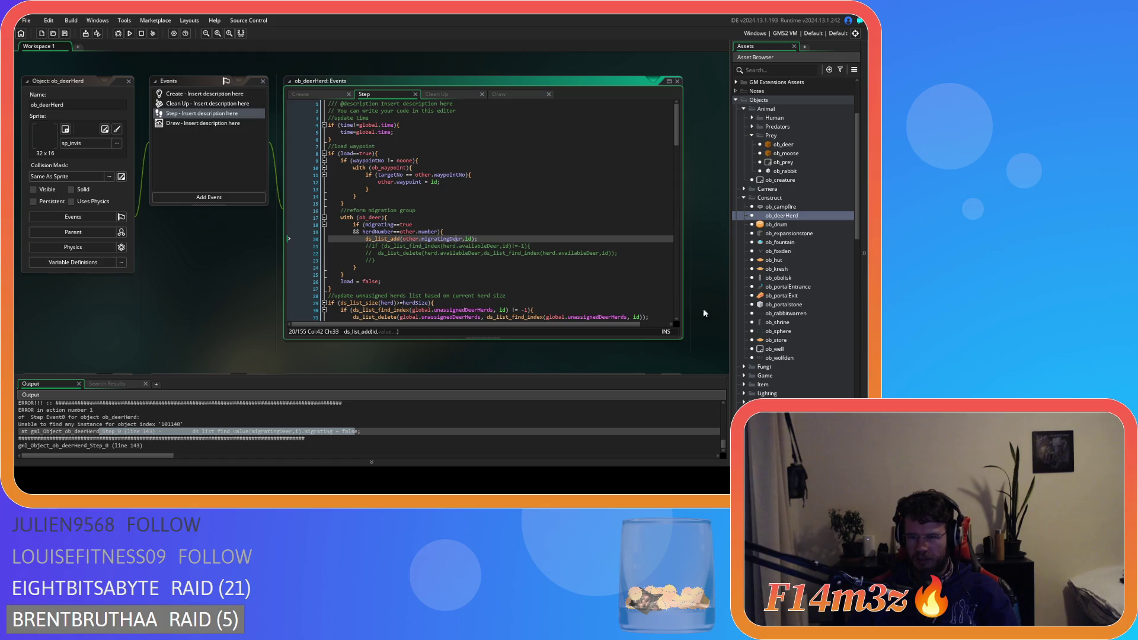
left_click(396, 225)
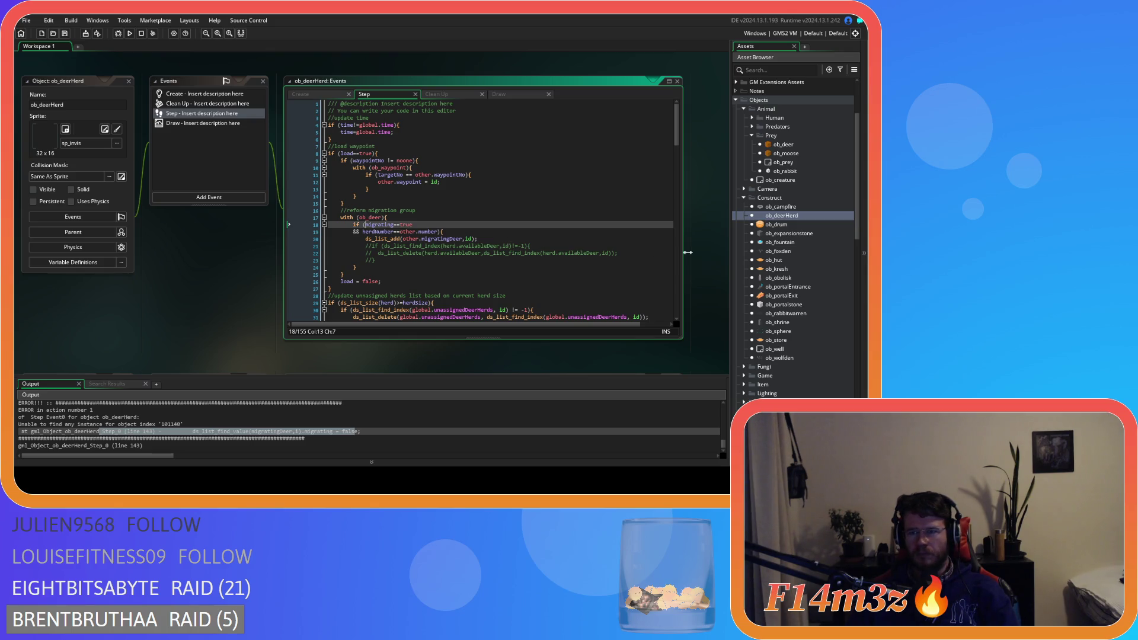
scroll(792, 278, "down", 15)
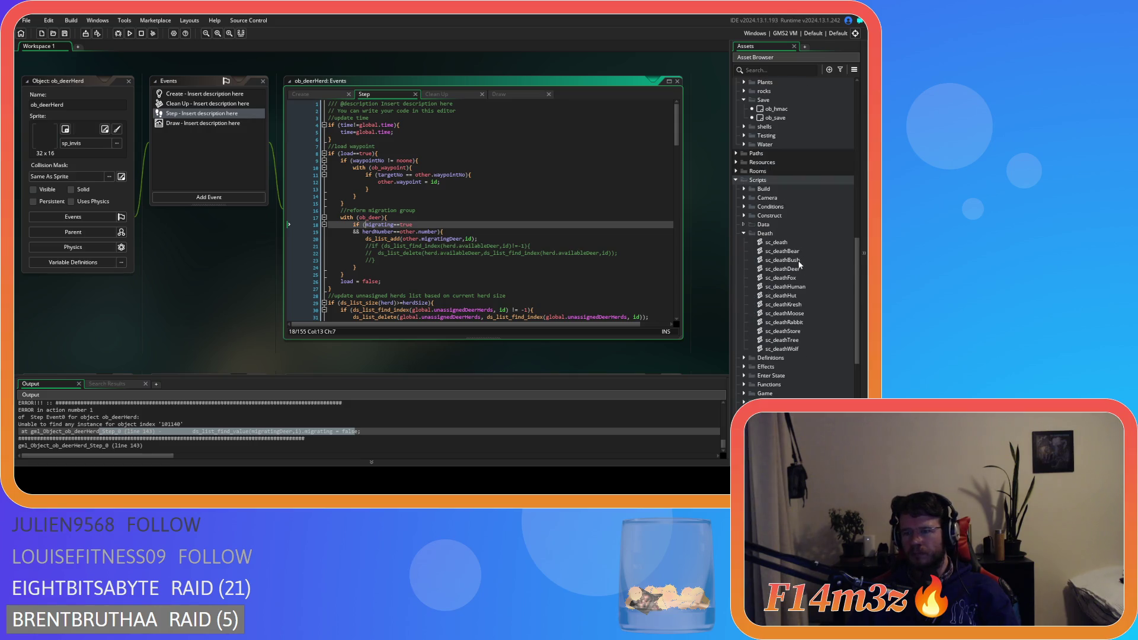
double_click(798, 267)
left_click(230, 211)
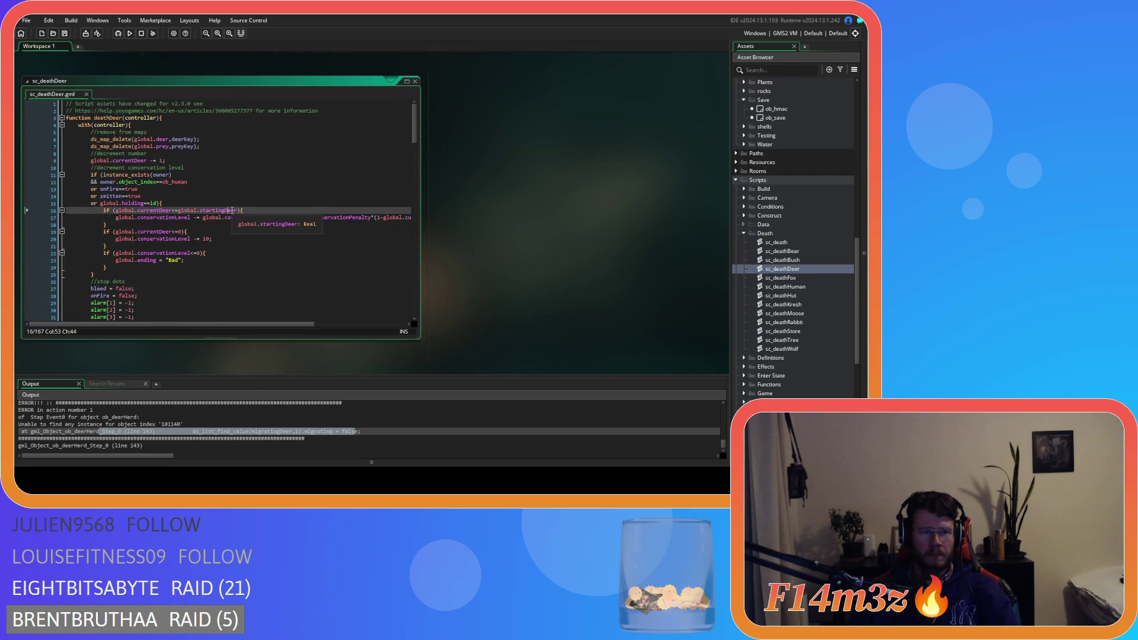
scroll(203, 186, "down", 2)
left_click(203, 189)
scroll(273, 192, "down", 4)
scroll(273, 191, "down", 13)
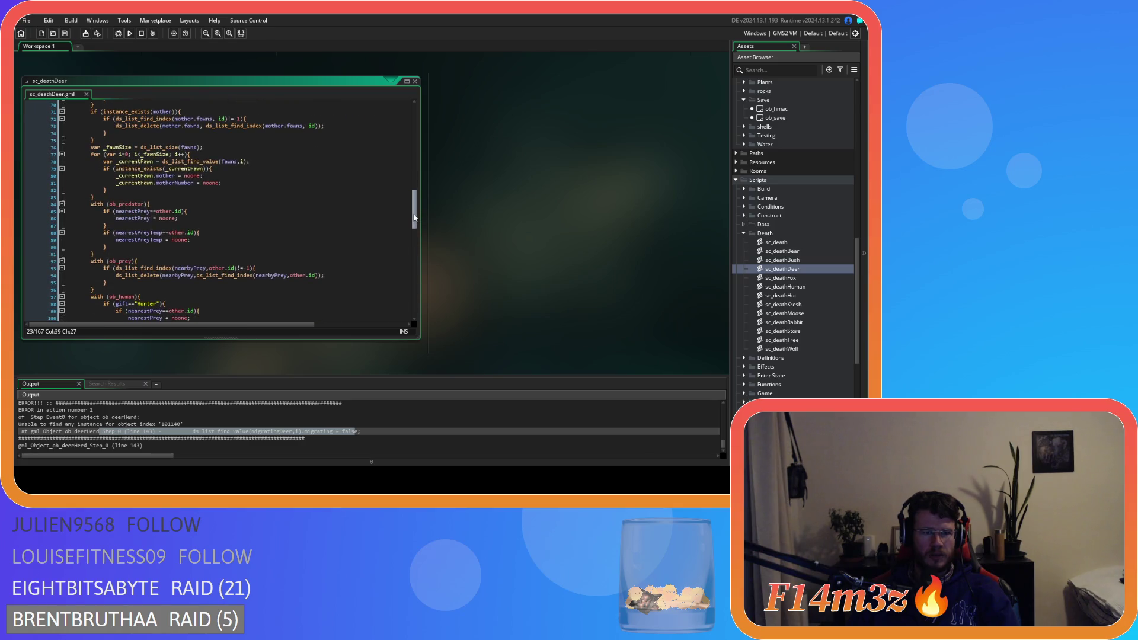
mouse_move(414, 217)
left_mouse_down()
mouse_move(410, 282)
mouse_move(397, 123)
left_mouse_up()
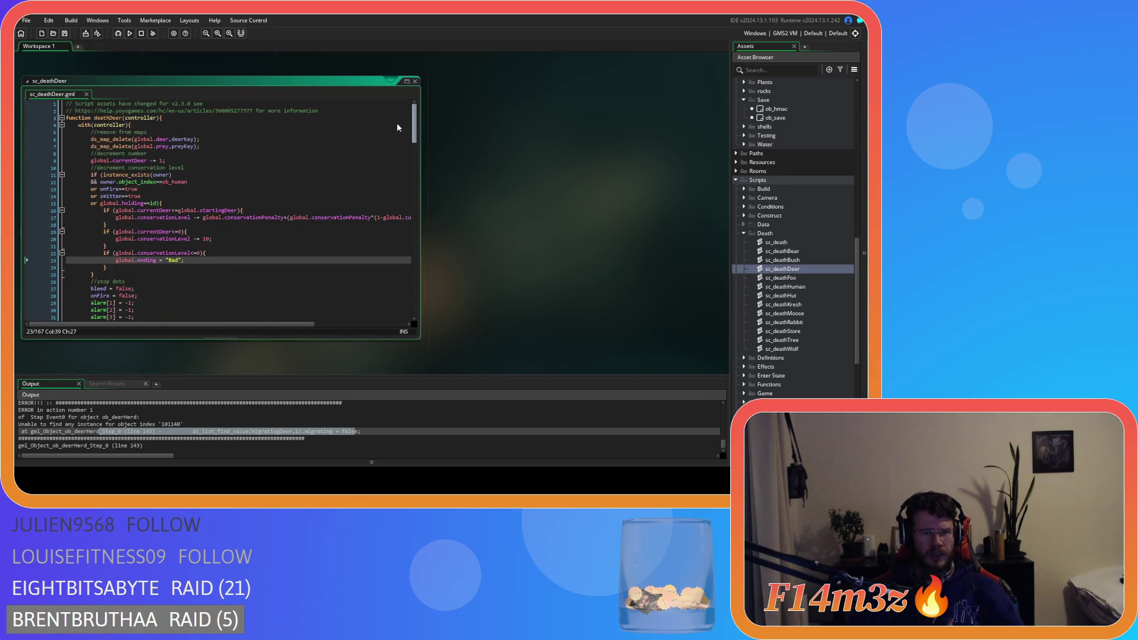
scroll(205, 226, "down", 4)
scroll(205, 226, "down", 5)
scroll(201, 220, "down", 5)
left_click(259, 199)
key("ctrl+f")
type("migra")
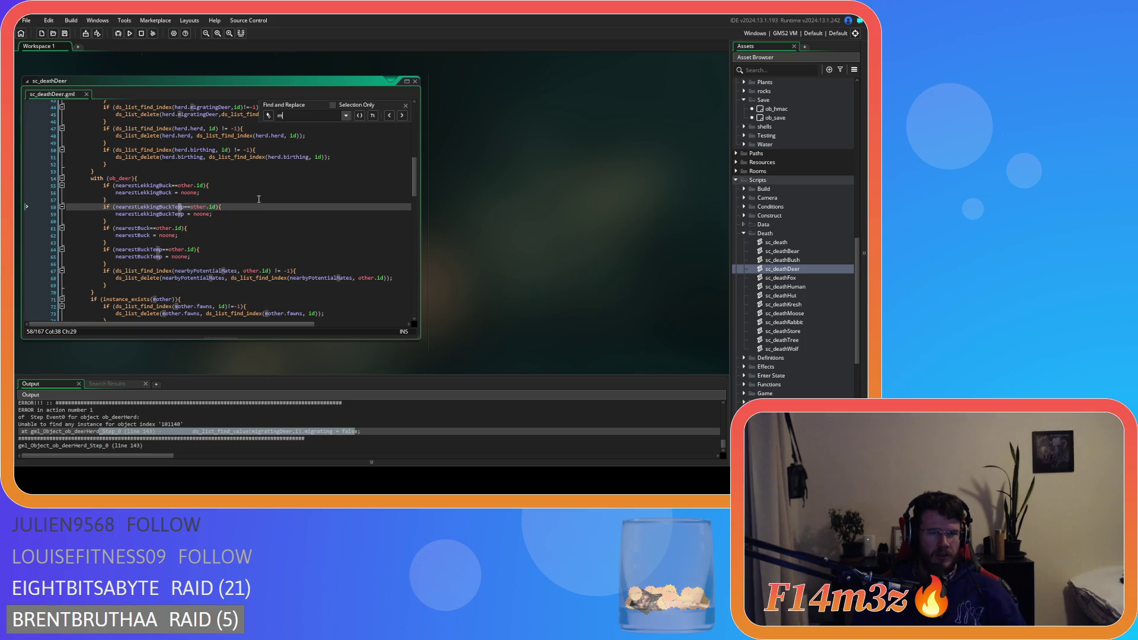
type("ting")
left_click(402, 115)
scroll(380, 190, "up", 7)
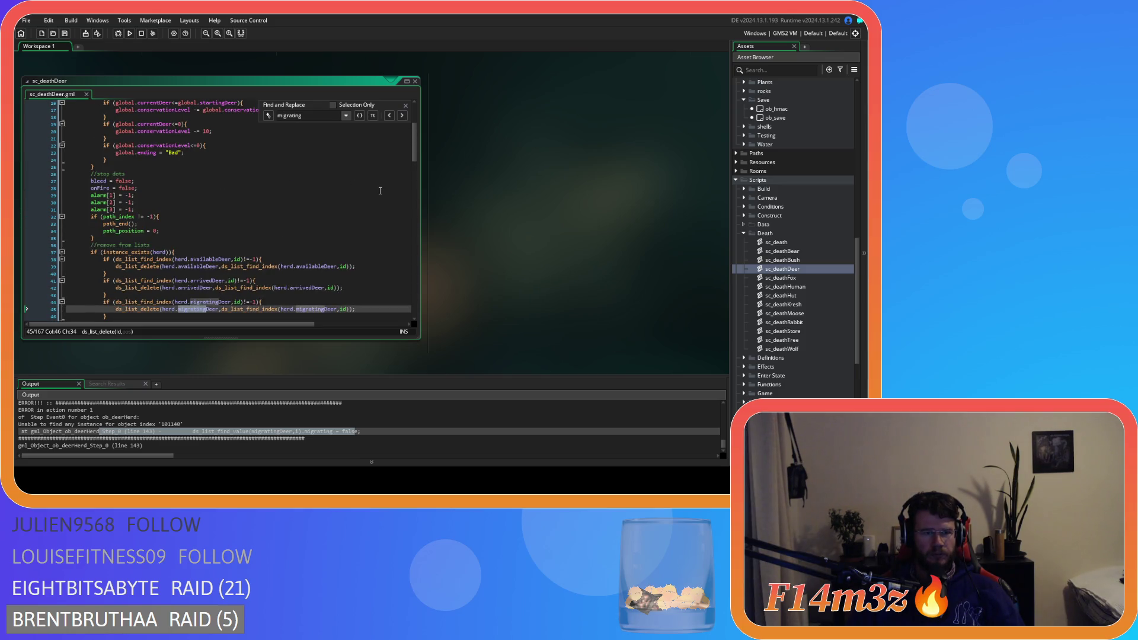
left_click(407, 109)
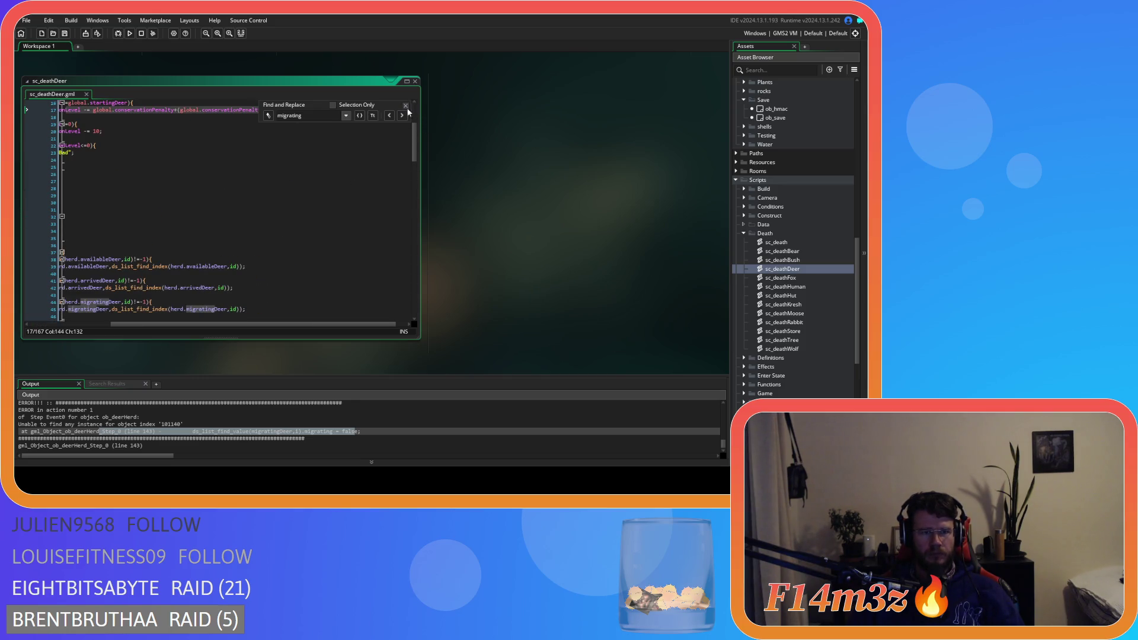
left_click(407, 107)
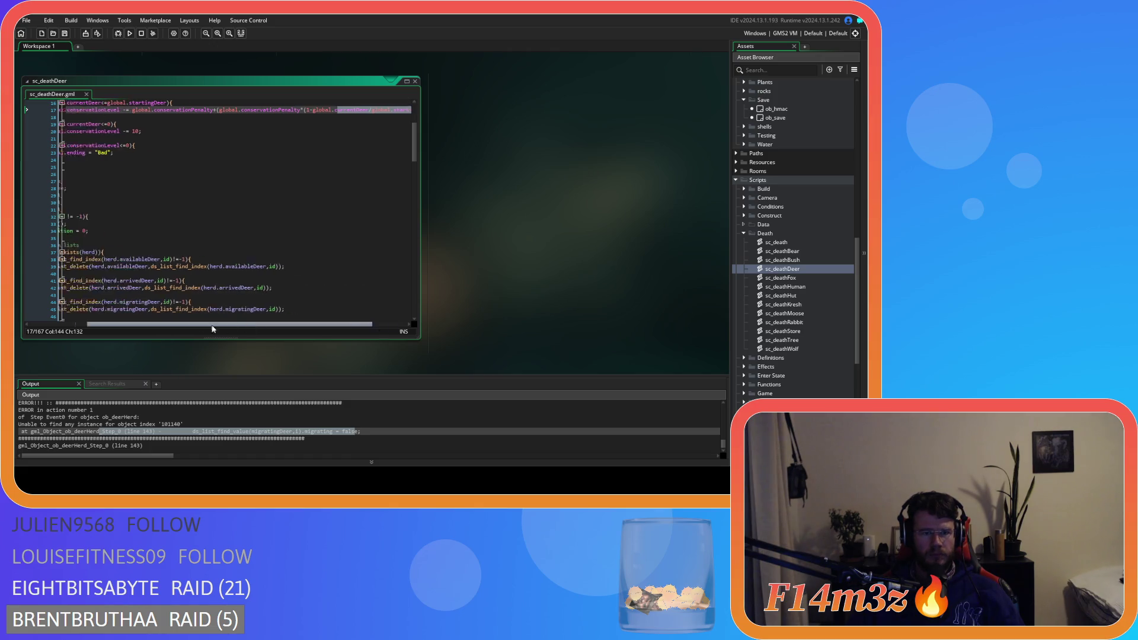
scroll(226, 240, "up", 5)
left_click(226, 240)
left_click(222, 204)
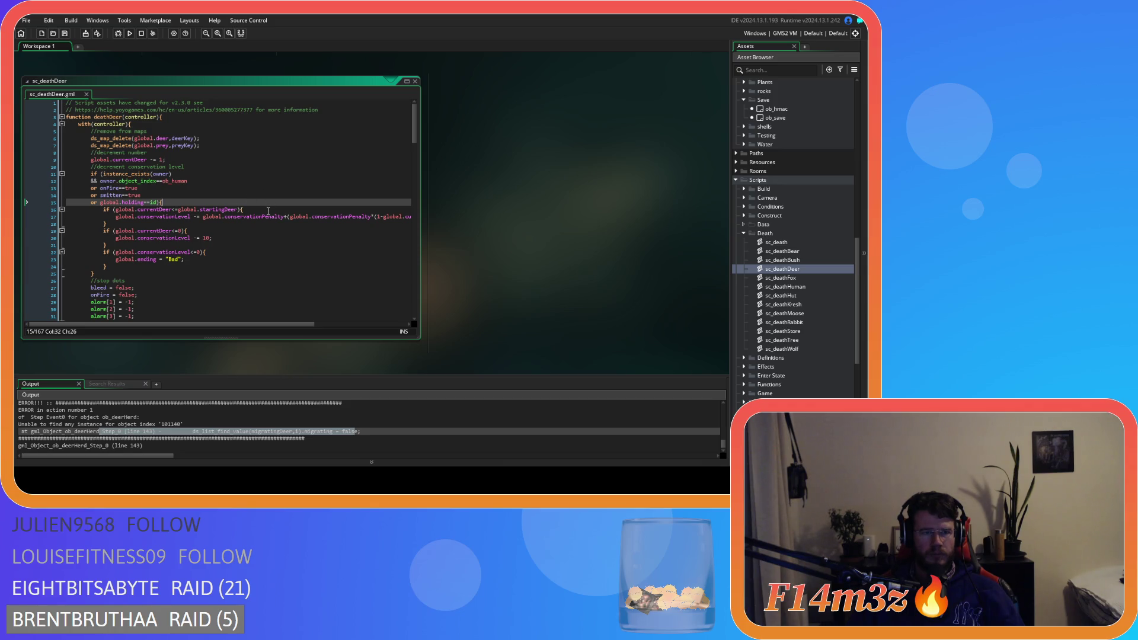
scroll(268, 211, "down", 19)
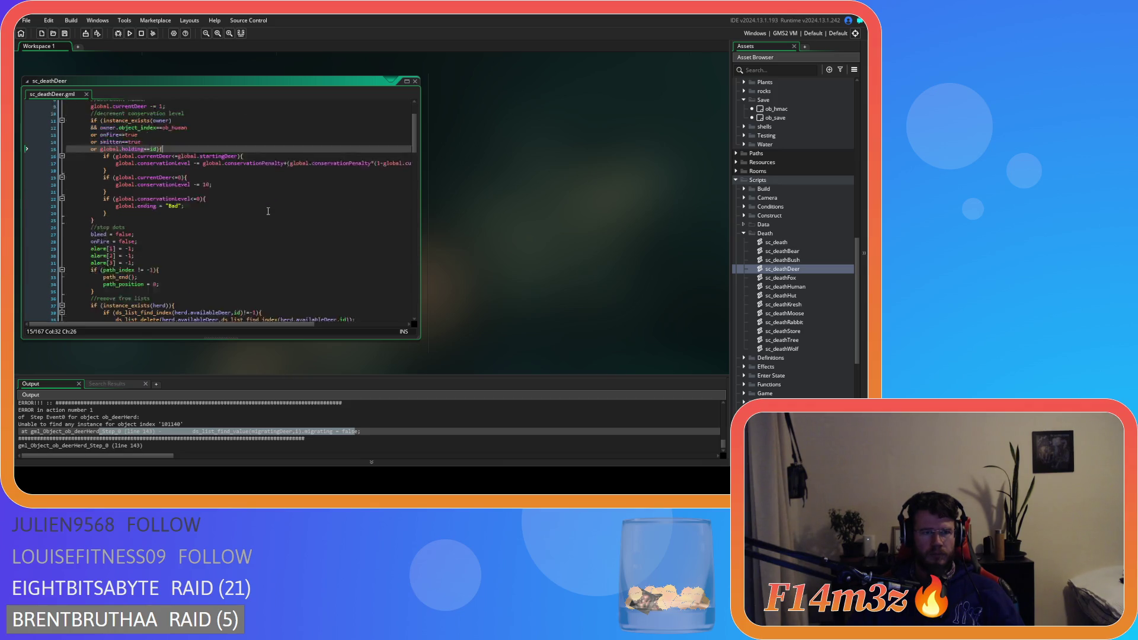
scroll(268, 212, "down", 15)
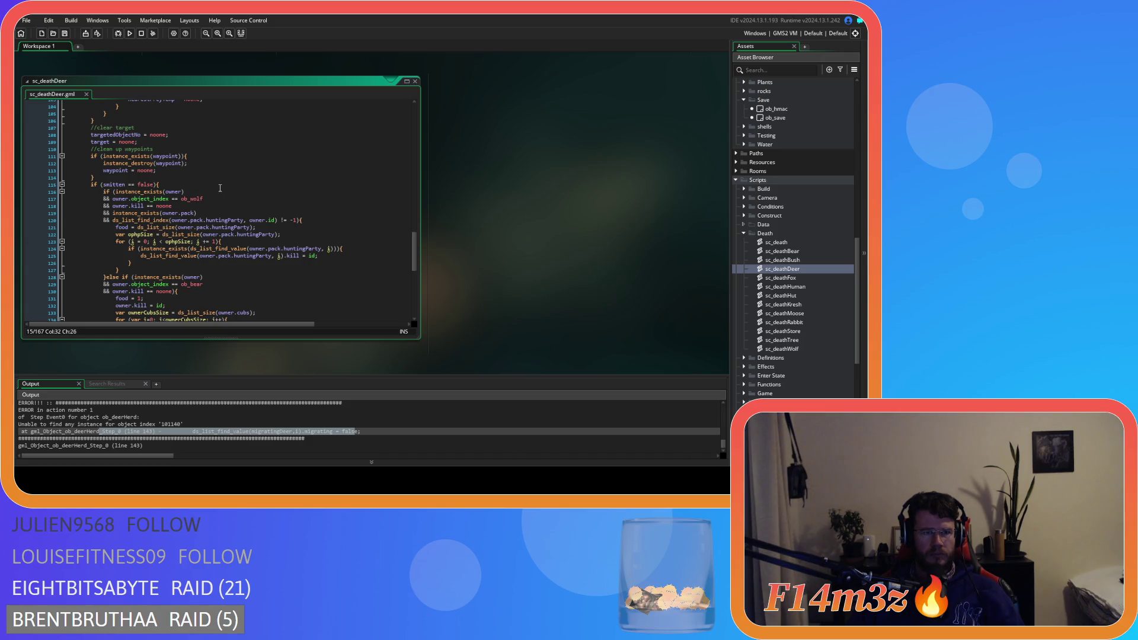
scroll(220, 188, "down", 3)
scroll(220, 188, "down", 10)
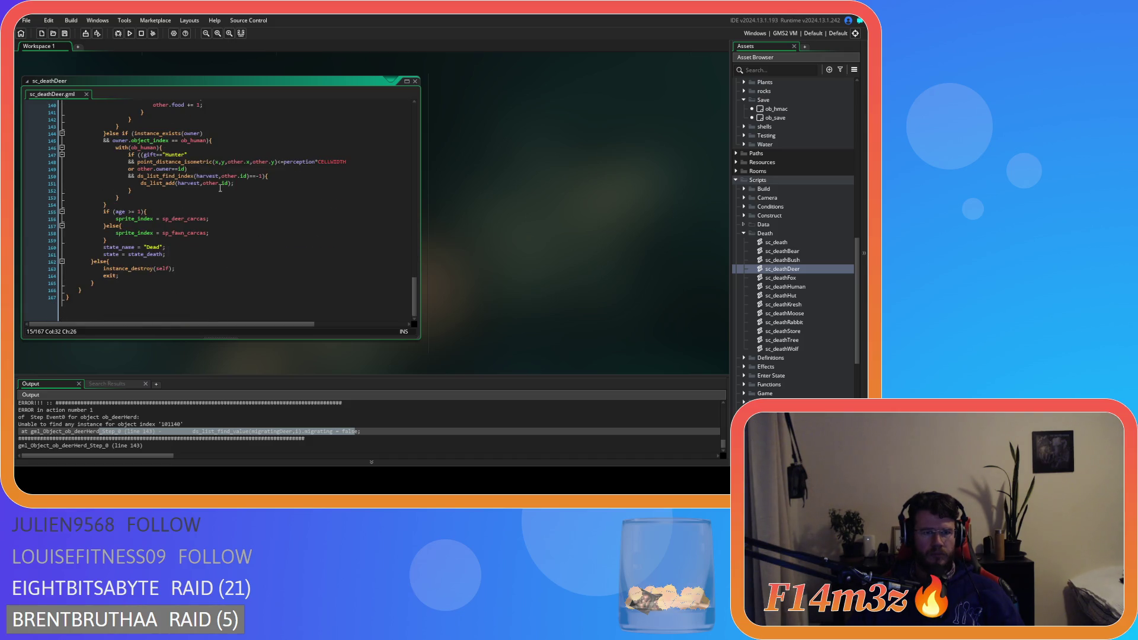
scroll(220, 188, "up", 18)
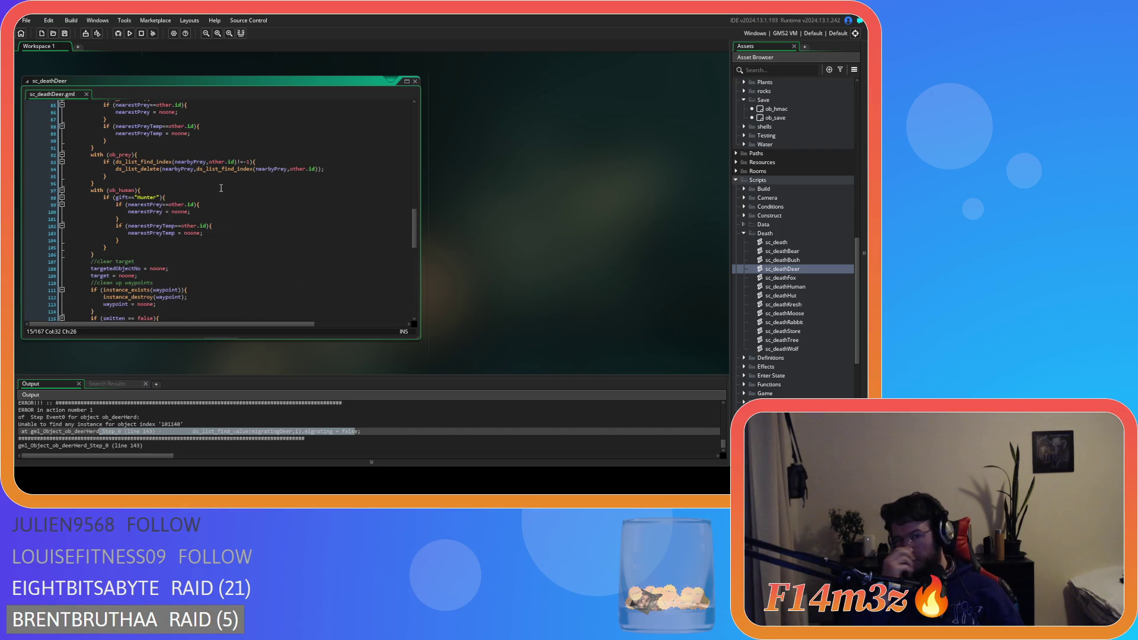
left_click(119, 254)
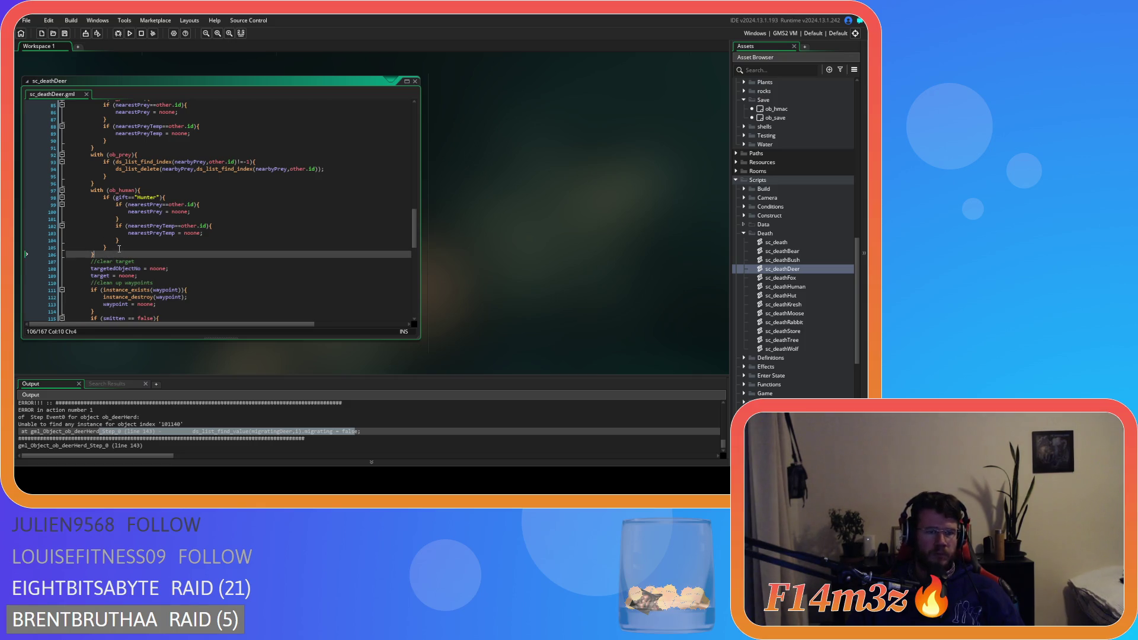
Step: Add '//clear flags' and 'migrating = false;' after line 106 of sc_deathDeer and save
key("Return")
type("clear")
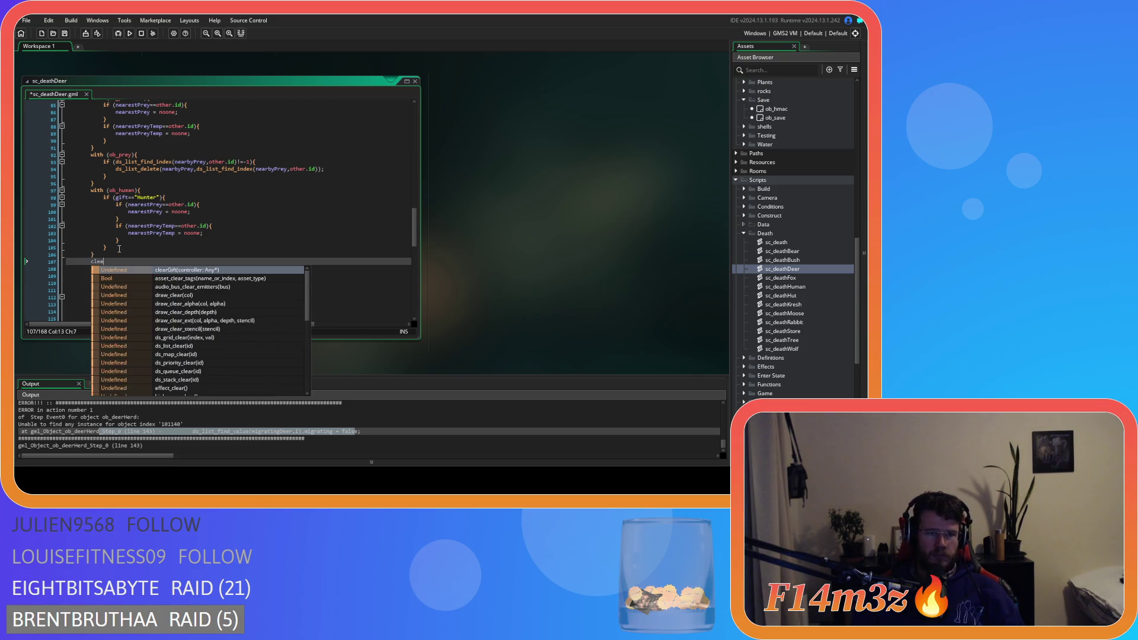
key("BackSpace")
key("BackSpace")
key("BackSpace")
type("//")
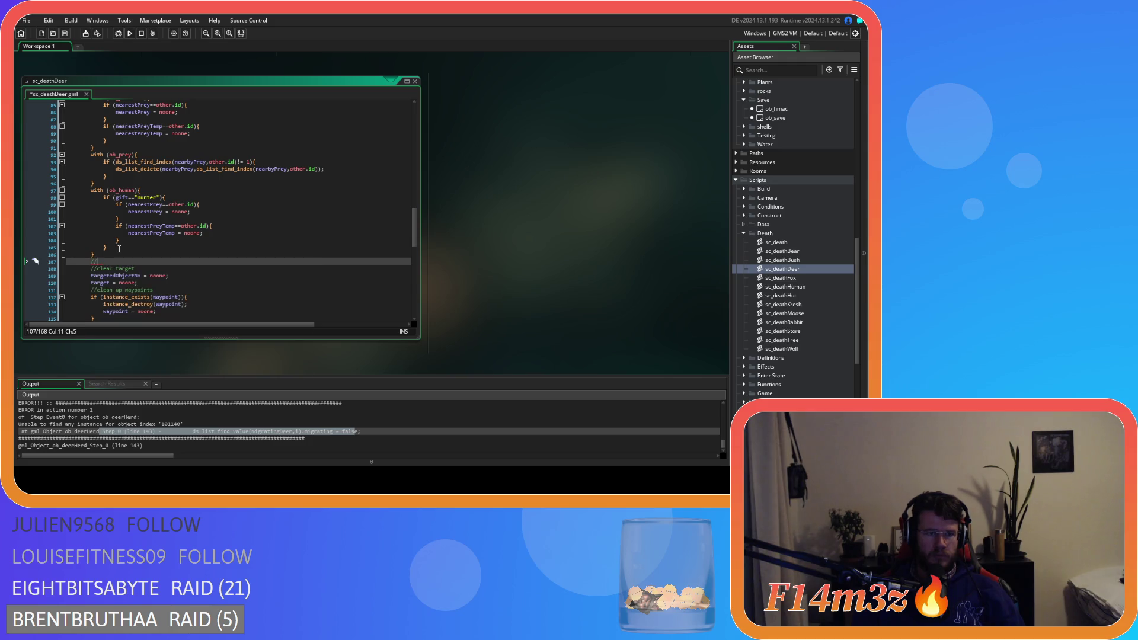
type("clear flags")
key("Return")
type("migrat")
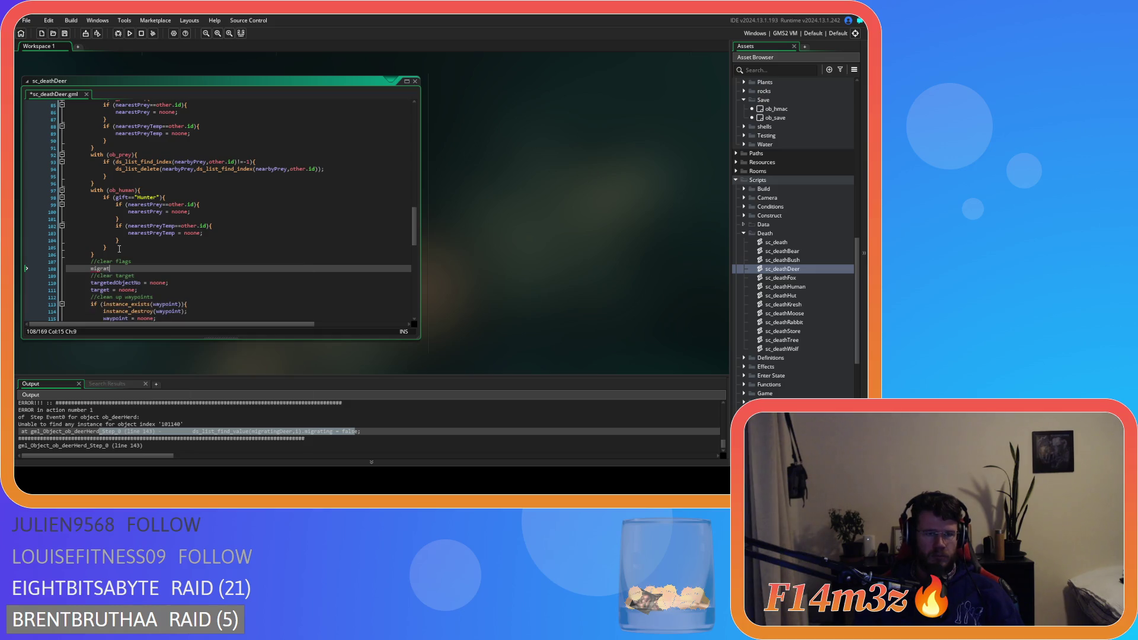
type("ing = false;")
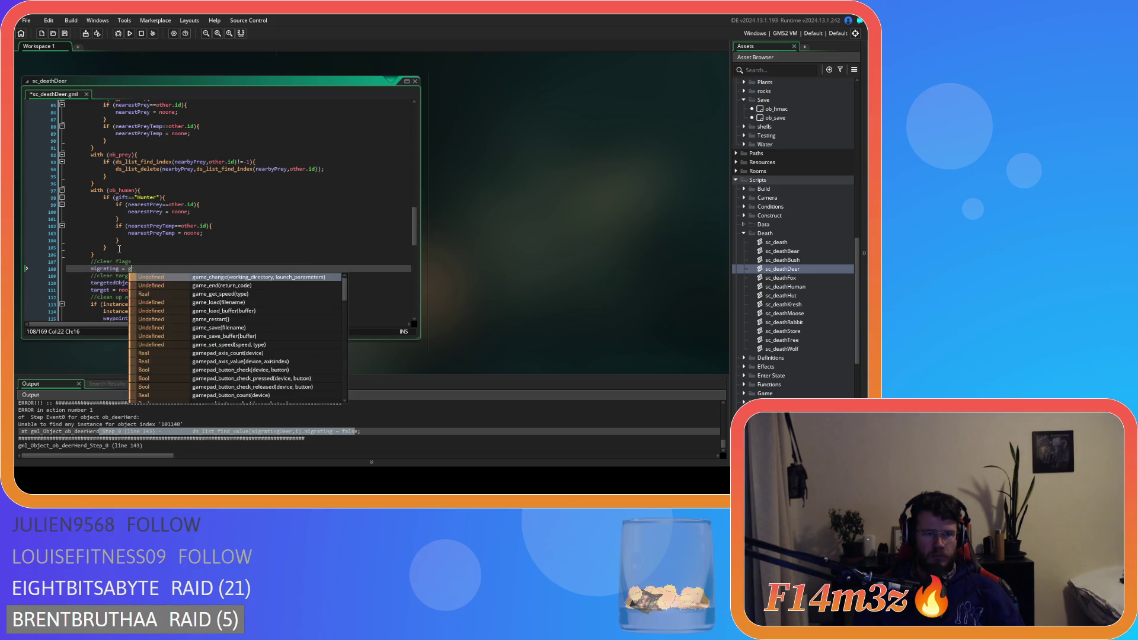
key("ctrl+s")
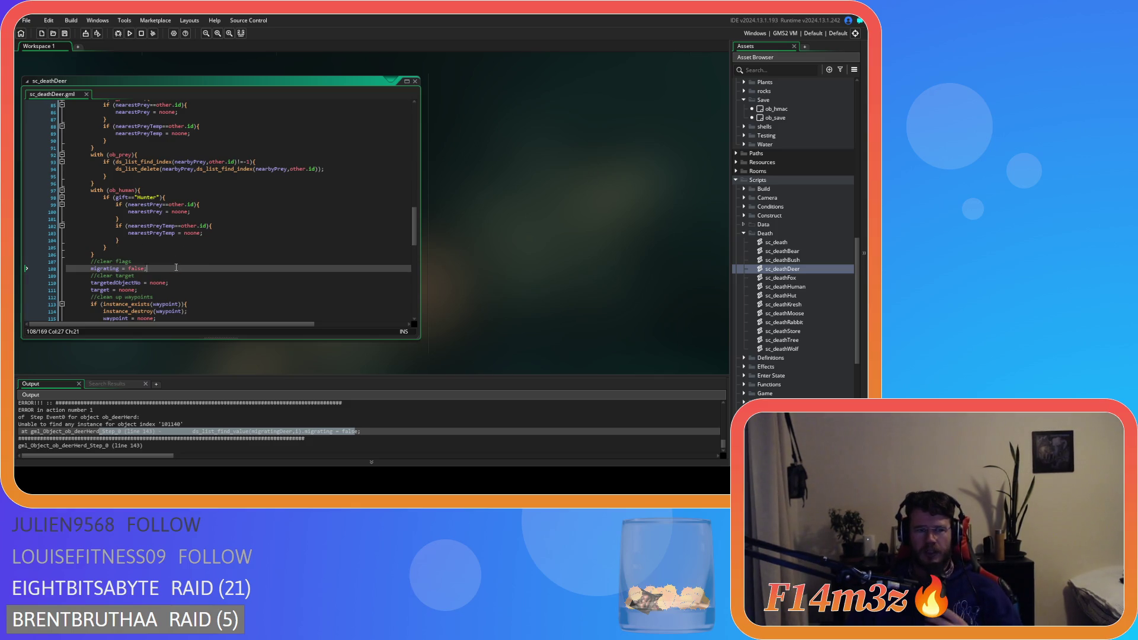
Step: Review the new clear-flags lines in sc_deathDeer and expand the Human objects folder
scroll(177, 269, "up", 15)
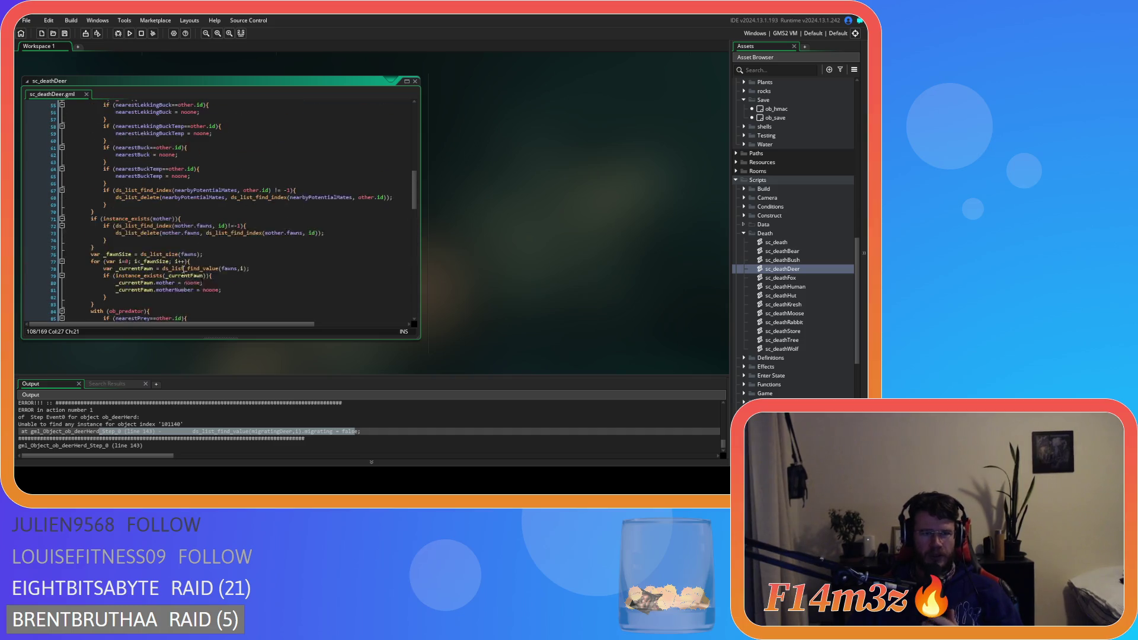
mouse_move(235, 171)
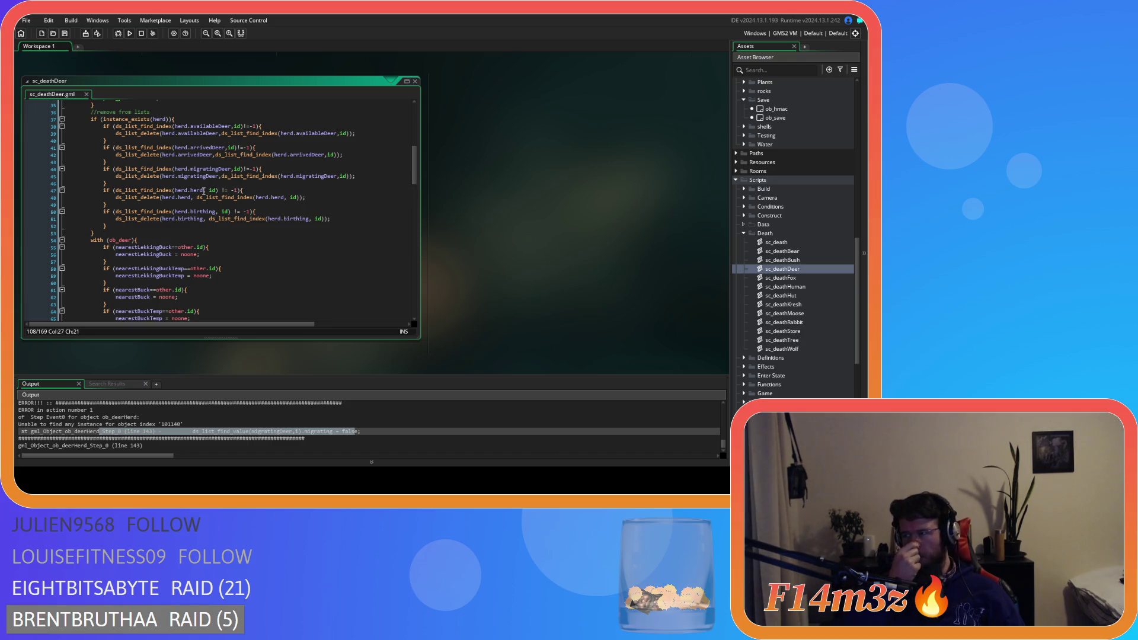
scroll(205, 201, "up", 3)
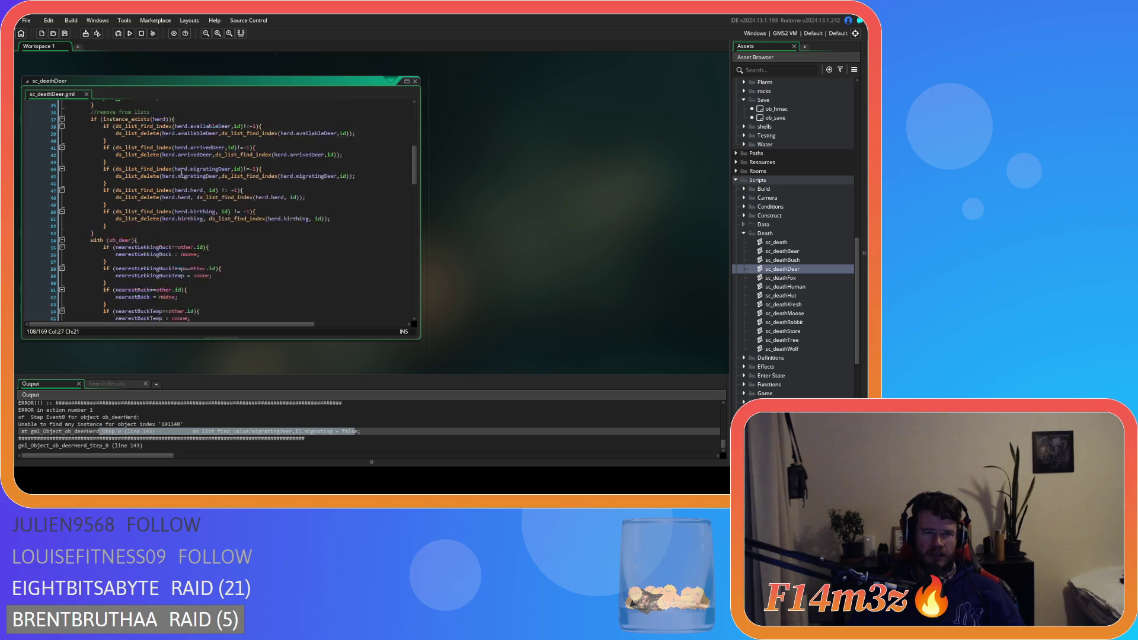
scroll(209, 233, "down", 15)
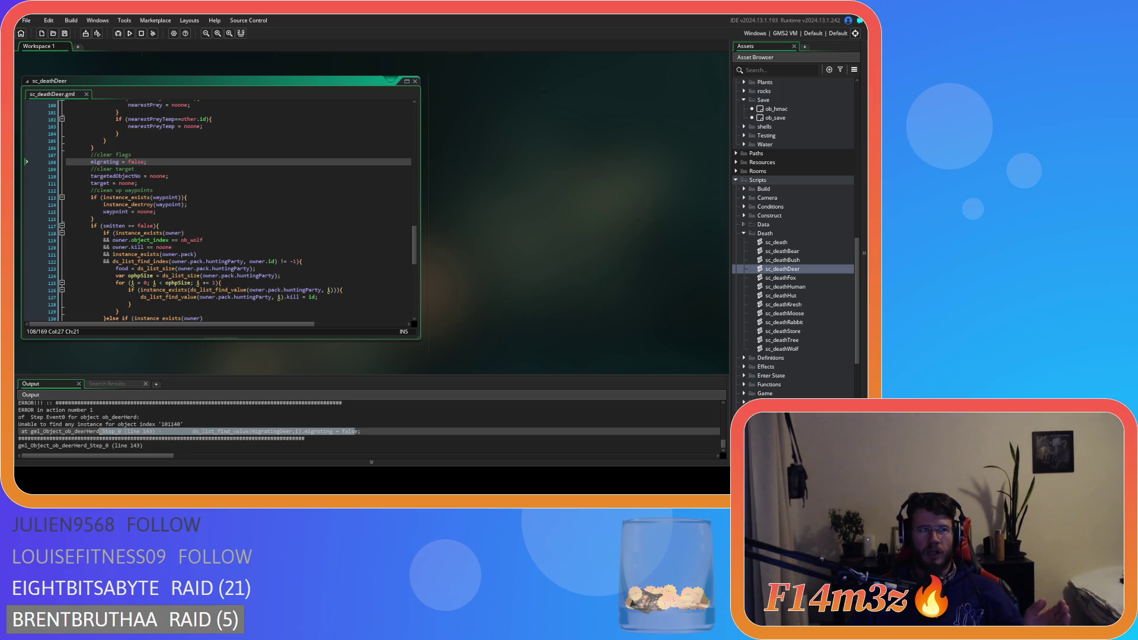
left_click(256, 190)
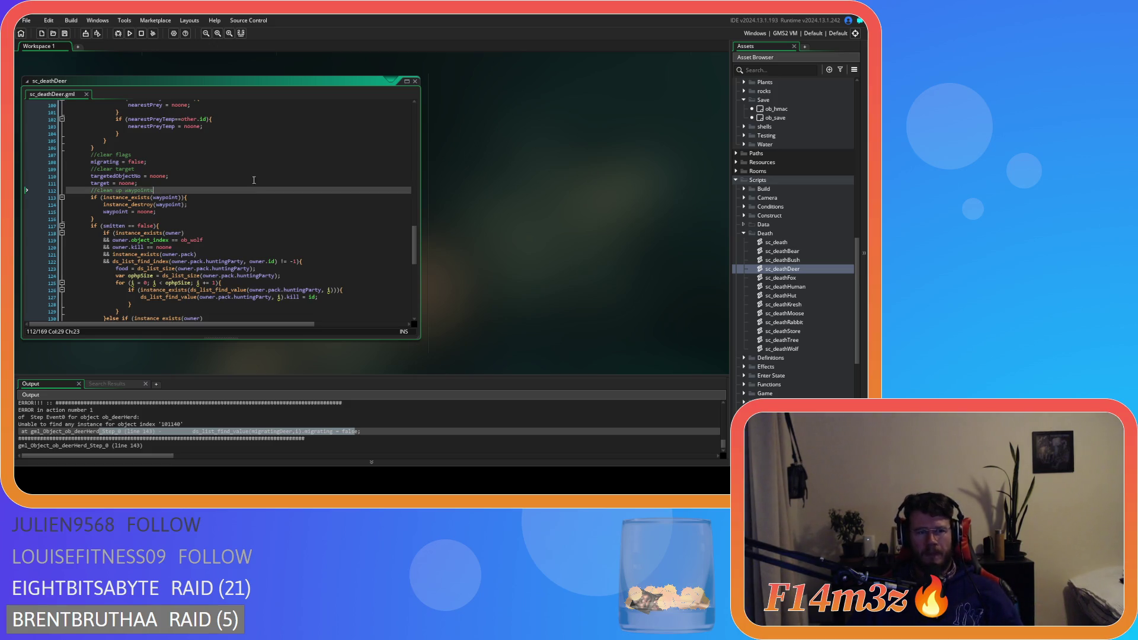
scroll(264, 217, "up", 20)
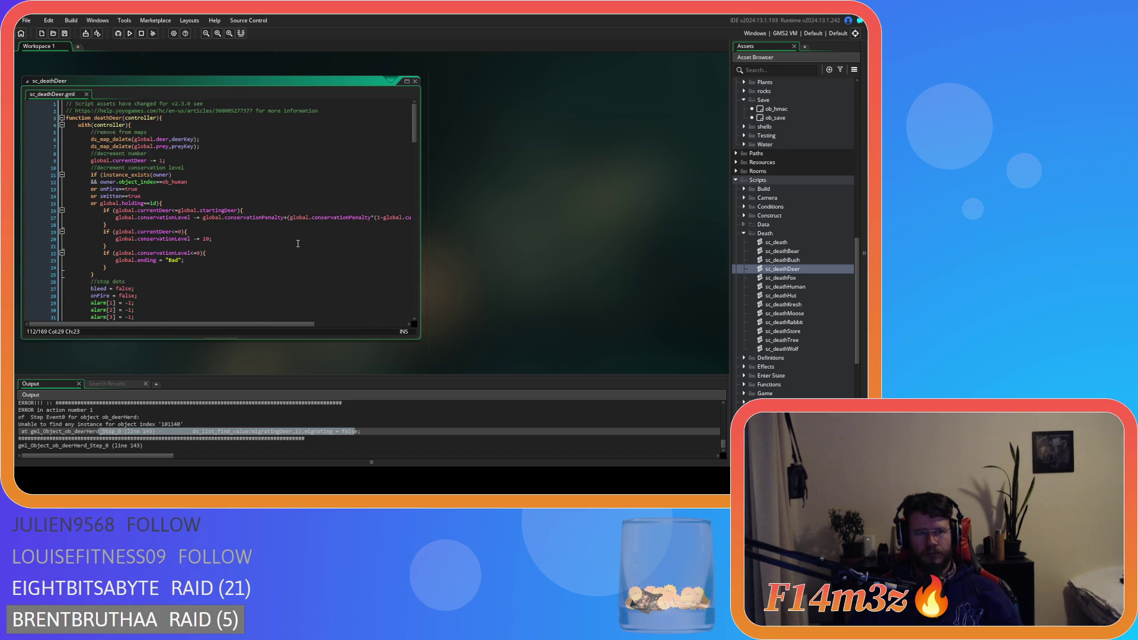
scroll(298, 244, "down", 20)
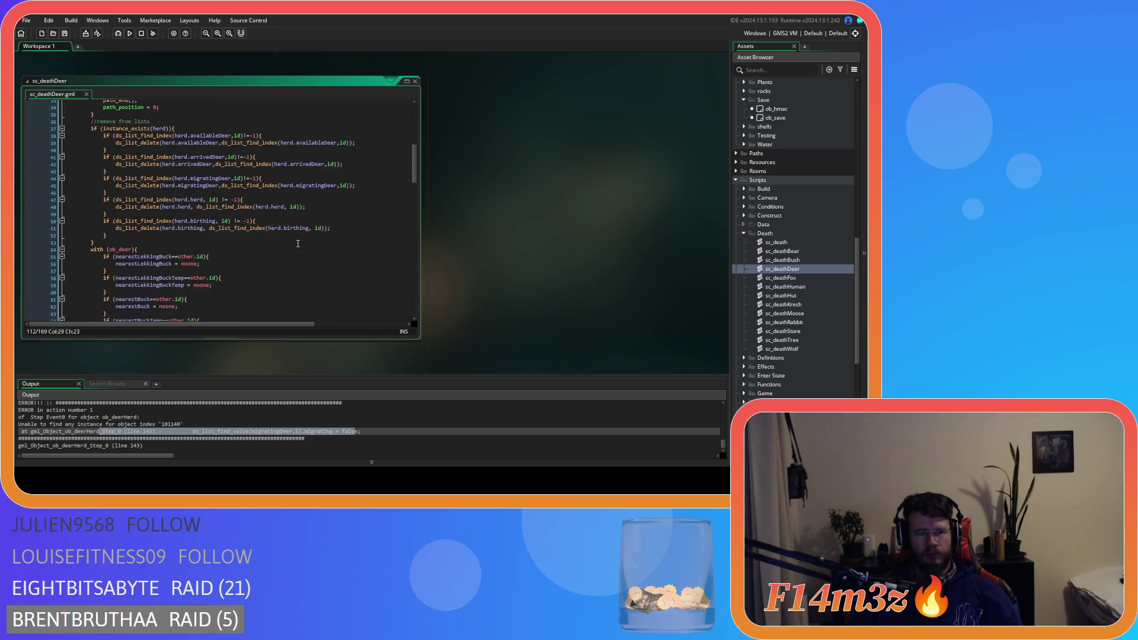
scroll(299, 241, "up", 3)
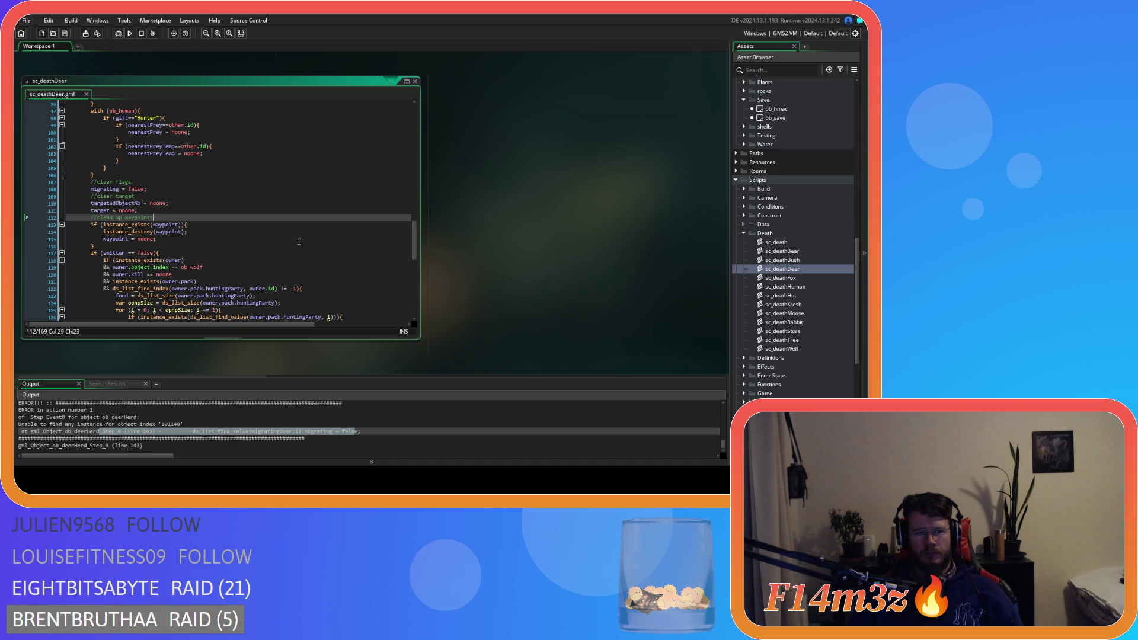
left_click_drag(131, 182, 95, 175)
left_click(166, 189)
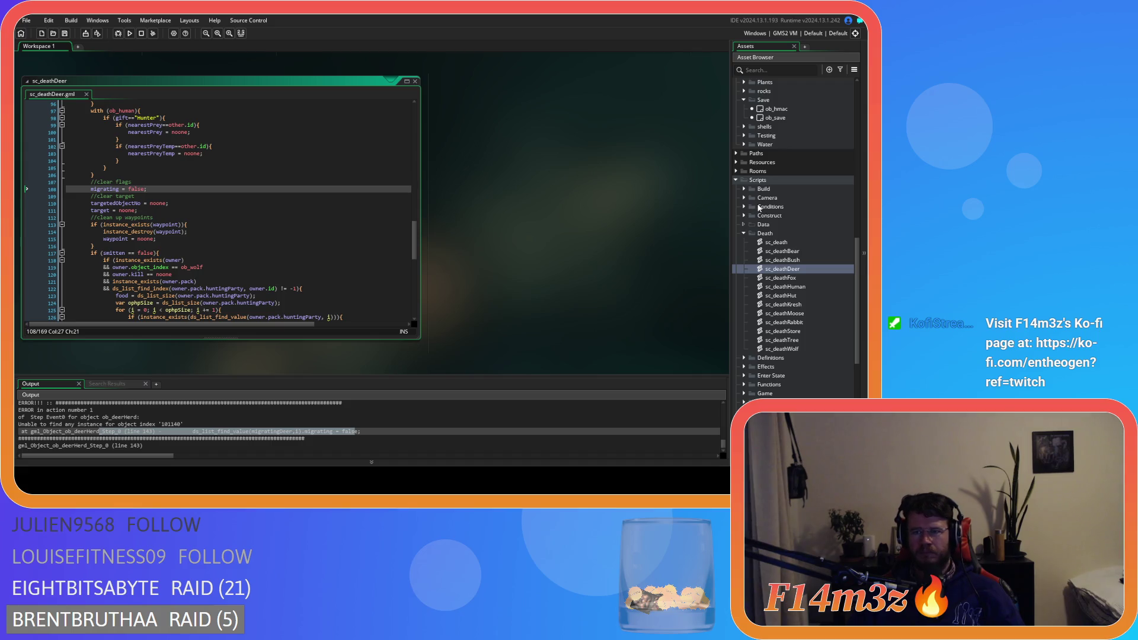
scroll(764, 195, "up", 10)
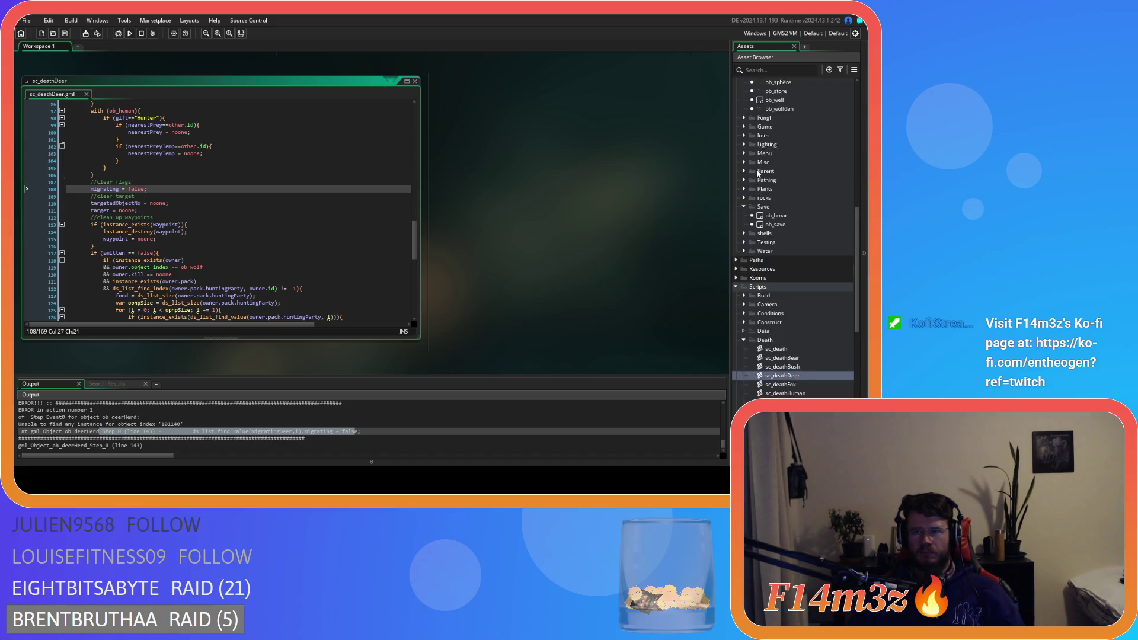
left_click(751, 210)
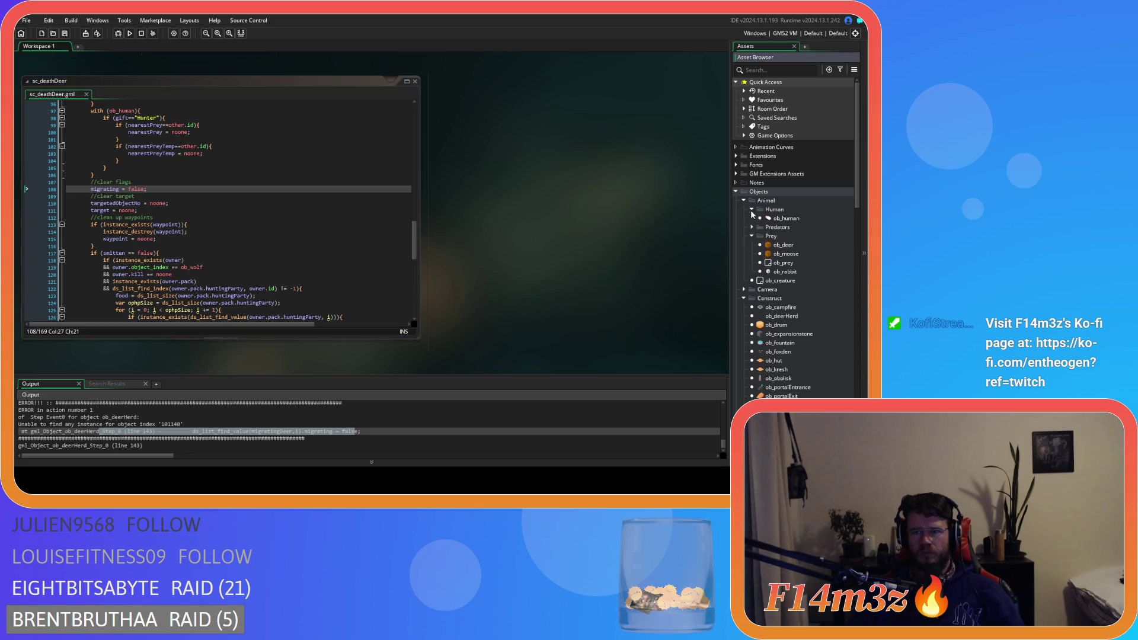
Step: Open ob_human's Step event and scroll down to its speed-boost state check
double_click(762, 218)
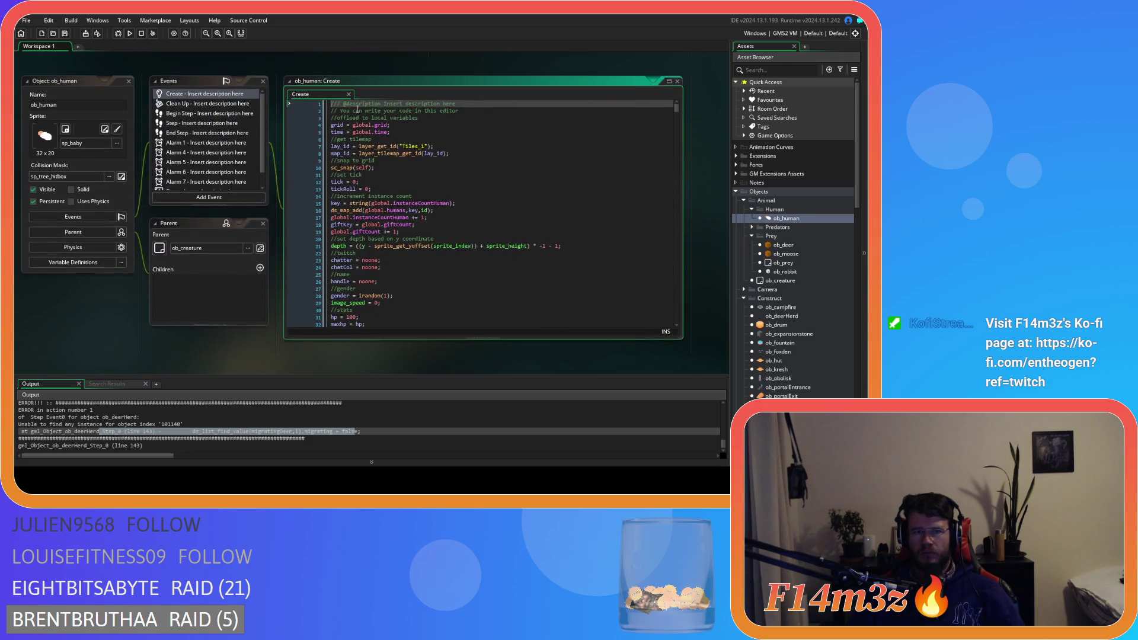
left_click(204, 123)
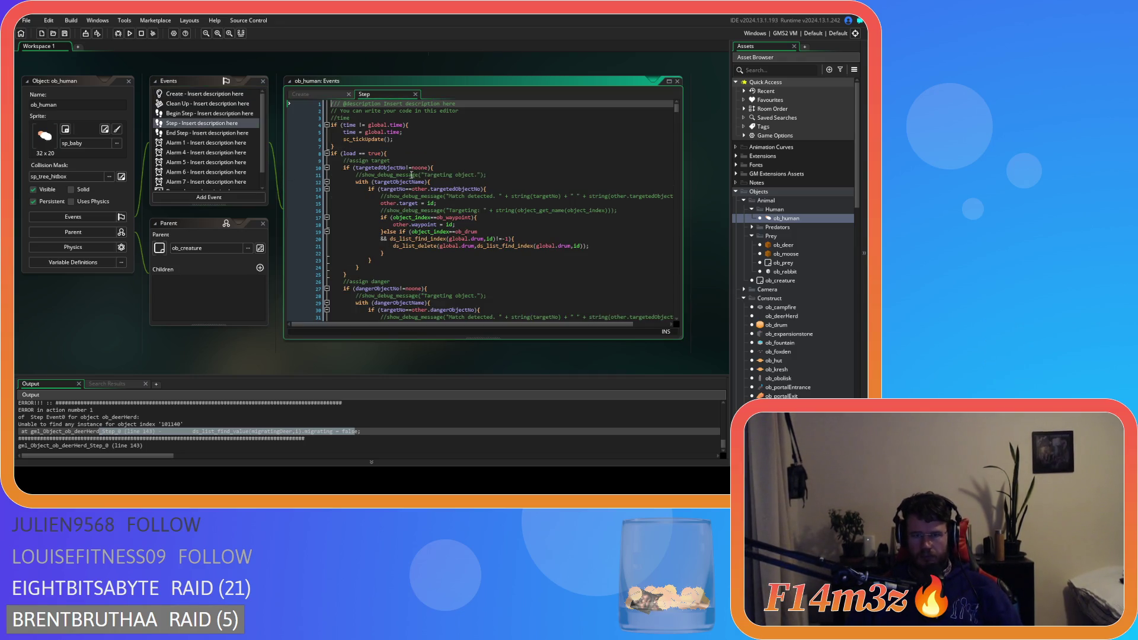
scroll(467, 213, "down", 1)
scroll(468, 213, "down", 1)
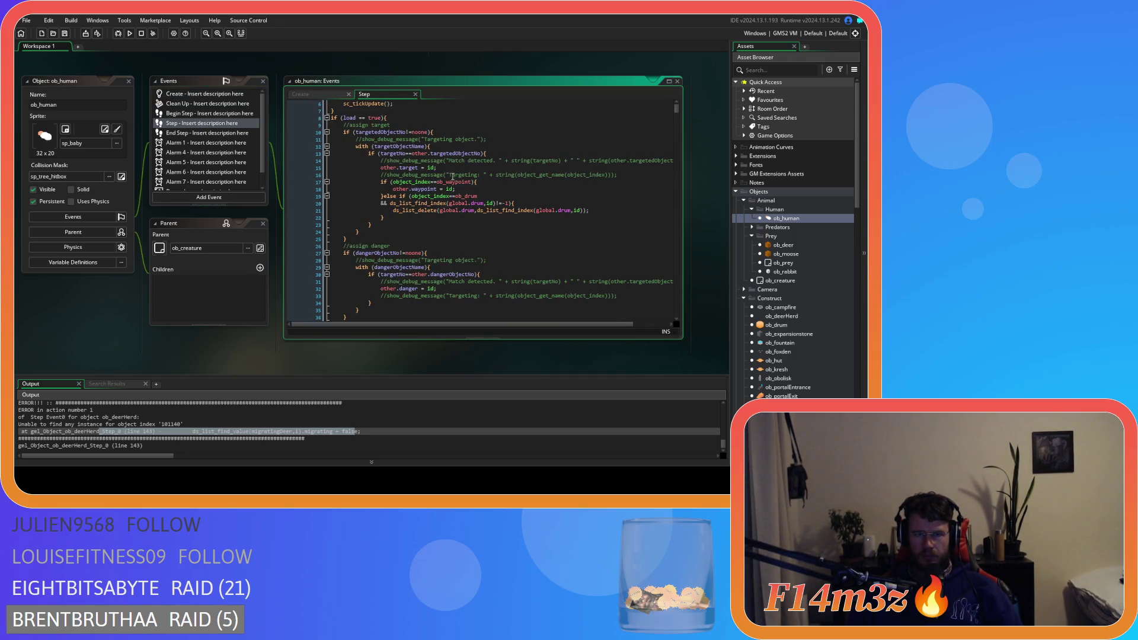
scroll(463, 184, "down", 8)
scroll(468, 189, "down", 4)
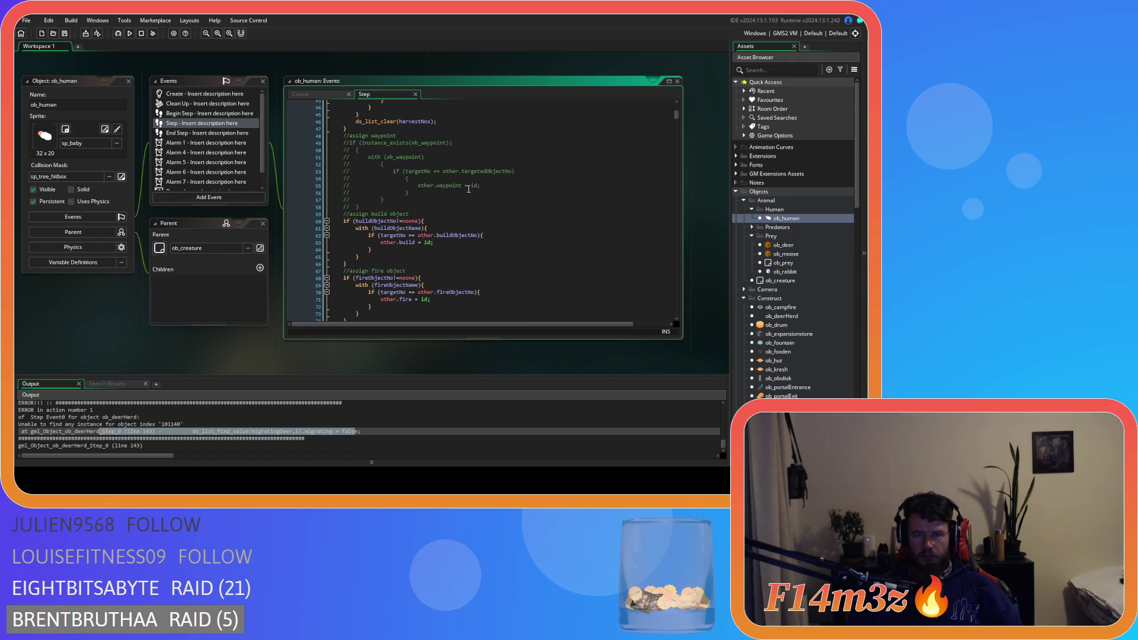
scroll(468, 188, "down", 5)
scroll(468, 189, "down", 20)
left_click(469, 191)
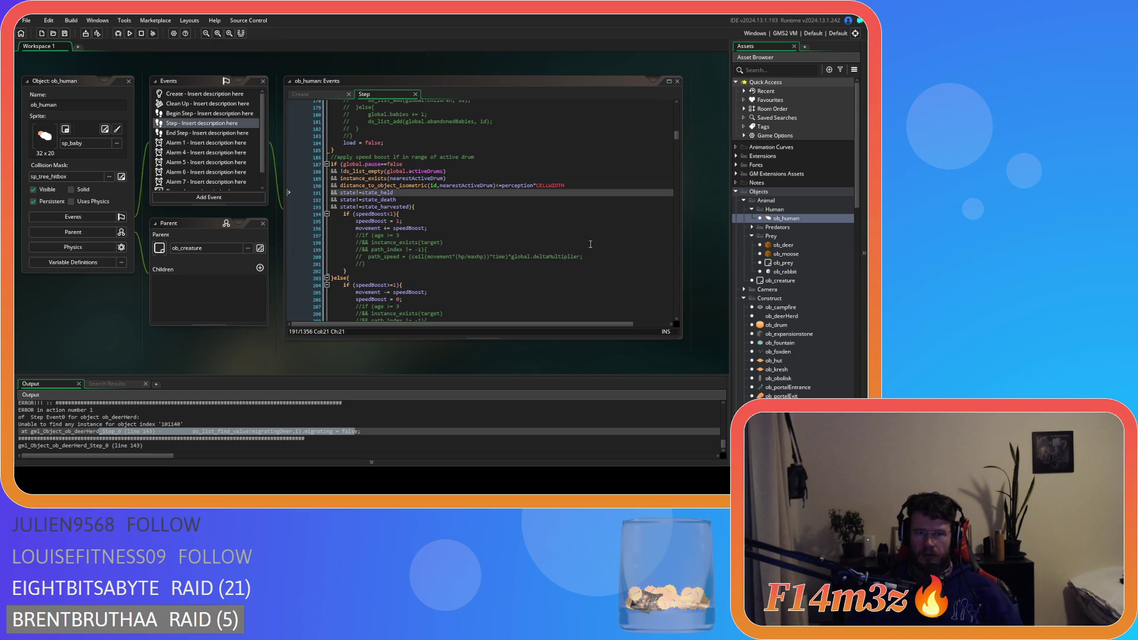
left_click_drag(676, 135, 670, 102)
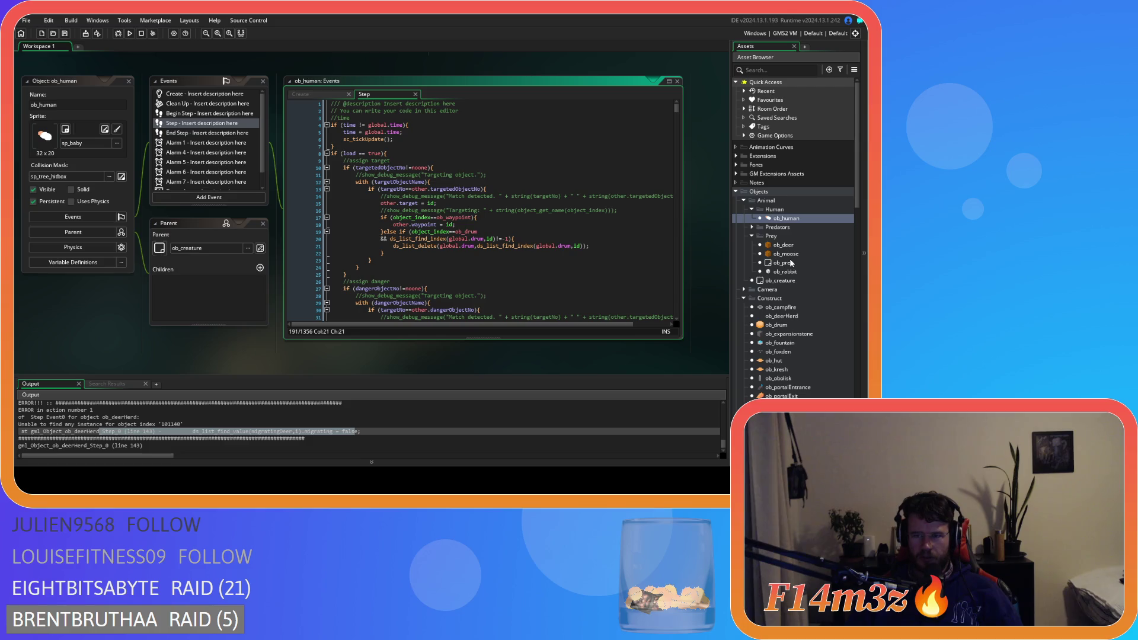
Step: Open ob_deerHerd's Step event and place the caret before migrating on line 18
double_click(782, 316)
left_click(333, 231)
left_click(425, 221)
left_click(368, 225)
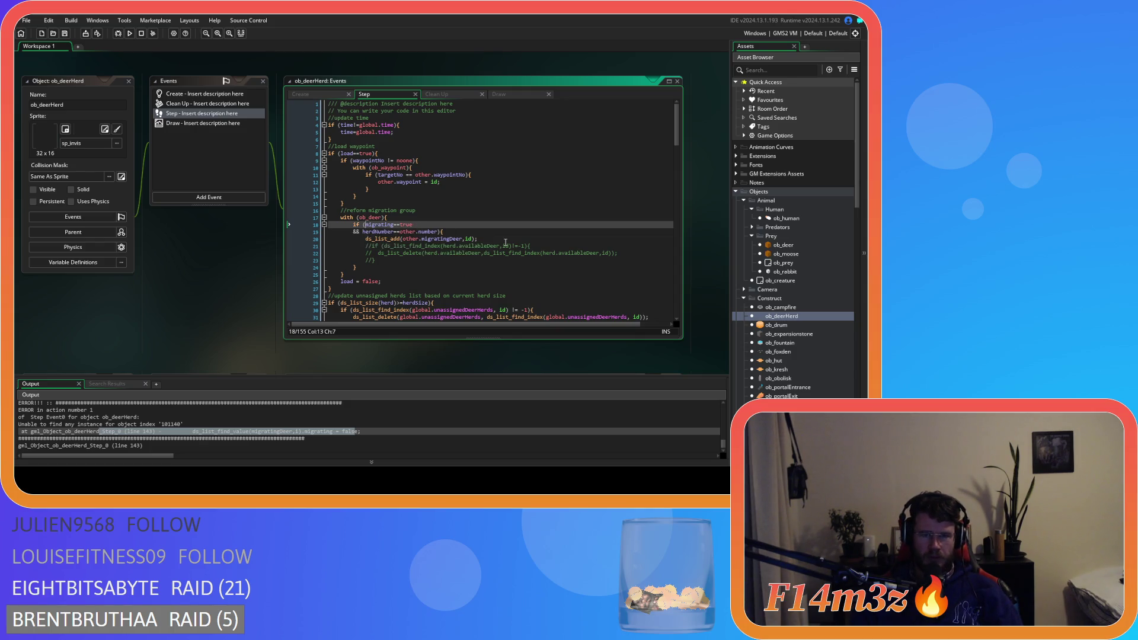
Step: Prefix the line 18 condition with 'hp>0 &&' before migrating==true and save the Step code
type("hp>")
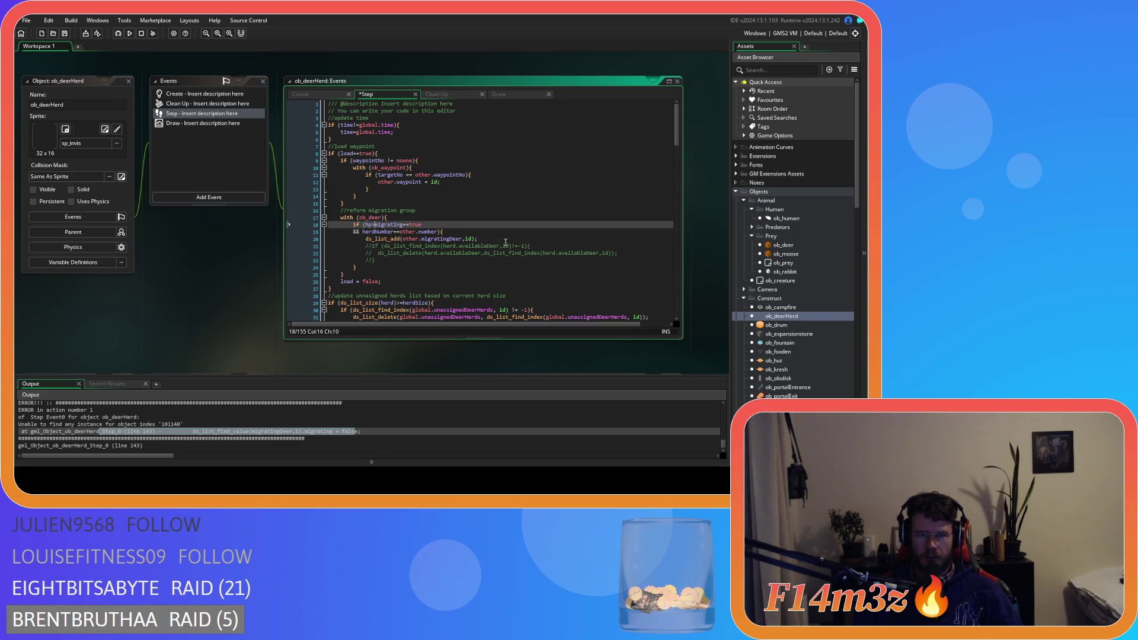
type("0")
key("Return")
key("Return")
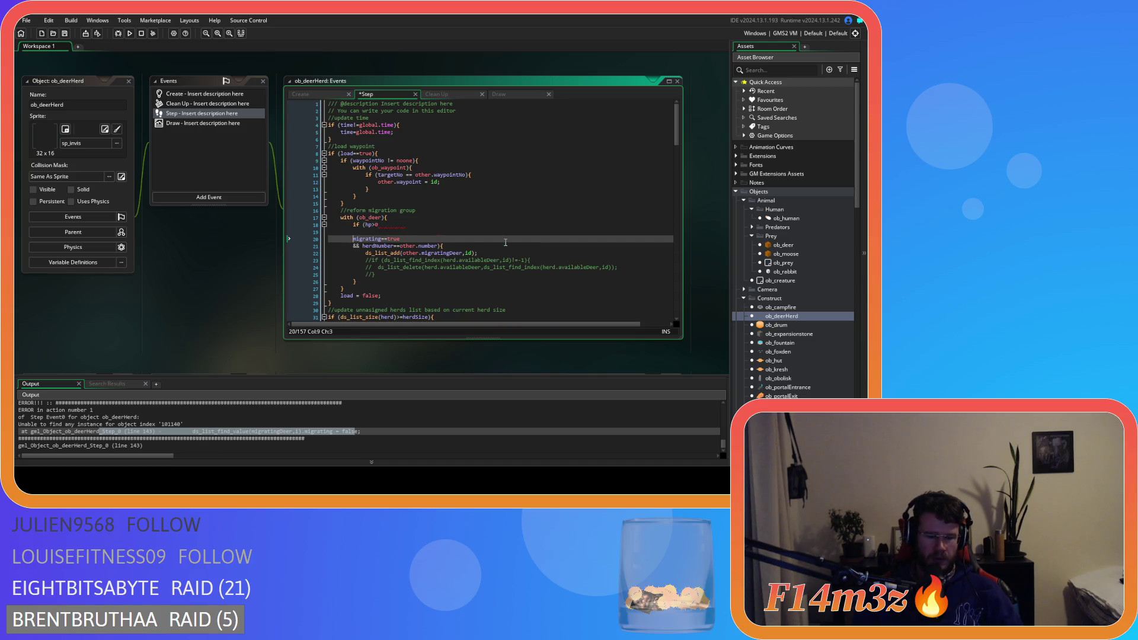
type("&&")
key("BackSpace")
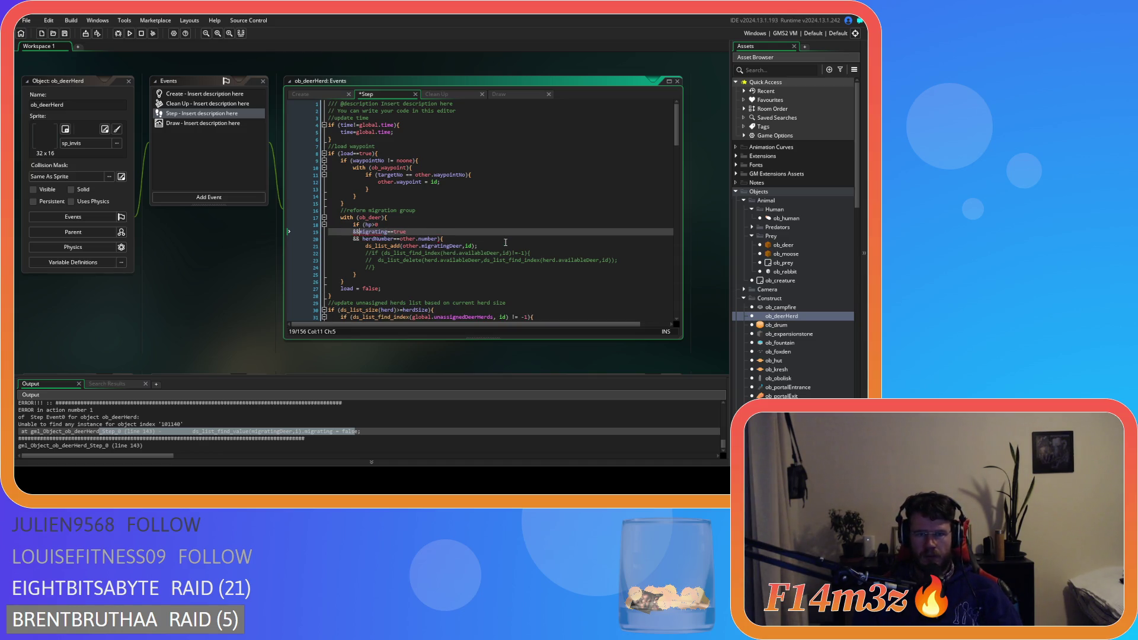
key("ctrl+s")
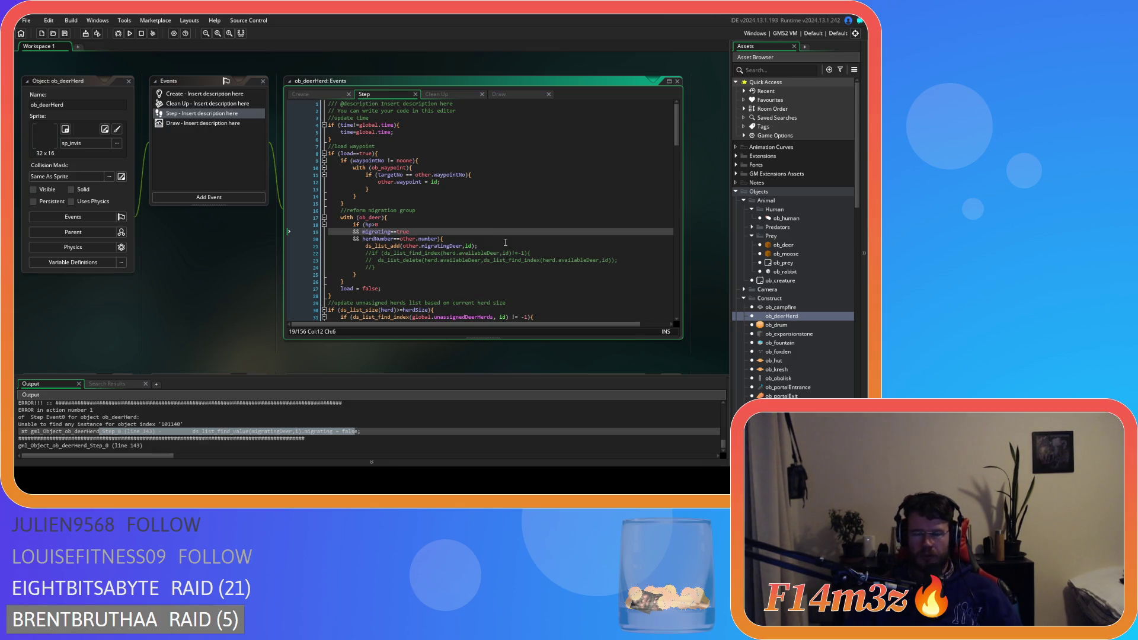
Step: Open ob_deer's Step event and review the herd lookup and death/harvested state checks
double_click(793, 246)
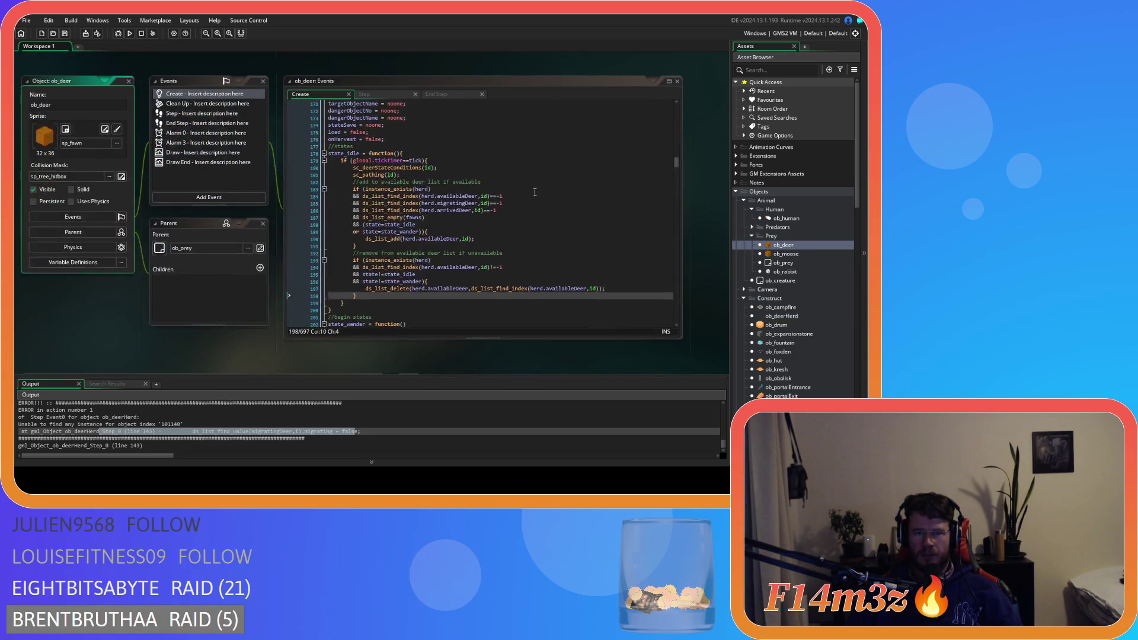
scroll(396, 146, "down", 4)
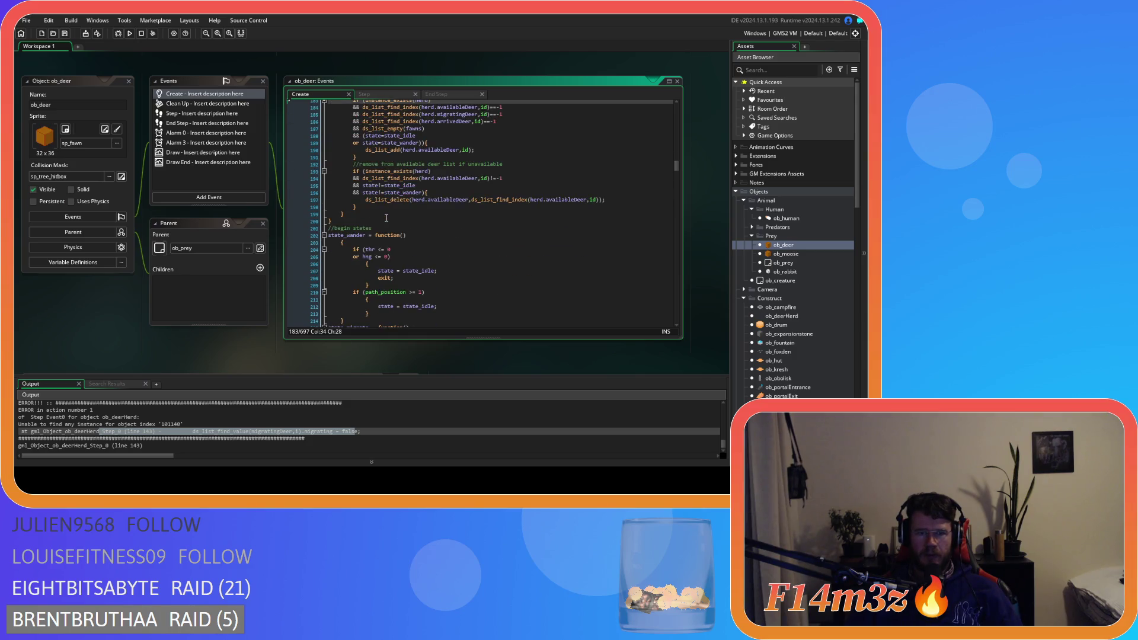
scroll(387, 219, "down", 3)
left_click(371, 96)
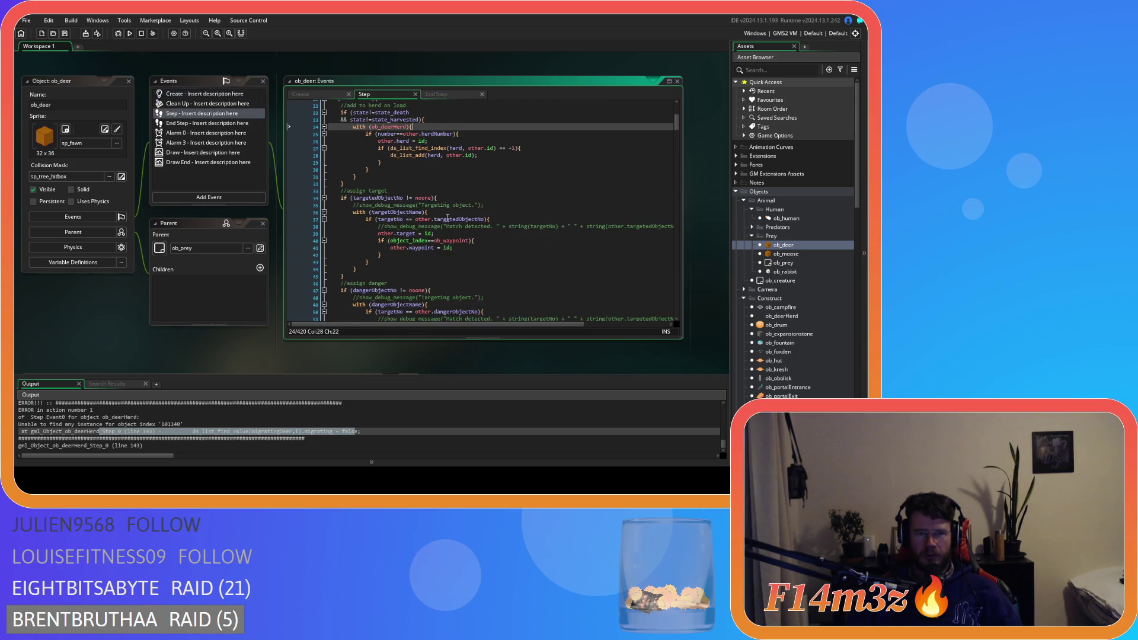
scroll(448, 218, "up", 5)
scroll(448, 218, "up", 2)
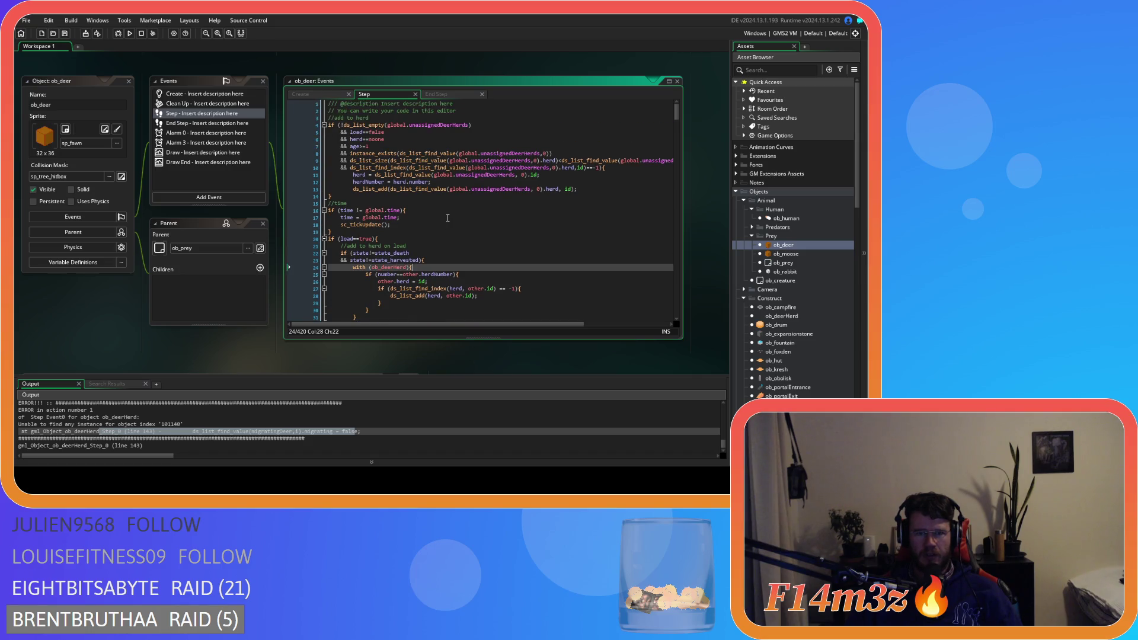
scroll(447, 217, "down", 4)
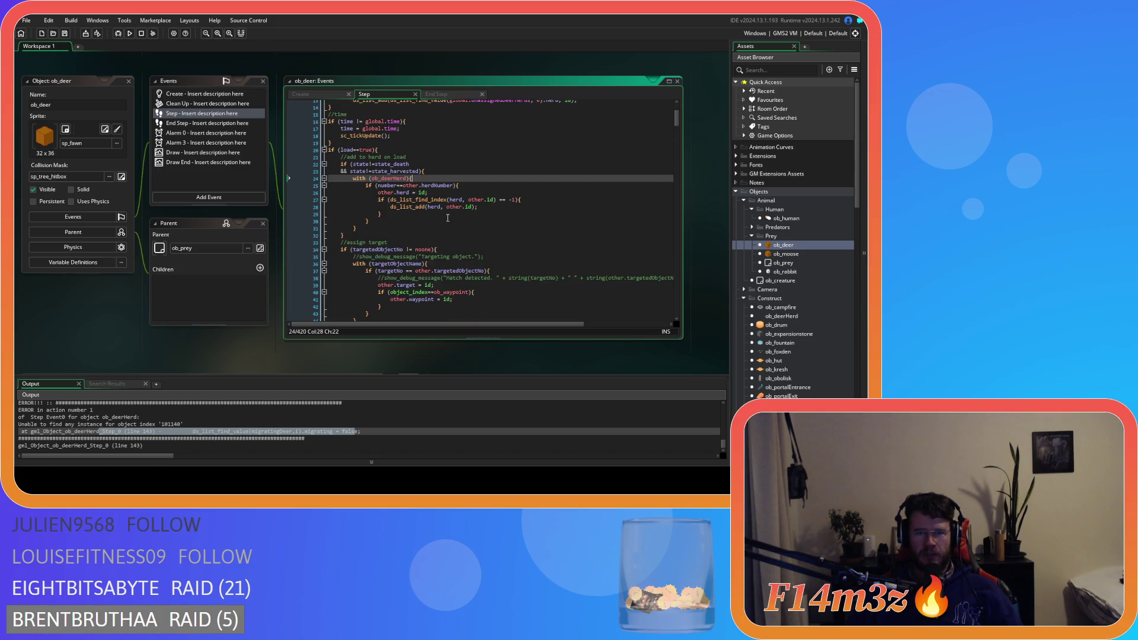
left_click(478, 200)
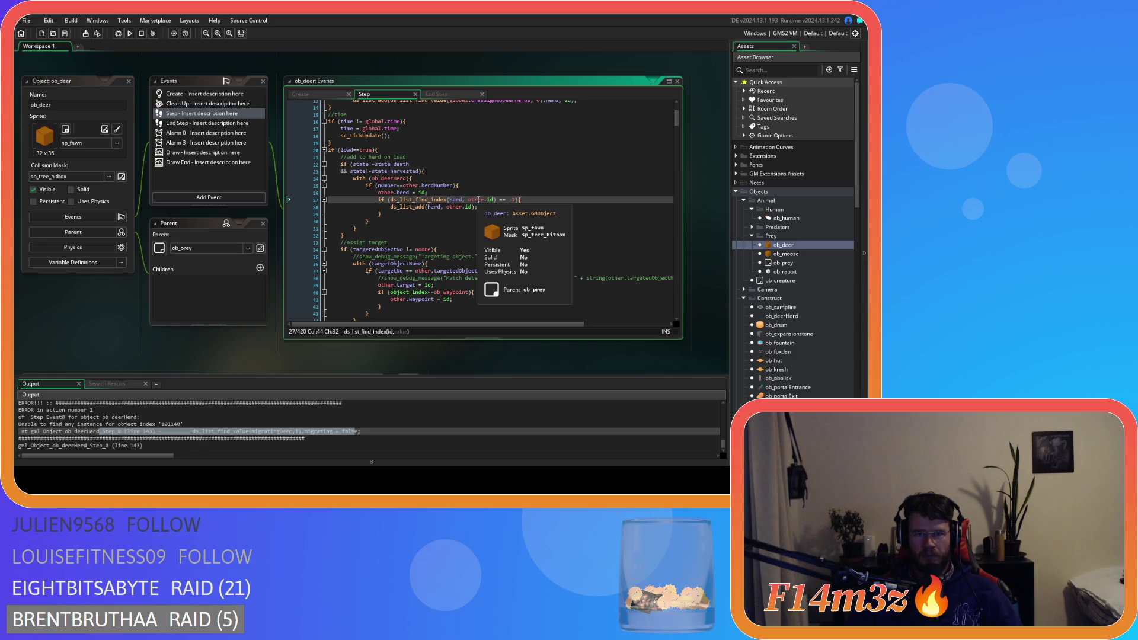
left_click_drag(354, 164, 416, 173)
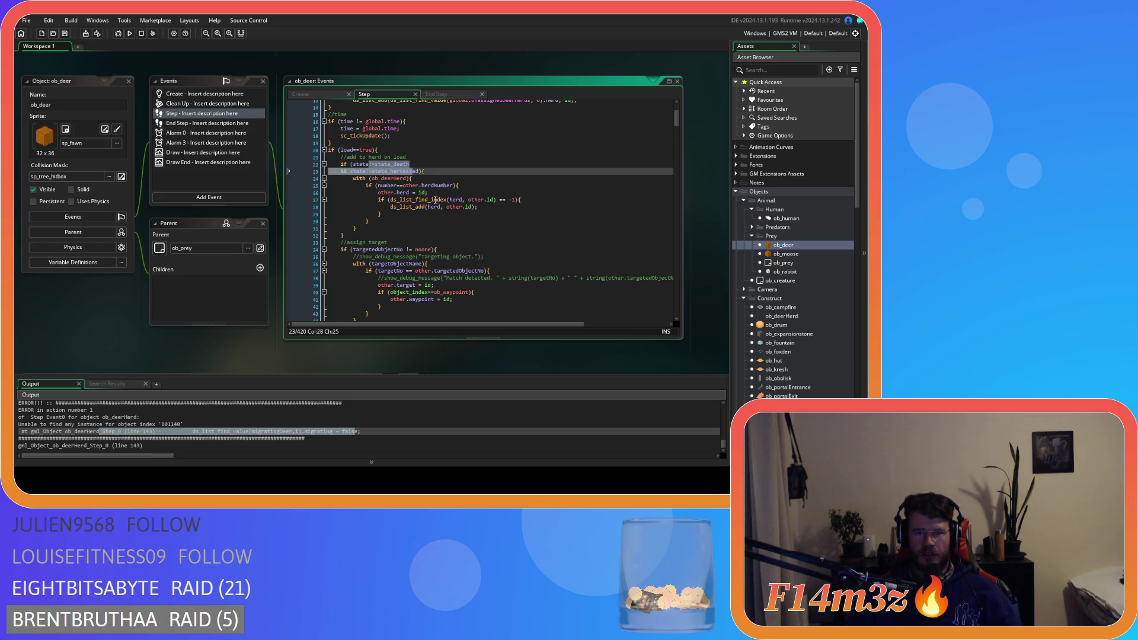
left_click(437, 200)
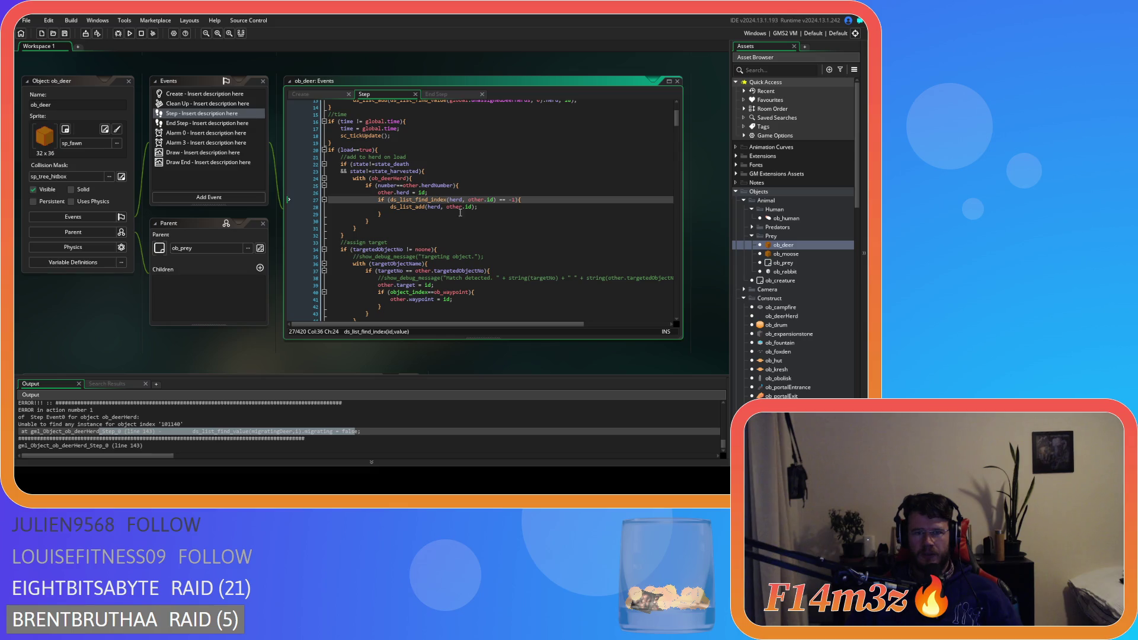
scroll(479, 218, "down", 2)
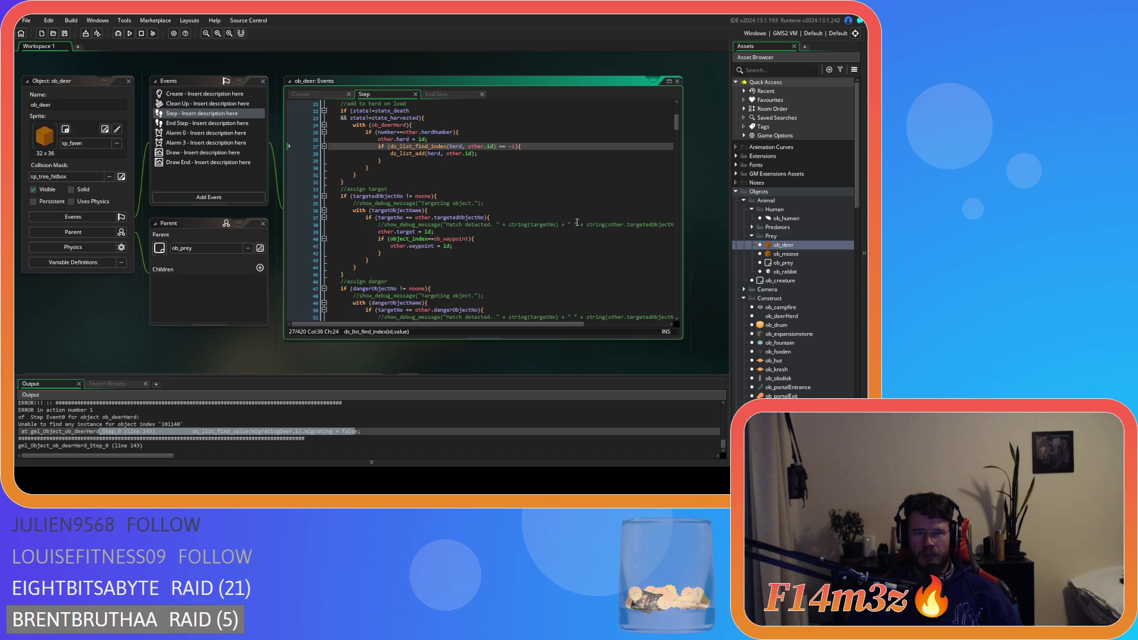
scroll(577, 222, "down", 13)
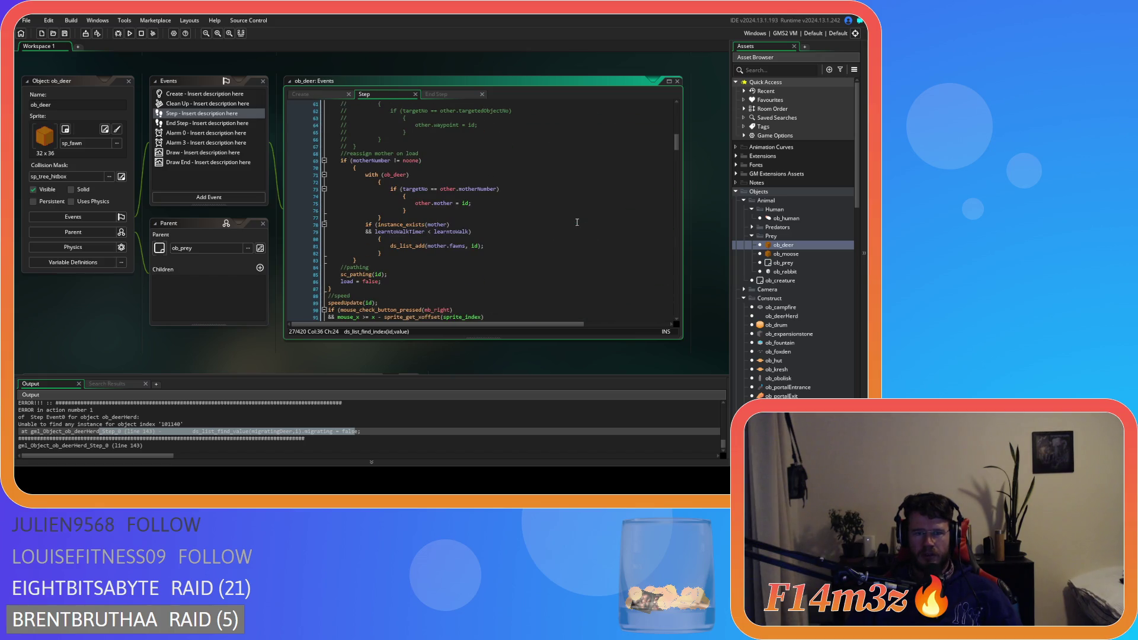
Step: Join the motherNumber if and with (ob_deer) braces to their lines and unindent the reassign-mother block
left_click(354, 168)
key("BackSpace")
key("BackSpace")
key("BackSpace")
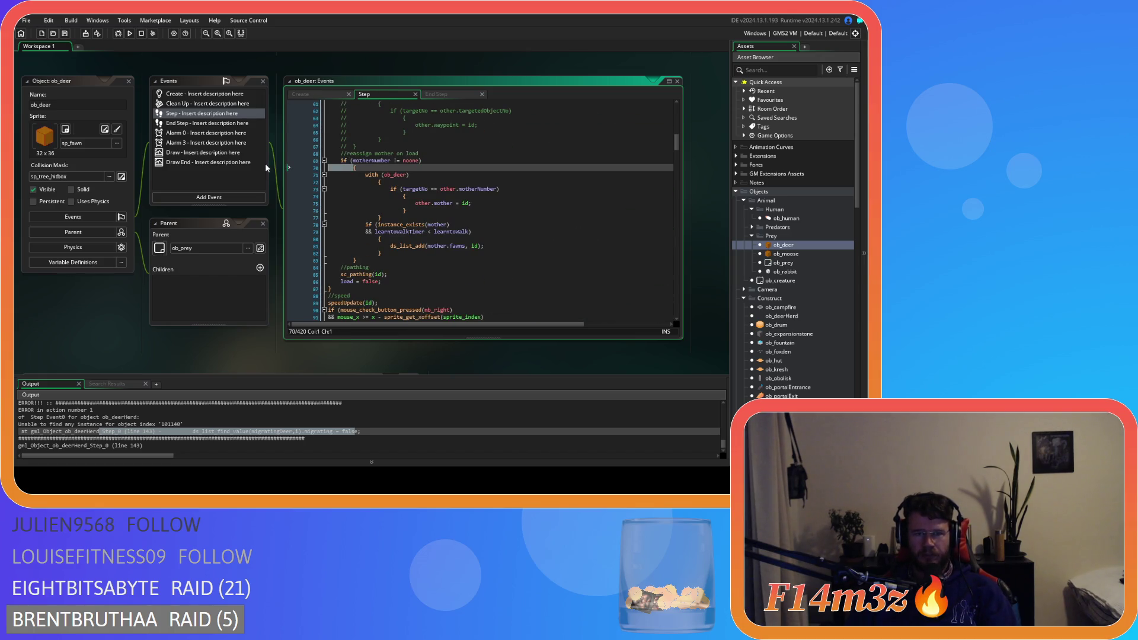
left_click_drag(359, 253, 327, 168)
key("shift+Tab")
left_click(391, 161)
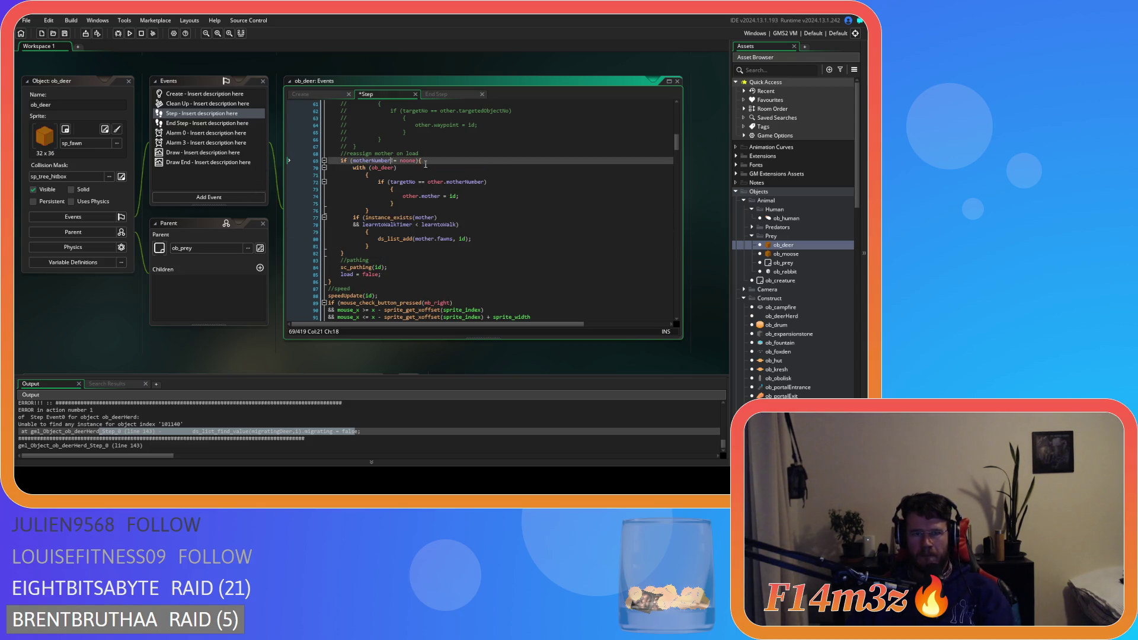
left_click(362, 174)
key("BackSpace")
key("BackSpace")
key("BackSpace")
mouse_move(369, 203)
left_mouse_down()
mouse_move(248, 169)
mouse_move(327, 168)
left_mouse_up()
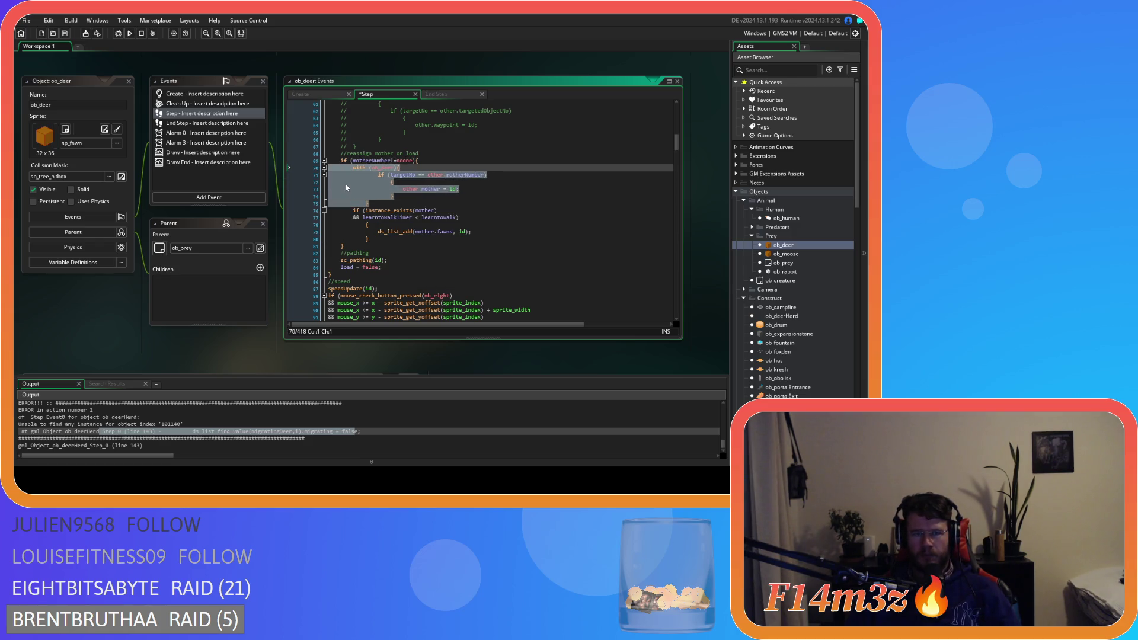
left_click_drag(364, 203, 290, 175)
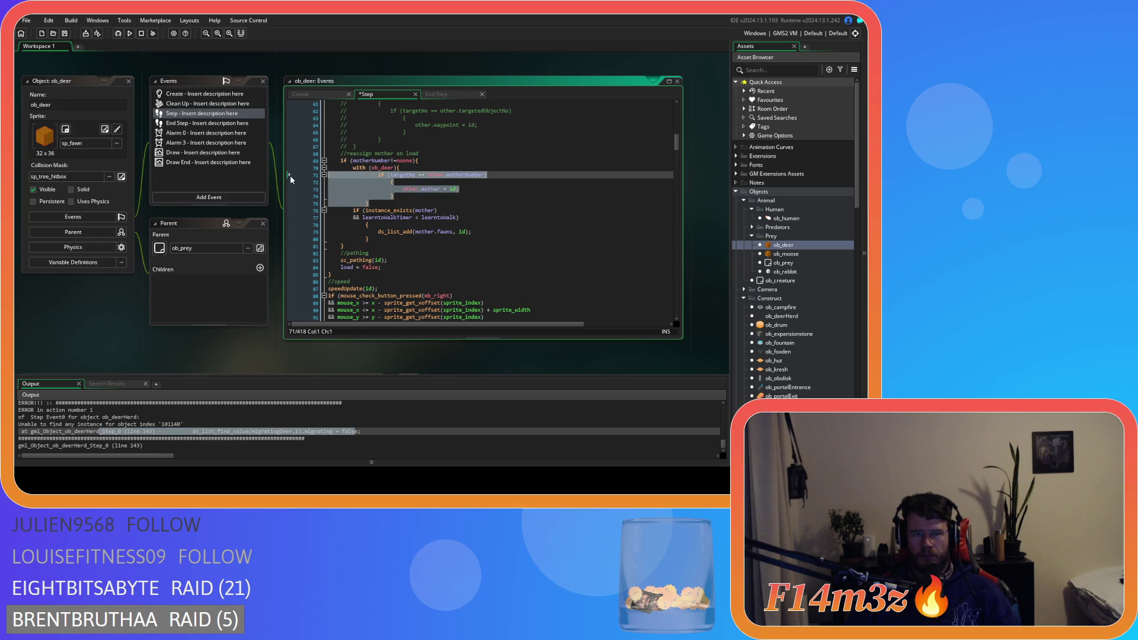
Step: Join the inner motherNumber and learnToWalk braces to their conditions, then save ob_deer's Step code
left_click(379, 181)
key("BackSpace")
key("BackSpace")
key("BackSpace")
left_click_drag(369, 189, 329, 182)
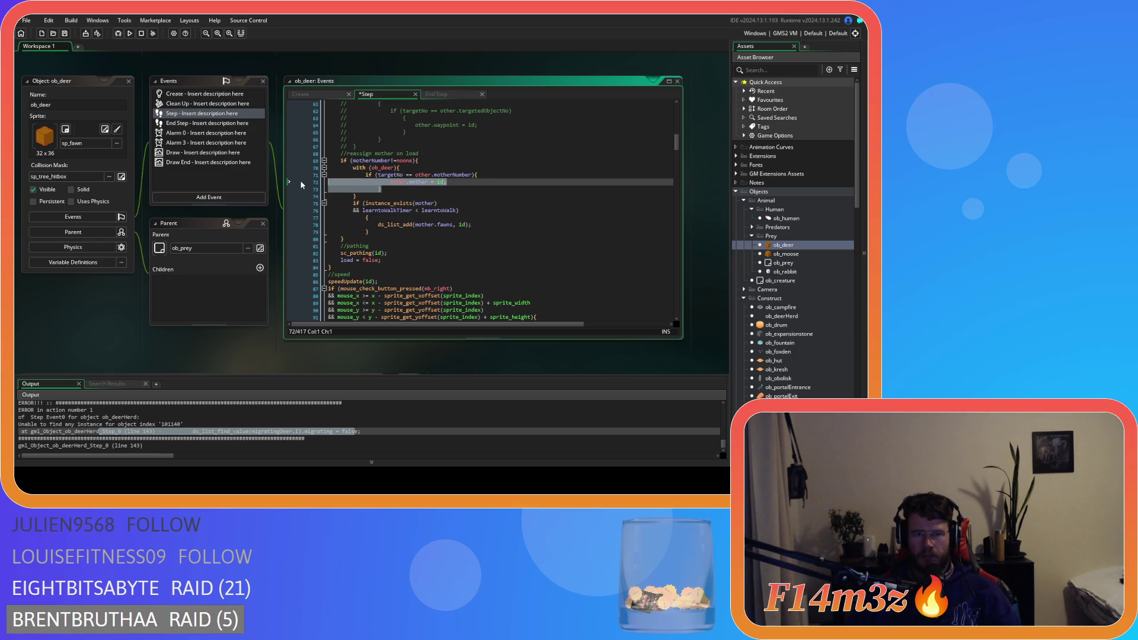
mouse_move(359, 224)
left_mouse_down()
mouse_move(330, 224)
mouse_move(380, 226)
left_mouse_up()
left_click(362, 217)
key("BackSpace")
key("BackSpace")
key("BackSpace")
left_click(379, 226)
key("ctrl+s")
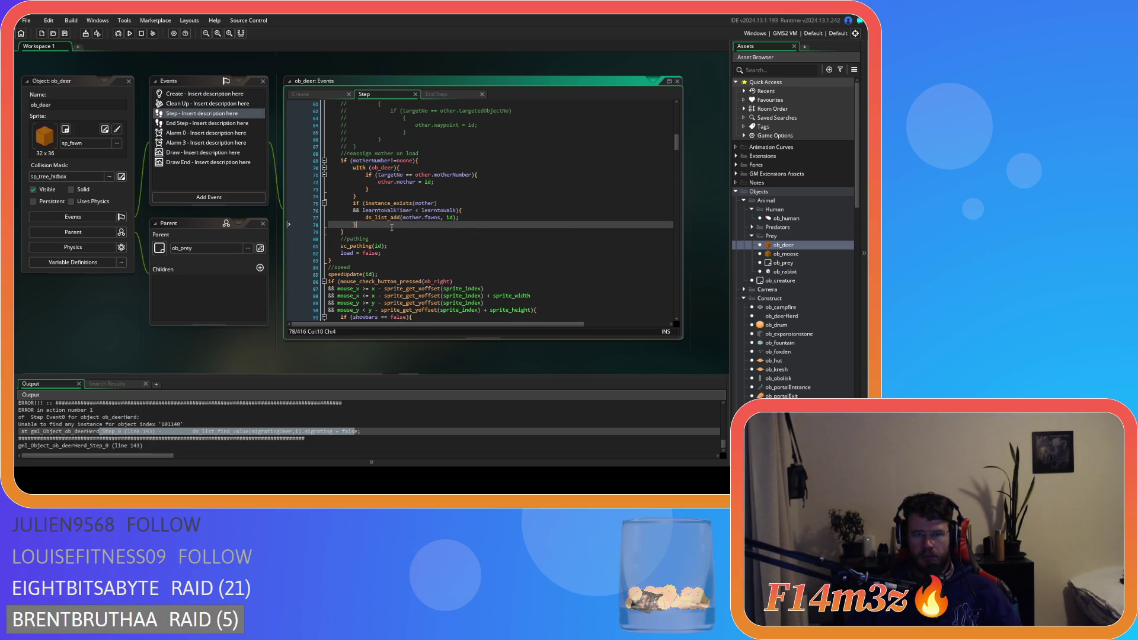
Step: Open ob_moose and scroll through its Step event code
double_click(802, 254)
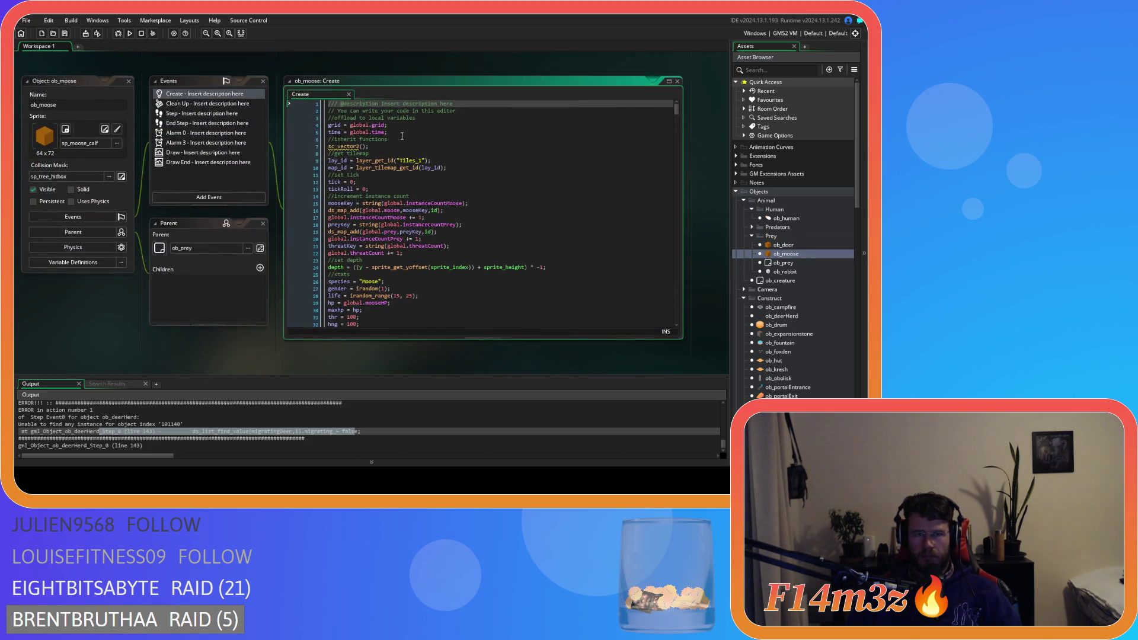
double_click(201, 113)
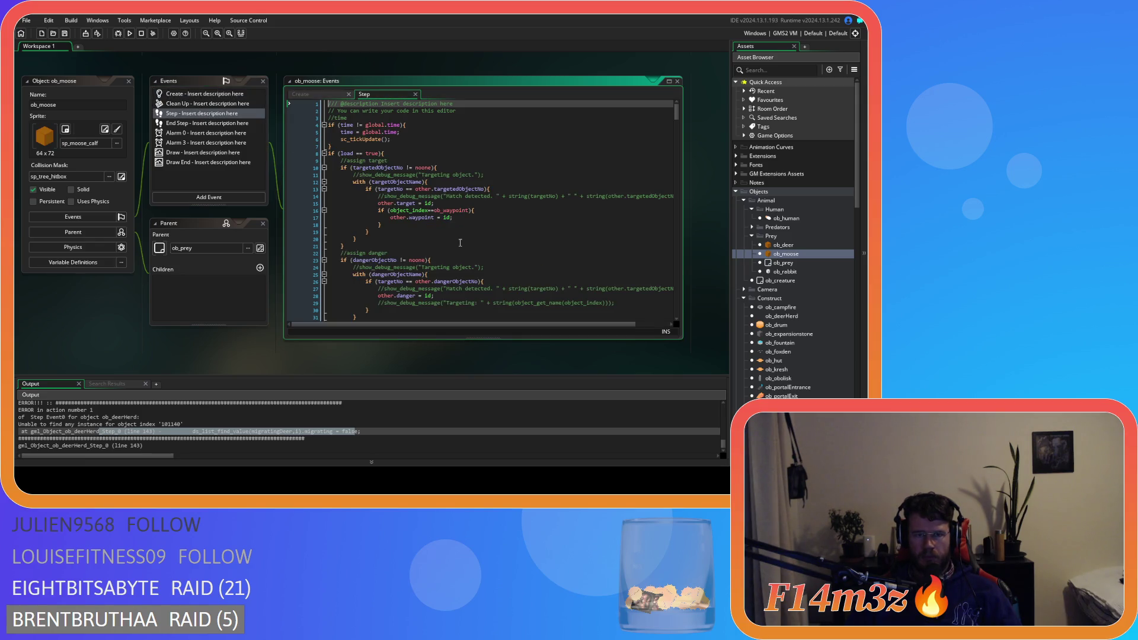
scroll(460, 242, "down", 10)
scroll(461, 243, "down", 4)
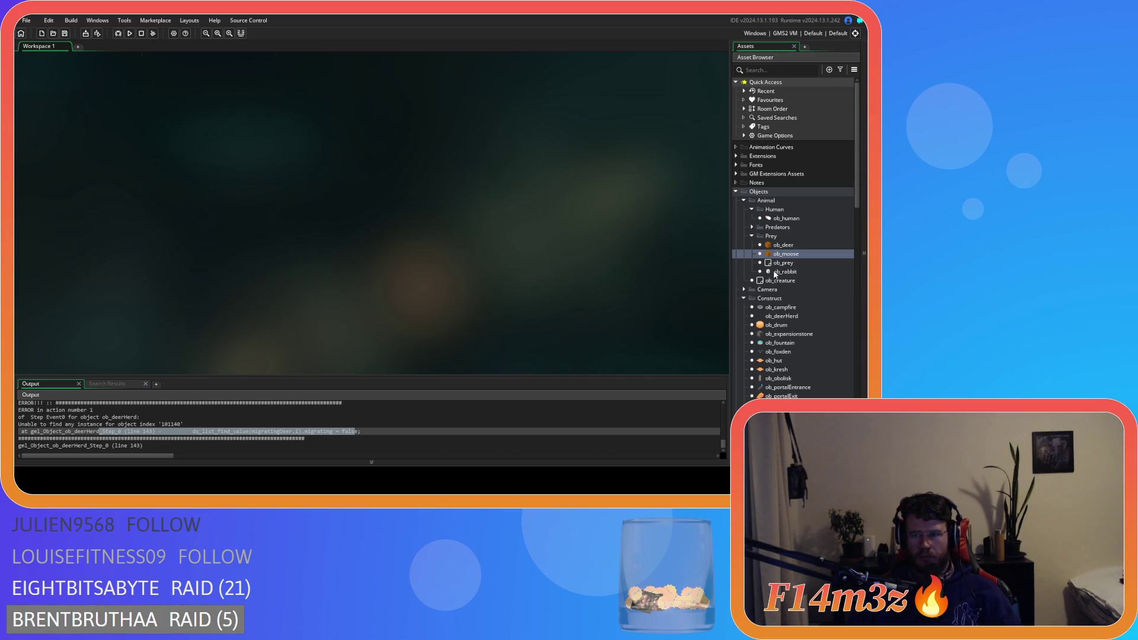
Step: In ob_rabbit's Step code, remove the spaces before != on line 45 and == on line 48
double_click(786, 272)
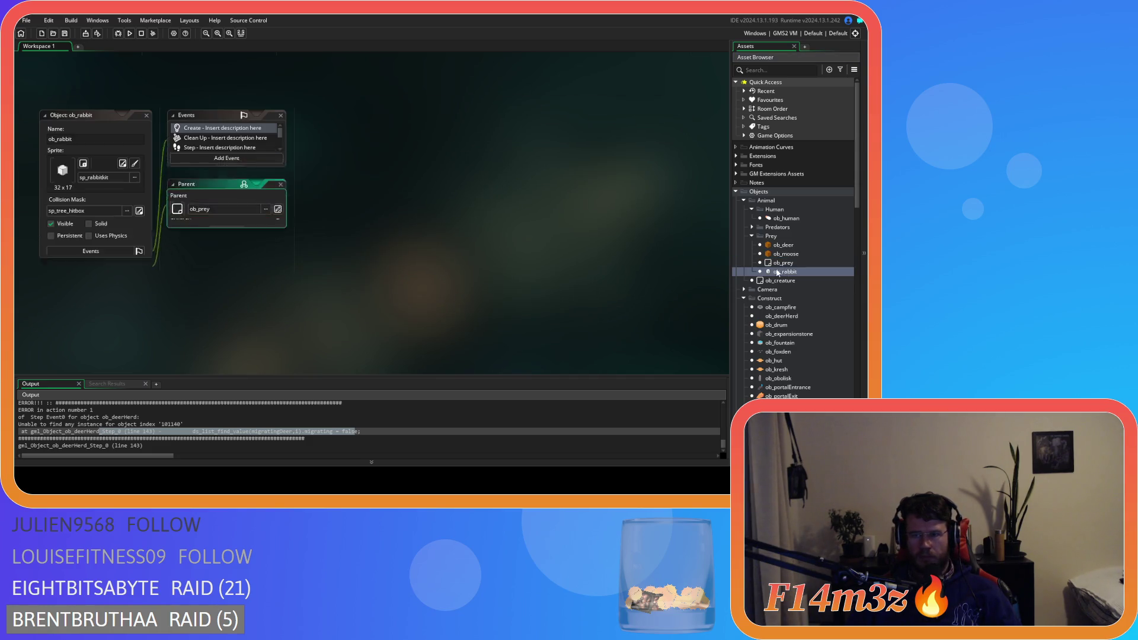
left_click(193, 148)
scroll(513, 230, "down", 5)
scroll(513, 229, "down", 7)
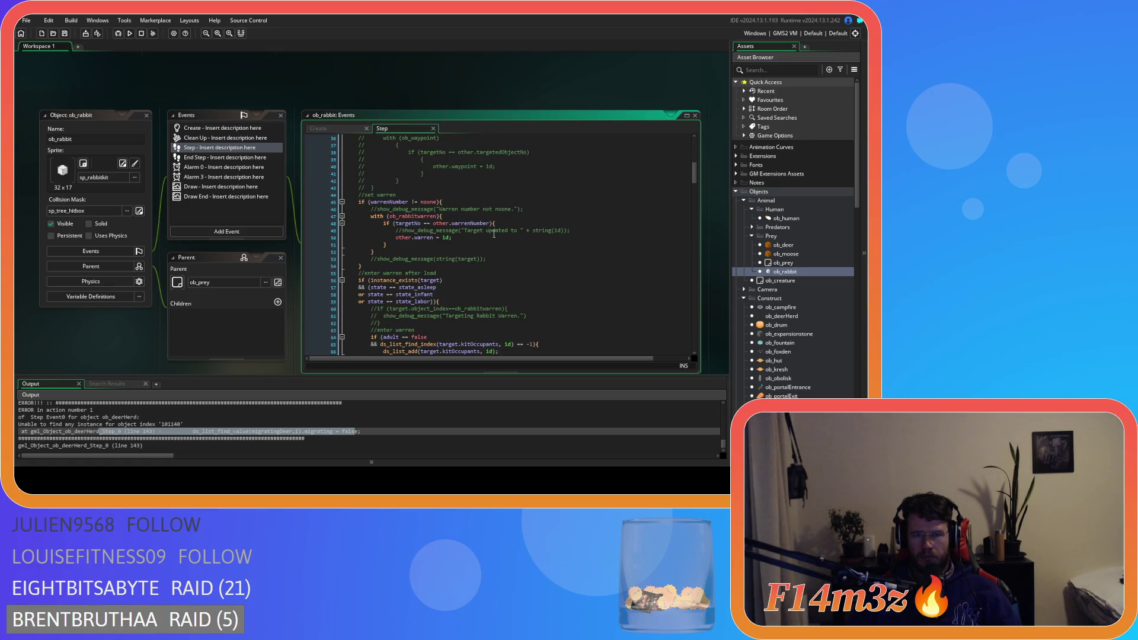
left_click(409, 203)
key("BackSpace")
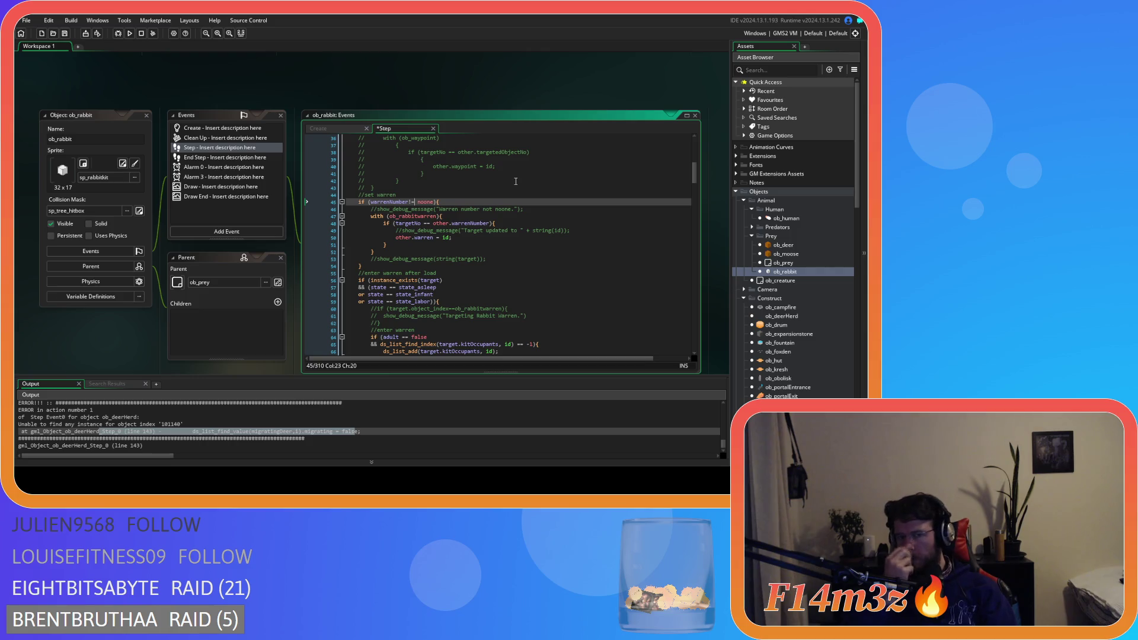
left_click(422, 223)
key("BackSpace")
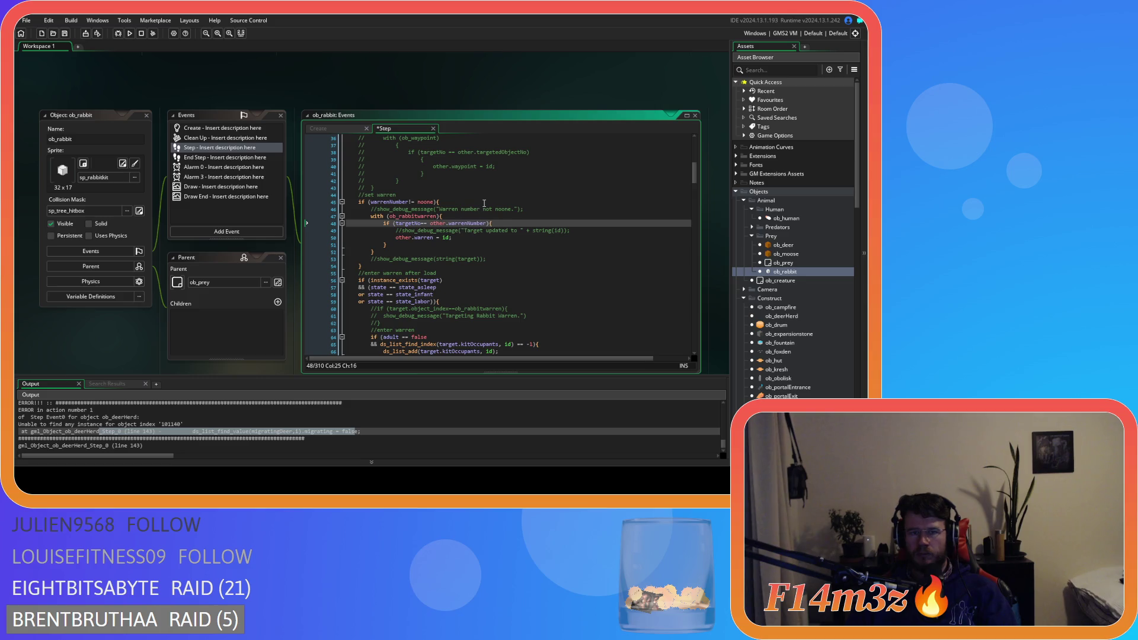
Step: Tighten the state_asleep, state_infant and state_labor == comparisons on lines 57–59 and save
scroll(484, 203, "up", 10)
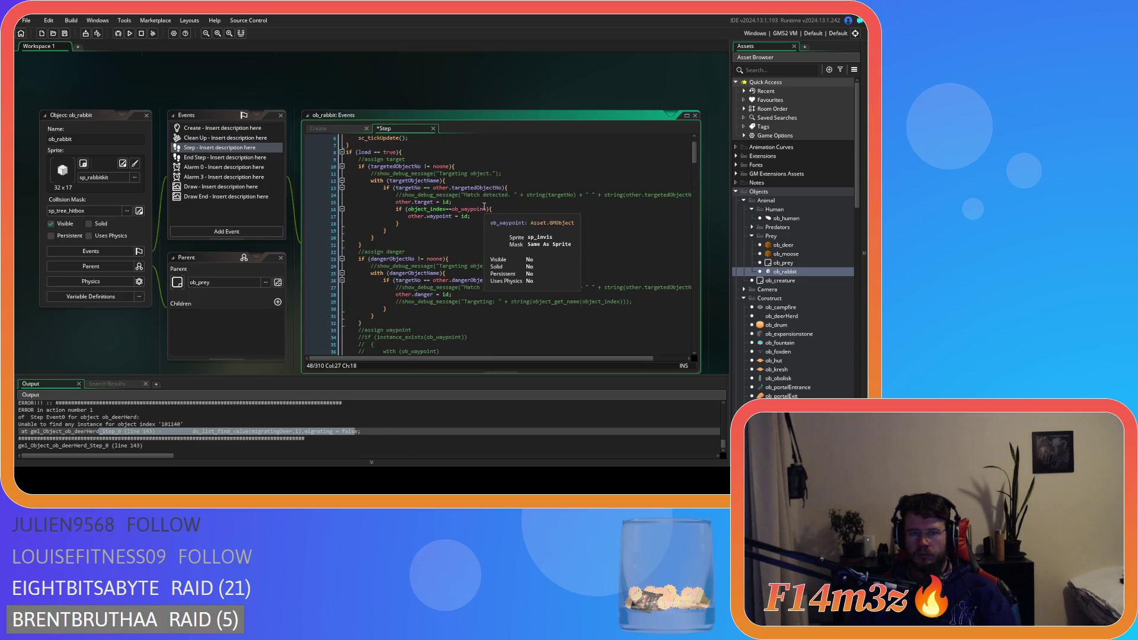
scroll(485, 206, "down", 10)
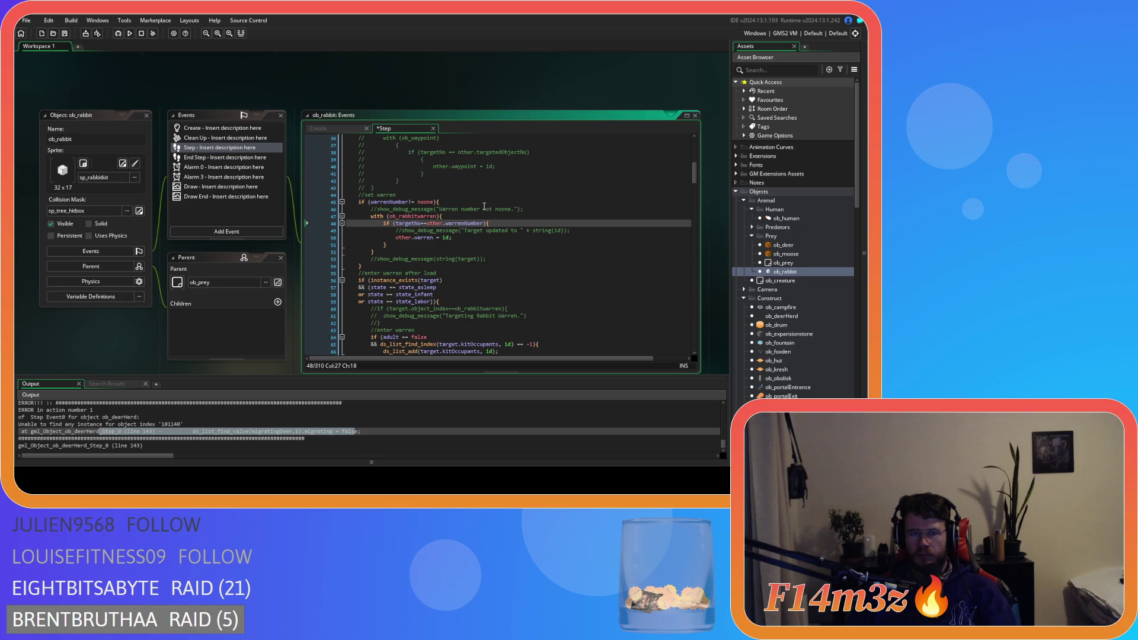
left_click(385, 290)
key("Delete")
key("Delete")
left_click(383, 295)
key("Delete")
key("Right")
key("Right")
key("Delete")
key("Down")
key("Left")
key("Left")
key("Delete")
key("Right")
key("Delete")
key("Delete")
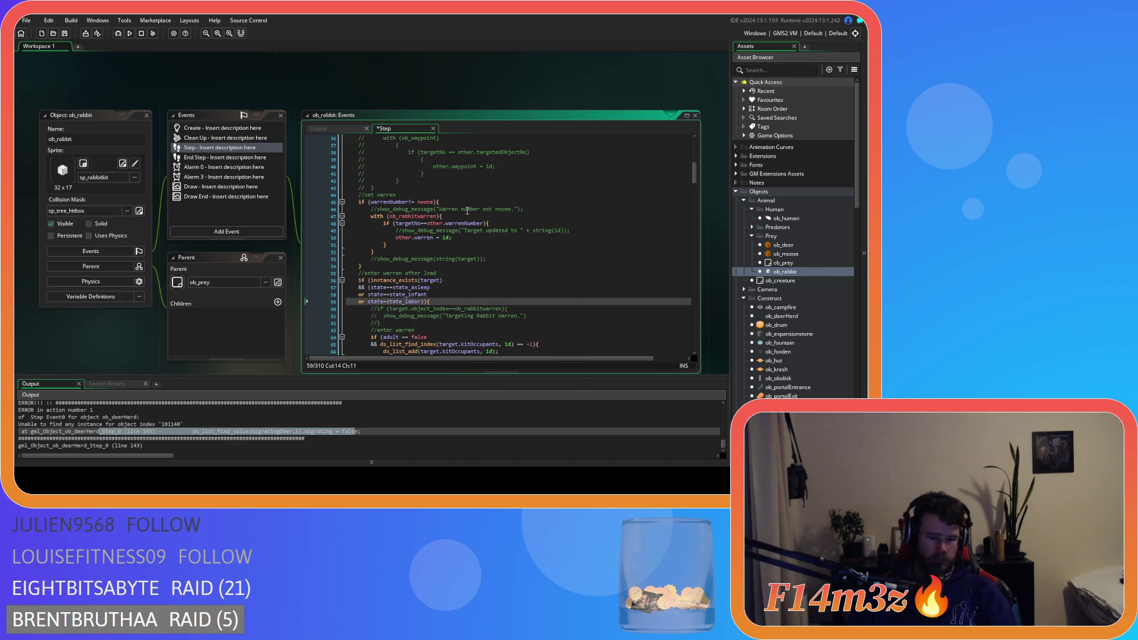
left_click(466, 244)
key("ctrl+s")
Step: Change line 8's check to load==true, then expand Predators and open ob_bear
scroll(466, 244, "up", 2)
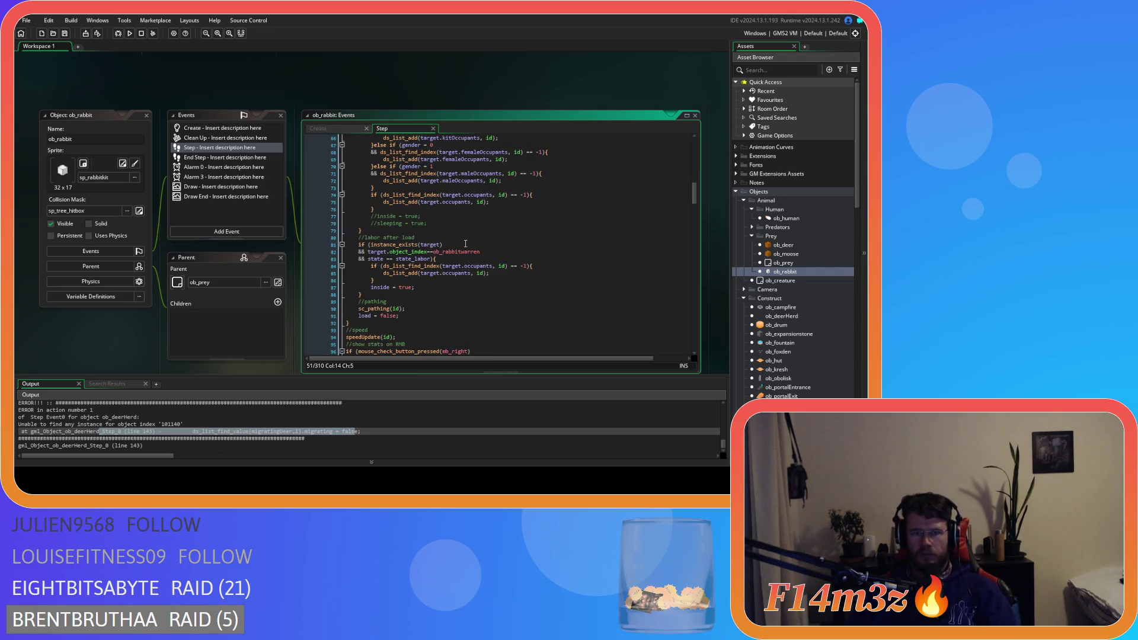
scroll(464, 244, "up", 10)
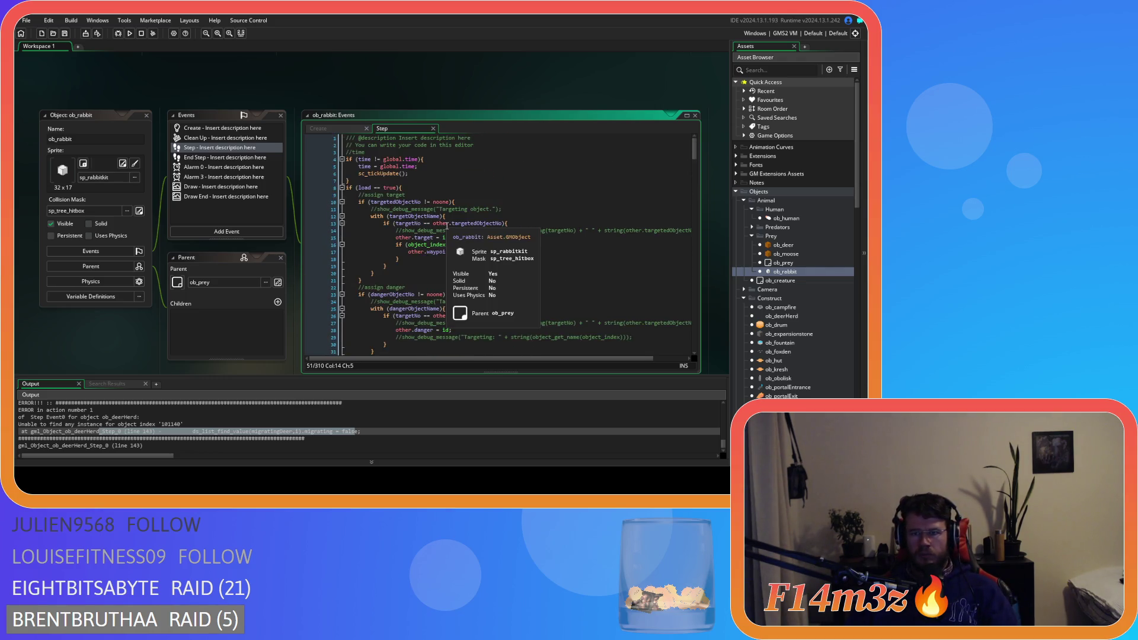
left_click(385, 188)
key("BackSpace")
key("BackSpace")
key("BackSpace")
type("==")
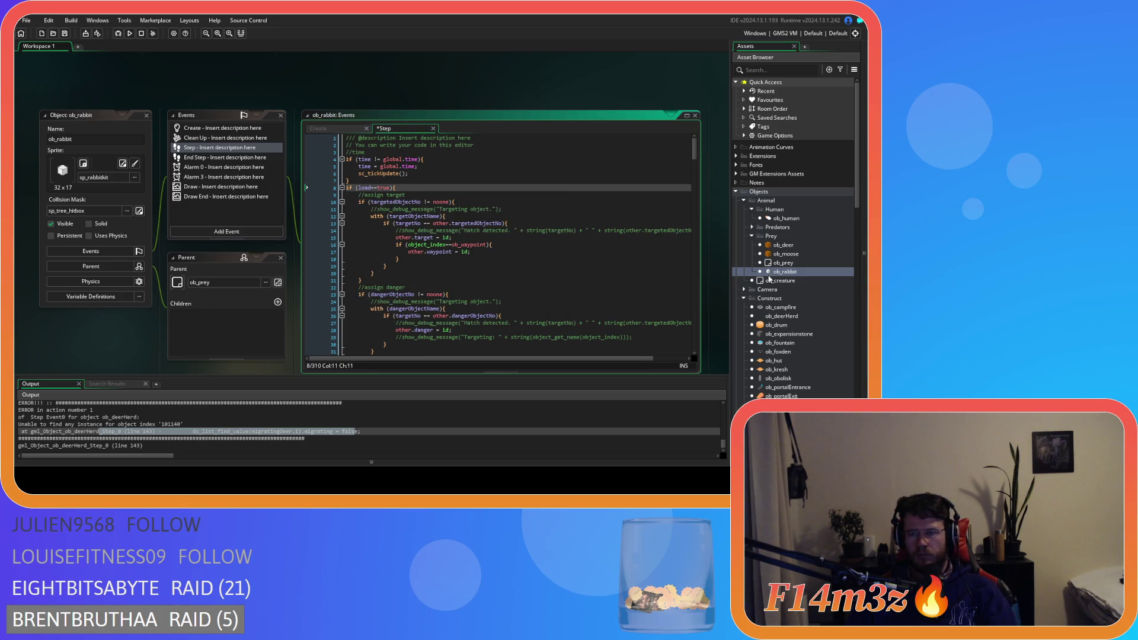
left_click(752, 227)
left_click(771, 236)
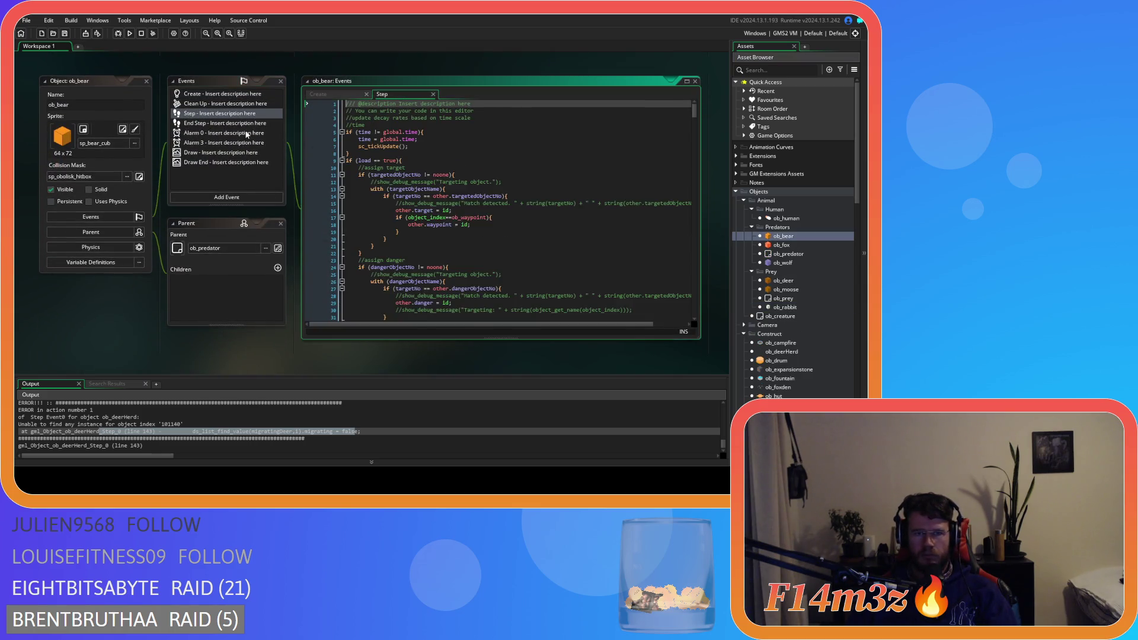
Step: Make ob_bear's checks read targetedObjectNo!=noone and dangerObjectNo!=noone, then close its editors
left_click(420, 175)
key("BackSpace")
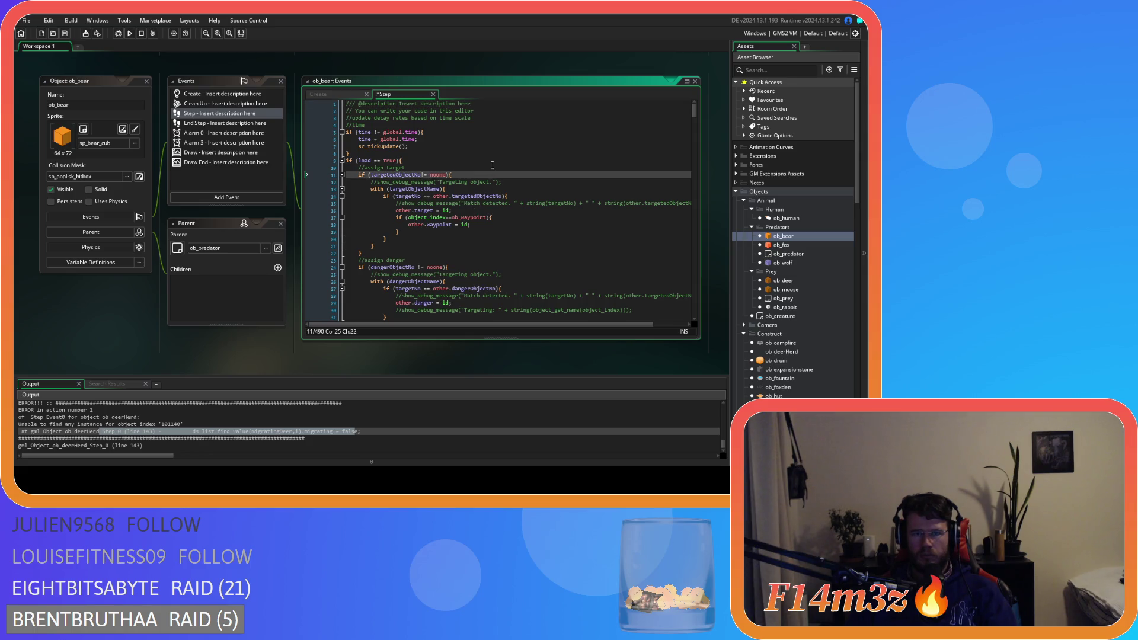
left_click(418, 267)
key("BackSpace")
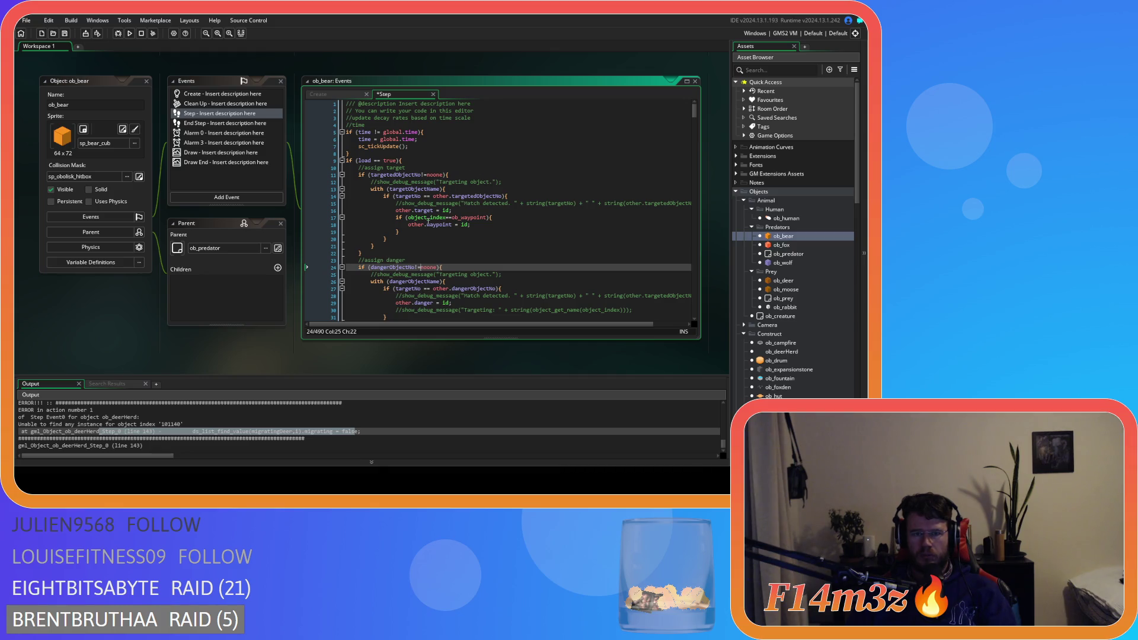
scroll(429, 221, "down", 4)
scroll(429, 221, "down", 5)
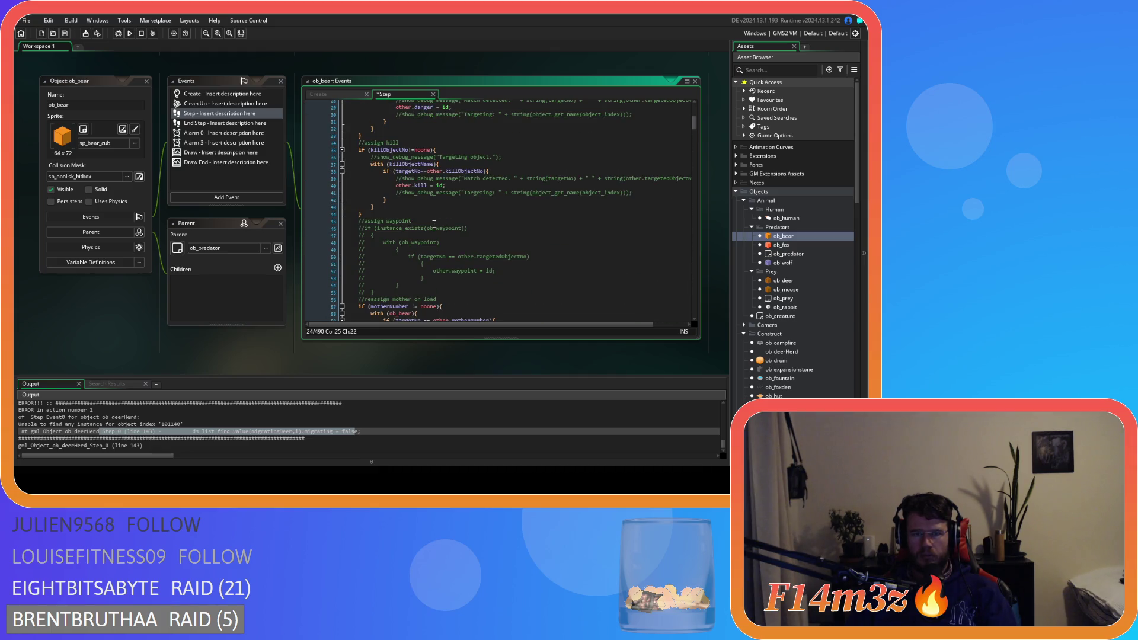
scroll(435, 220, "down", 4)
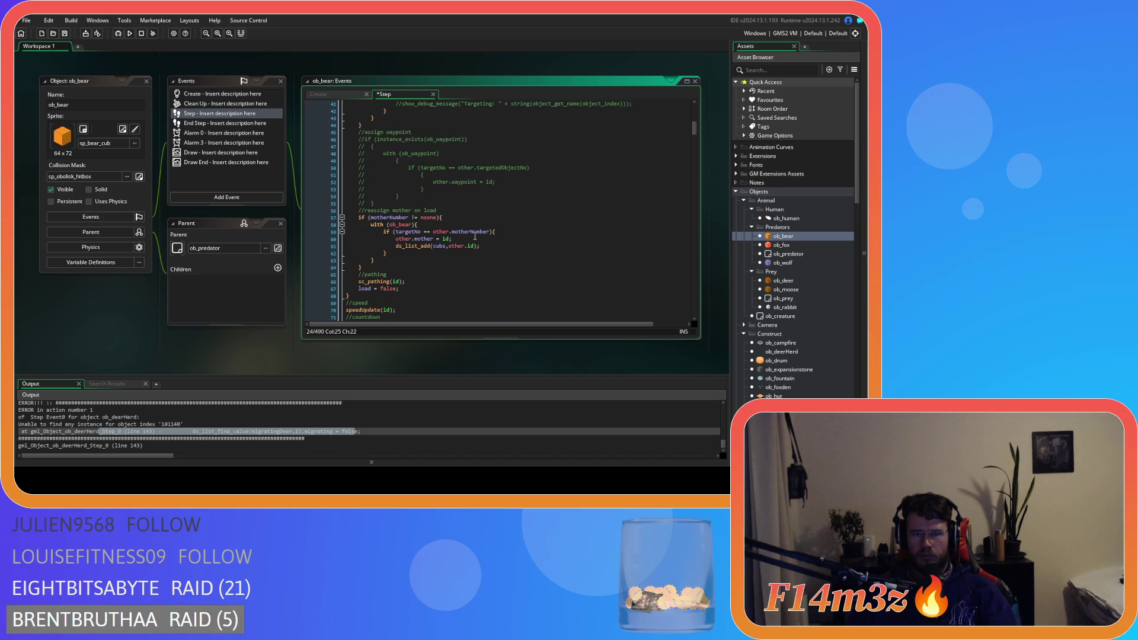
left_click(146, 82)
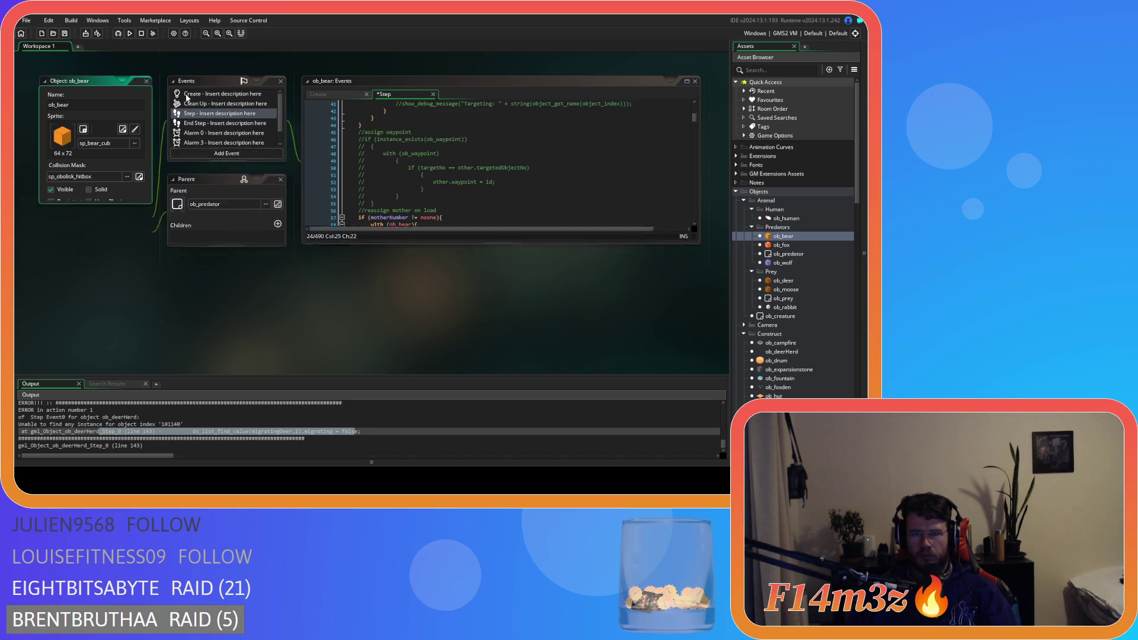
Step: Open ob_fox's Step event and change line 30's check to load==true
left_click(800, 248)
double_click(800, 245)
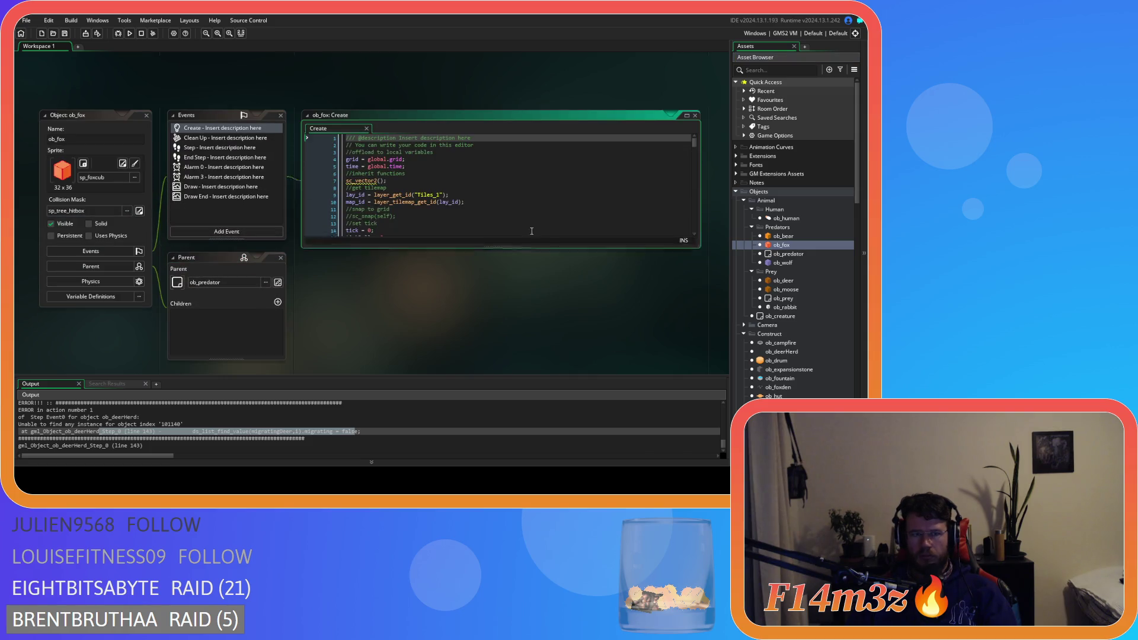
double_click(219, 147)
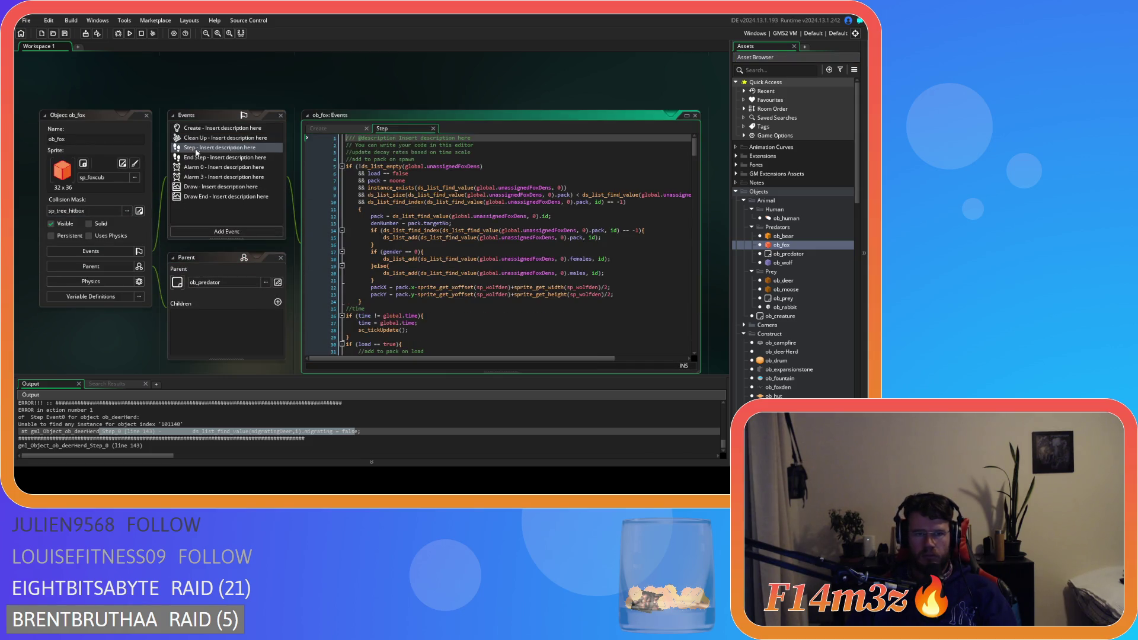
scroll(411, 240, "down", 4)
scroll(424, 244, "down", 1)
left_click(374, 237)
key("BackSpace")
key("Right")
key("Right")
key("Delete")
Step: Remove spaces around == on line 33 and != on lines 59 and 72, then save
left_click(415, 272)
scroll(415, 272, "down", 2)
left_click(417, 224)
key("BackSpace")
scroll(485, 216, "down", 8)
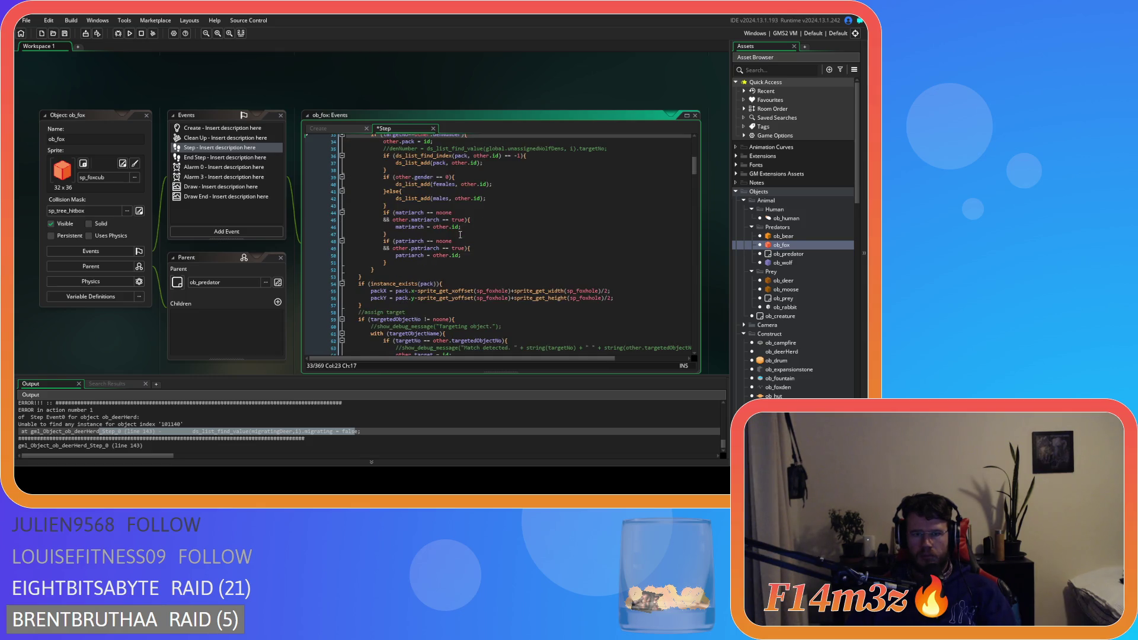
left_click(424, 230)
key("Right")
key("Delete")
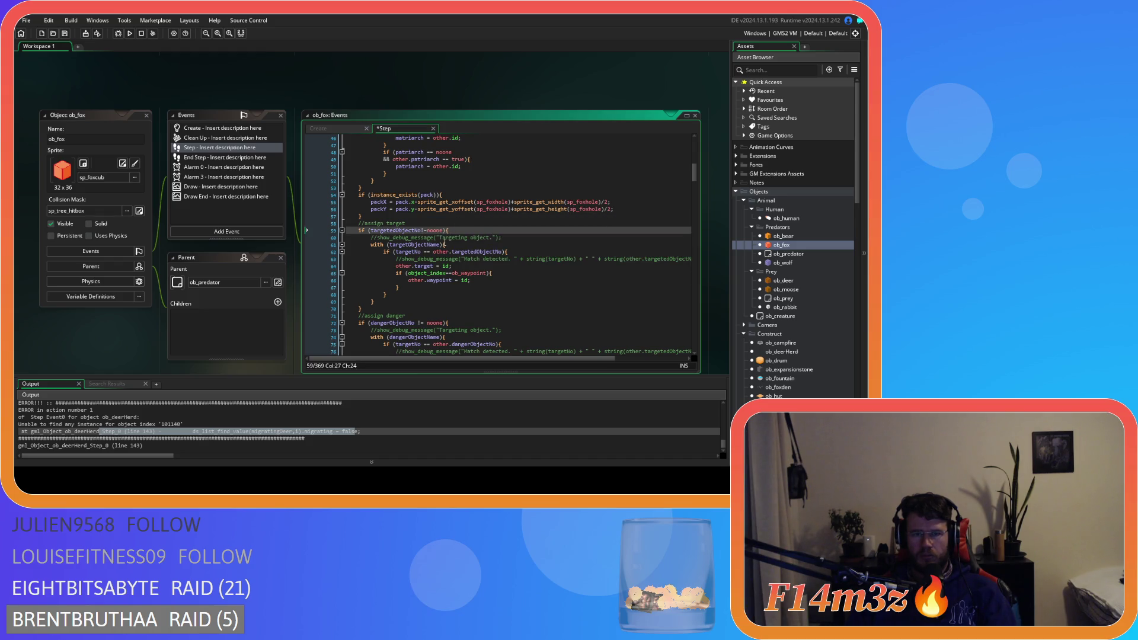
scroll(435, 261, "down", 2)
left_click(417, 287)
key("Delete")
key("Right")
key("Right")
key("Delete")
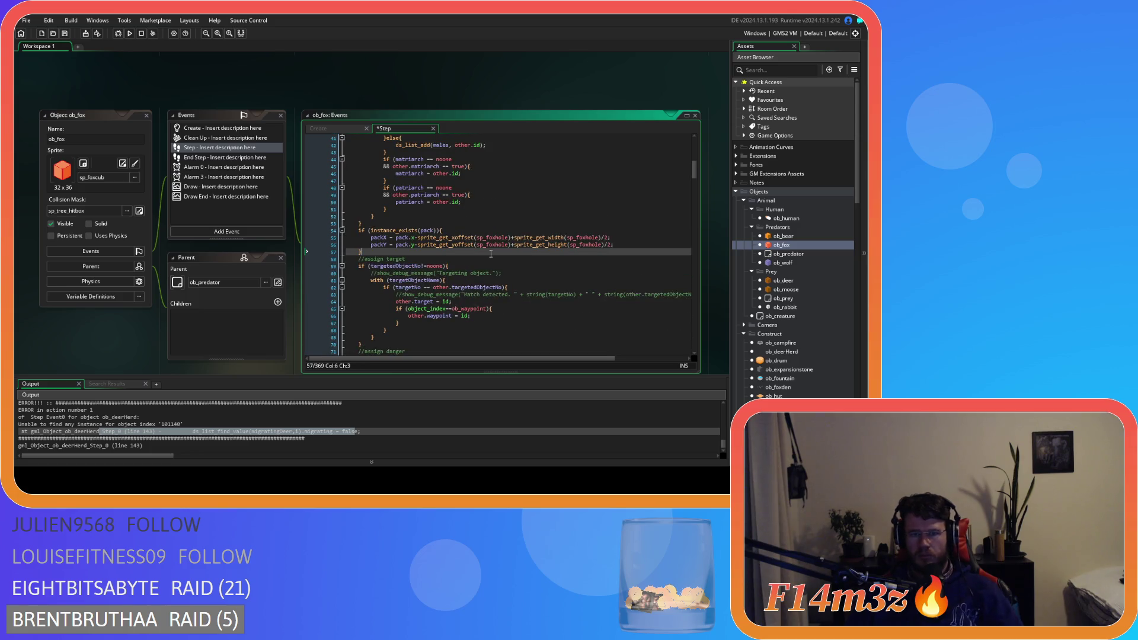
key("ctrl+s")
Step: Review the fox's on-load pack code, including the other.pack = id lines
scroll(491, 254, "down", 2)
scroll(491, 254, "down", 5)
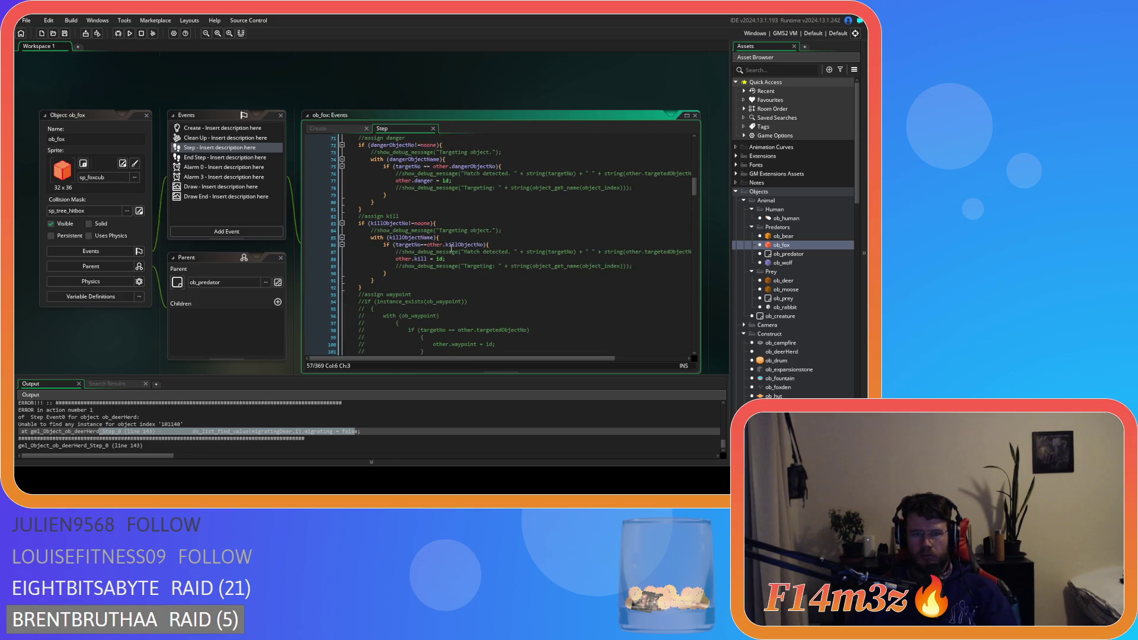
scroll(448, 247, "down", 2)
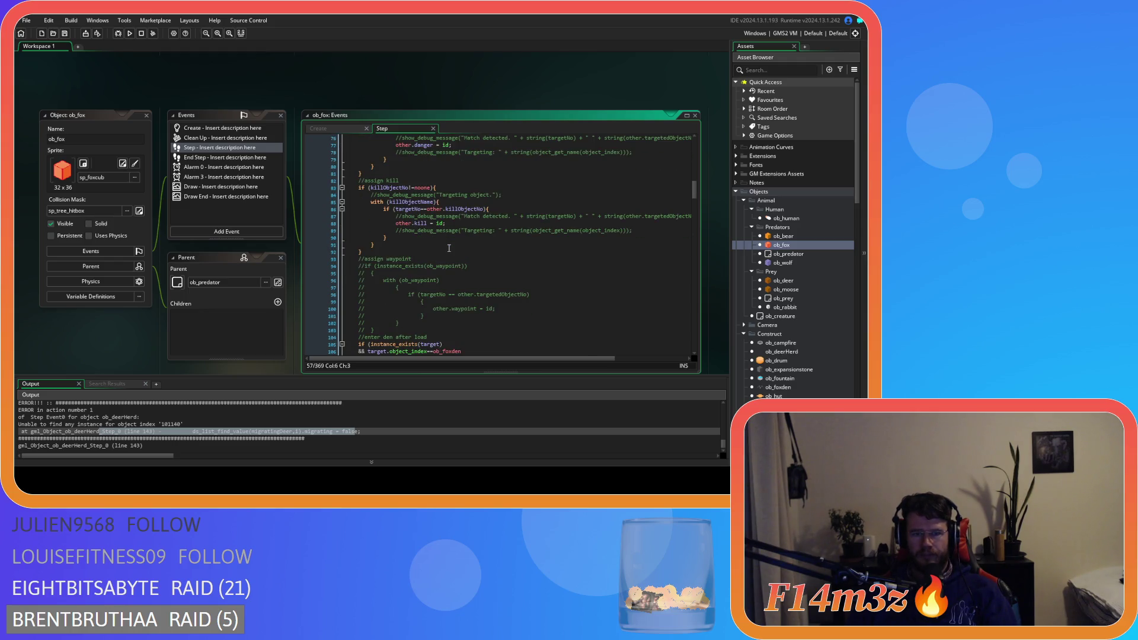
scroll(449, 248, "down", 3)
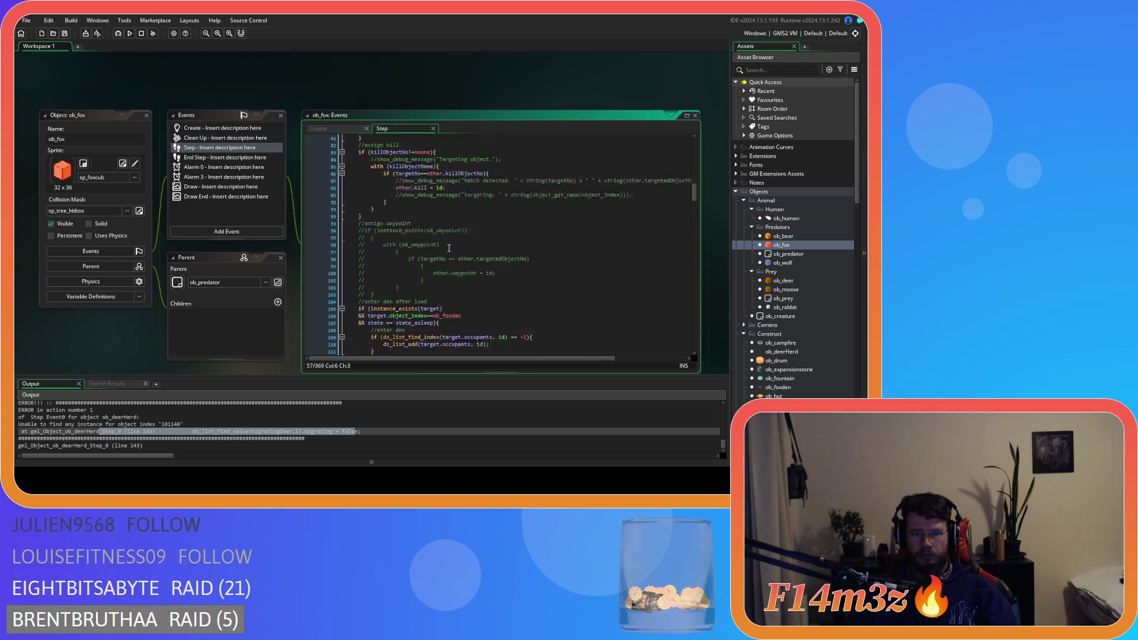
scroll(449, 248, "down", 3)
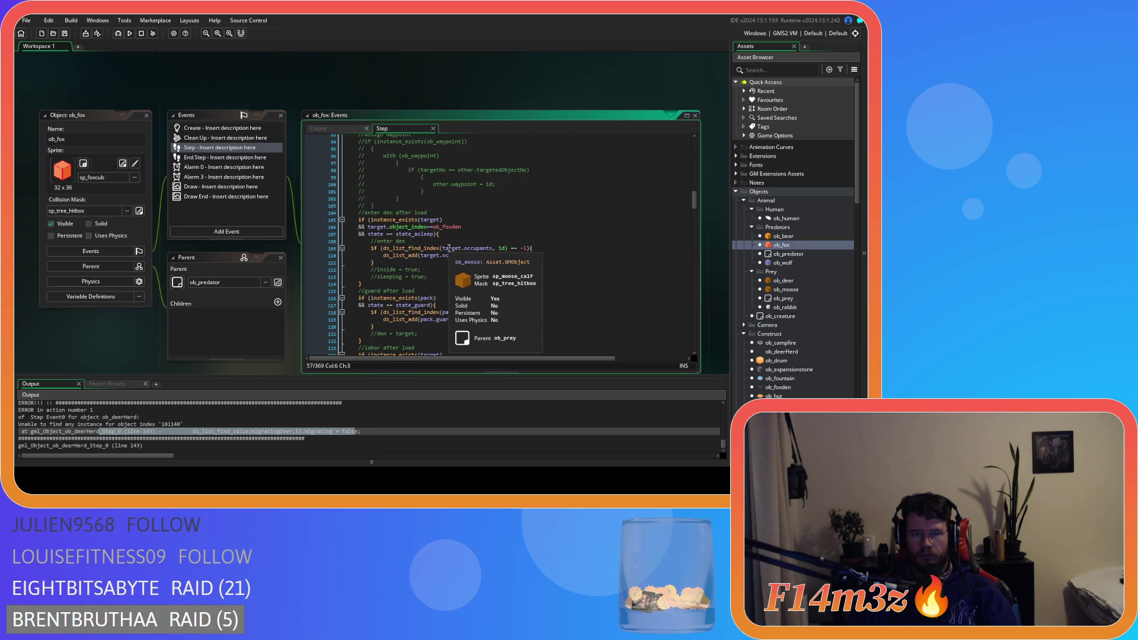
scroll(521, 258, "up", 15)
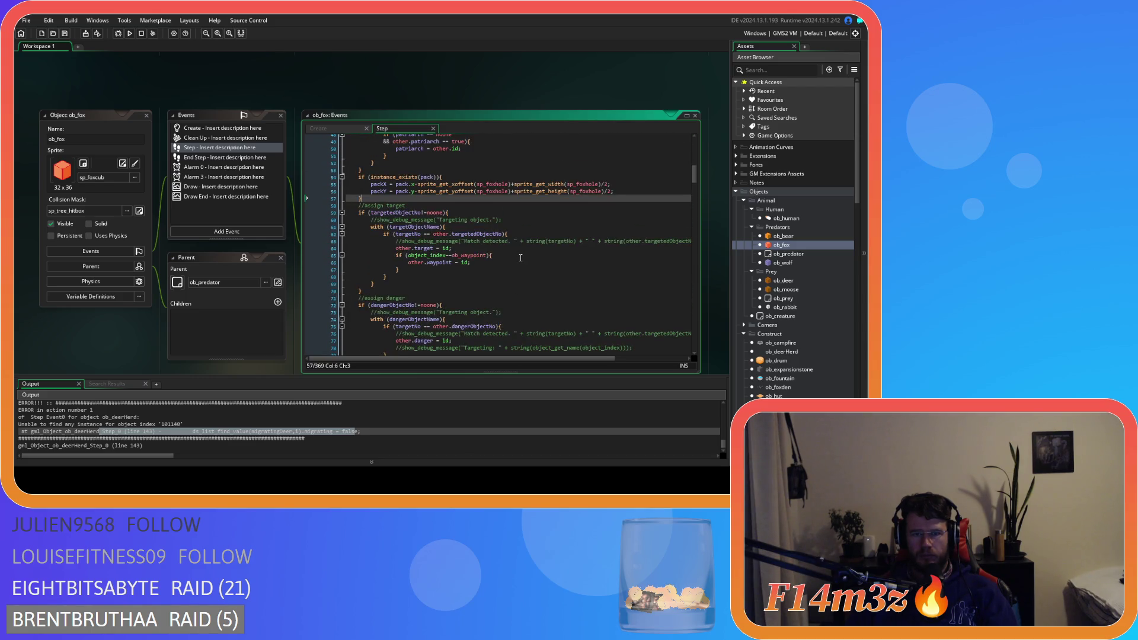
scroll(521, 258, "up", 10)
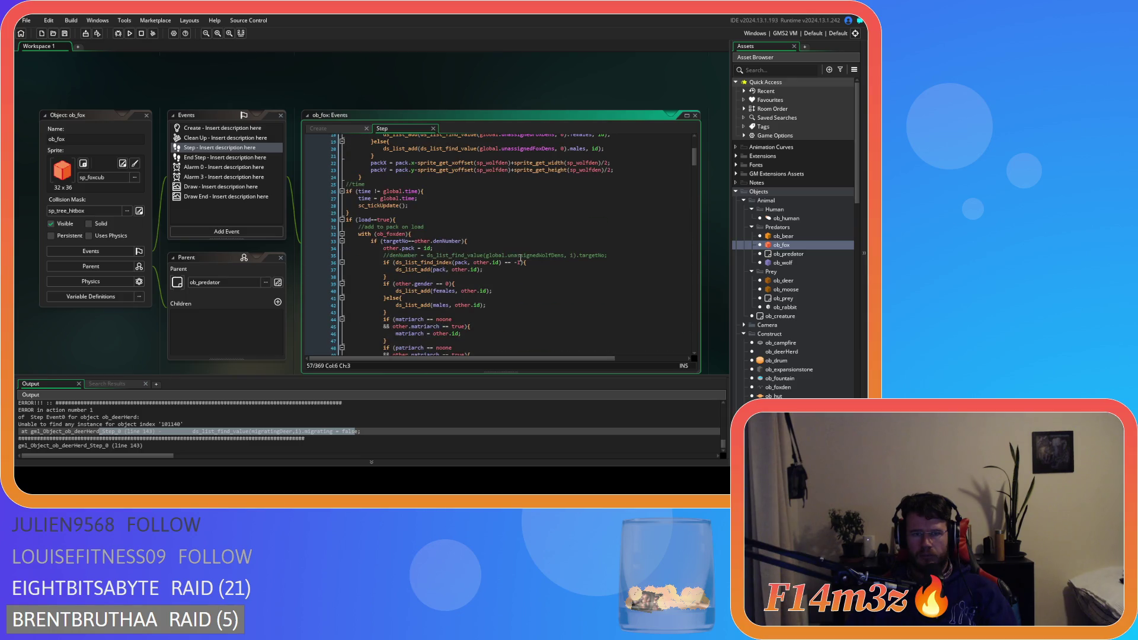
scroll(521, 258, "down", 3)
left_click(457, 208)
left_click(498, 181)
left_click(501, 195)
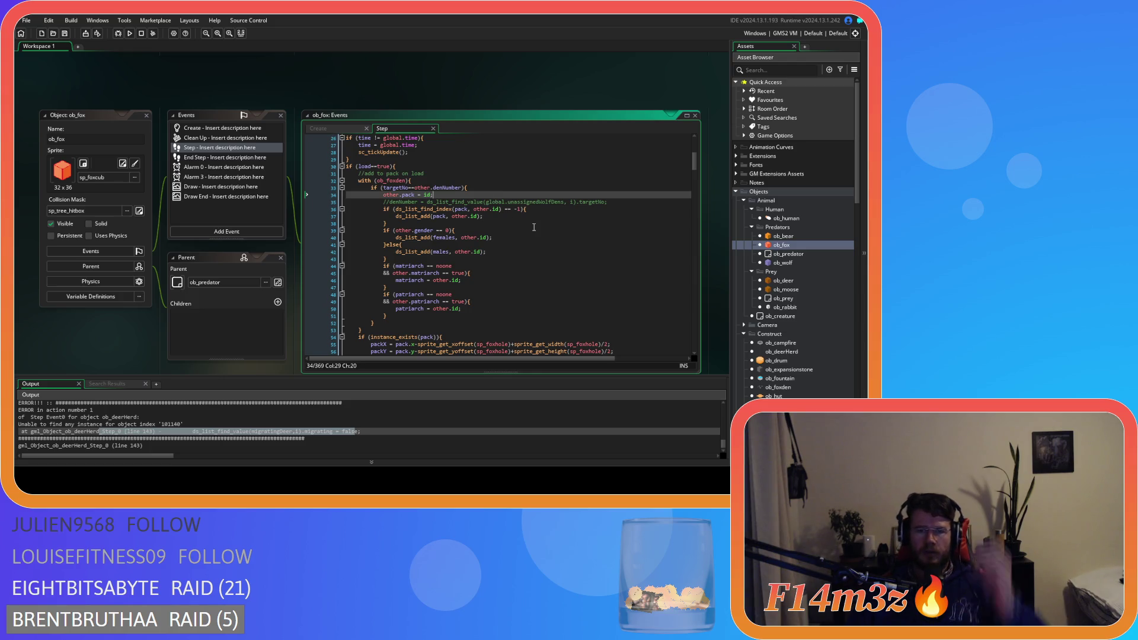
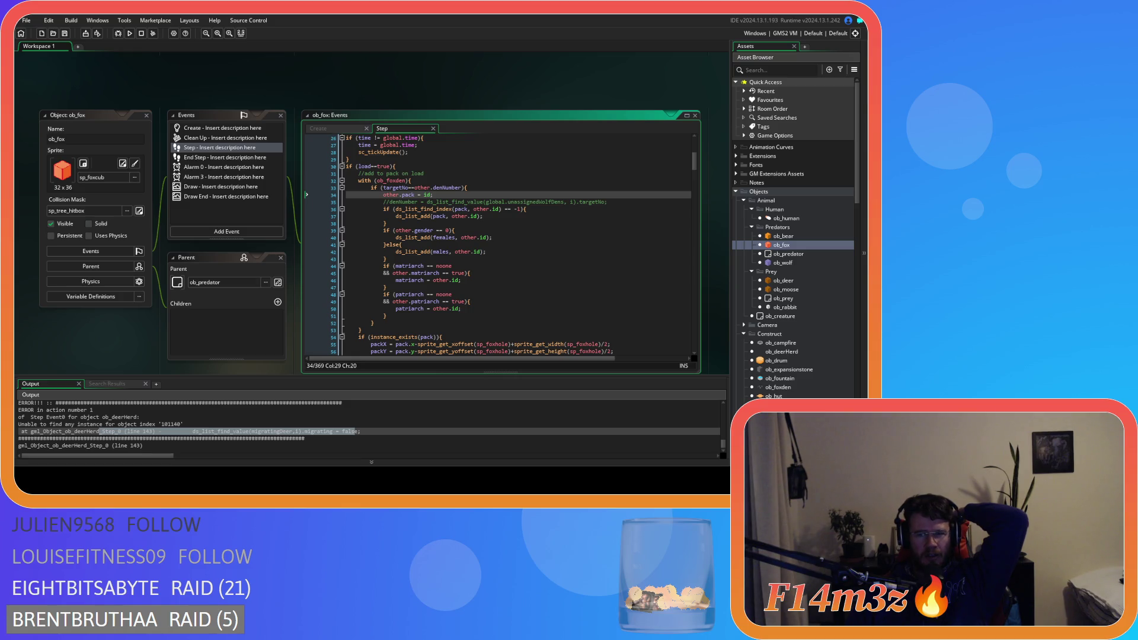
Step: Open the sc_deathFox script from the Death scripts and scroll through its pack-list removal code
scroll(794, 237, "down", 10)
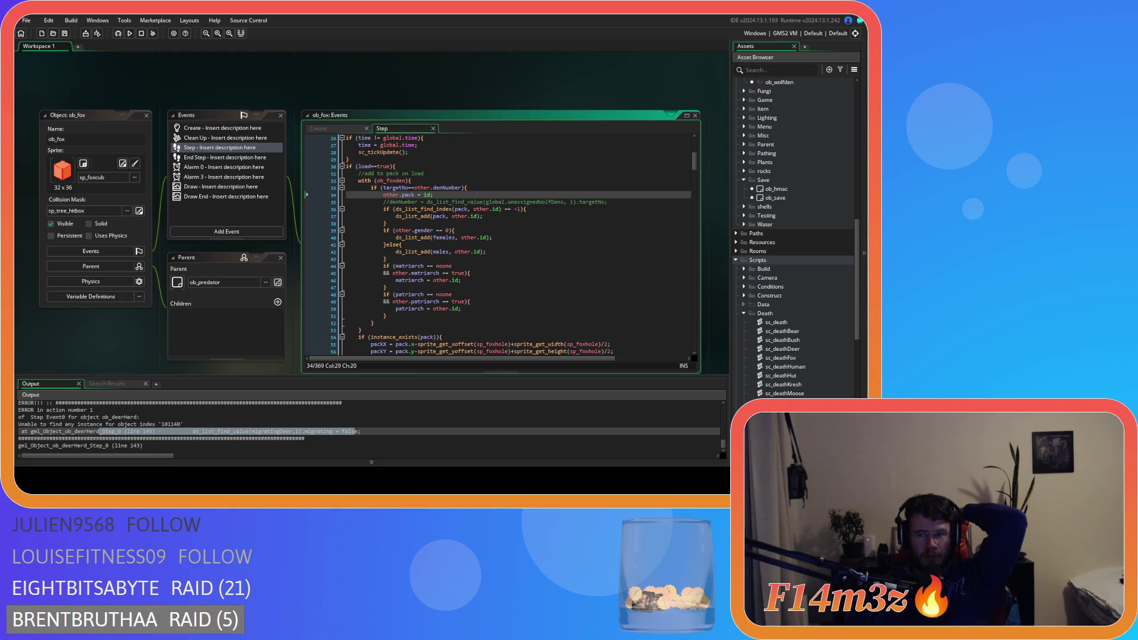
double_click(781, 357)
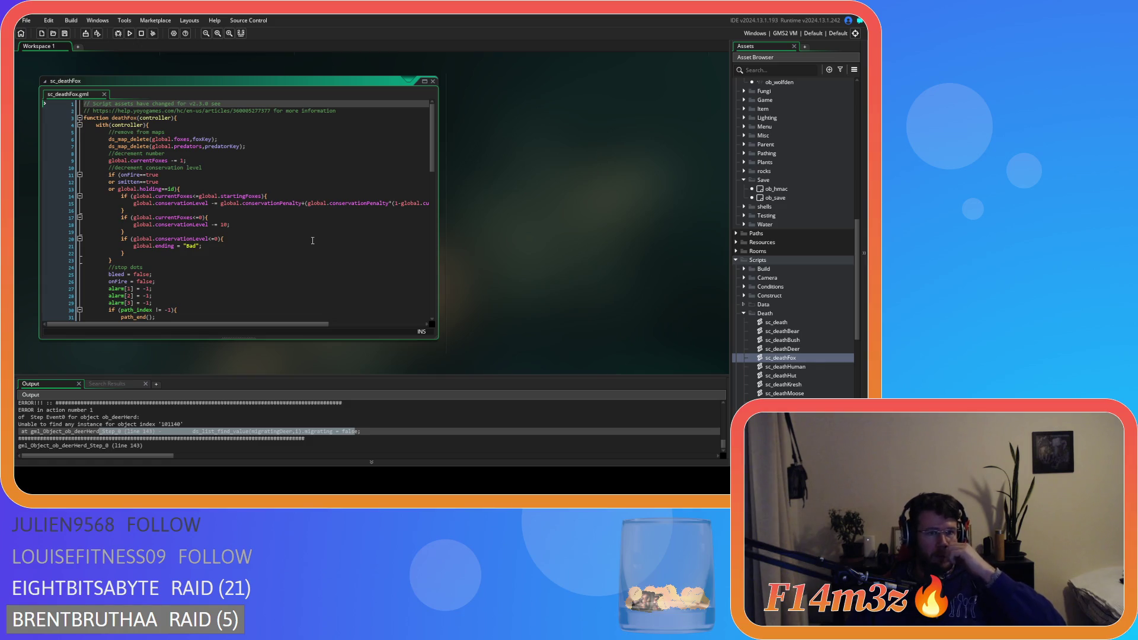
scroll(313, 241, "down", 9)
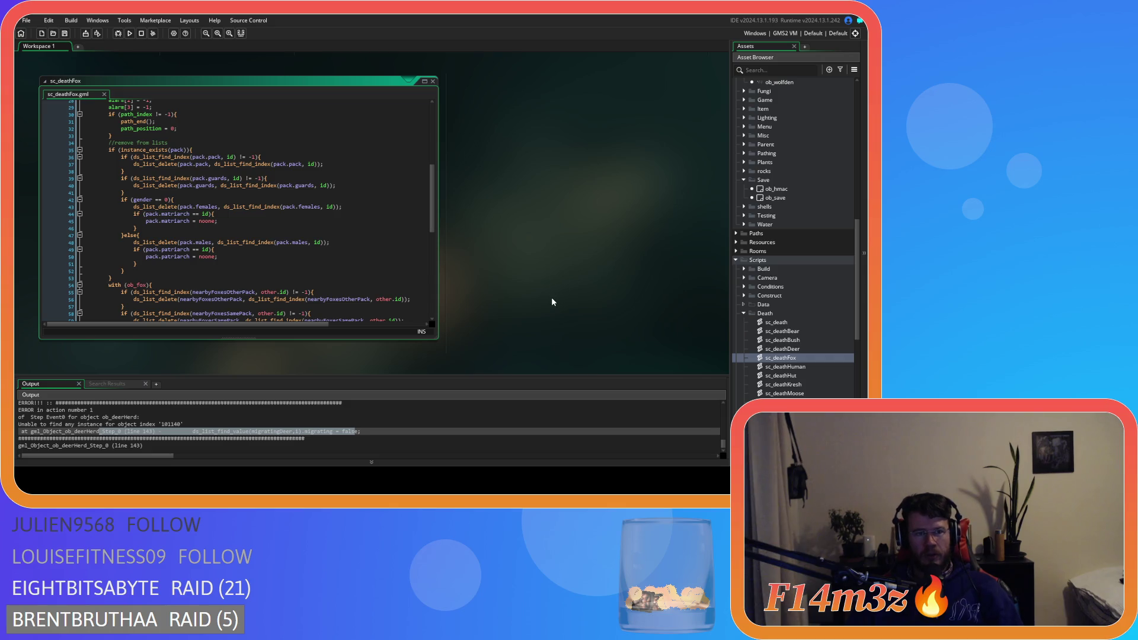
scroll(551, 302, "up", 6)
scroll(75, 337, "down", 1)
Step: Change the line 107 check in ob_fox's Step code to state==state_asleep
left_click(470, 268)
scroll(471, 255, "down", 5)
scroll(470, 253, "down", 14)
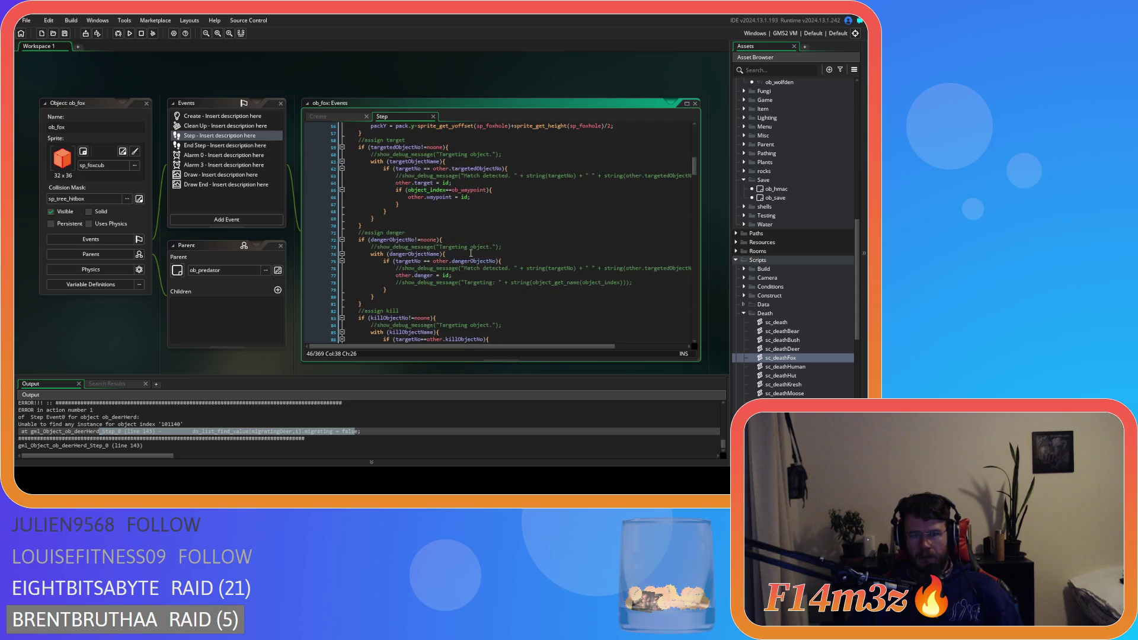
scroll(470, 253, "down", 3)
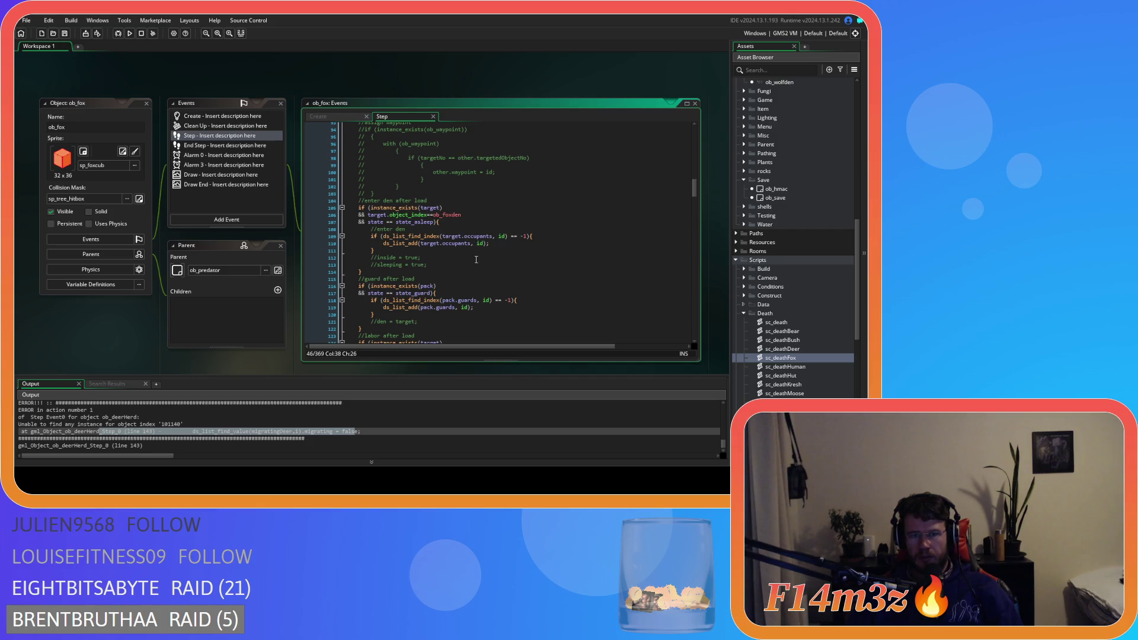
scroll(476, 259, "down", 3)
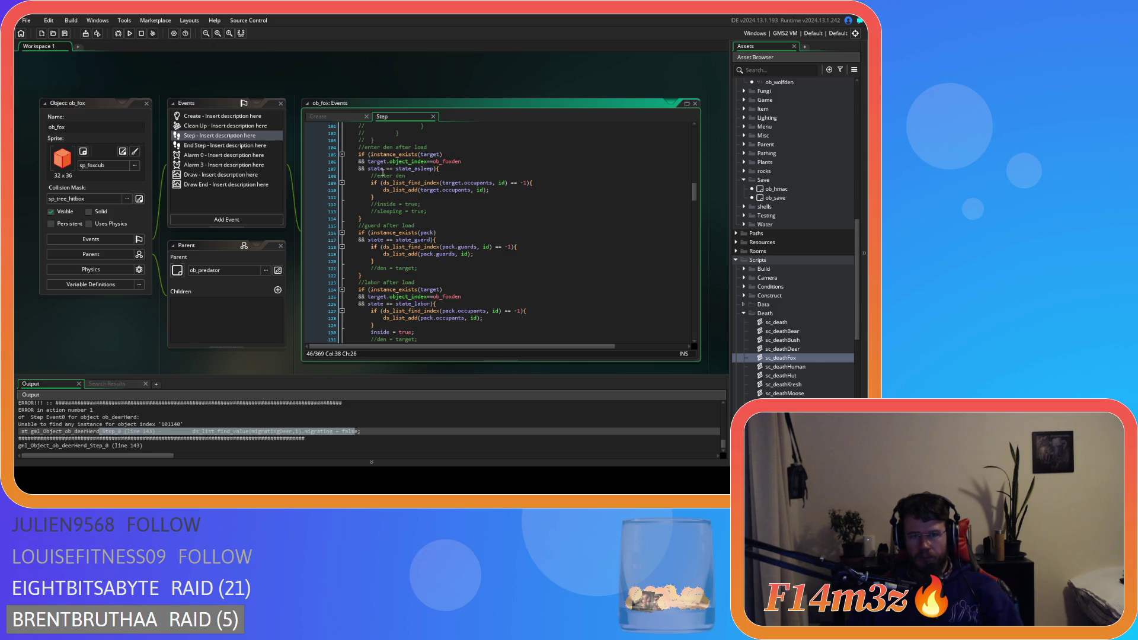
left_click(383, 169)
key("Delete")
key("Right")
key("Right")
key("Delete")
scroll(434, 211, "down", 2)
scroll(435, 211, "down", 2)
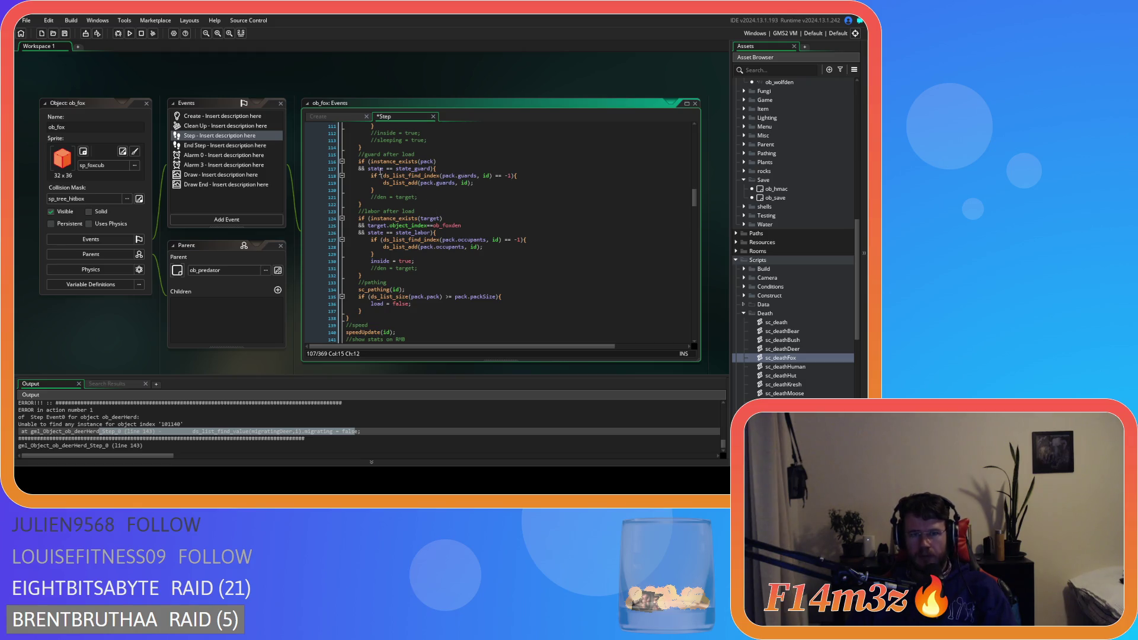
Step: Change the line 117 check to state==state_guard, then look over the state_labor check
left_click(388, 169)
key("BackSpace")
key("Right")
key("Right")
key("Delete")
left_click(441, 195)
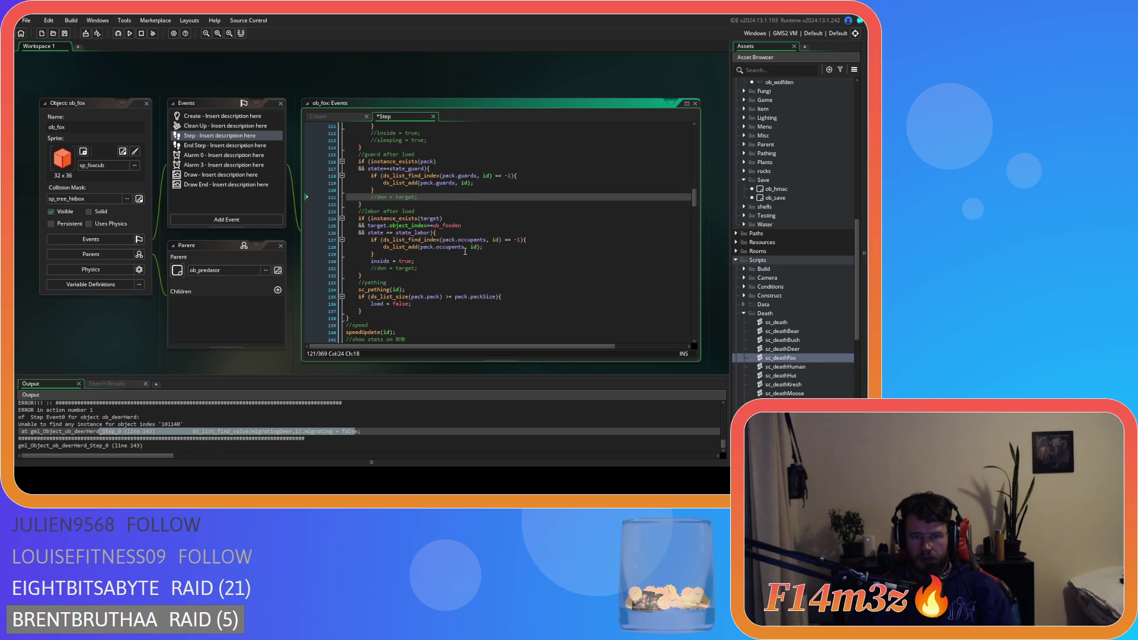
scroll(465, 251, "up", 2)
left_click(384, 267)
key("Right")
key("Right")
scroll(528, 234, "up", 15)
scroll(529, 234, "up", 3)
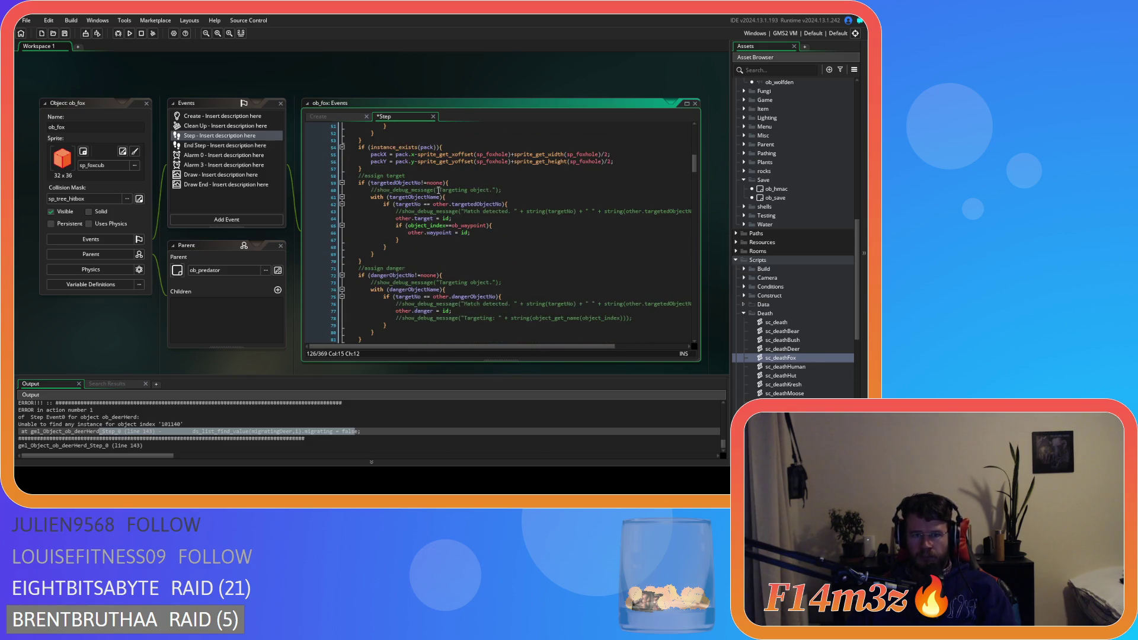
scroll(458, 202, "up", 10)
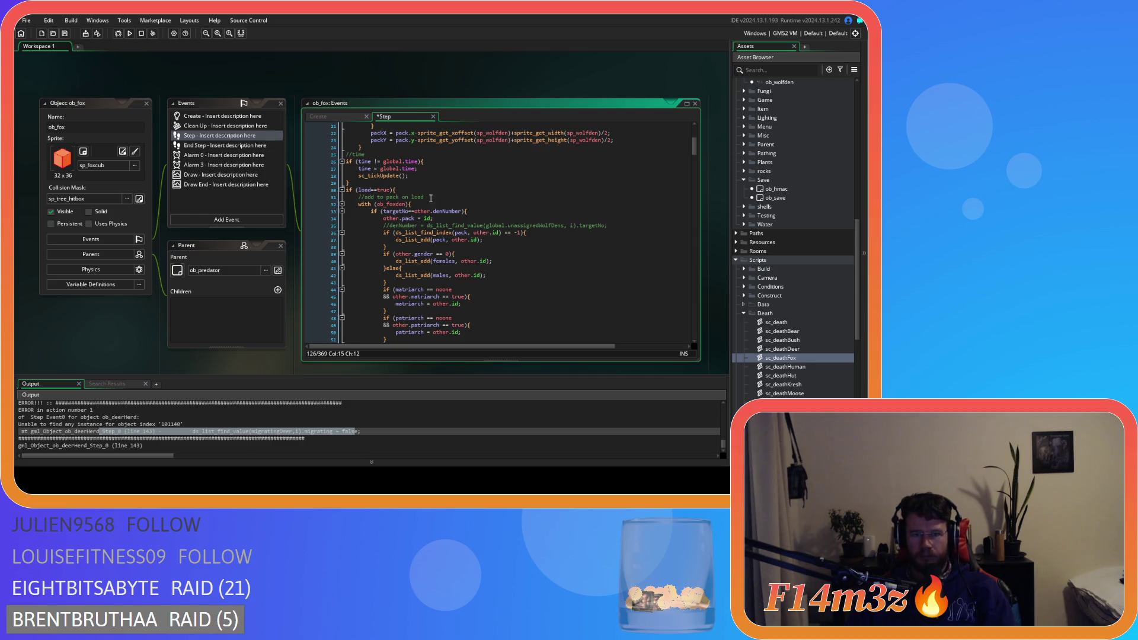
Step: Add an if (instance_exists(pack)) { check above the packX/packY lines using autocomplete
type("(instan")
type("ce_e")
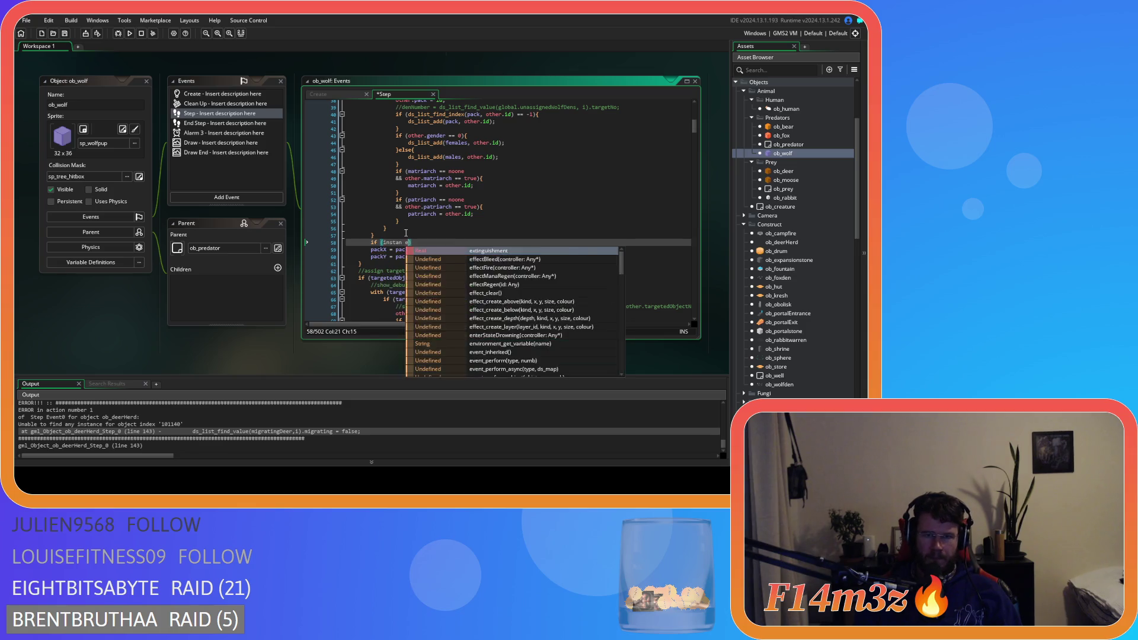
key("Return")
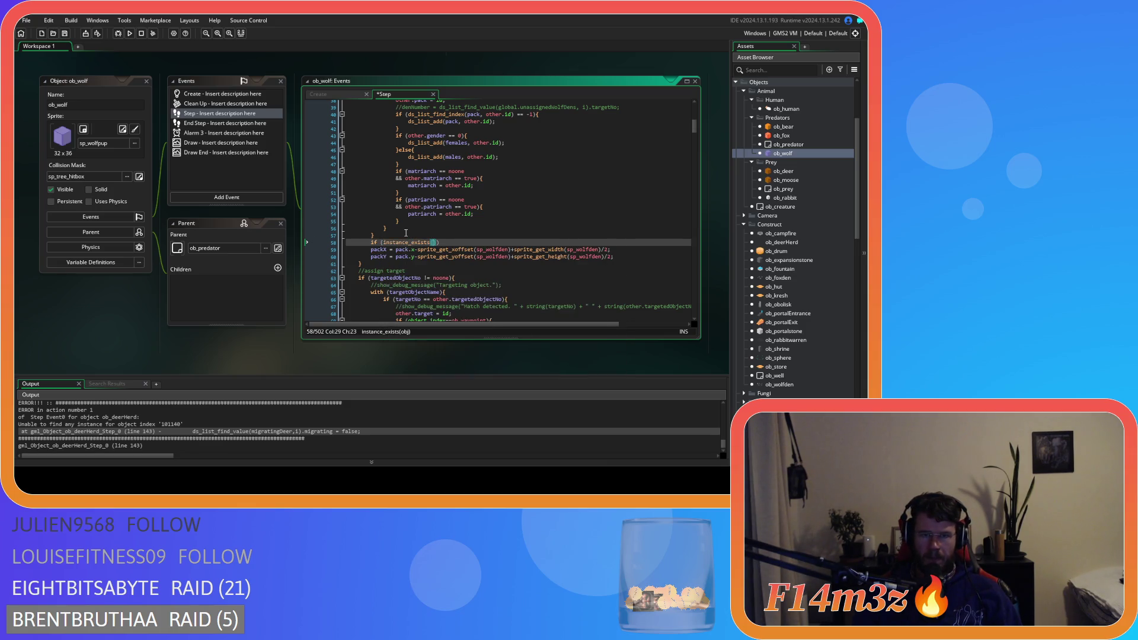
type("pack")
key("BackSpace")
key("BackSpace")
key("BackSpace")
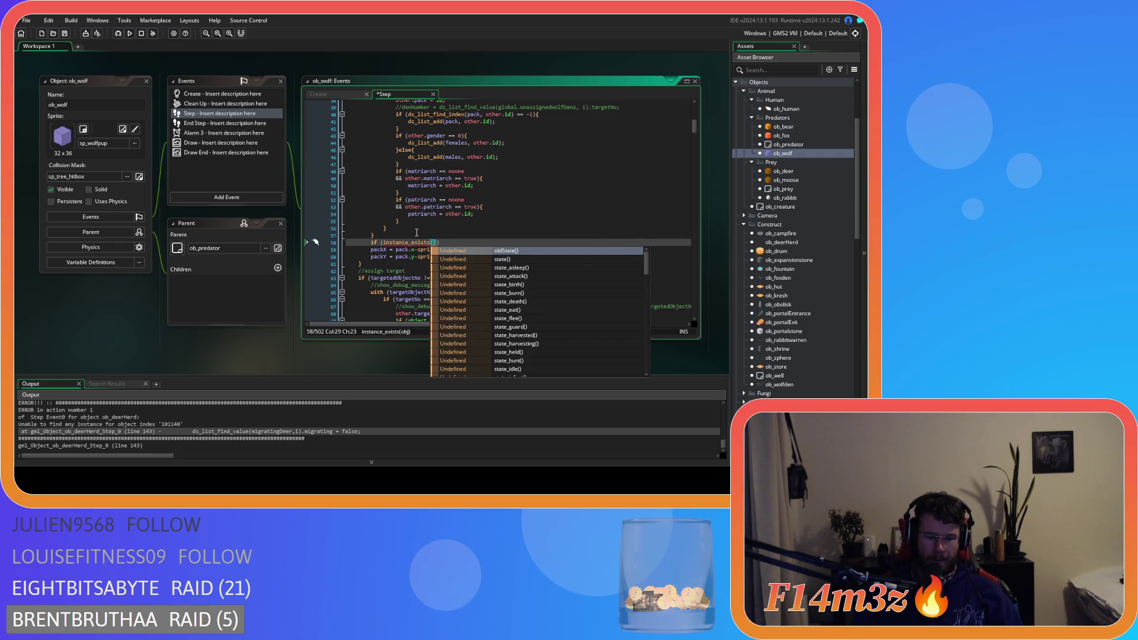
type("pack))")
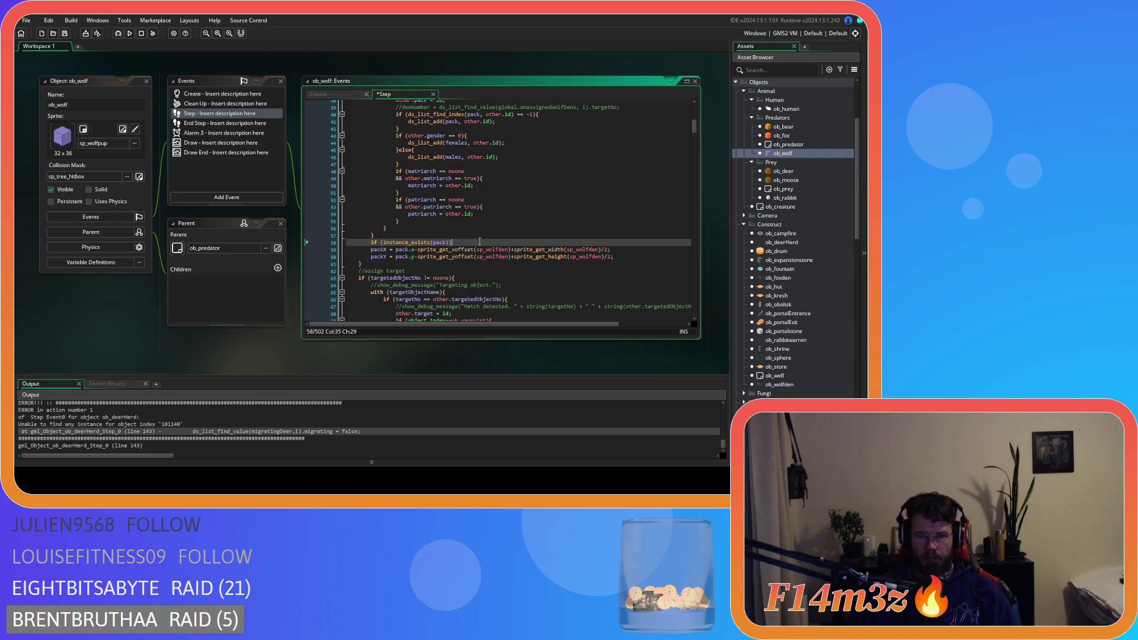
type("{")
Step: Indent the packX and packY lines under the check, close the block with }, and save
left_click(368, 250)
key("Tab")
left_click(368, 257)
key("Tab")
left_click(629, 256)
key("Return")
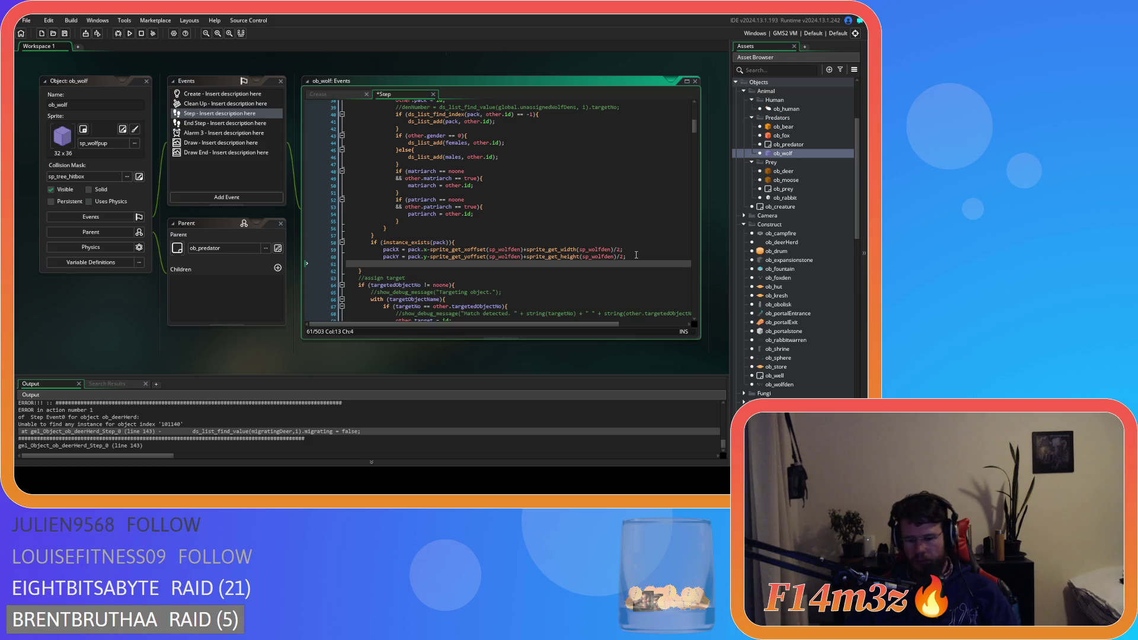
type("}")
left_click(637, 255)
key("ctrl+s")
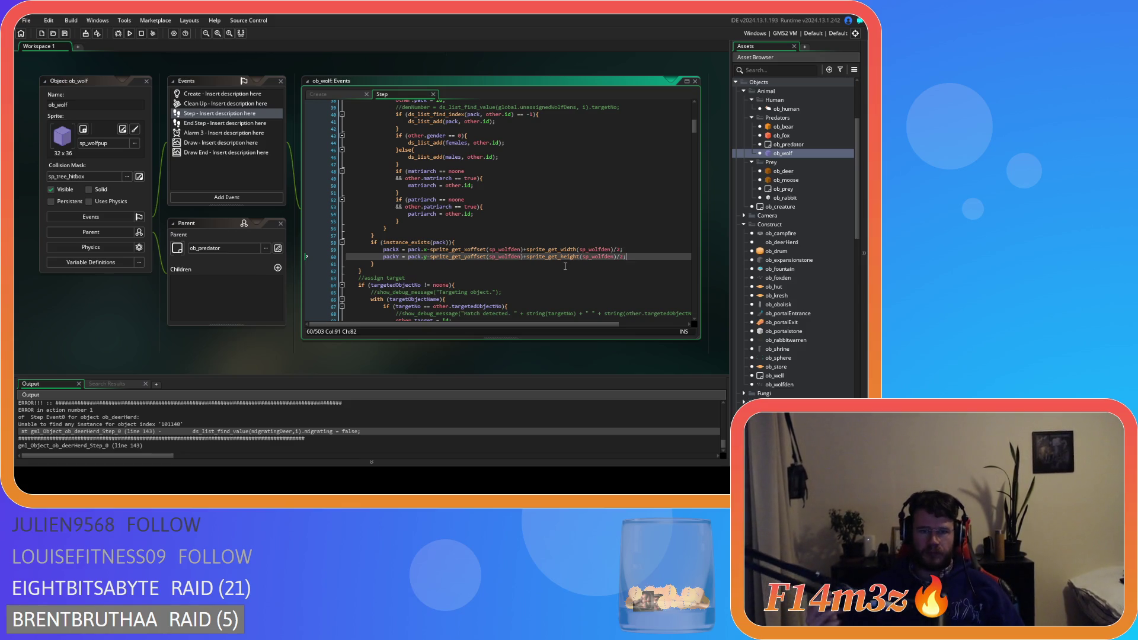
left_click(517, 240)
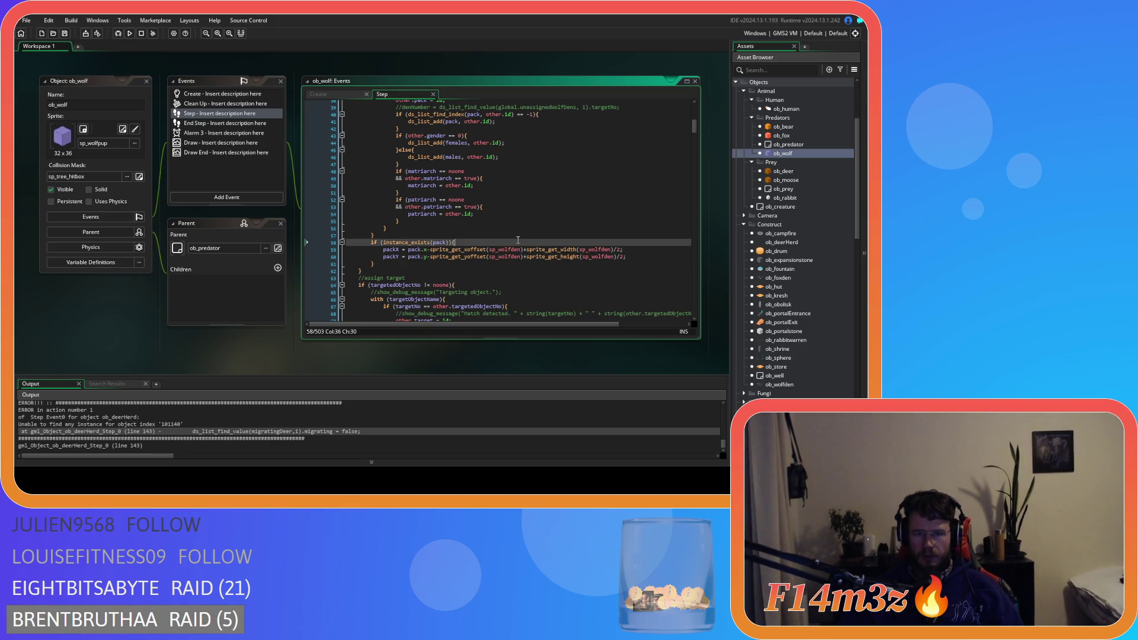
scroll(510, 237, "up", 7)
left_click(475, 227)
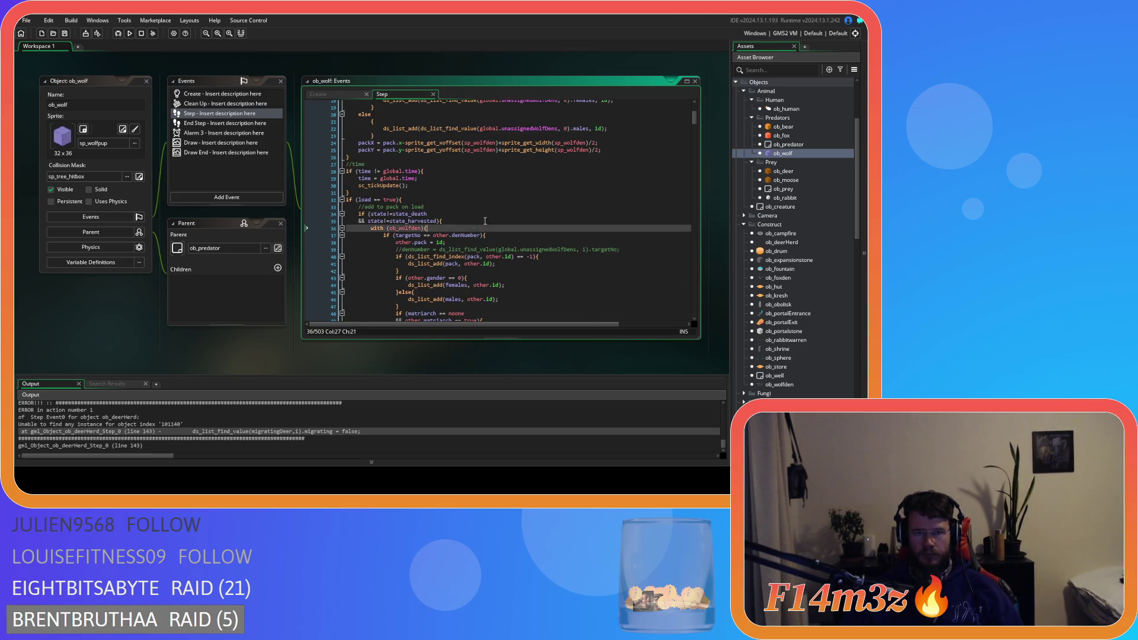
Step: Remove the spaces around == in ob_wolf's state_guard check on line 123
left_click(459, 223)
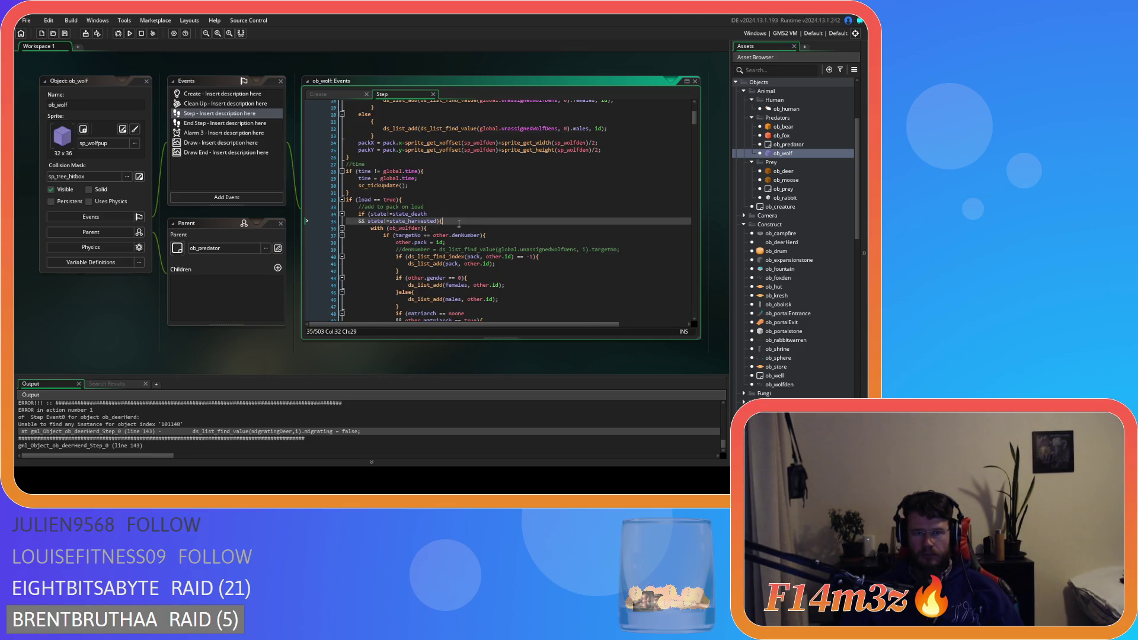
key("shift+Tab")
scroll(459, 223, "down", 13)
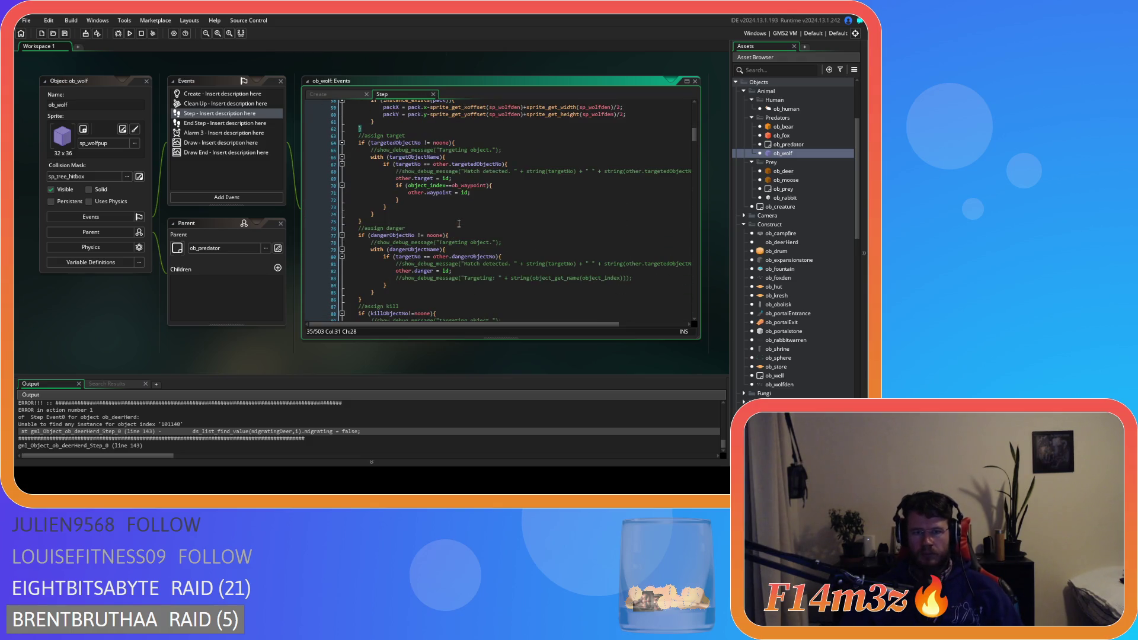
scroll(459, 223, "down", 12)
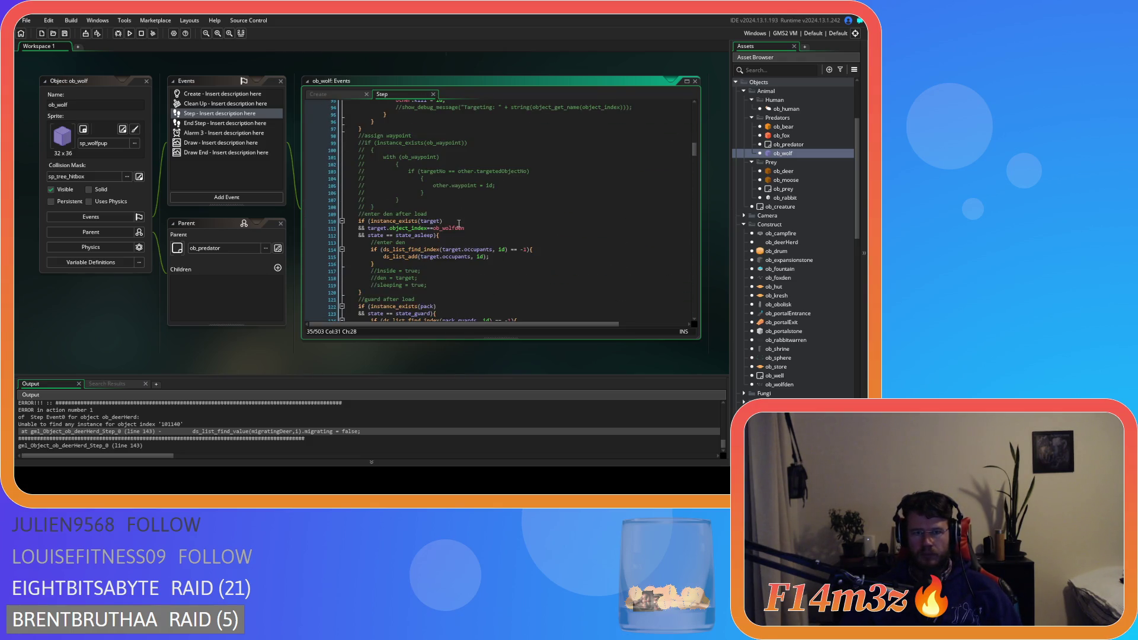
scroll(459, 224, "down", 3)
left_click(396, 243)
key("BackSpace")
key("Left")
key("Left")
Step: Tighten the state_asleep and state_labor checks on lines 112 and 132 the same way
key("BackSpace")
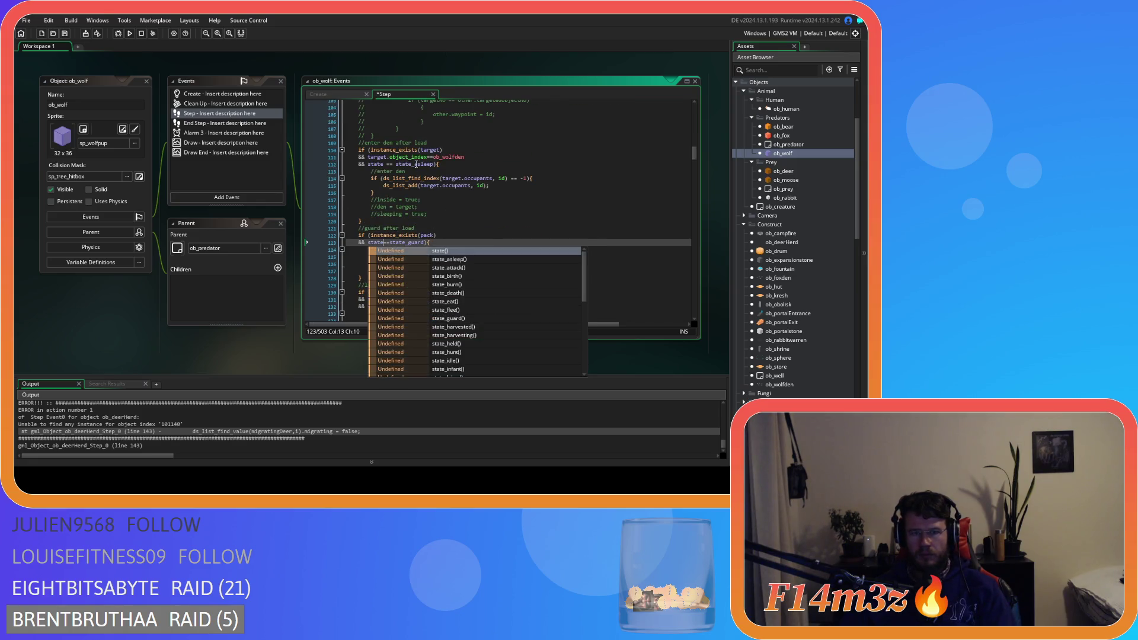
left_click(396, 164)
key("BackSpace")
key("Left")
key("Left")
key("BackSpace")
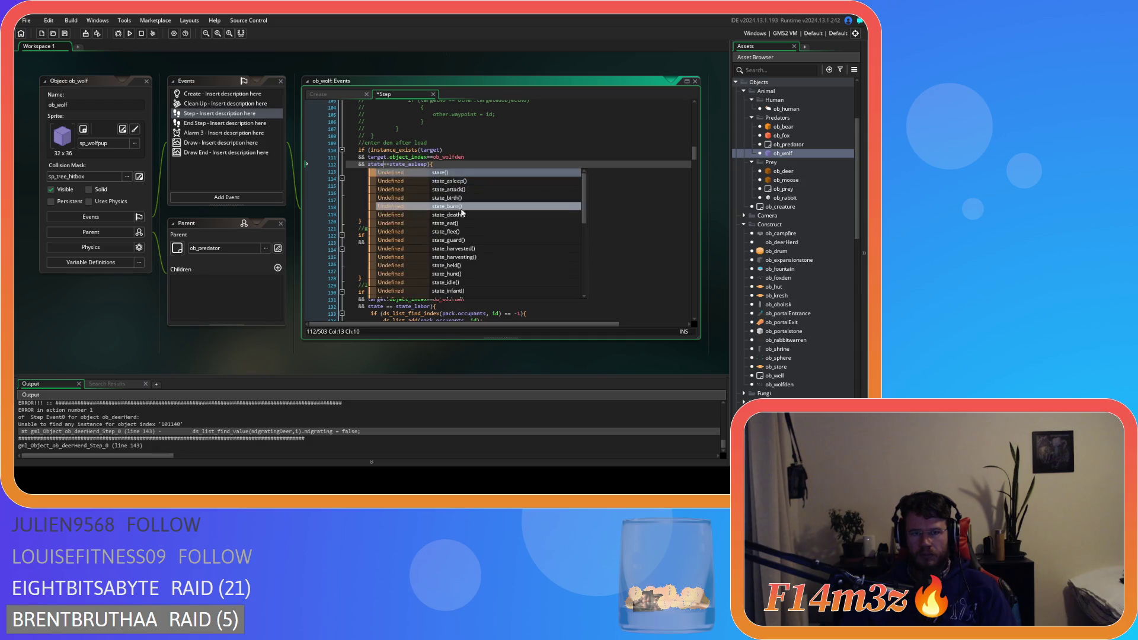
key("Escape")
left_click(396, 307)
key("BackSpace")
key("Left")
key("Left")
key("BackSpace")
key("Escape")
left_click(432, 214)
scroll(570, 250, "down", 4)
scroll(570, 251, "up", 15)
scroll(487, 272, "up", 4)
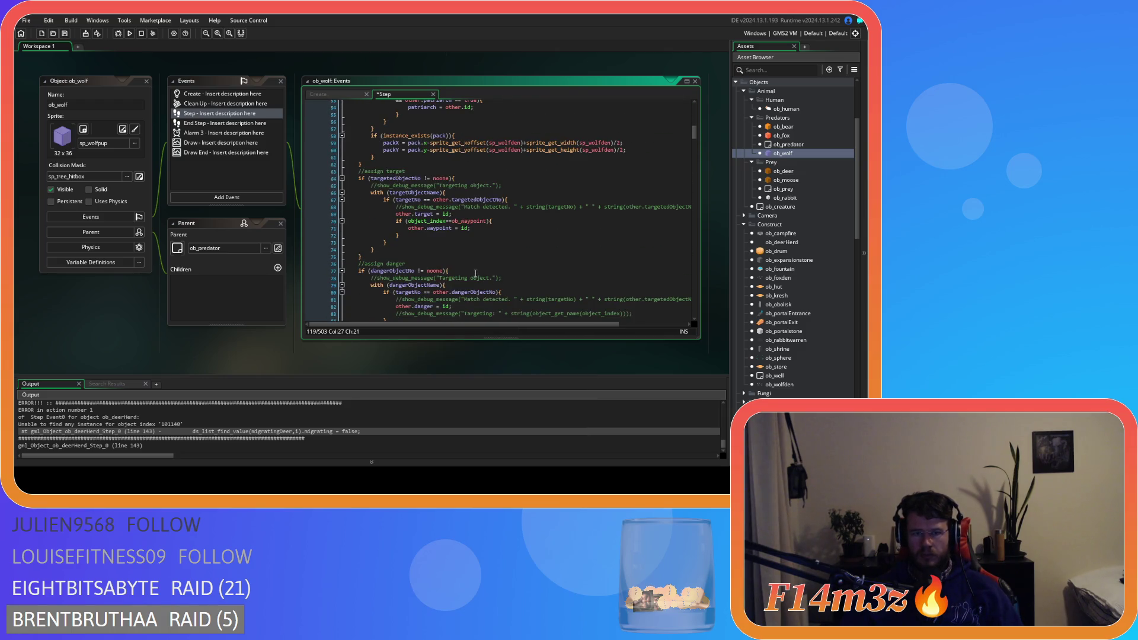
Step: Remove the spaces around != in the target check on line 64
left_click(415, 270)
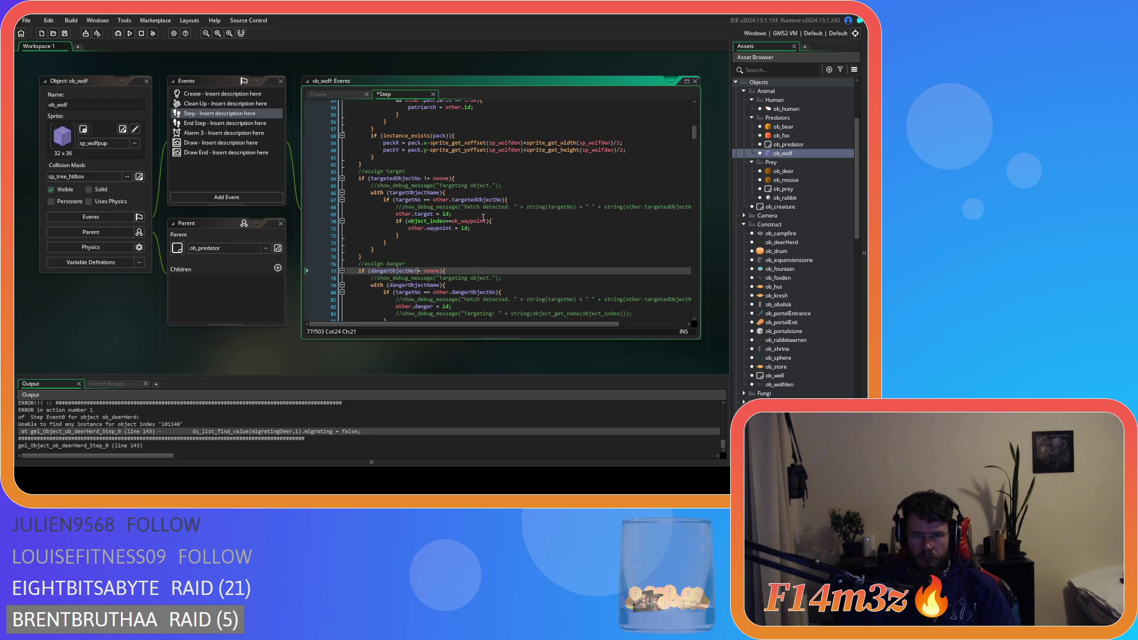
scroll(424, 249, "up", 3)
left_click(425, 249)
key("BackSpace")
key("Delete")
scroll(473, 202, "up", 1)
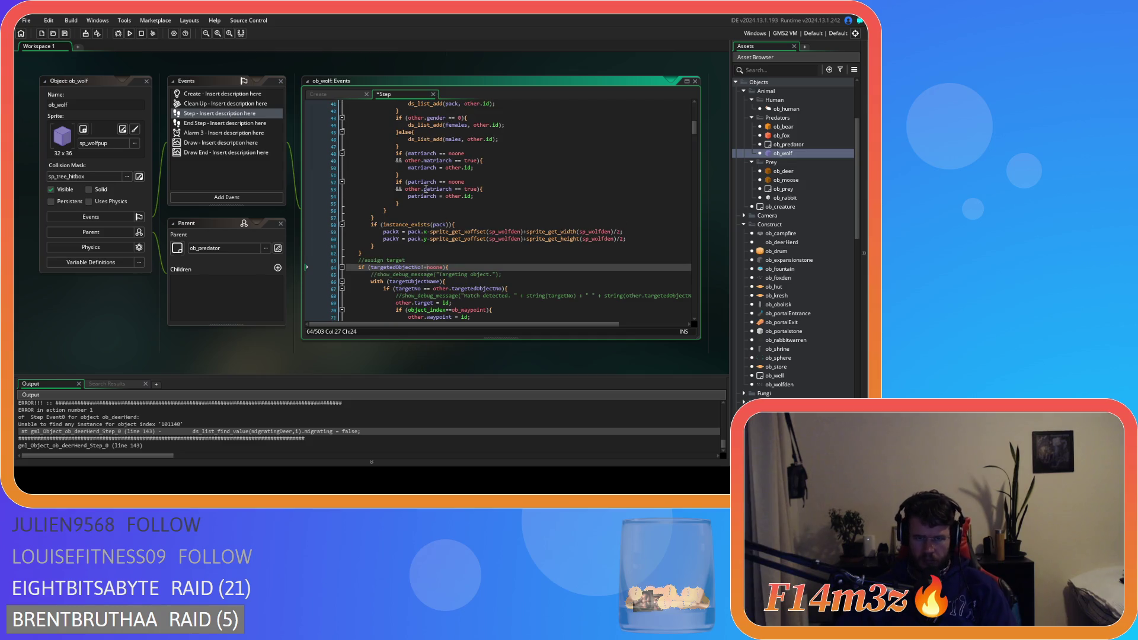
left_click(427, 289)
scroll(492, 202, "up", 8)
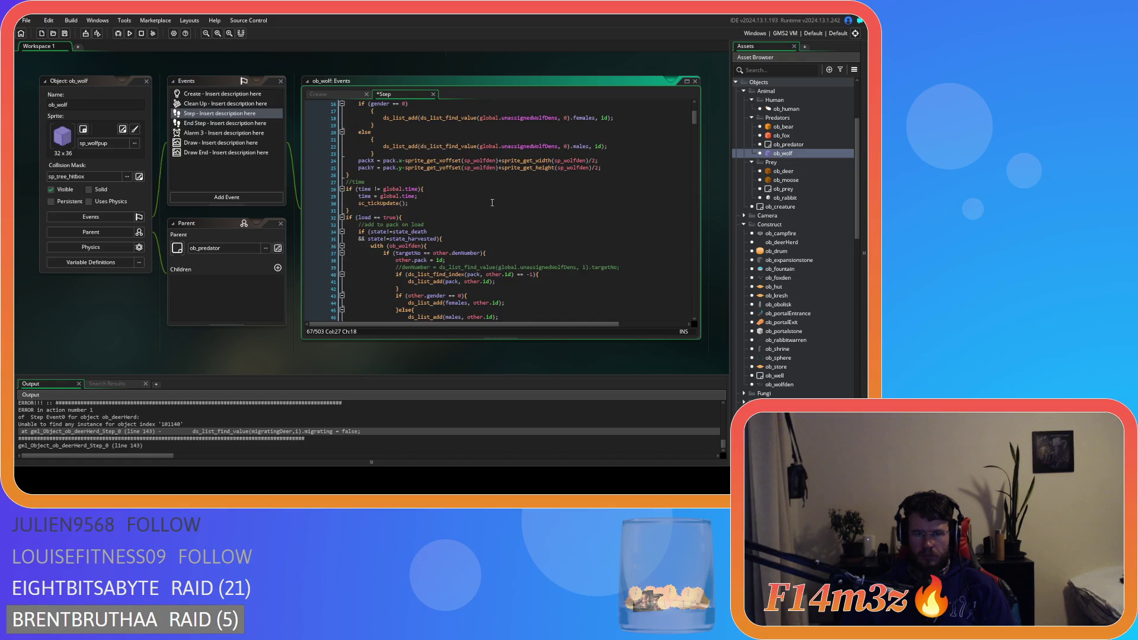
Step: Make the load block's den check on line 37 read targetNo==other.denNumber
left_click(424, 253)
key("Right")
key("Right")
key("Delete")
key("Left")
key("Left")
key("BackSpace")
left_click(593, 231)
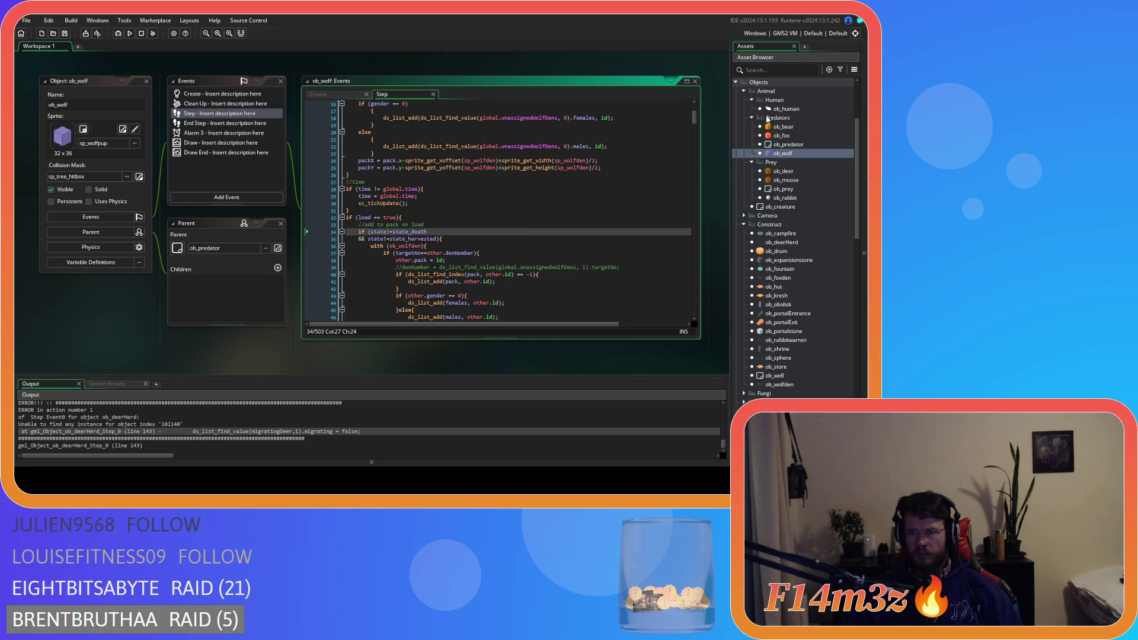
key("Up")
key("Up")
key("Up")
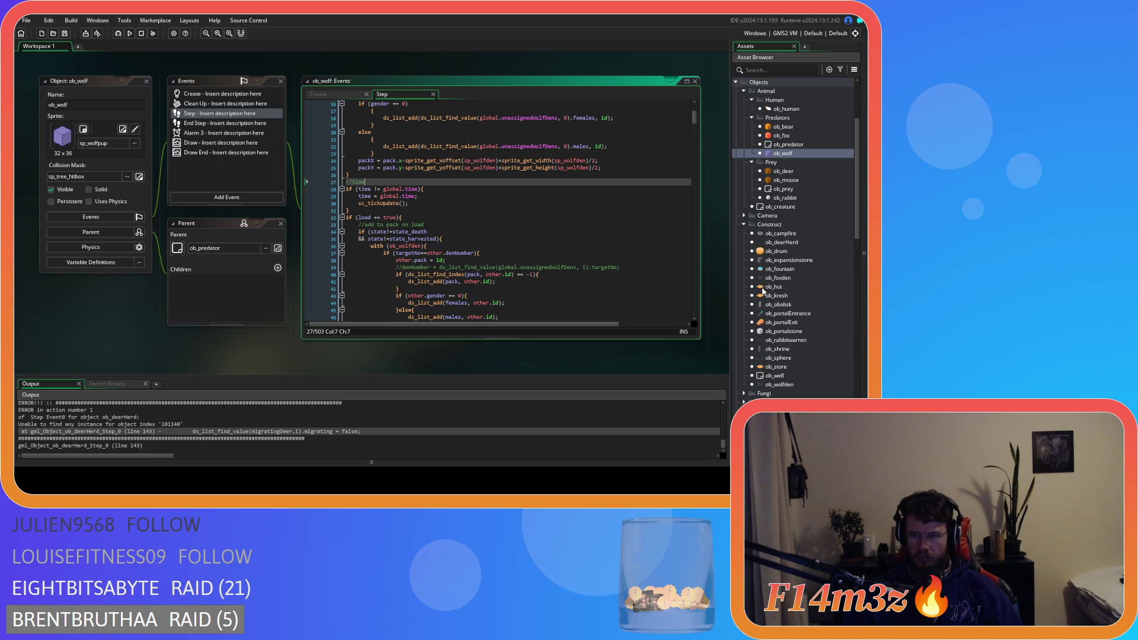
Step: Open the ob_wolfden object from the Construct folder in the Asset Browser
scroll(764, 290, "down", 4)
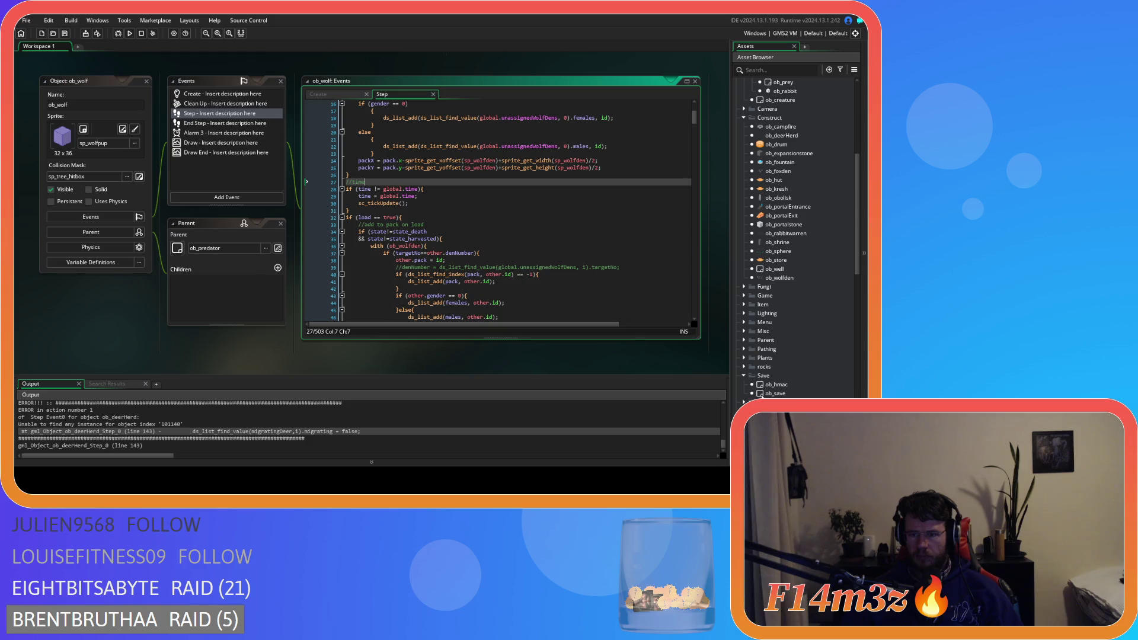
scroll(756, 312, "up", 3)
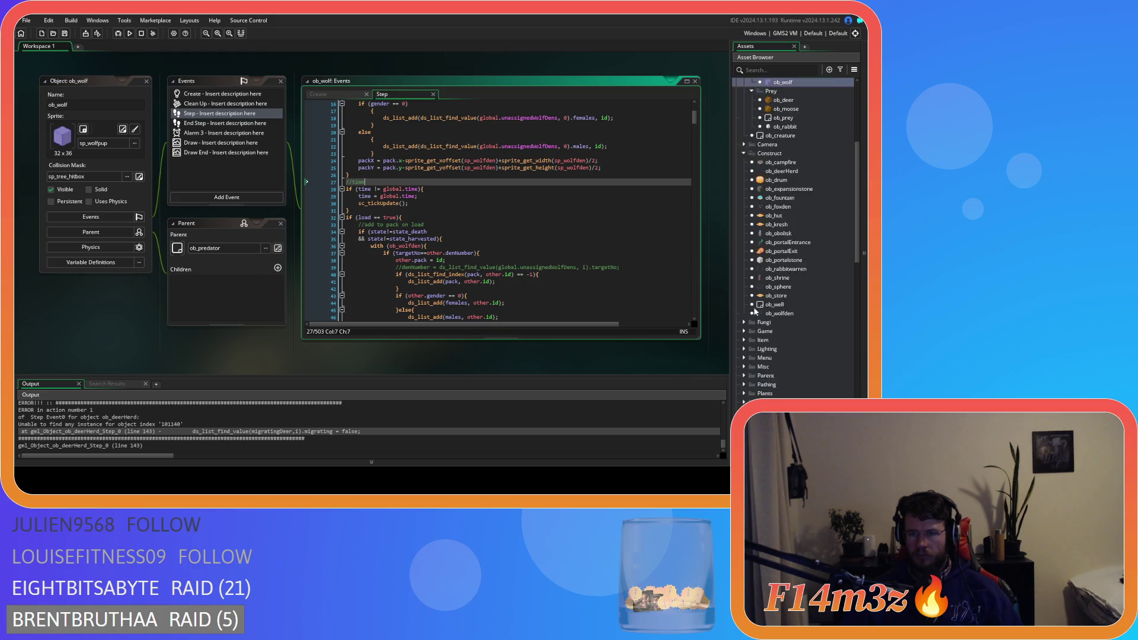
double_click(779, 366)
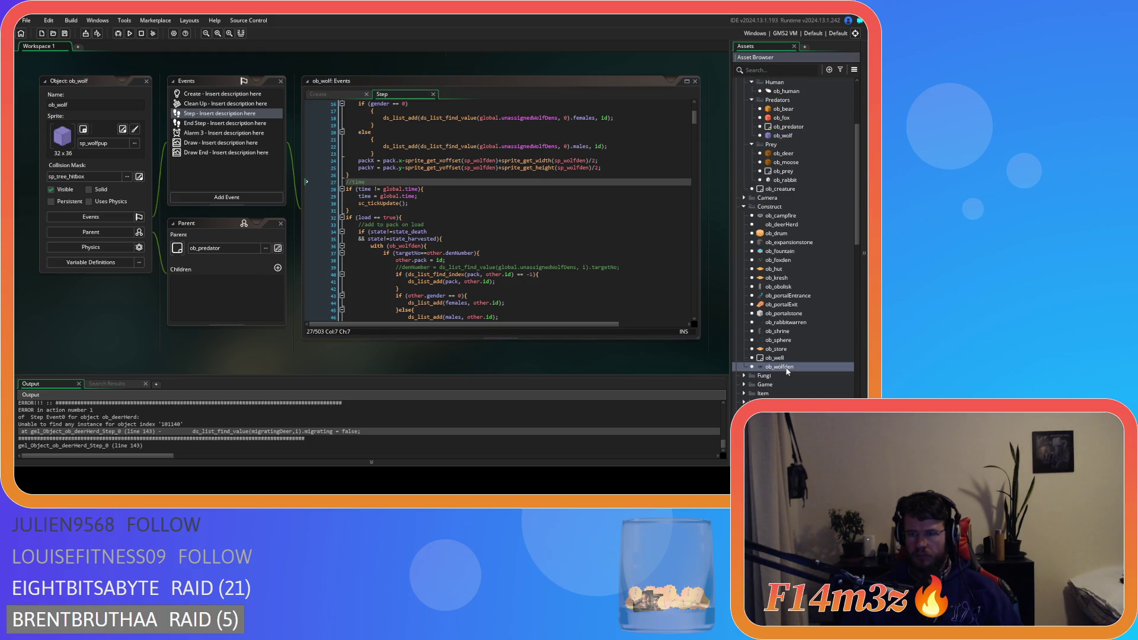
Step: Tidy ob_wolfden's line 5 waypoint != check and line 14 partied==true comparison, then save
left_click(195, 147)
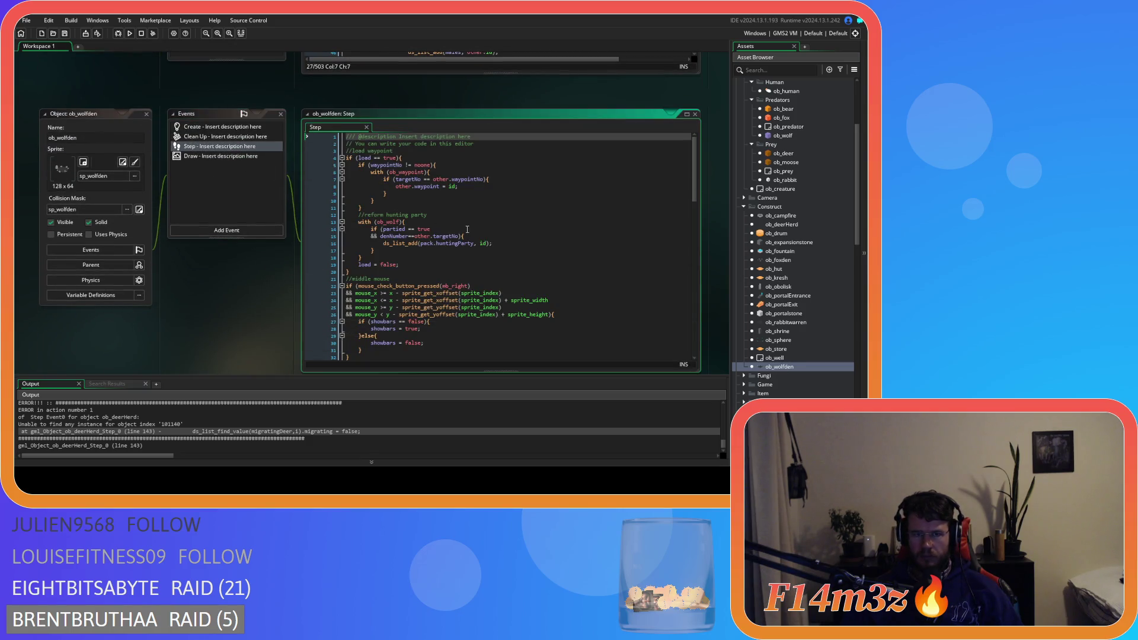
left_click(406, 166)
type("!")
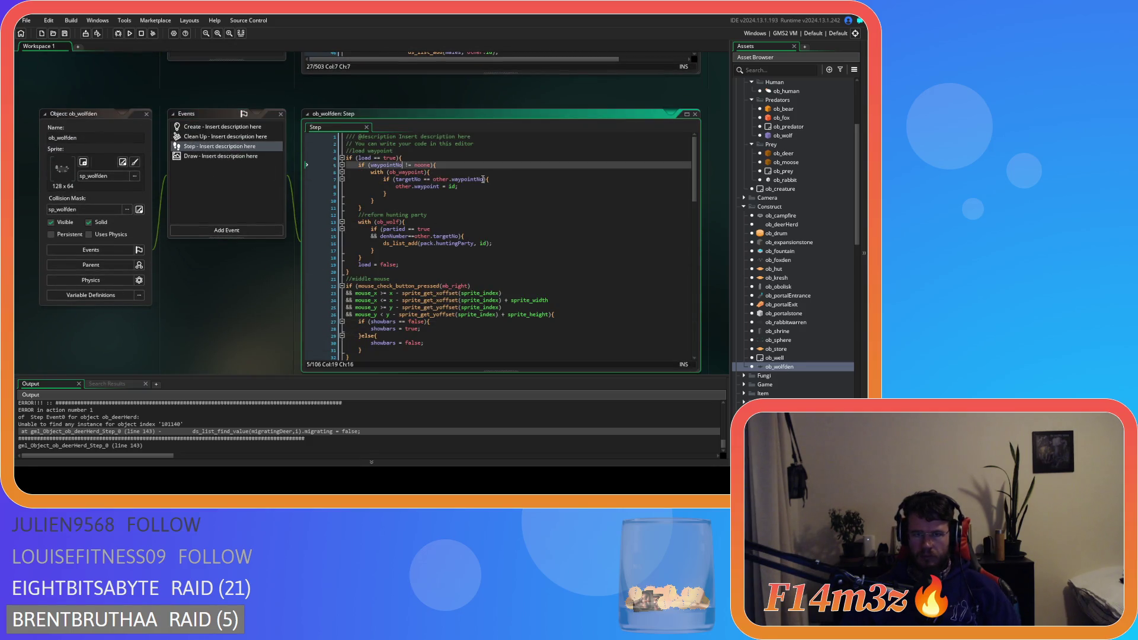
left_click(419, 220)
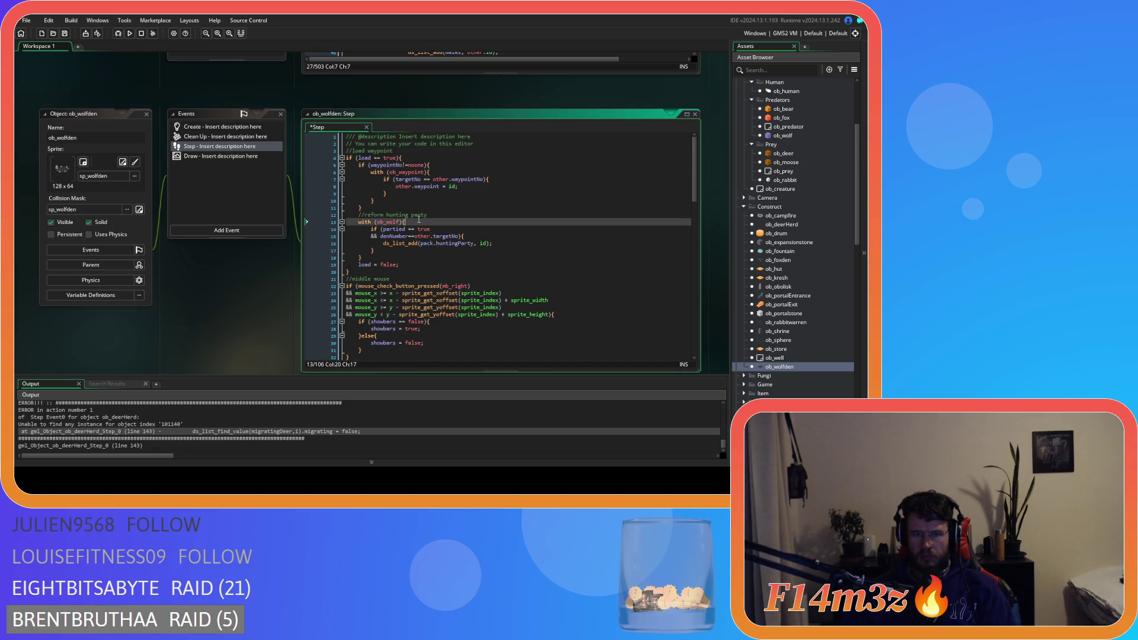
left_click(412, 229)
key("Right")
key("Right")
key("Delete")
key("Up")
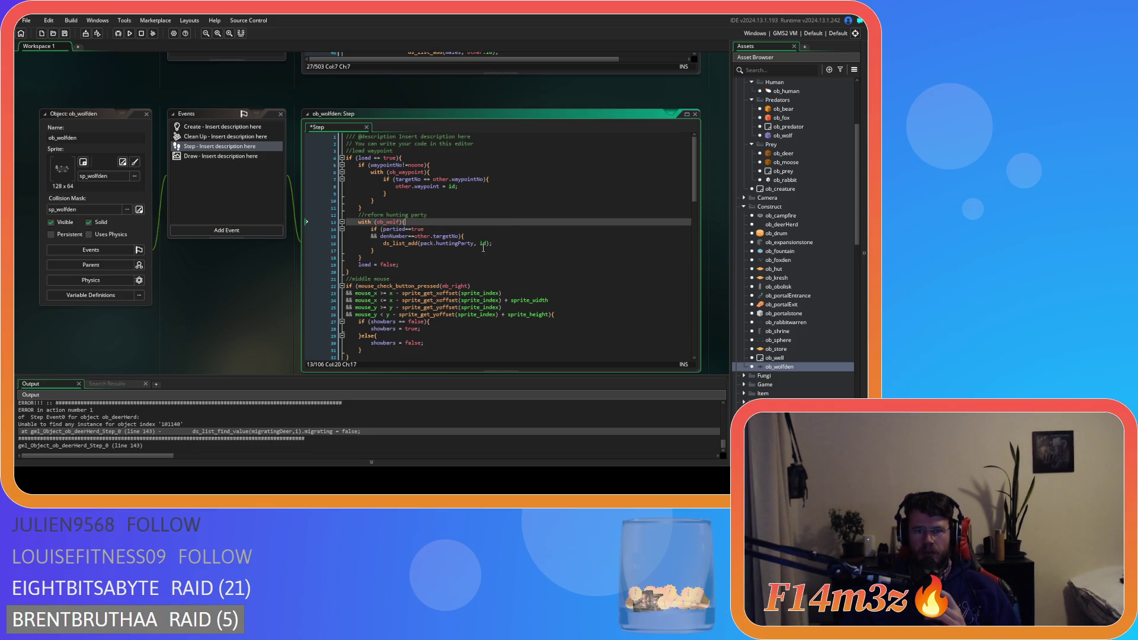
left_click(534, 251)
key("ctrl+s")
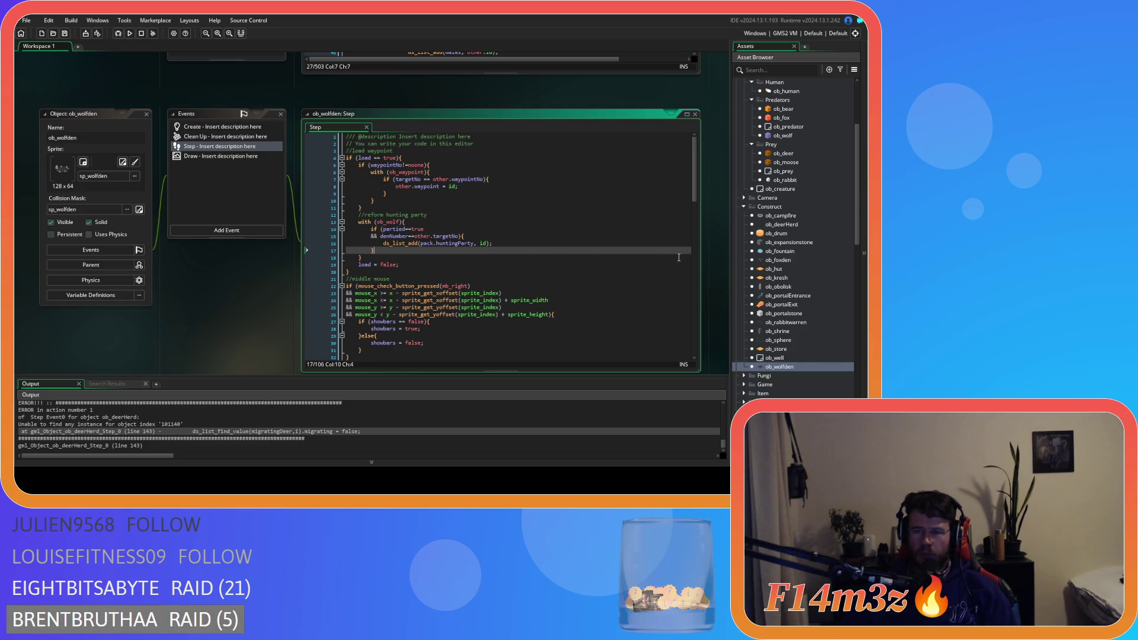
Step: Open the sc_deathWolf script from the Death scripts
scroll(805, 341, "down", 4)
scroll(806, 341, "down", 3)
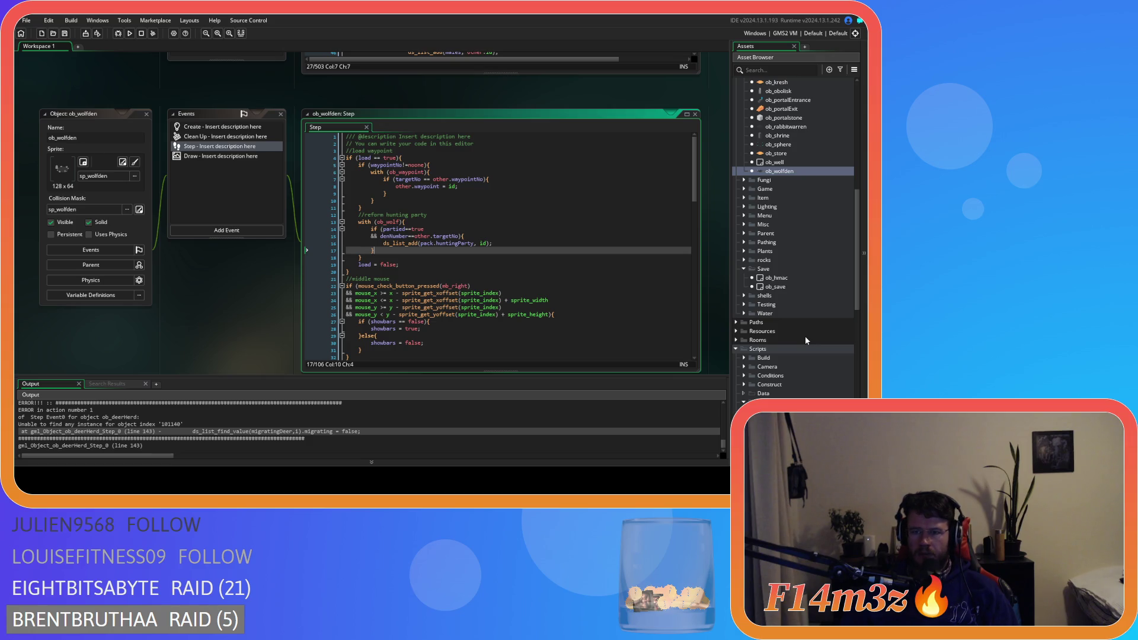
scroll(805, 337, "down", 6)
double_click(794, 357)
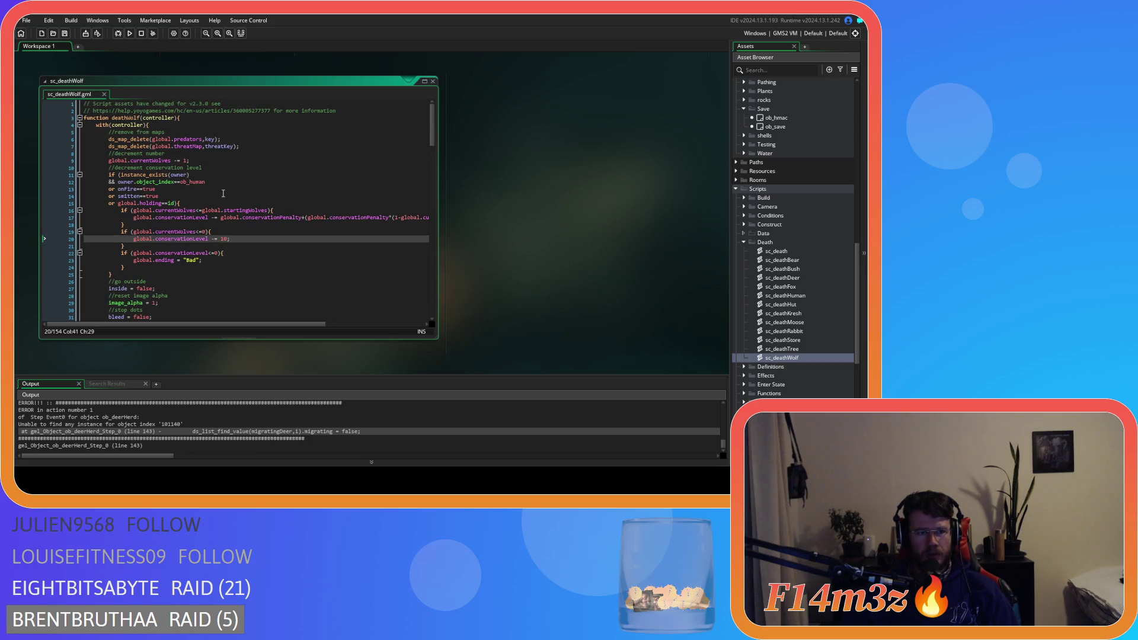
Step: Review sc_deathWolf's partied = false line and its huntingParty and pack removal checks
scroll(223, 194, "down", 10)
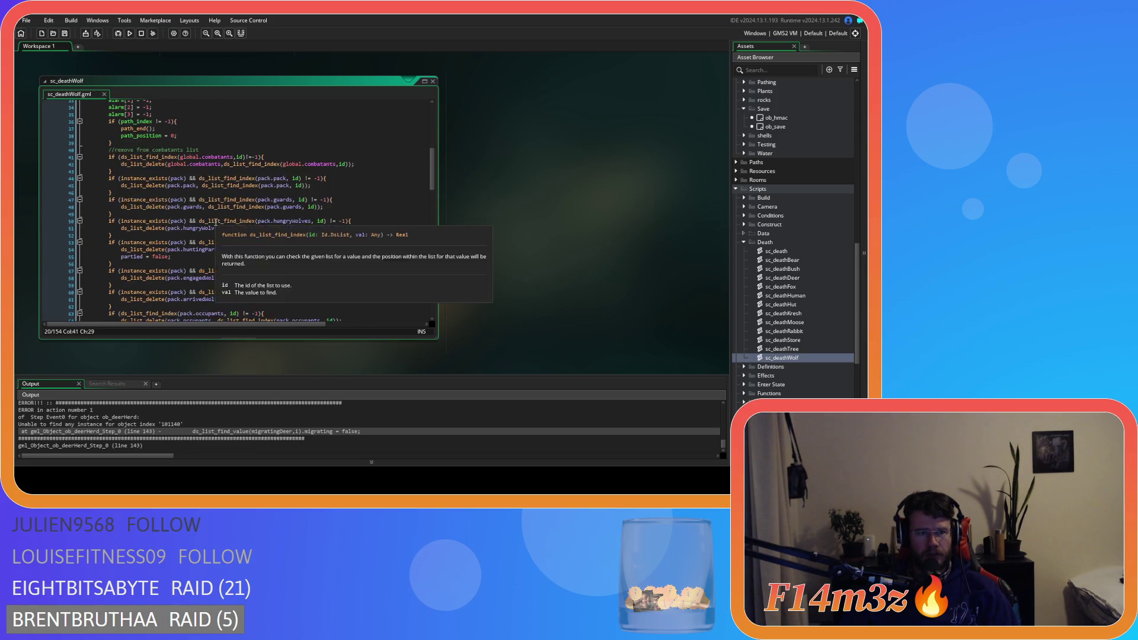
scroll(216, 222, "down", 3)
mouse_move(131, 204)
left_mouse_down()
mouse_move(194, 205)
mouse_move(121, 206)
left_mouse_up()
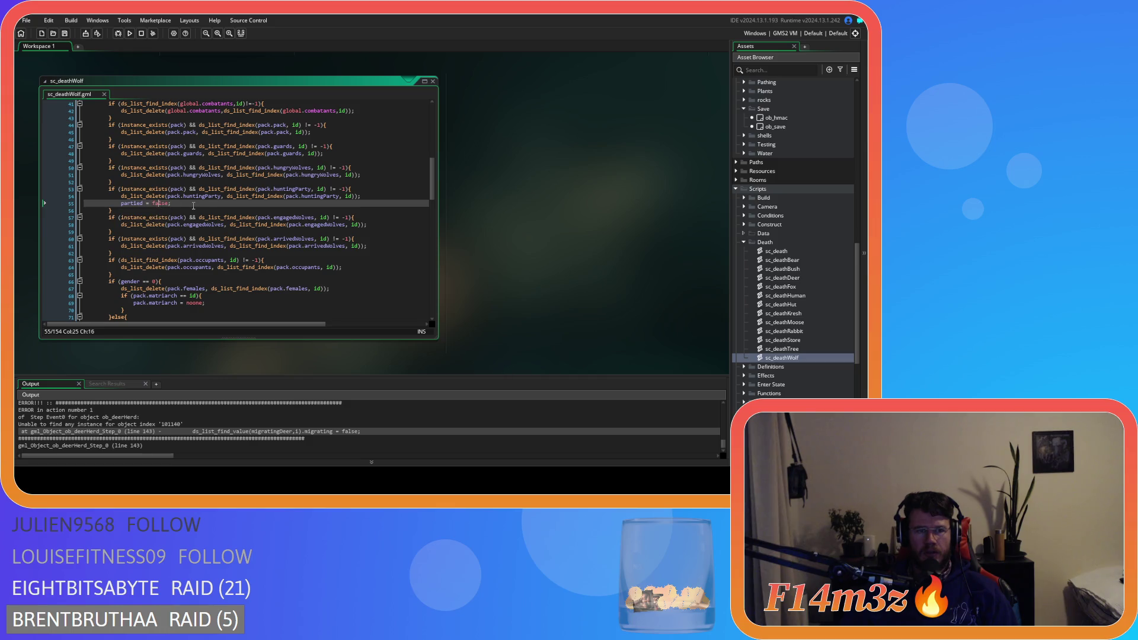
left_click(189, 189)
scroll(190, 189, "up", 3)
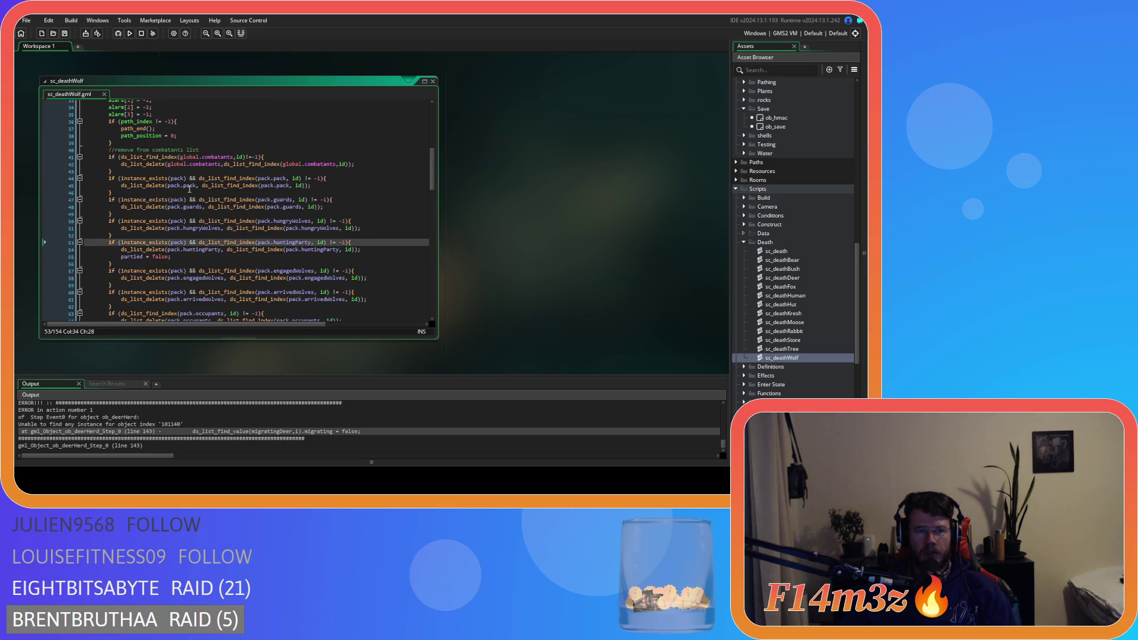
left_click(190, 178)
scroll(237, 211, "down", 3)
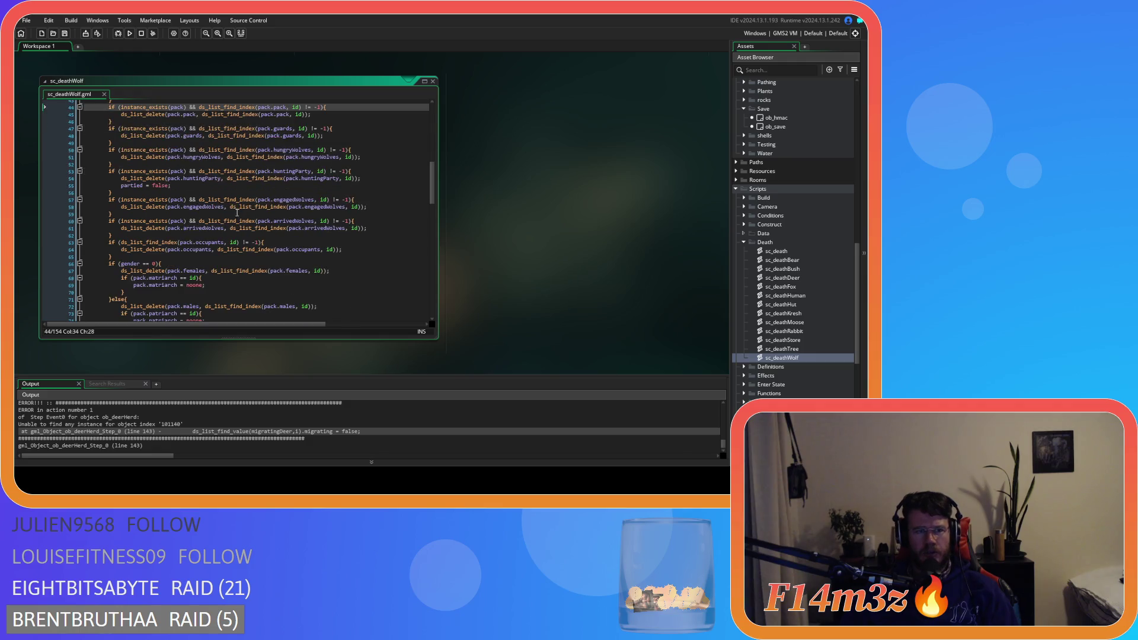
Step: Split the pack, guards, hungryWolves, huntingParty, engagedWolves and arrivedWolves checks onto two lines at &&
scroll(237, 211, "up", 2)
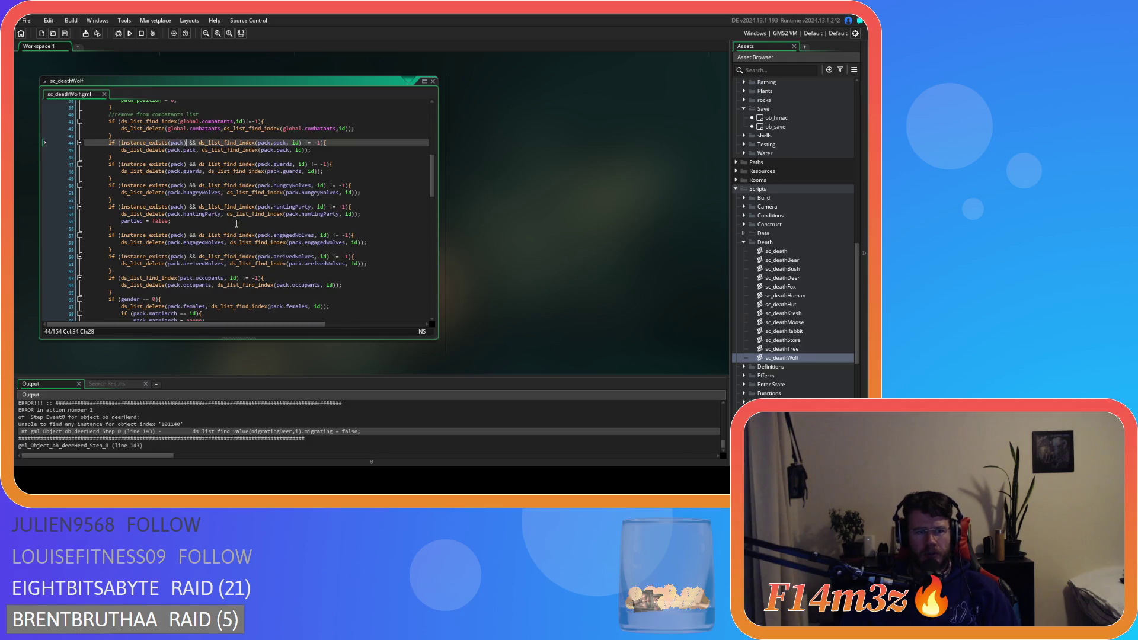
key("Return")
left_click(188, 174)
key("Return")
left_click(189, 199)
key("Return")
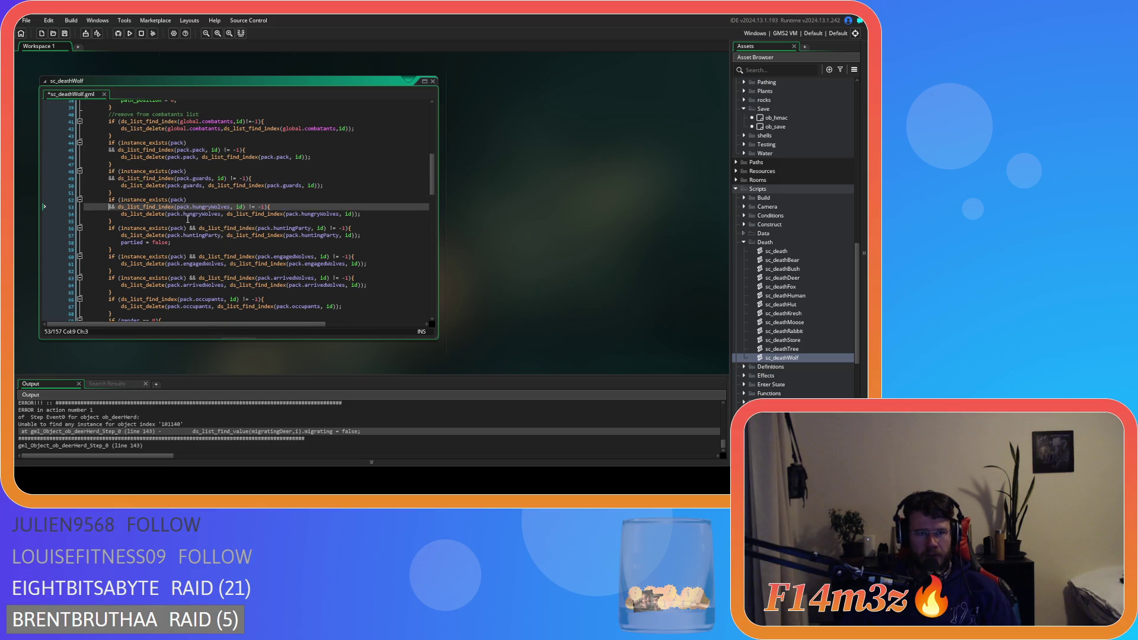
left_click(191, 228)
key("Return")
scroll(213, 242, "down", 2)
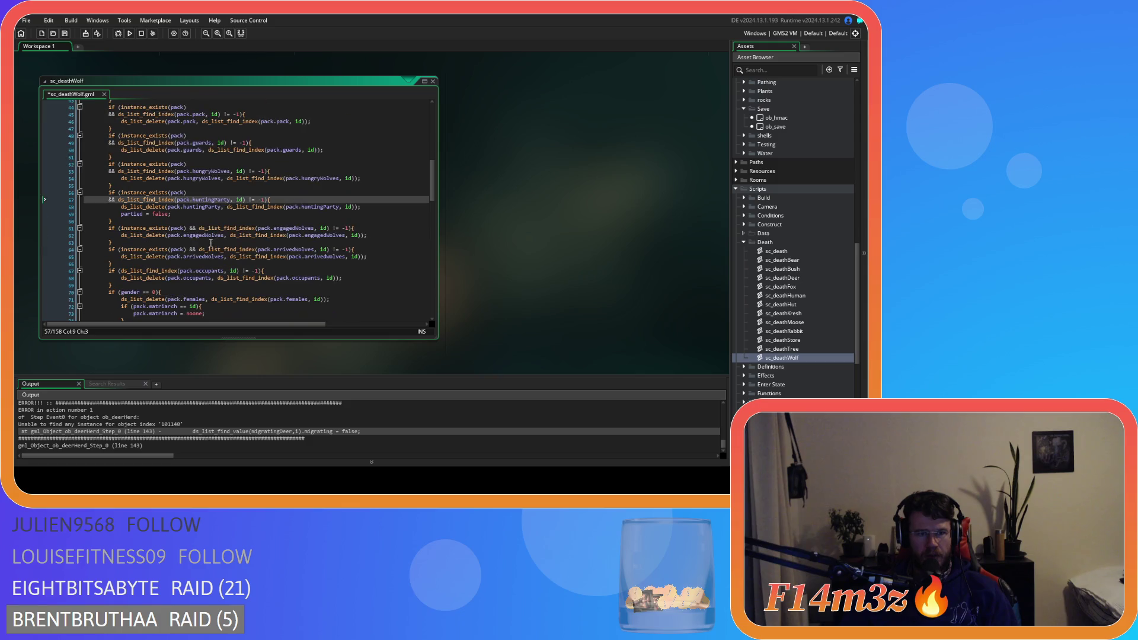
left_click(188, 228)
key("Return")
left_click(188, 257)
key("Return")
scroll(191, 282, "down", 3)
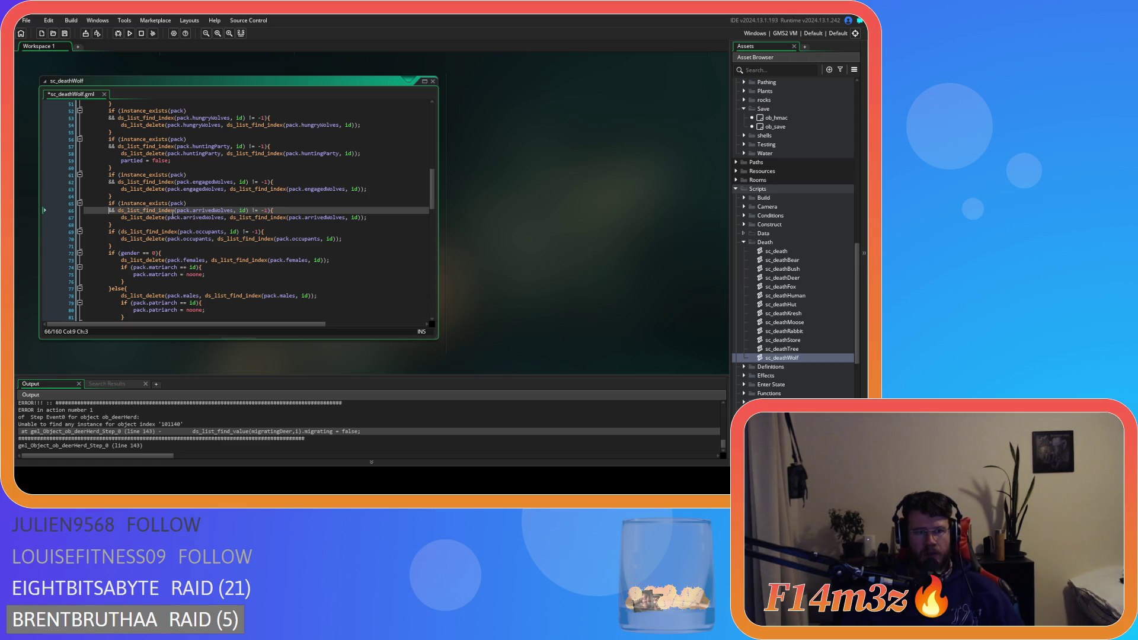
Step: Delete 'instance_exists(pack) &&' from the arrivedWolves, engagedWolves and huntingParty checks
left_click_drag(120, 203, 187, 203)
left_click(117, 210, "shift")
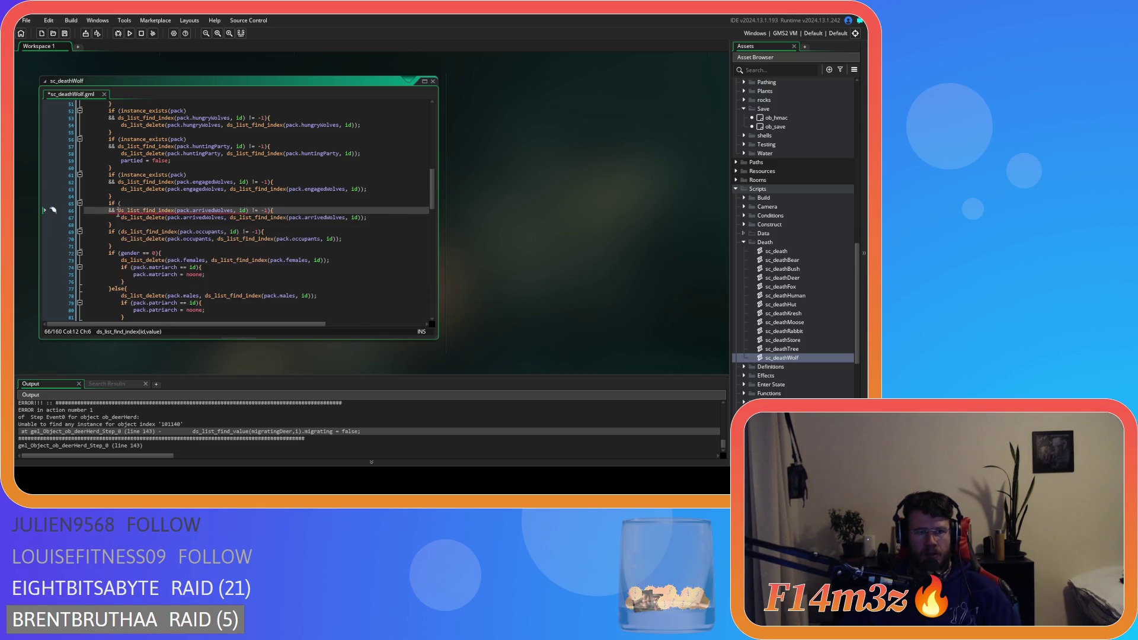
key("Delete")
scroll(118, 210, "up", 3)
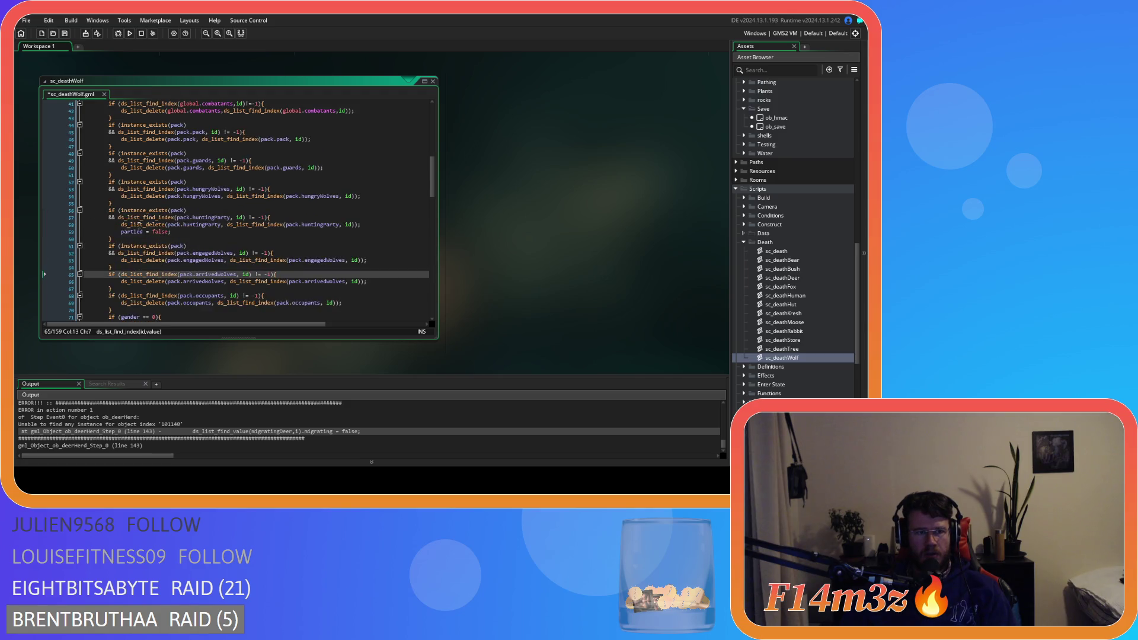
left_click(118, 253)
left_click(118, 246, "shift")
key("Delete")
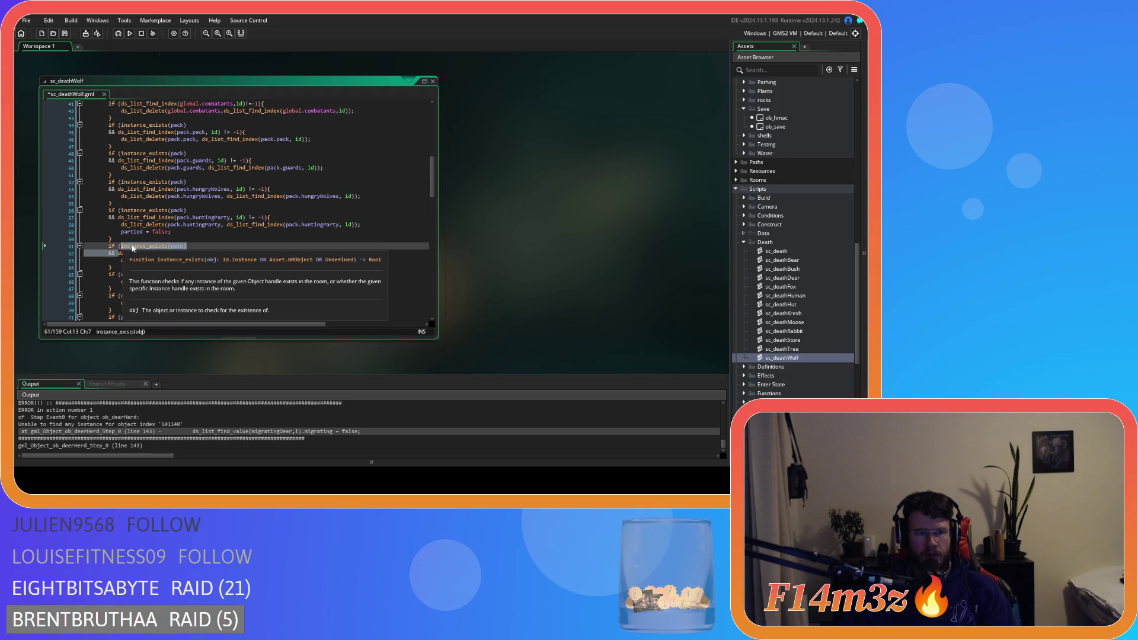
left_click(118, 217)
left_click(121, 211, "shift")
key("Delete")
Step: Delete 'instance_exists(pack) &&' from the hungryWolves, guards and pack checks
scroll(179, 214, "up", 2)
left_click(118, 224)
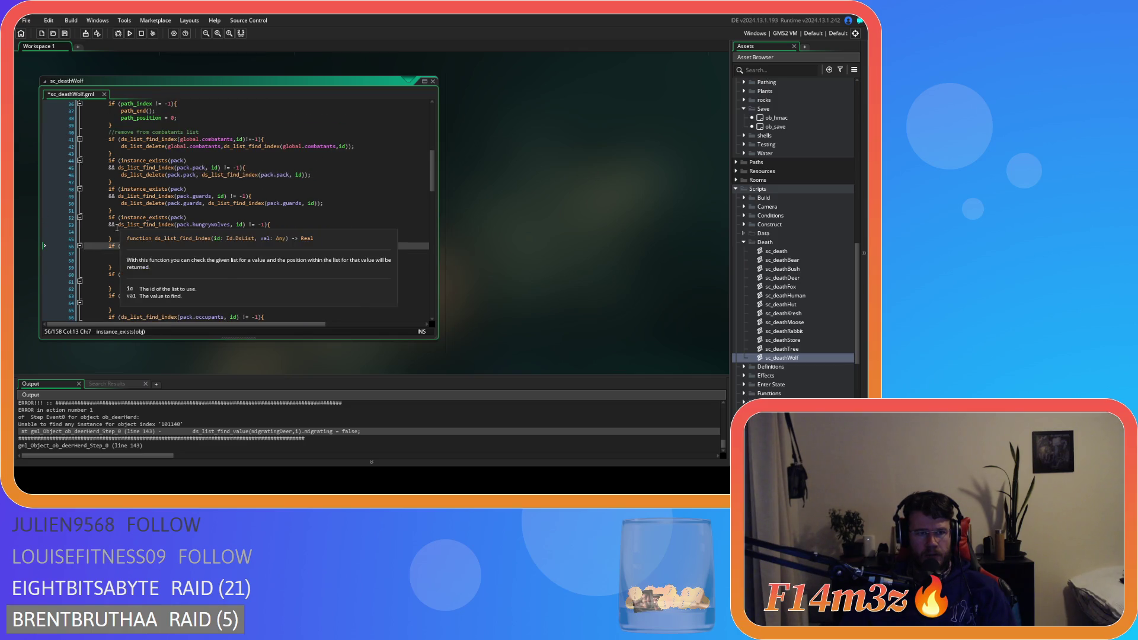
left_click(122, 217, "shift")
key("Delete")
scroll(118, 228, "up", 2)
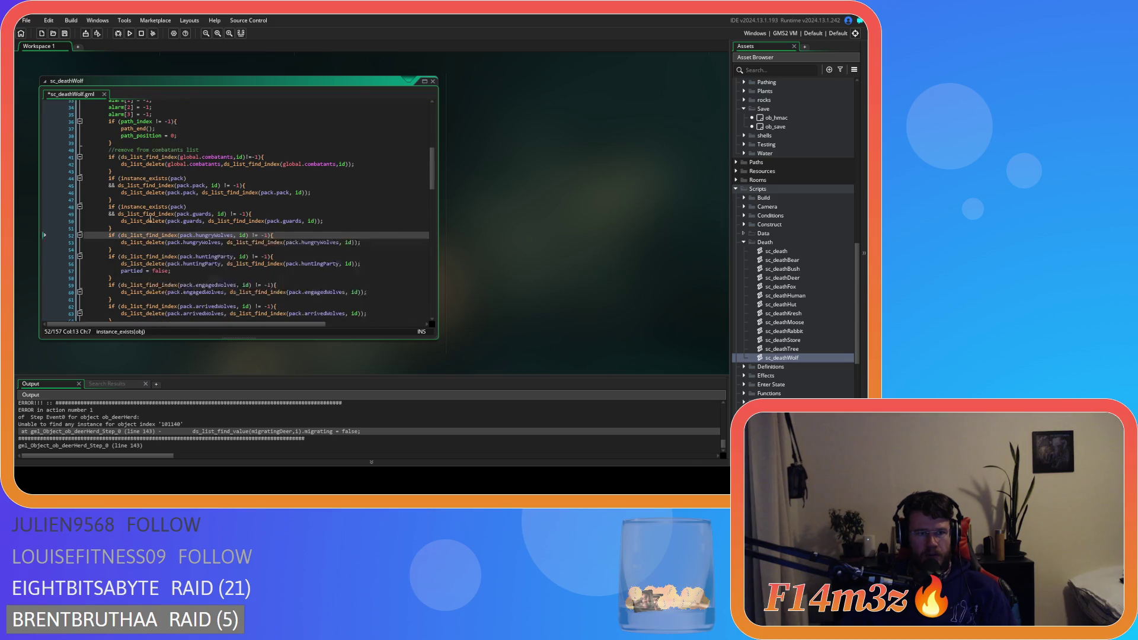
left_click(117, 232)
left_click(120, 224, "shift")
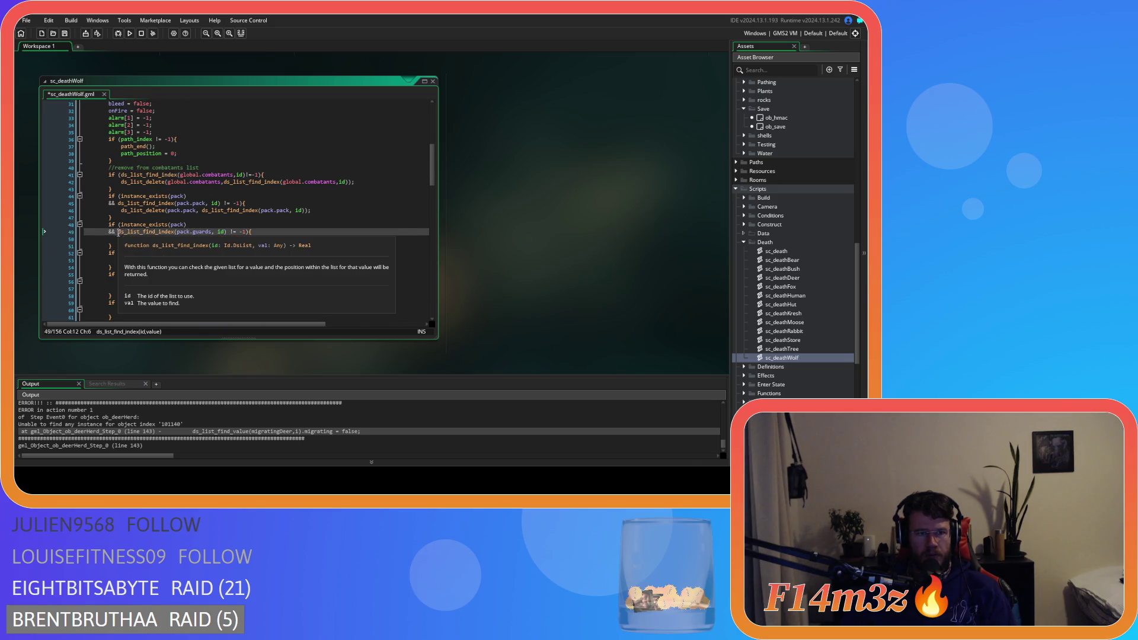
key("Delete")
left_click(118, 203)
left_click(121, 196, "shift")
key("Delete")
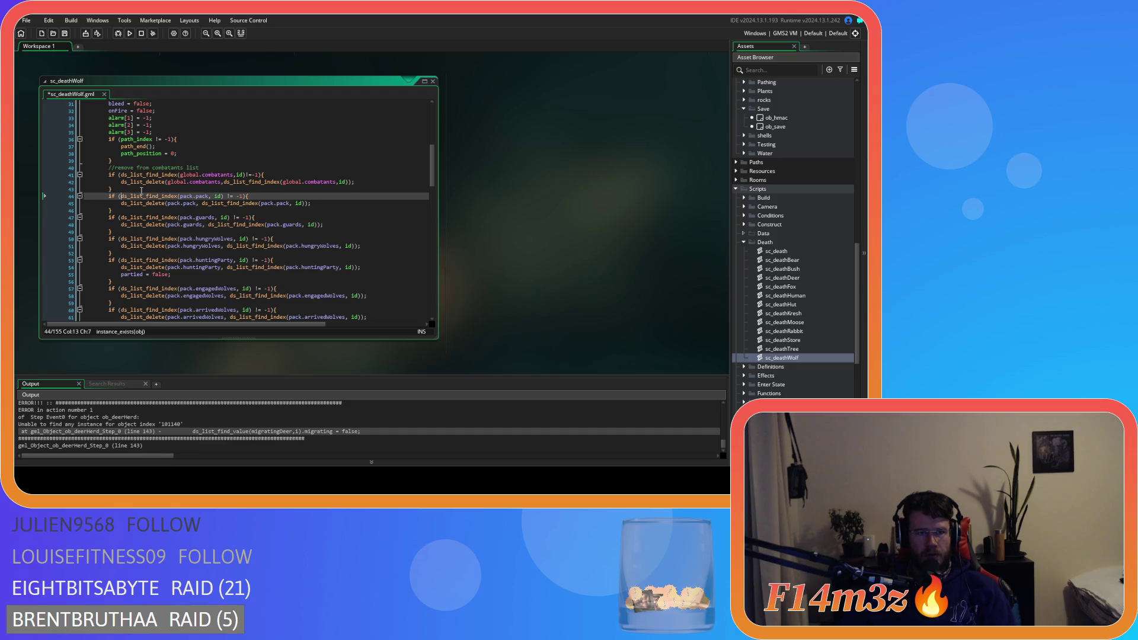
Step: Wrap sc_deathWolf's pack-list removal checks in an indented if (instance_exists(pack)) block and save
key("Home")
key("Return")
key("Up")
type("if ")
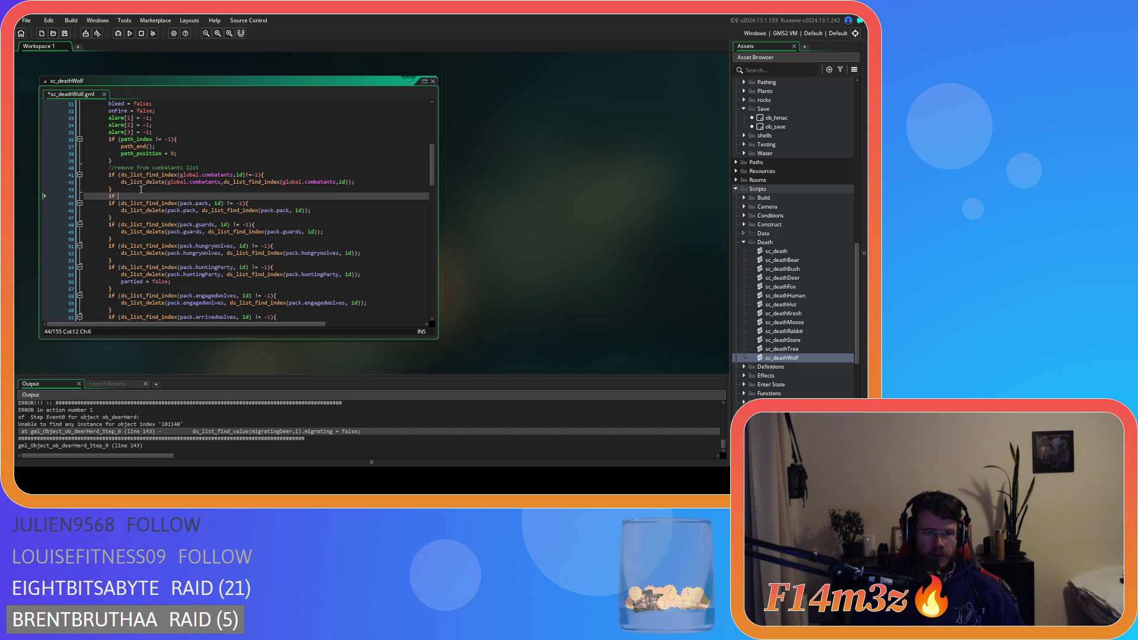
type("()")
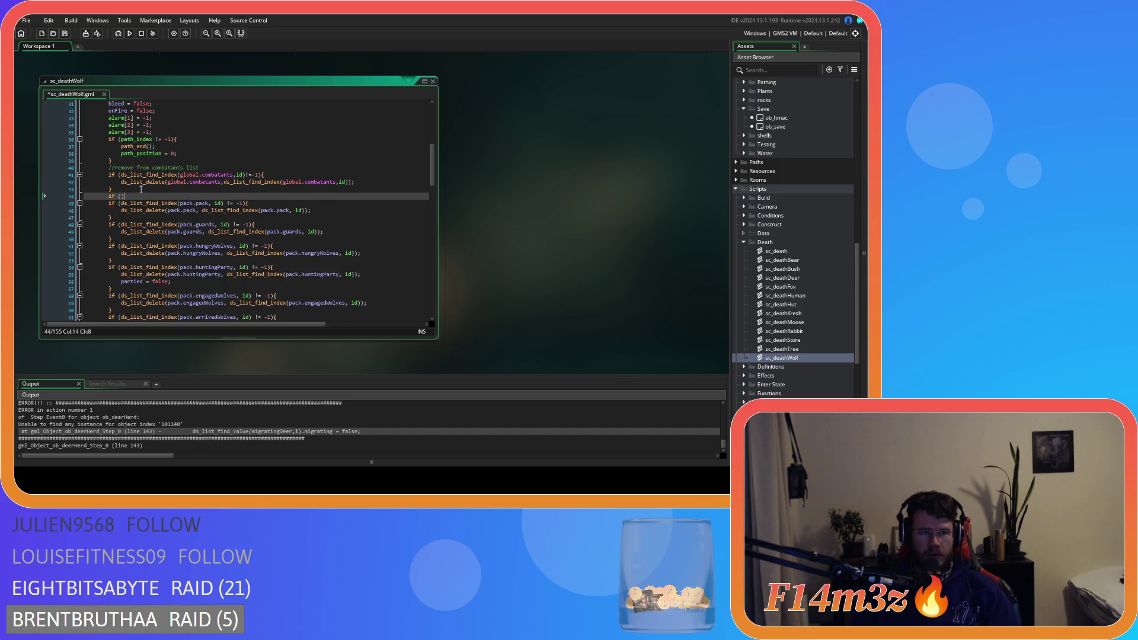
type("instance_exists(pack")
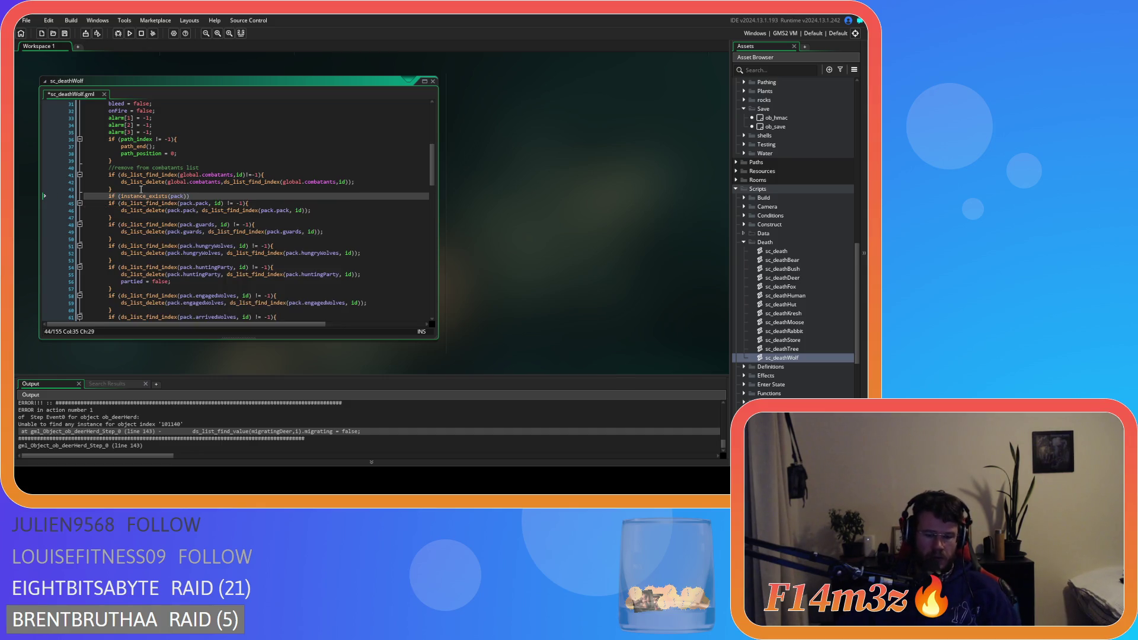
type("{")
scroll(194, 237, "down", 4)
left_click_drag(125, 263, 108, 210)
key("Tab")
scroll(133, 263, "down", 4)
left_click(132, 264)
key("Return")
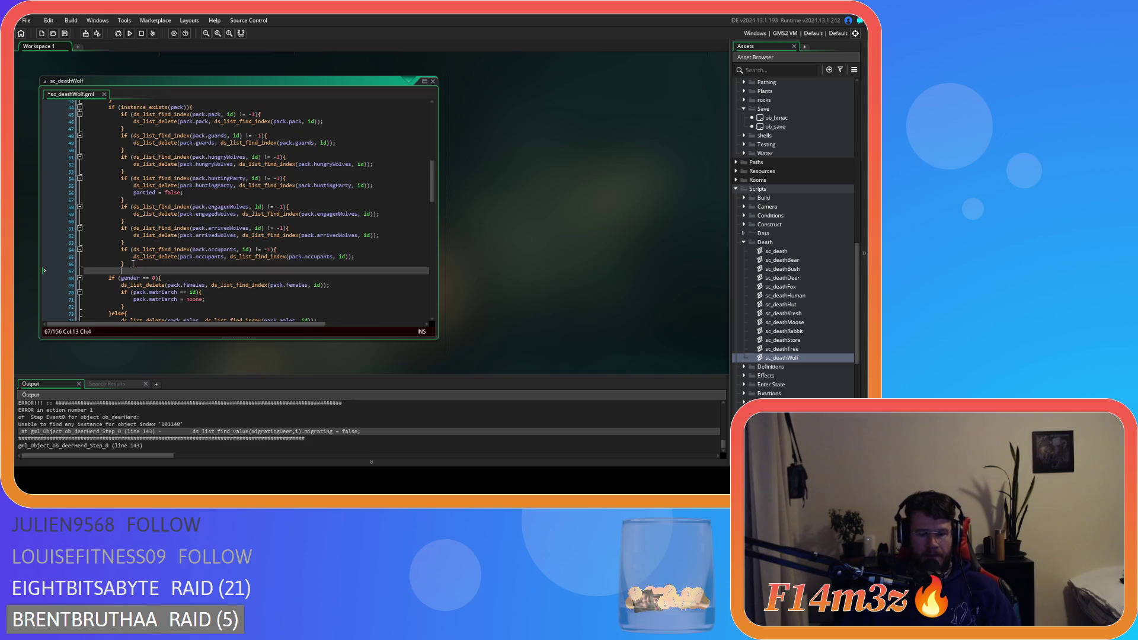
type("}")
key("ctrl+s")
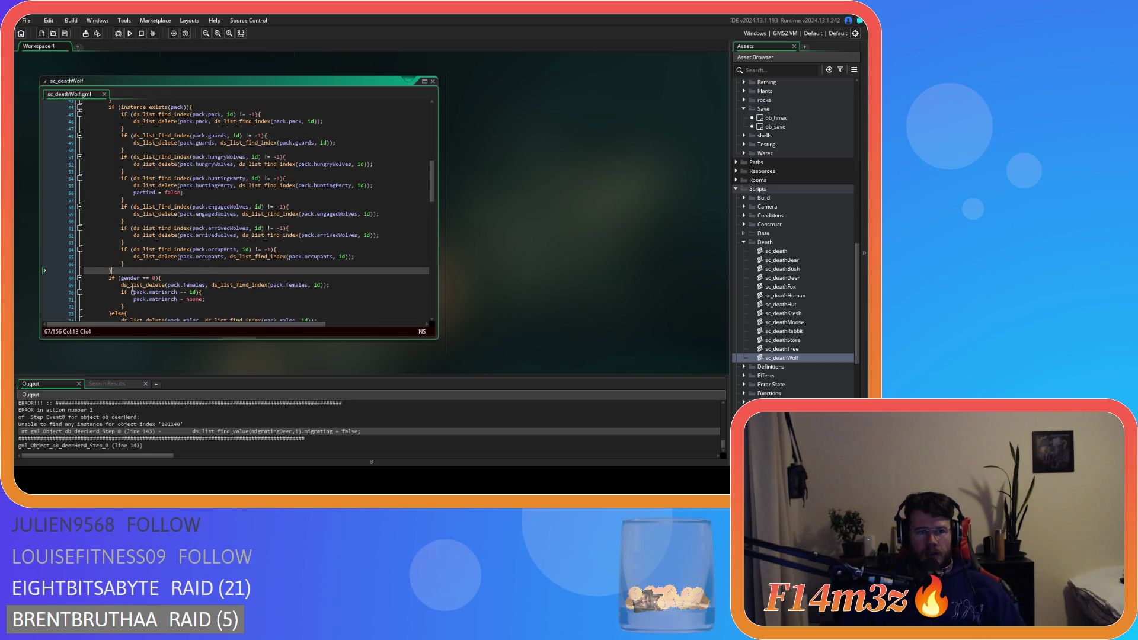
Step: Remove the space in the gender== 0 comparison
left_click(140, 278)
key("Right")
key("Right")
key("Delete")
Step: Add a //clear flags comment line after the block's closing brace
scroll(220, 211, "down", 4)
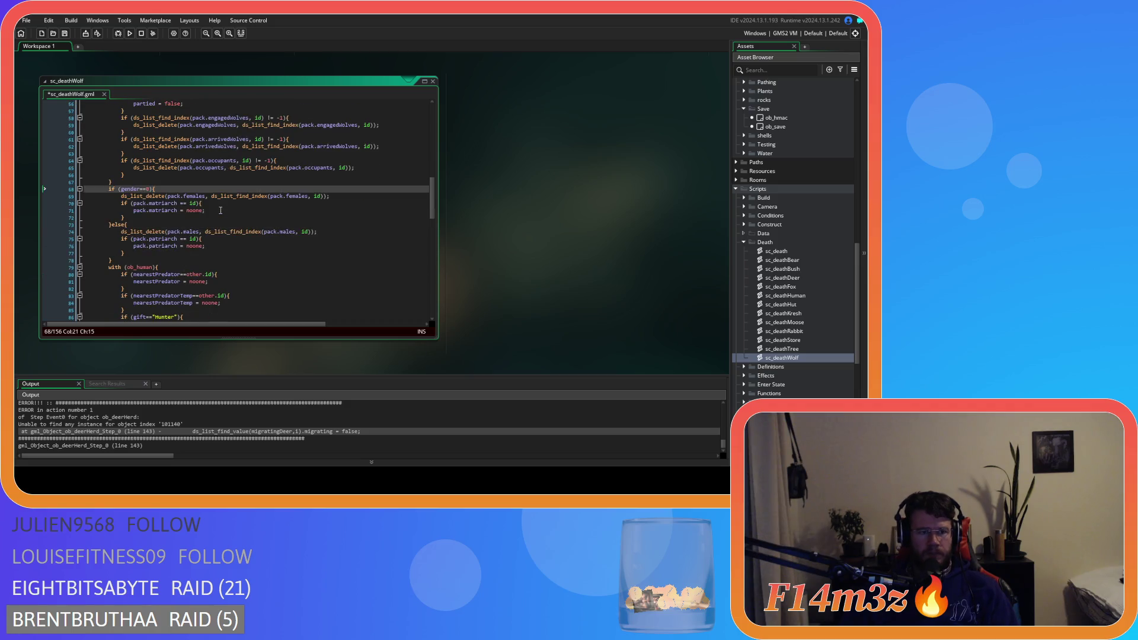
scroll(263, 210, "down", 12)
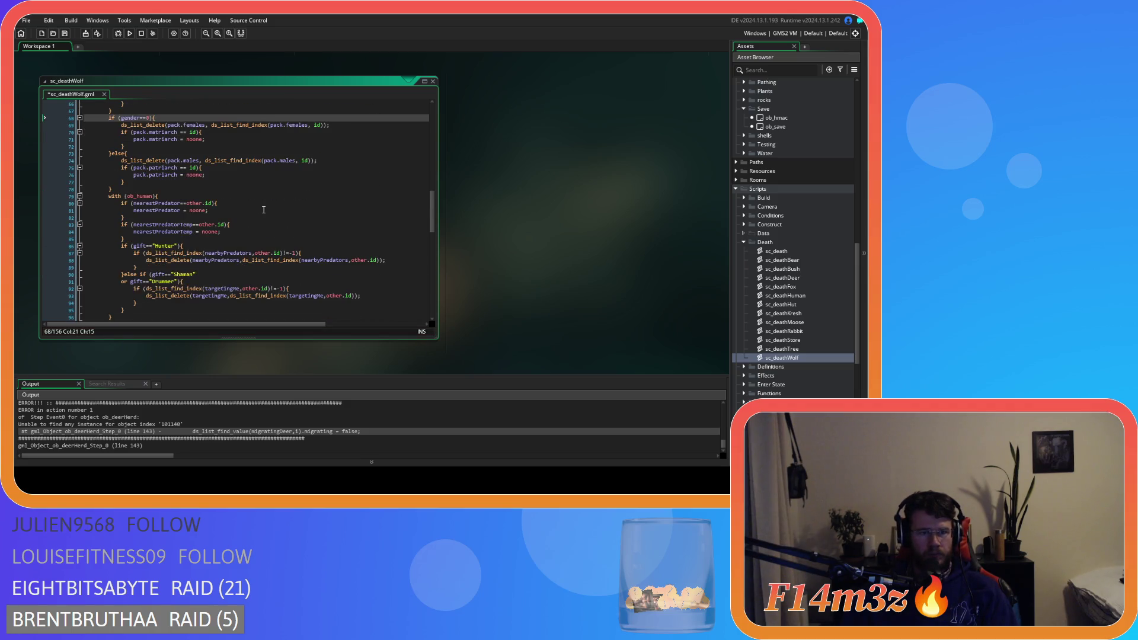
scroll(264, 210, "down", 4)
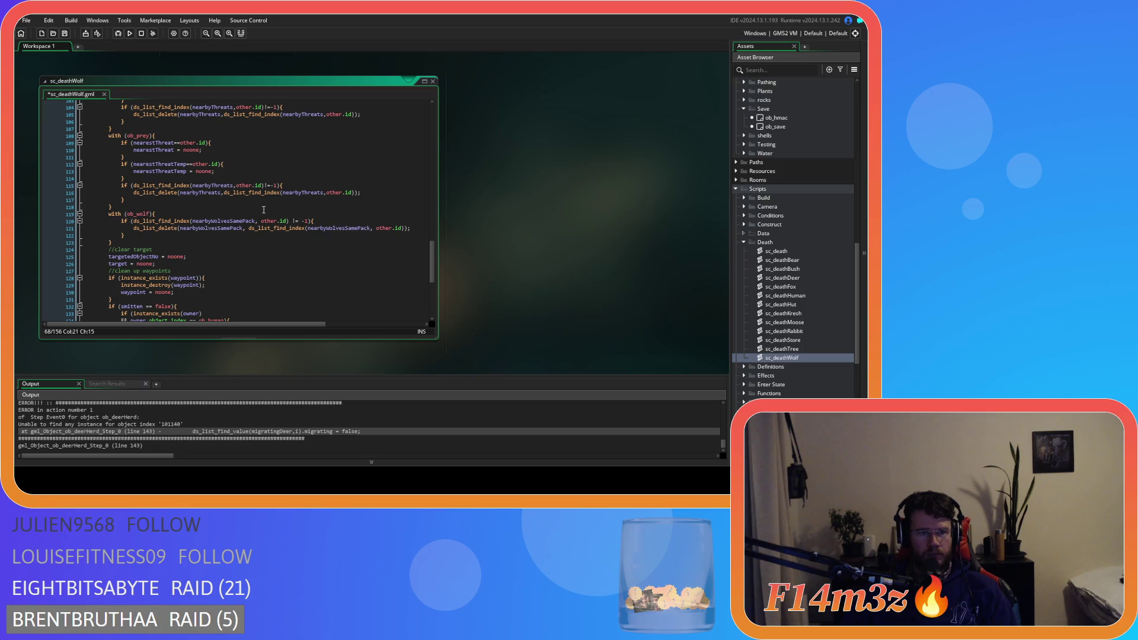
left_click(136, 242)
key("Return")
type("/")
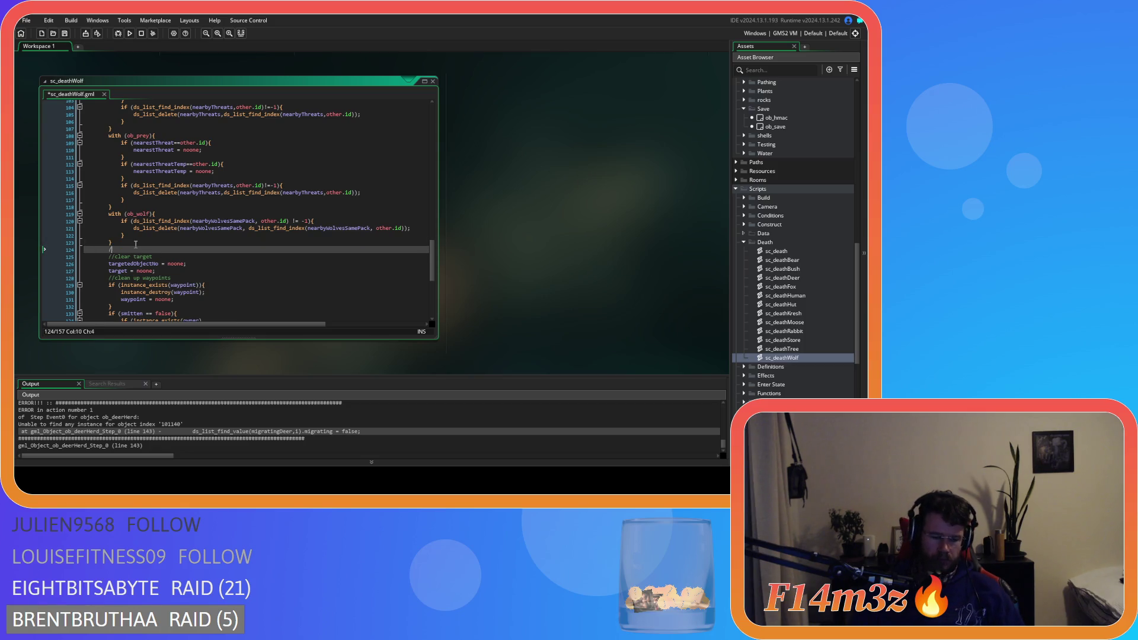
type("/clear flags")
Step: Delete partied = false; from sc_deathWolf's hunting-party check
key("Return")
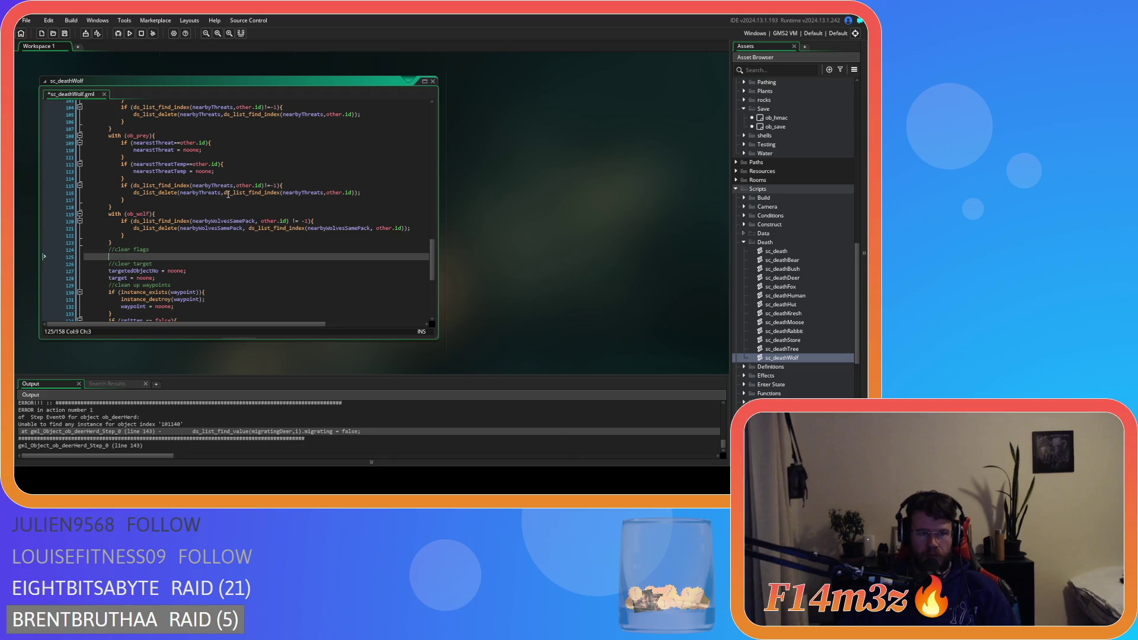
scroll(215, 214, "up", 15)
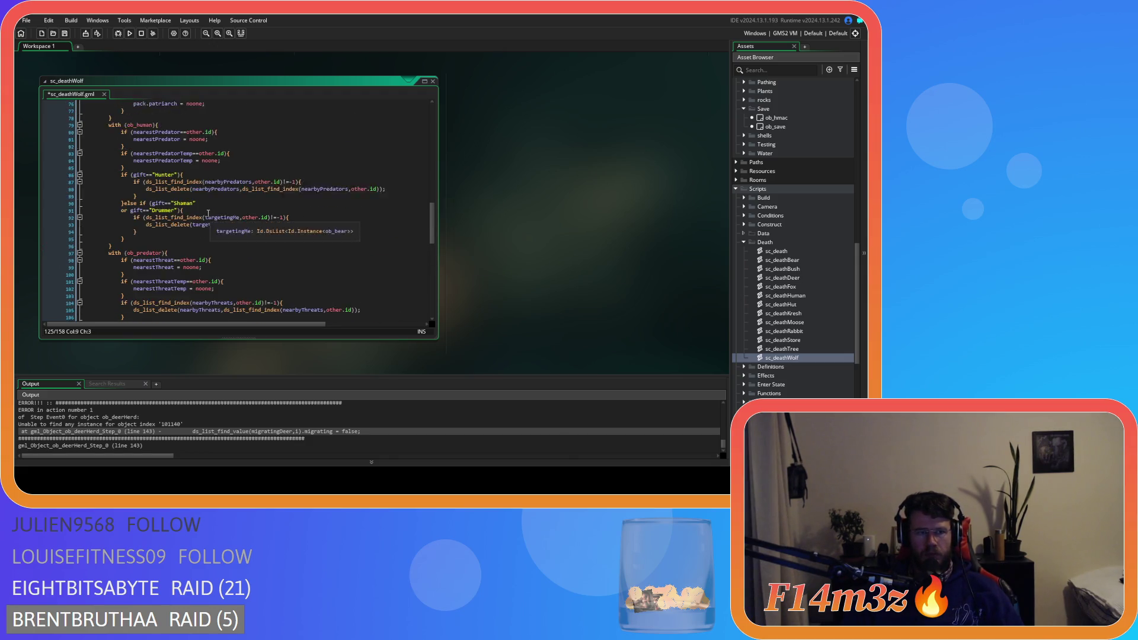
scroll(208, 212, "up", 8)
left_click_drag(185, 264, 51, 264)
key("BackSpace")
key("BackSpace")
key("BackSpace")
Step: Add partied = false; under the //clear flags comment and save sc_deathWolf
scroll(125, 243, "down", 17)
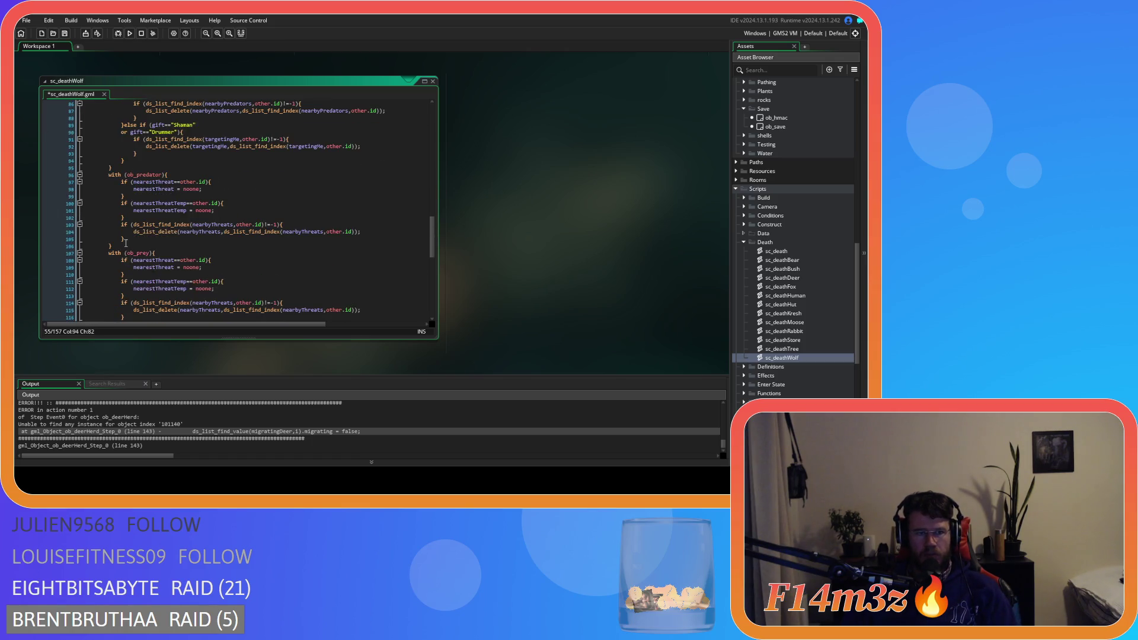
scroll(150, 177, "down", 3)
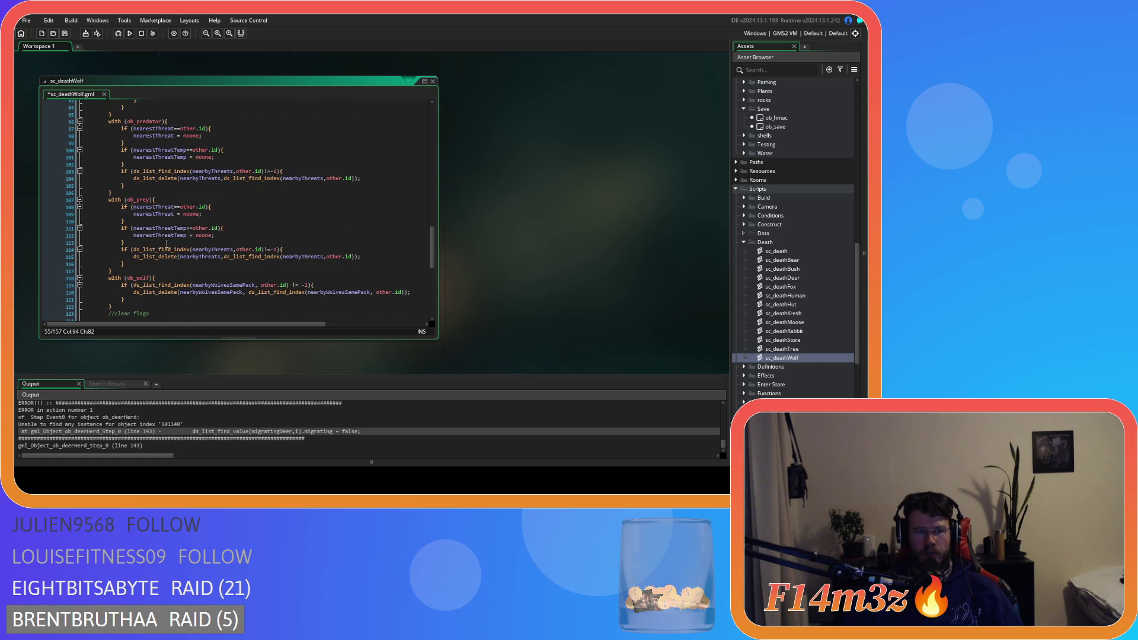
scroll(166, 245, "down", 5)
left_click(144, 230)
type("partied = false;")
key("ctrl+s")
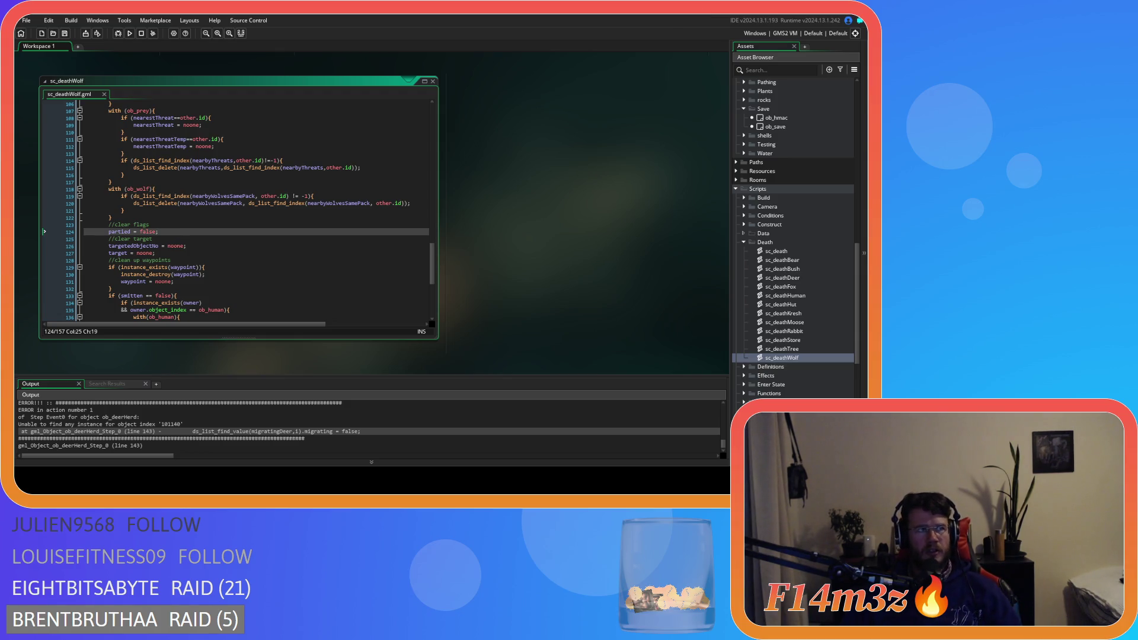
left_click(355, 182)
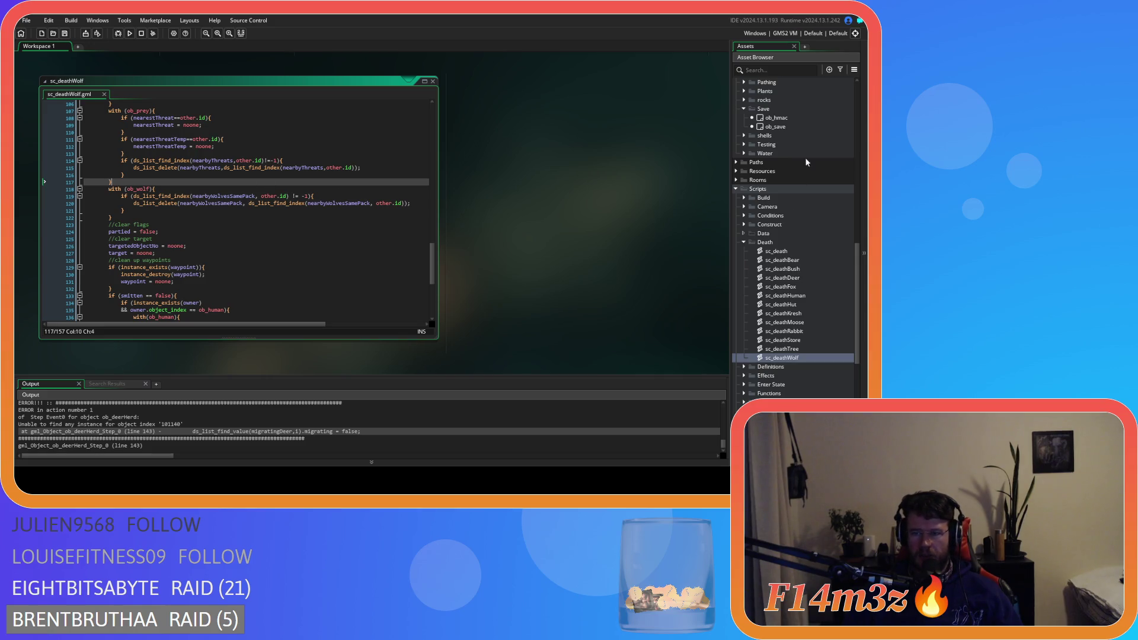
scroll(782, 172, "up", 7)
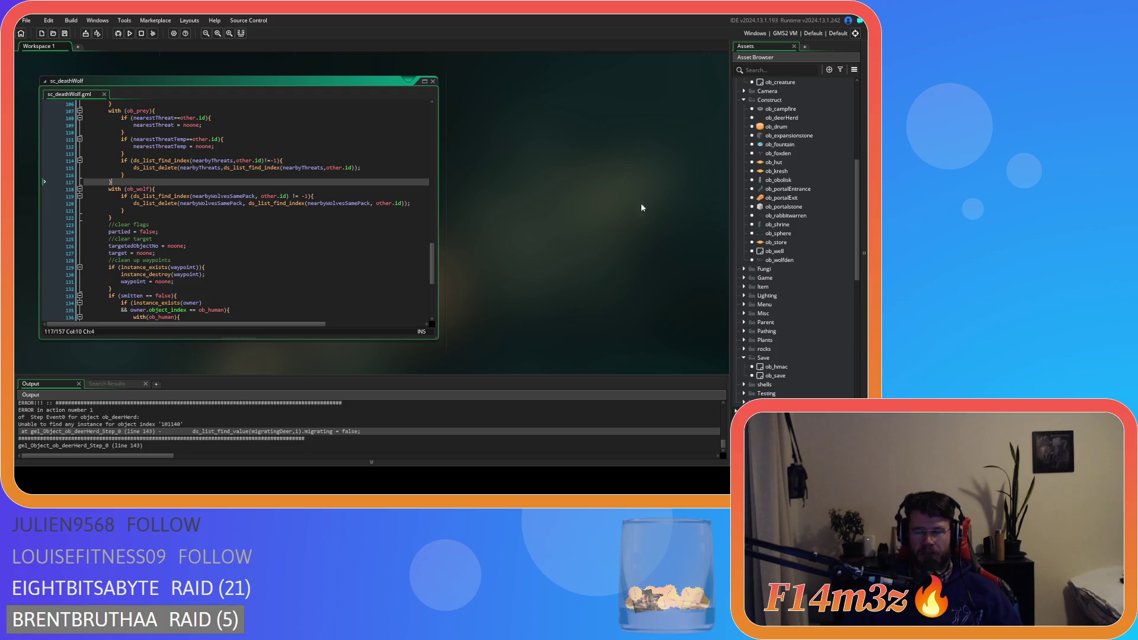
Step: Review ob_wolfden's Step code from the Asset Browser, then open ob_foxden's End Step event
left_click(309, 174)
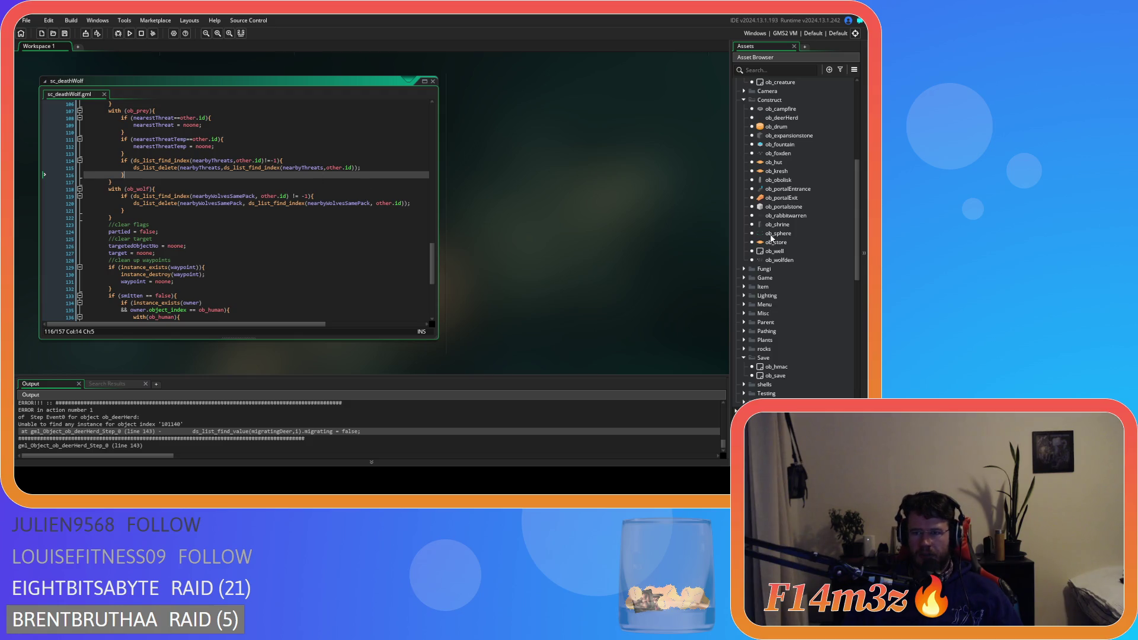
double_click(779, 260)
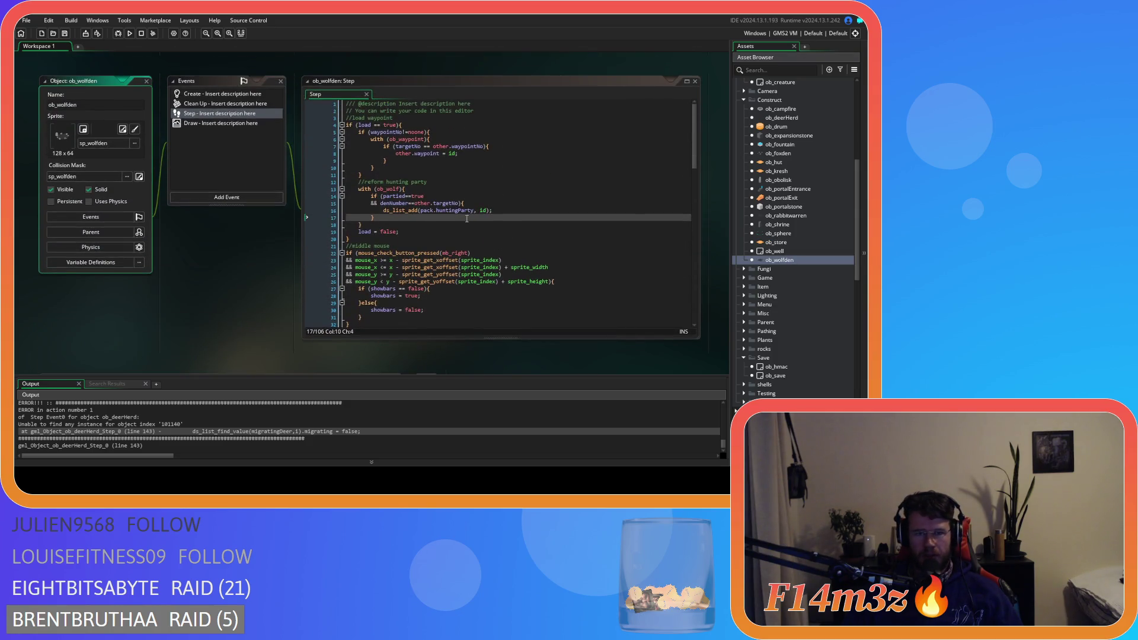
scroll(404, 255, "down", 2)
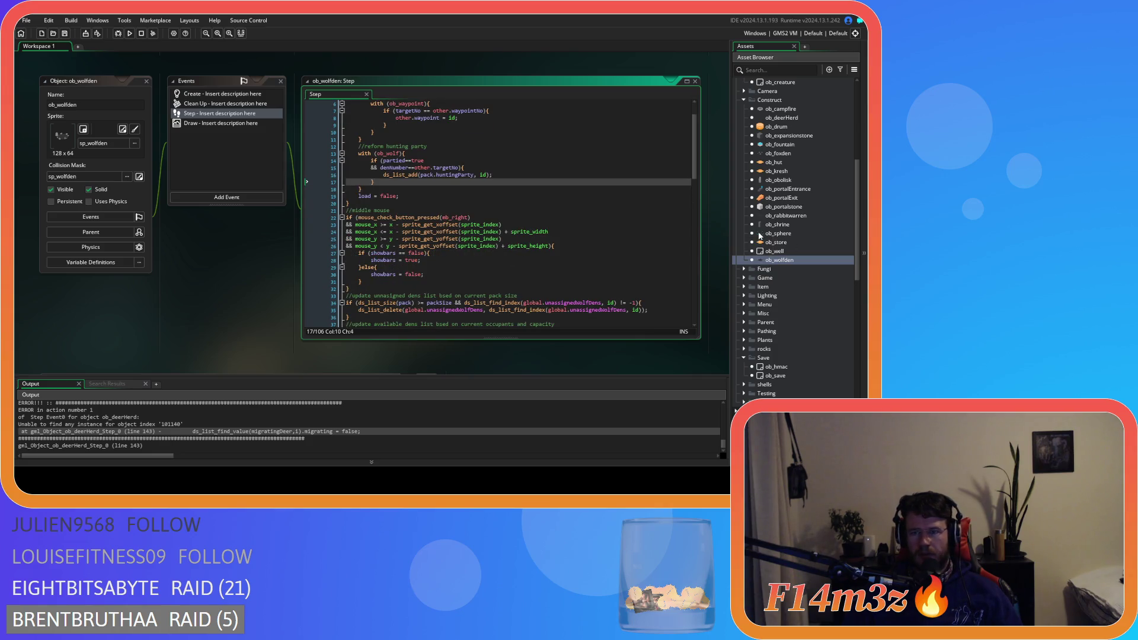
scroll(819, 239, "up", 2)
double_click(788, 189)
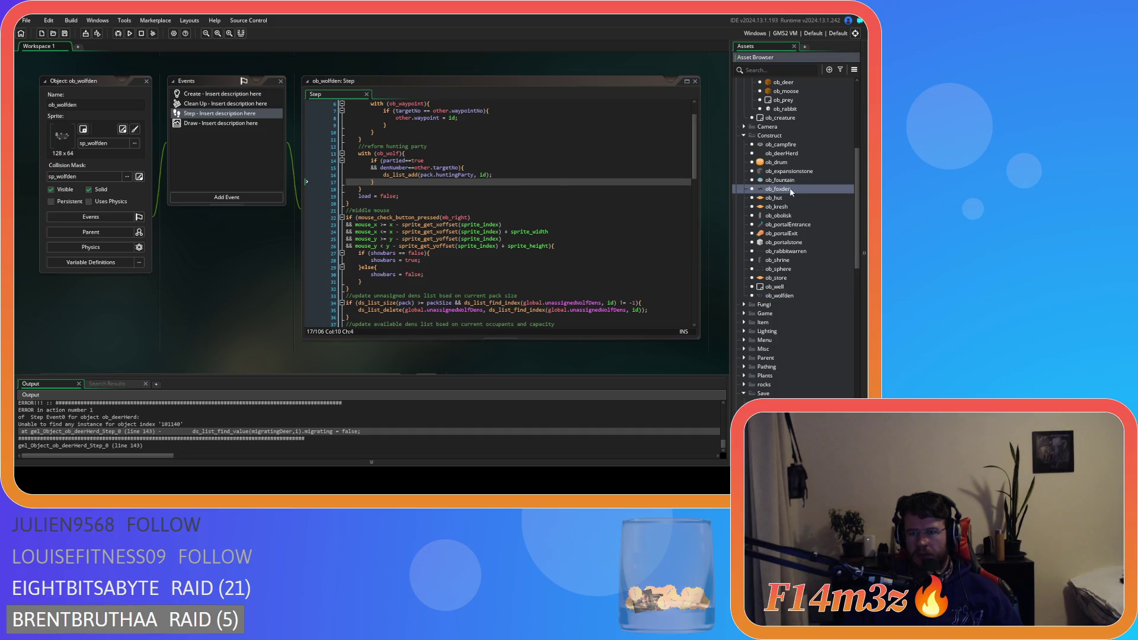
double_click(192, 148)
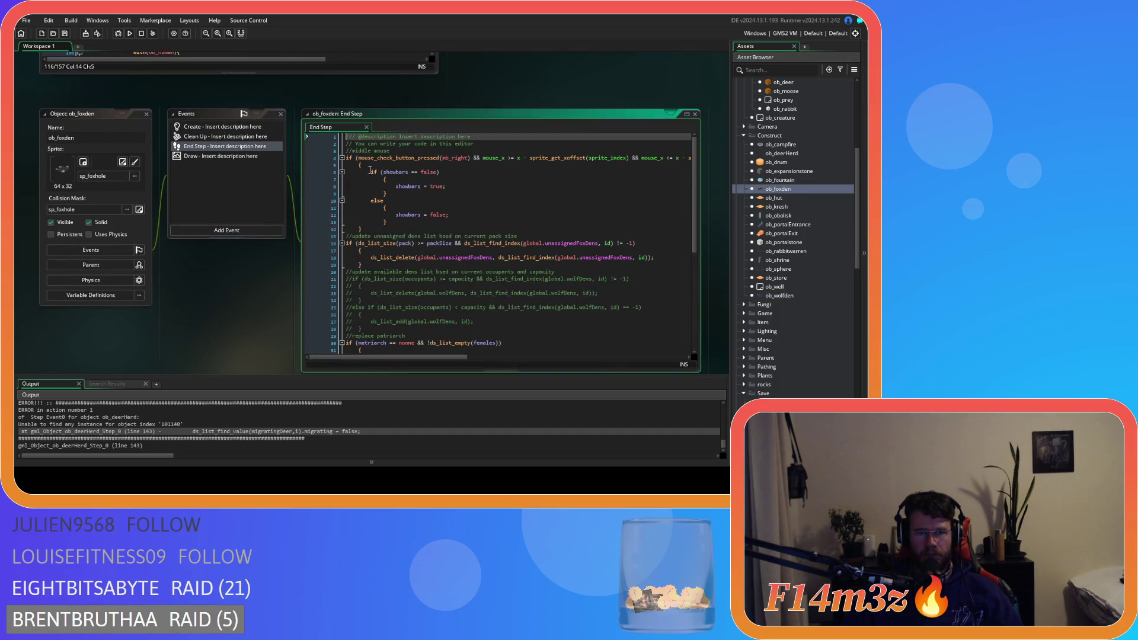
Step: Remove lone brace lines and unindent the mouse showbars toggle block in ob_foxden's End Step
left_click(493, 199)
left_click(360, 165)
key("BackSpace")
key("BackSpace")
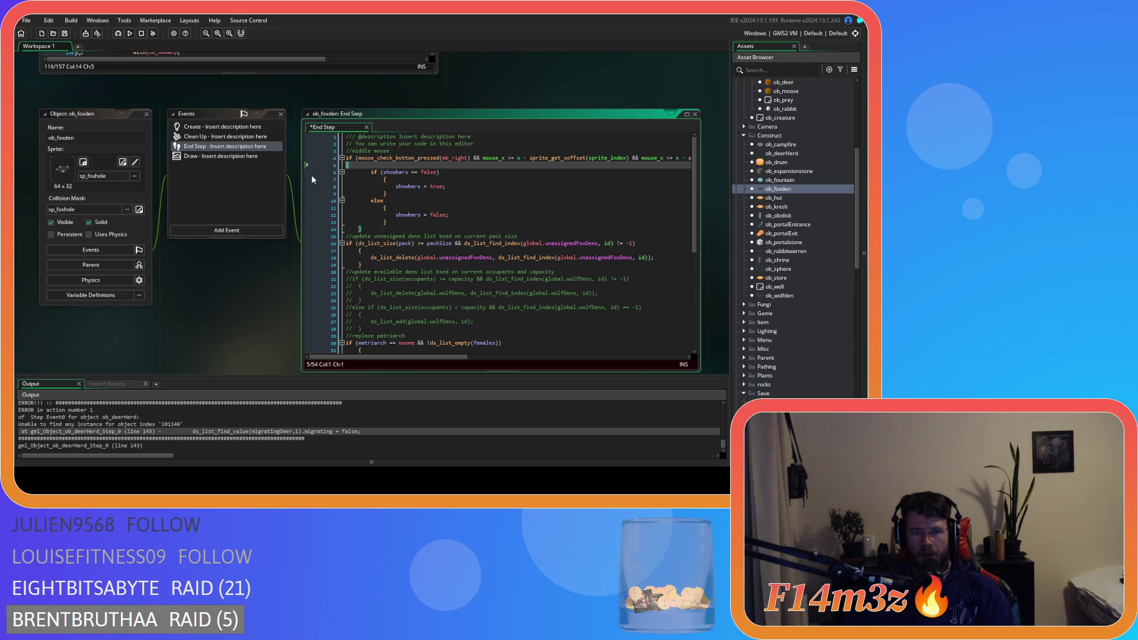
left_click(485, 206)
left_click(405, 212)
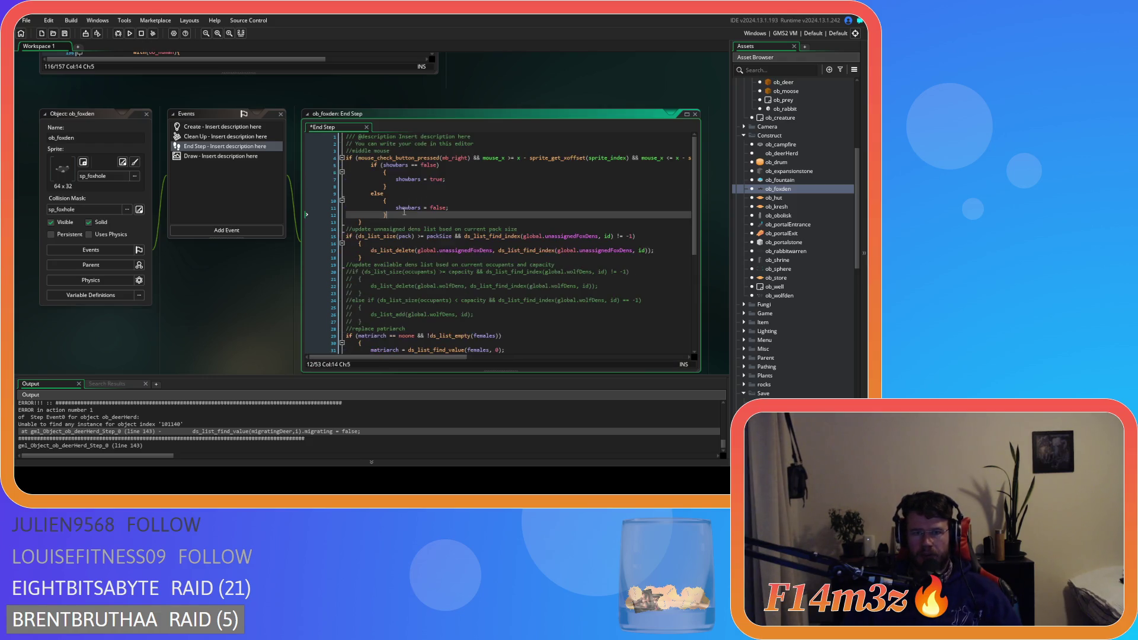
left_click_drag(372, 223, 283, 163)
key("shift+Tab")
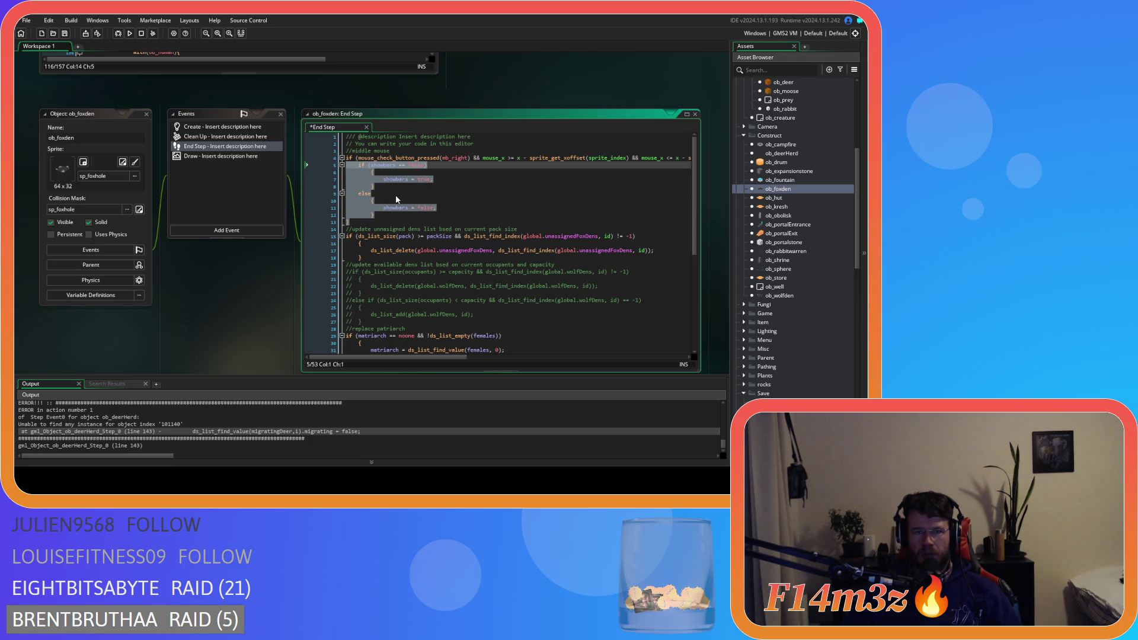
left_click(304, 172)
key("BackSpace")
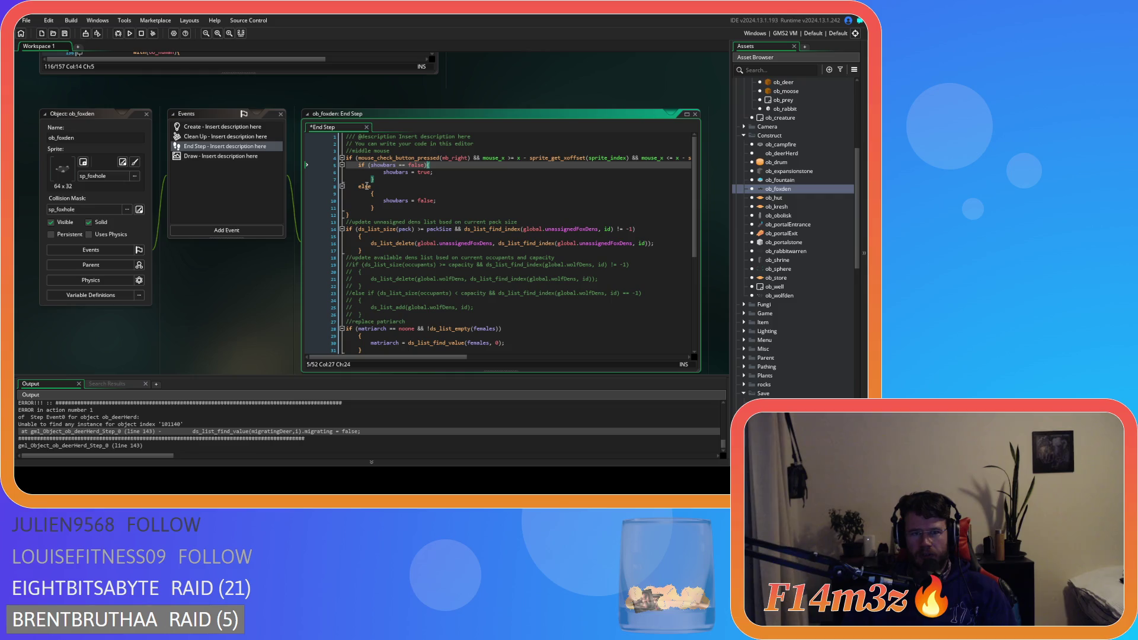
Step: Merge the closing brace and else into }else{ and unindent the showbars = false lines
left_click(306, 172)
key("shift+Tab")
key("Tab")
left_click(357, 187)
key("BackSpace")
key("End")
key("Delete")
key("Delete")
left_click_drag(360, 201, 349, 185)
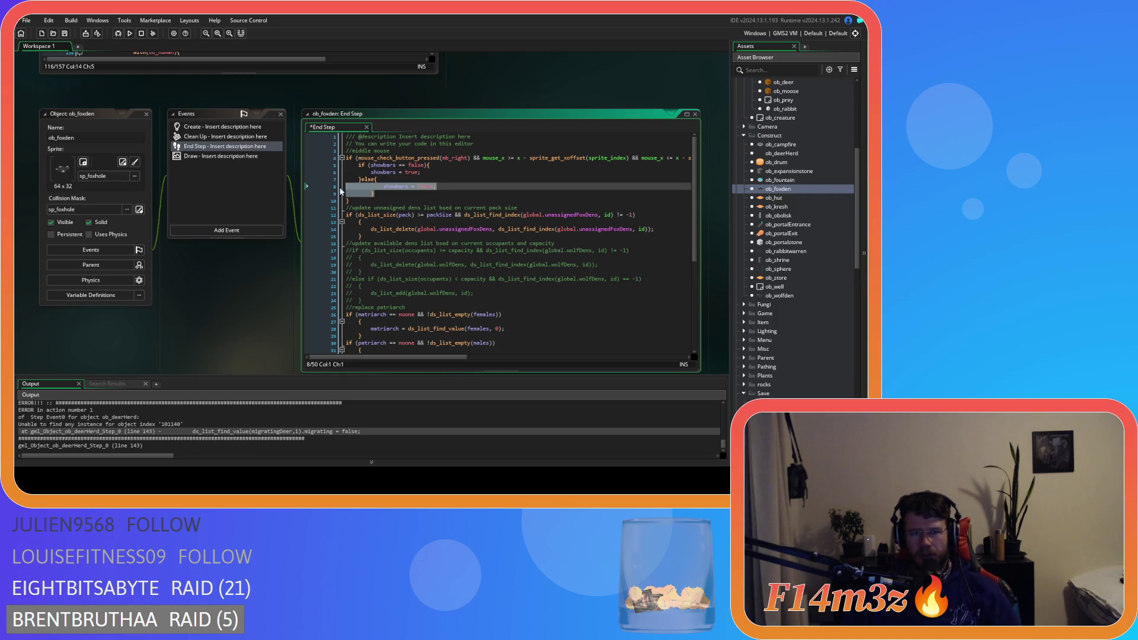
key("shift+Tab")
Step: Join the brace onto the pack size check and unindent the ds_list_delete line
left_click(388, 230)
left_click(358, 223)
key("BackSpace")
key("BackSpace")
left_click_drag(361, 229, 291, 225)
key("shift+Tab")
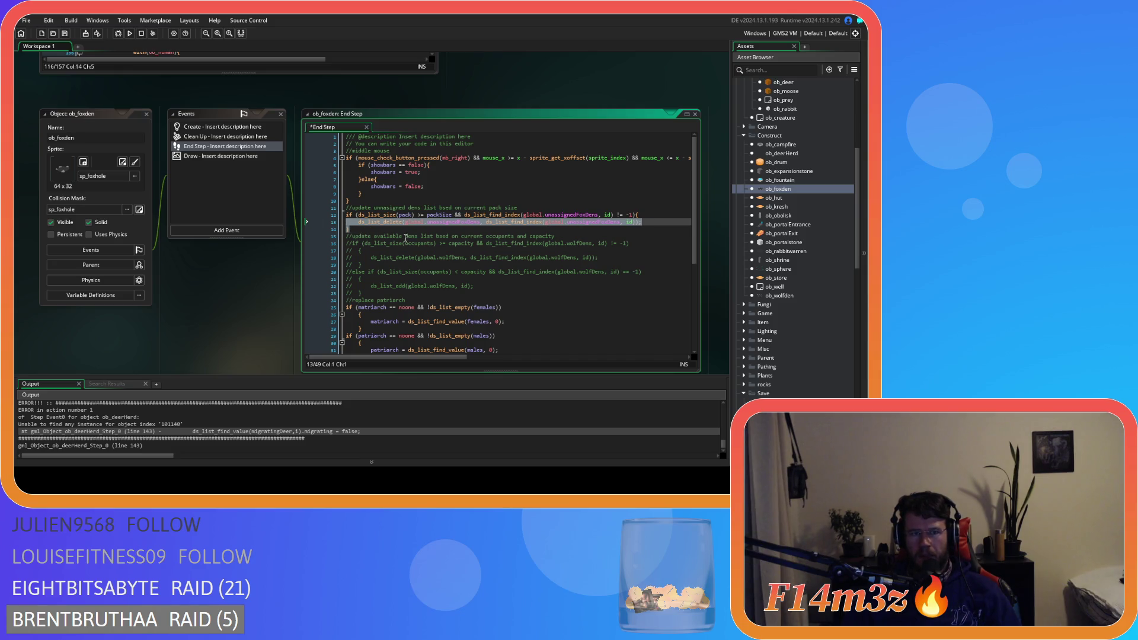
left_click(400, 229)
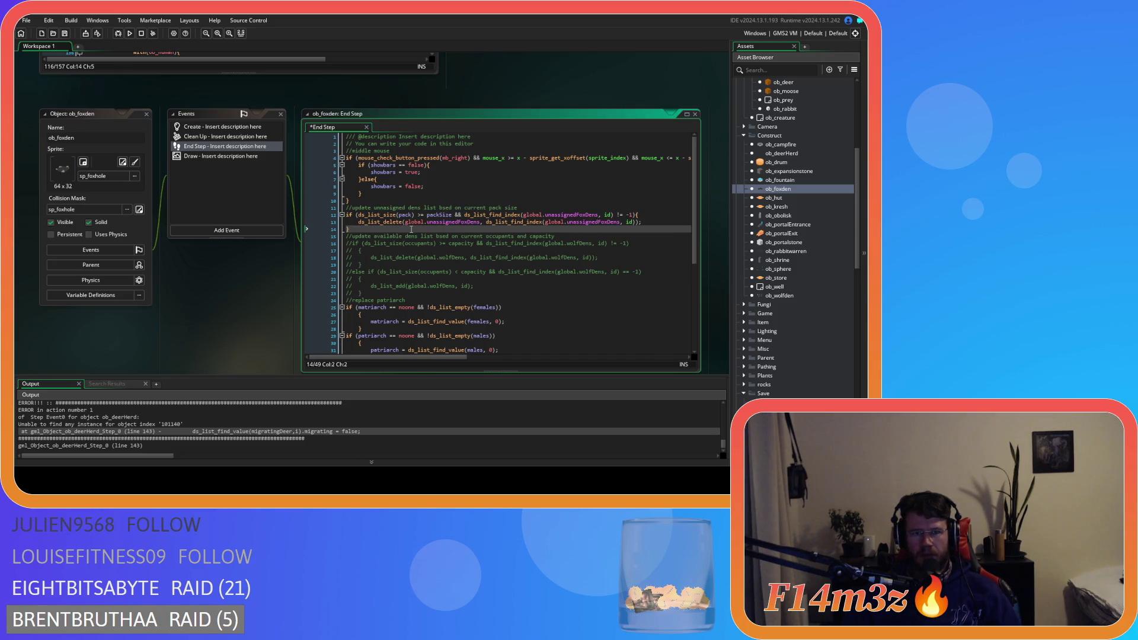
scroll(411, 230, "down", 5)
scroll(466, 239, "up", 5)
scroll(466, 240, "down", 3)
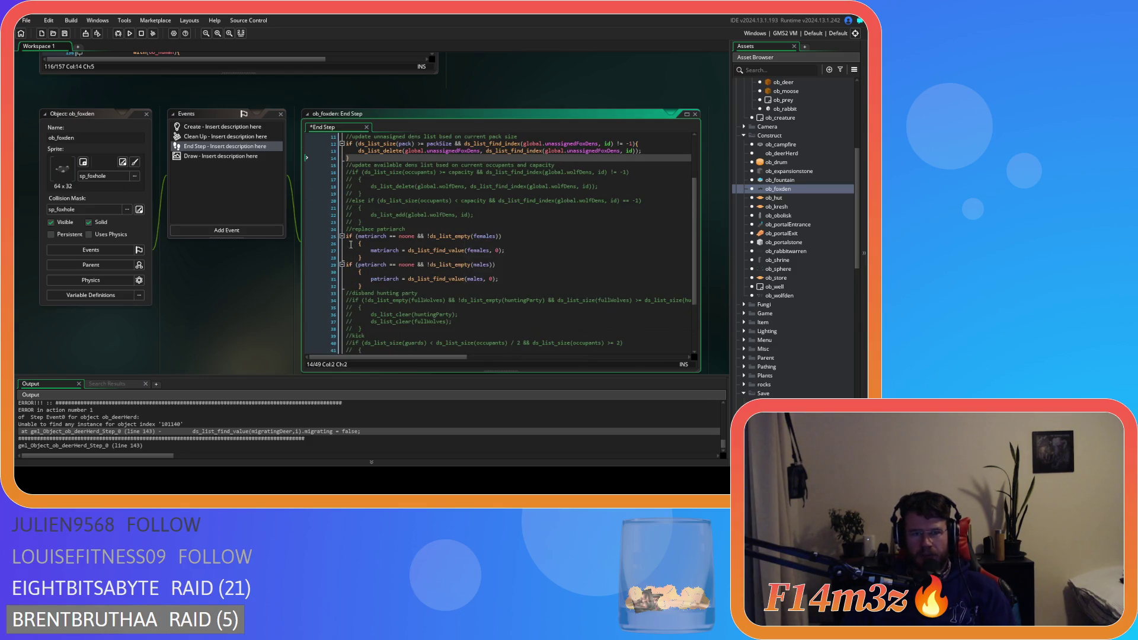
Step: Join braces onto the matriarch and patriarch checks and unindent their bodies and closing brace
left_click(349, 244)
key("BackSpace")
key("BackSpace")
mouse_move(370, 243)
left_mouse_down()
mouse_move(319, 249)
mouse_move(316, 267)
left_mouse_up()
key("shift+Tab")
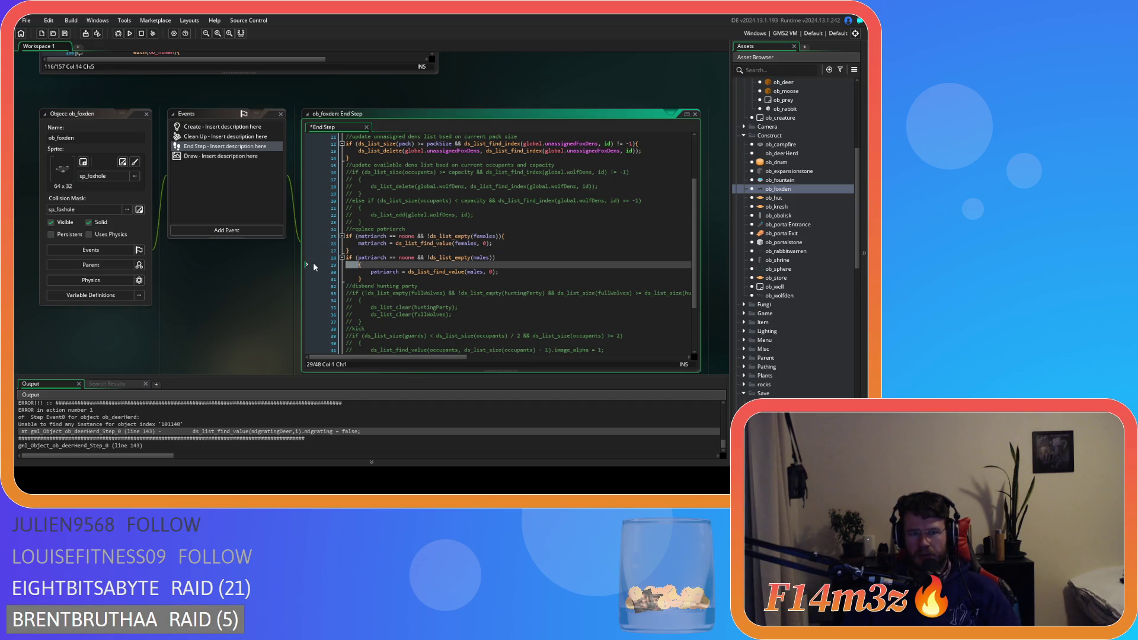
key("BackSpace")
key("BackSpace")
left_click(368, 273)
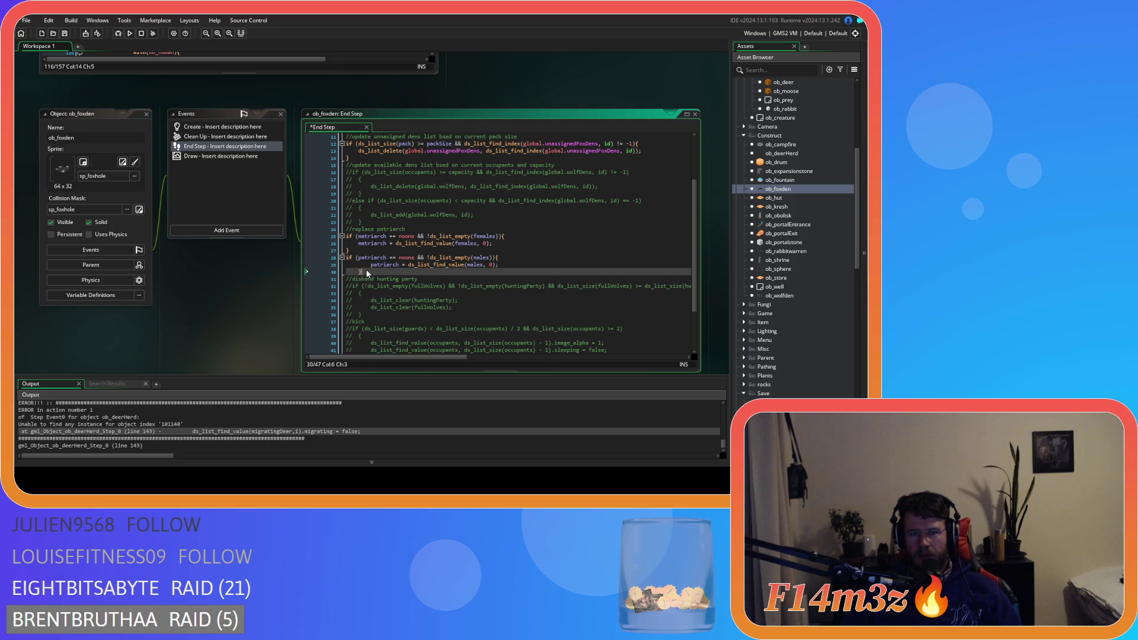
key("shift+Tab")
Step: Tighten the ==noone comparisons and break the females and males conditions onto separate lines
left_click(390, 236)
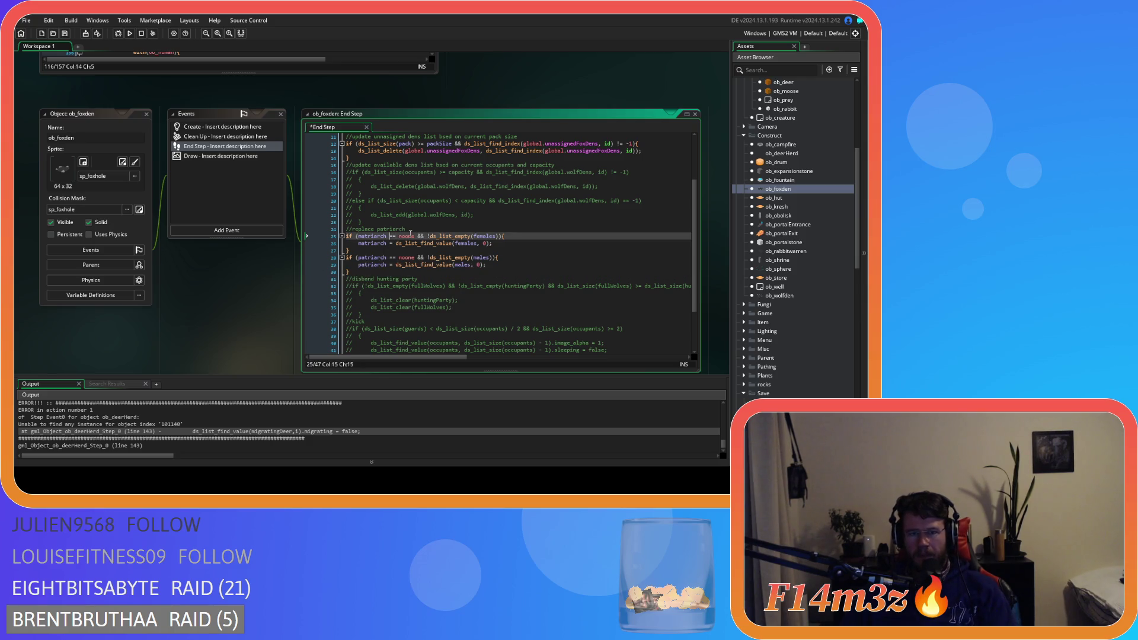
key("Right")
key("Delete")
left_click(412, 237)
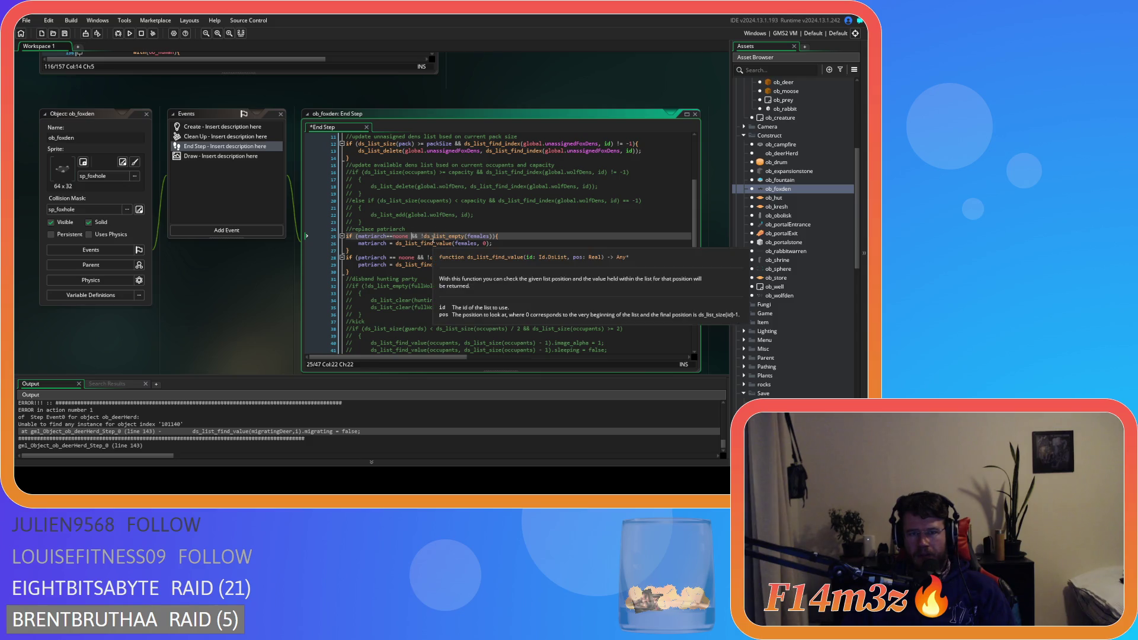
key("Return")
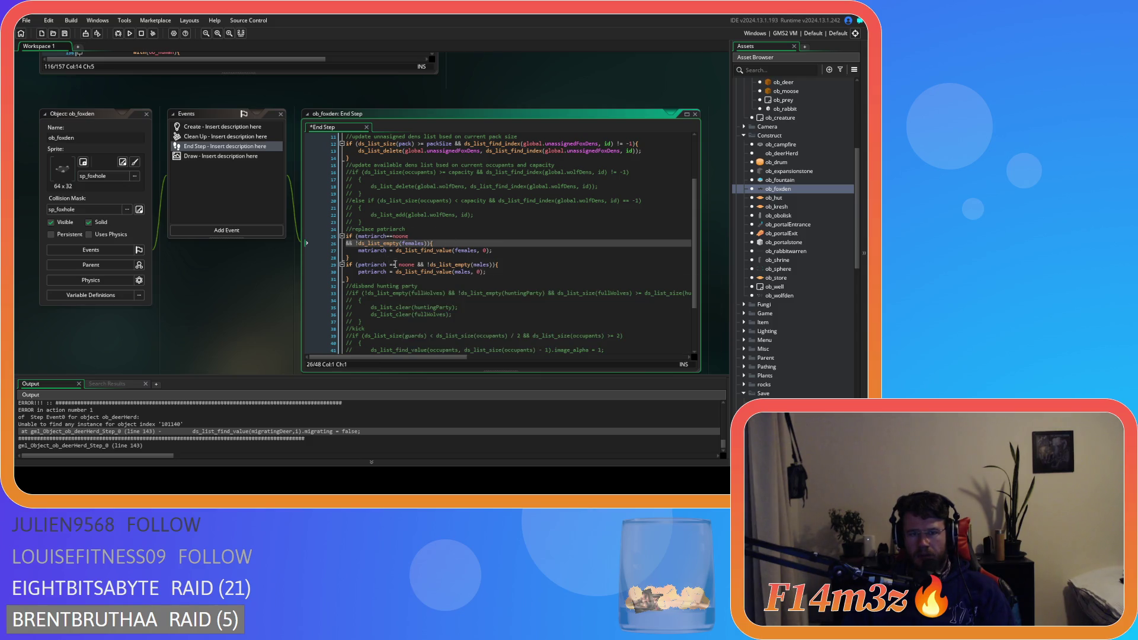
left_click(396, 265)
key("Delete")
key("Left")
key("Left")
key("BackSpace")
key("Right")
key("Right")
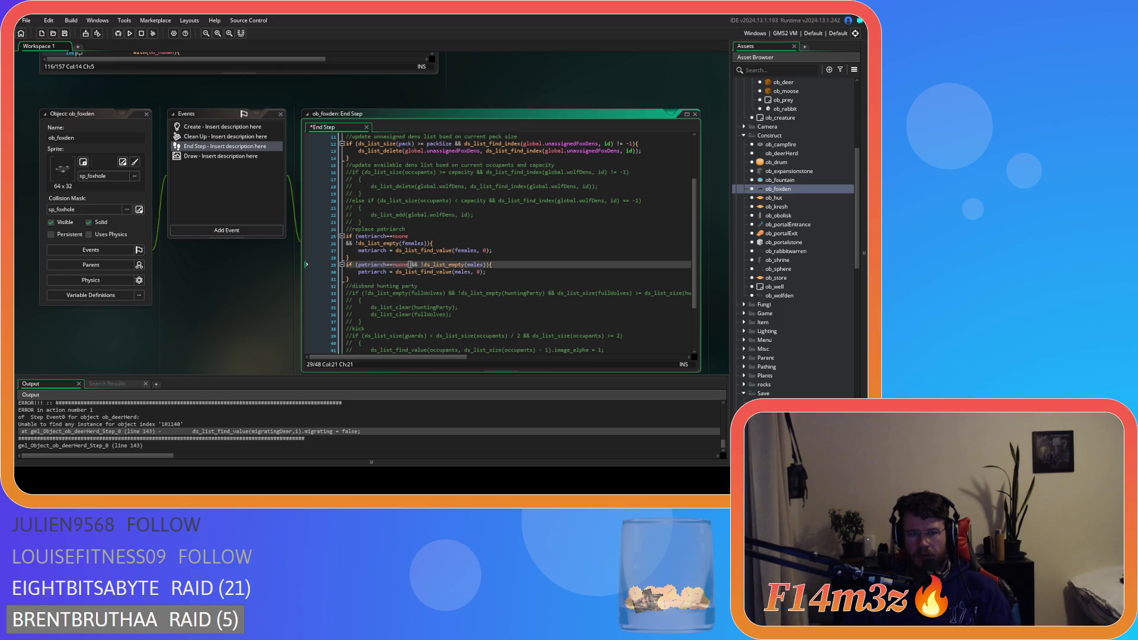
key("Return")
Step: Remove extra spaces in the females and males lookup arguments and save the End Step code
key("End")
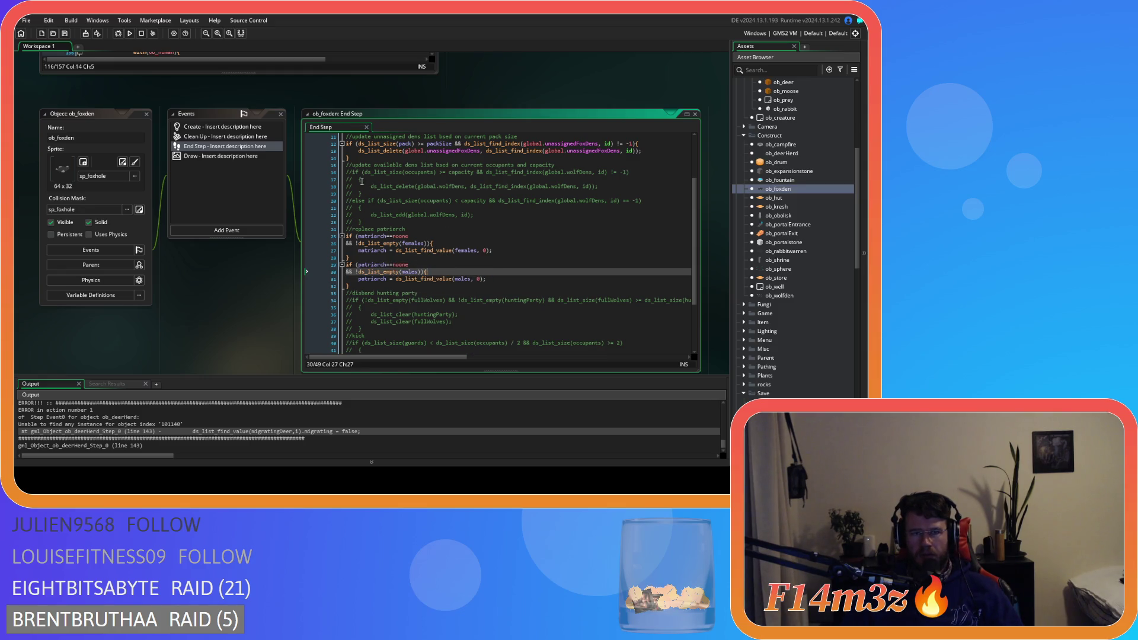
key("Up")
key("Up")
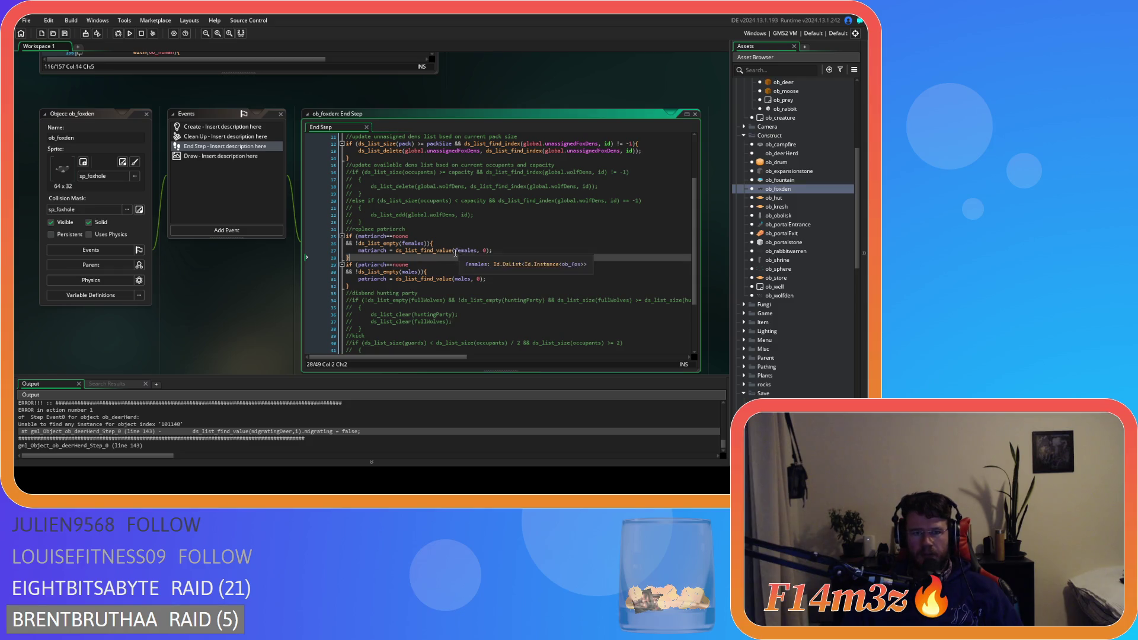
left_click(479, 250)
left_click(472, 280)
key("Delete")
key("Up")
key("Up")
key("Up")
key("End")
key("ctrl+s")
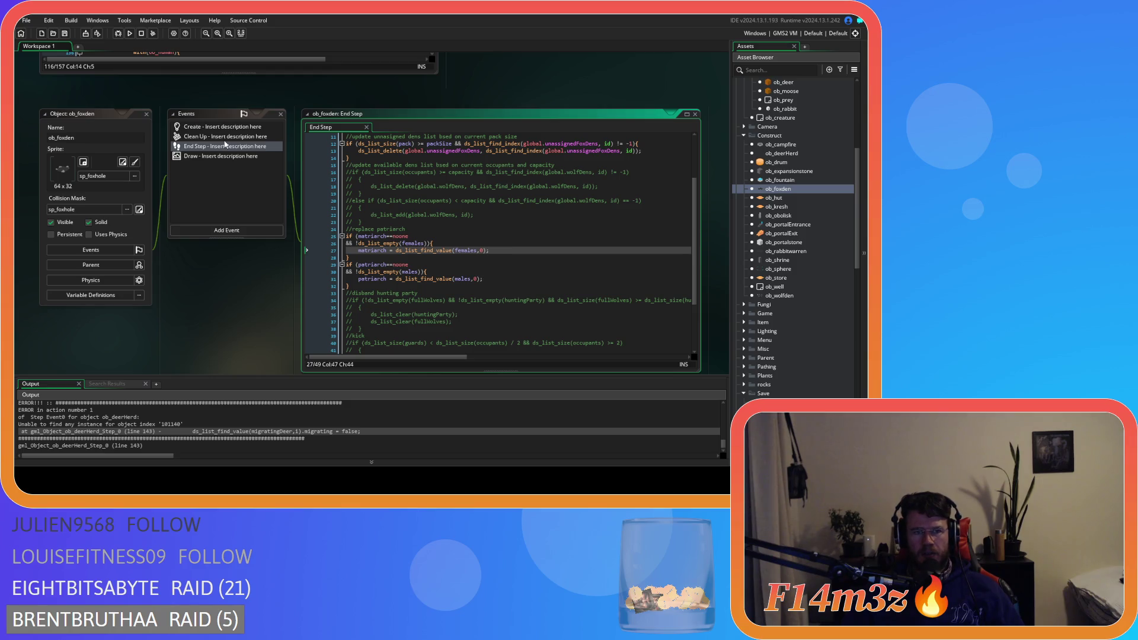
Step: In the Clean Up code, tighten >= packSize spacing and split the unassigned dens condition, then save
left_click(224, 138)
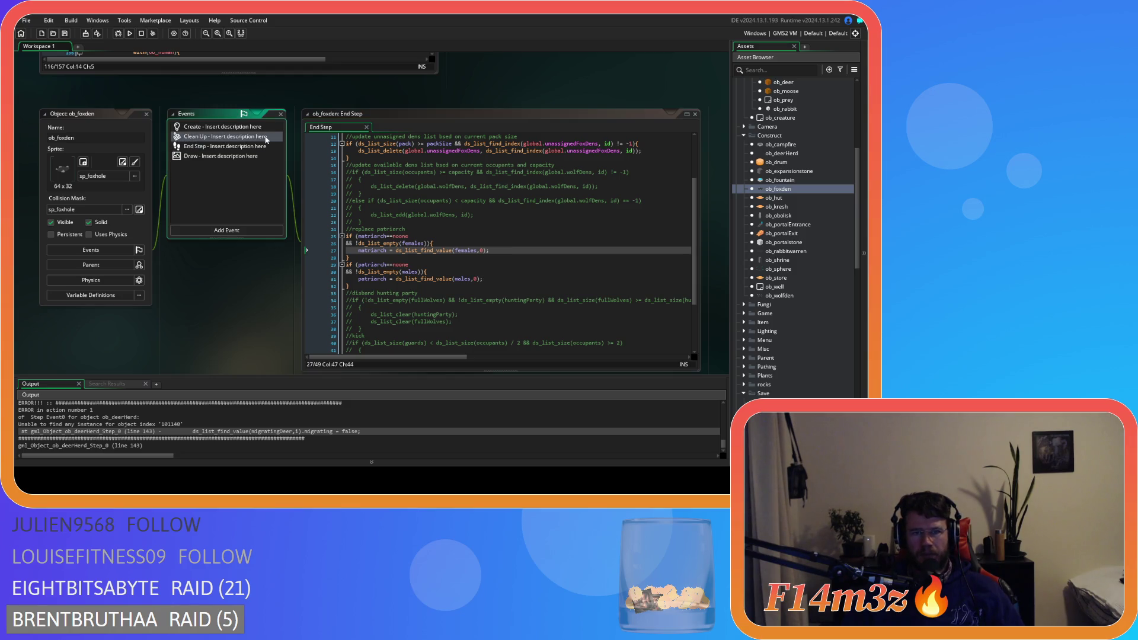
left_click(422, 144)
key("BackSpace")
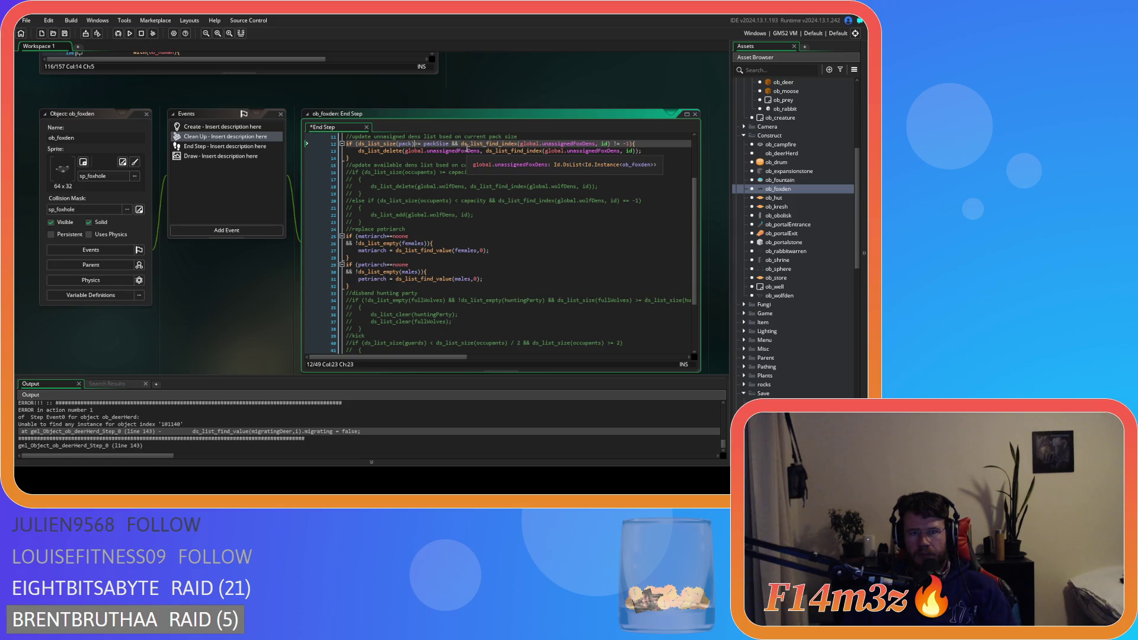
key("Delete")
key("ctrl+Right")
key("Return")
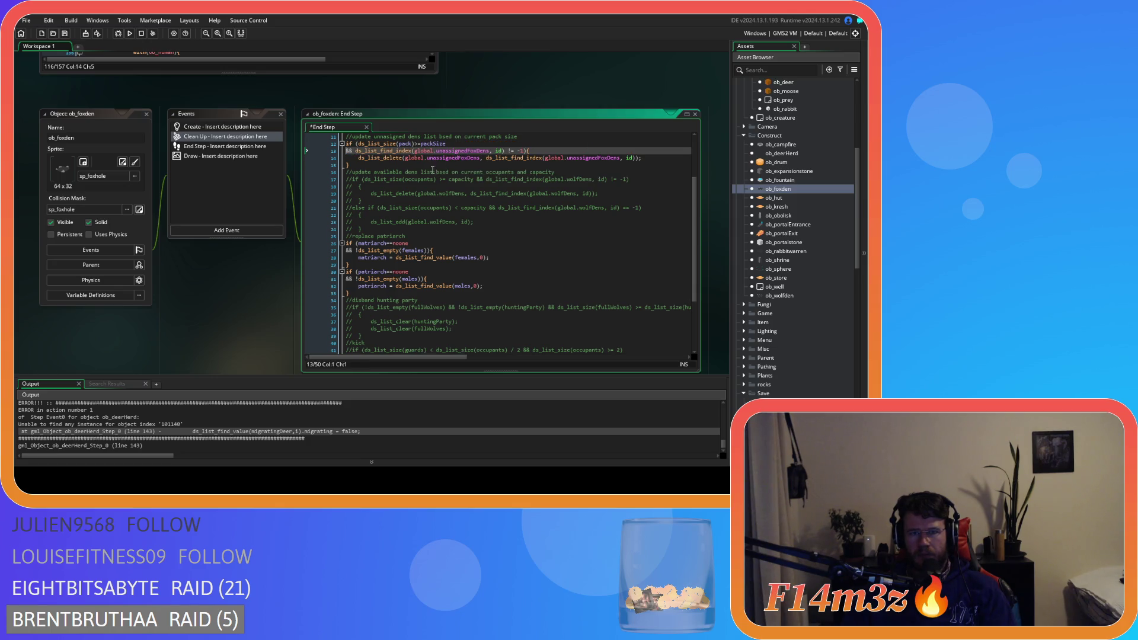
left_click(492, 152)
left_click(507, 151)
key("Down")
key("Down")
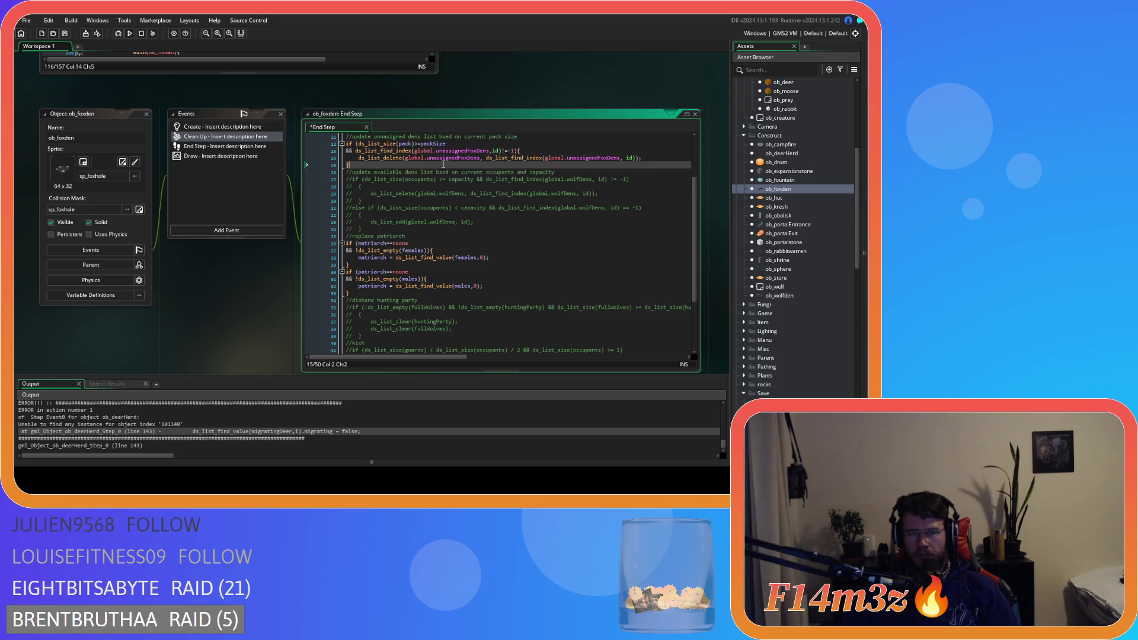
key("ctrl+s")
Step: Comment out the End Step's right-click showbars toggle block with Ctrl+K
scroll(410, 243, "up", 1)
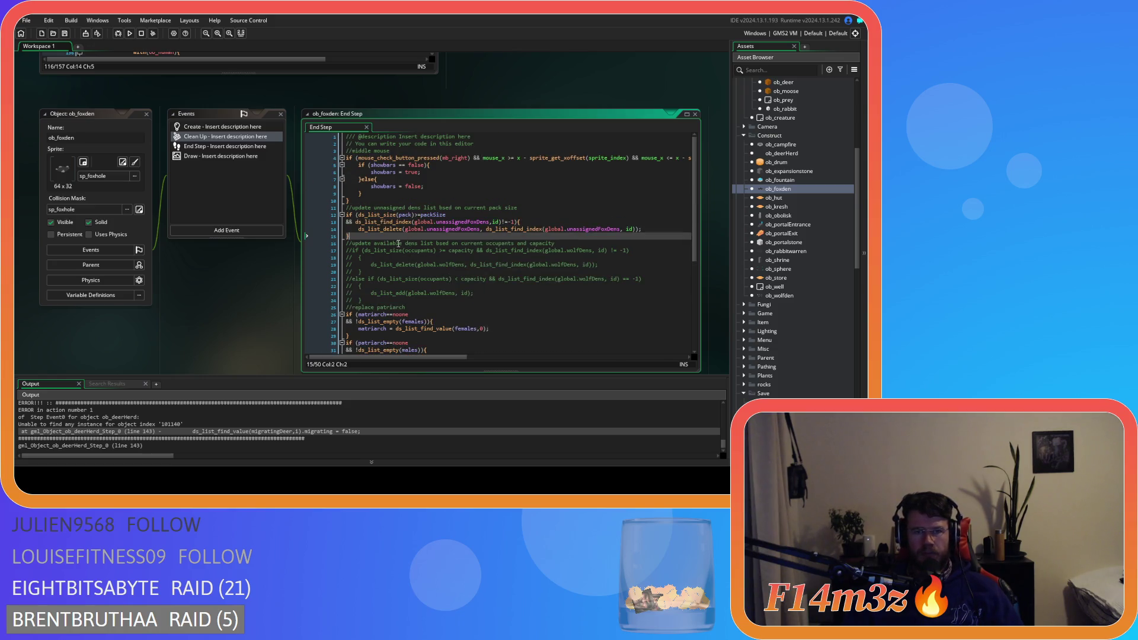
left_click(217, 156)
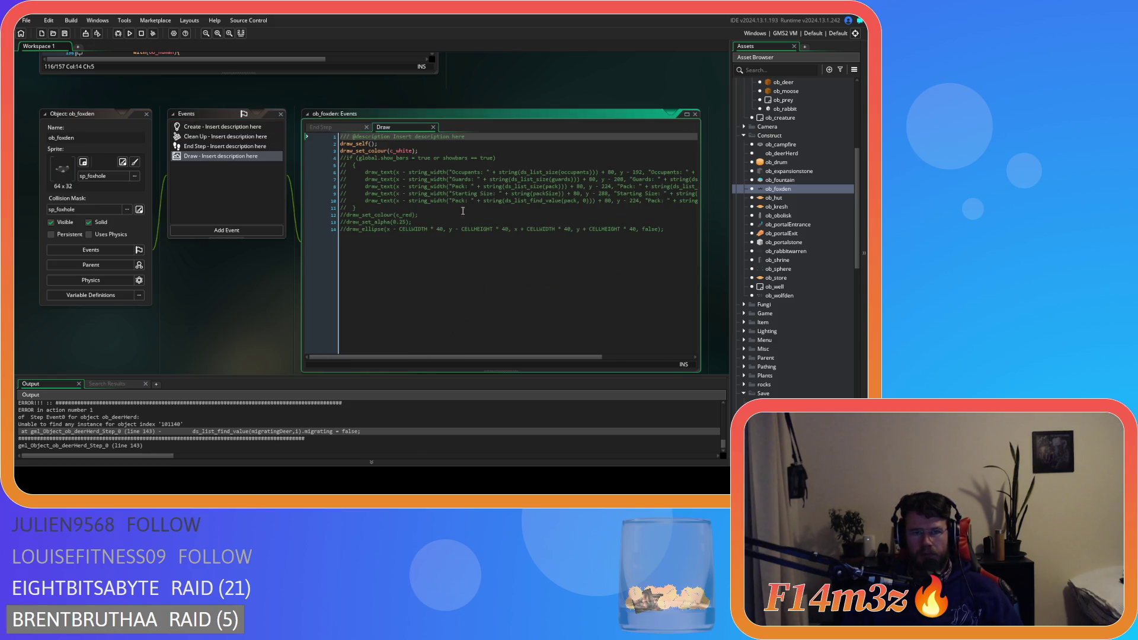
left_click(352, 127)
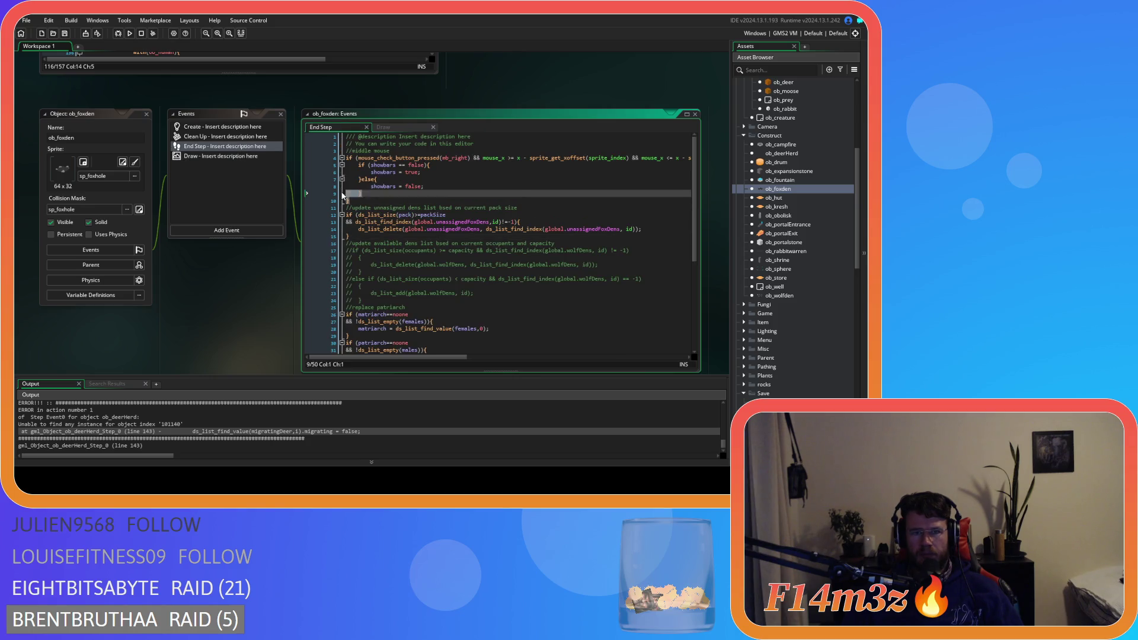
left_click_drag(348, 198, 313, 160)
key("ctrl+k")
left_click(432, 172)
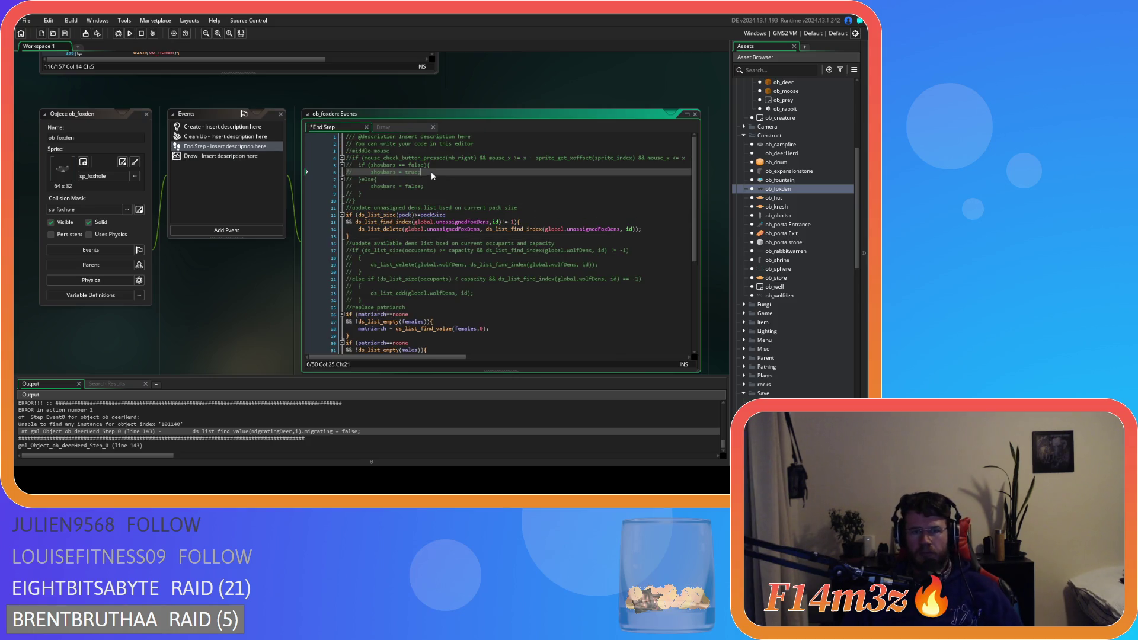
Step: Close the Clean Up code and build and run the game with F5
left_click(213, 140)
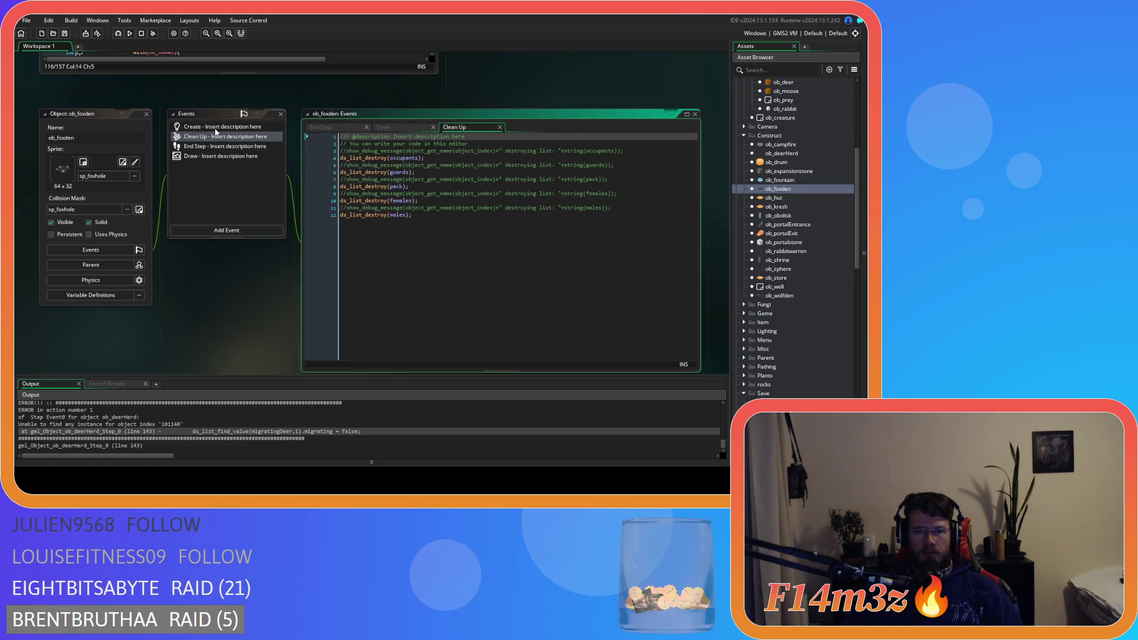
left_click(500, 127)
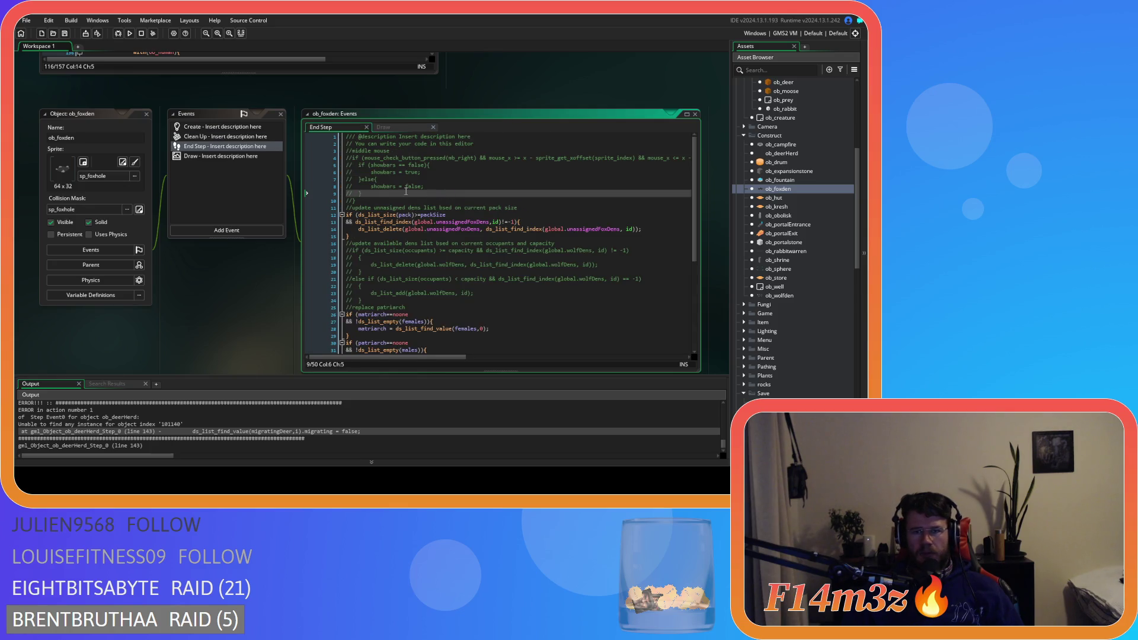
key("F5")
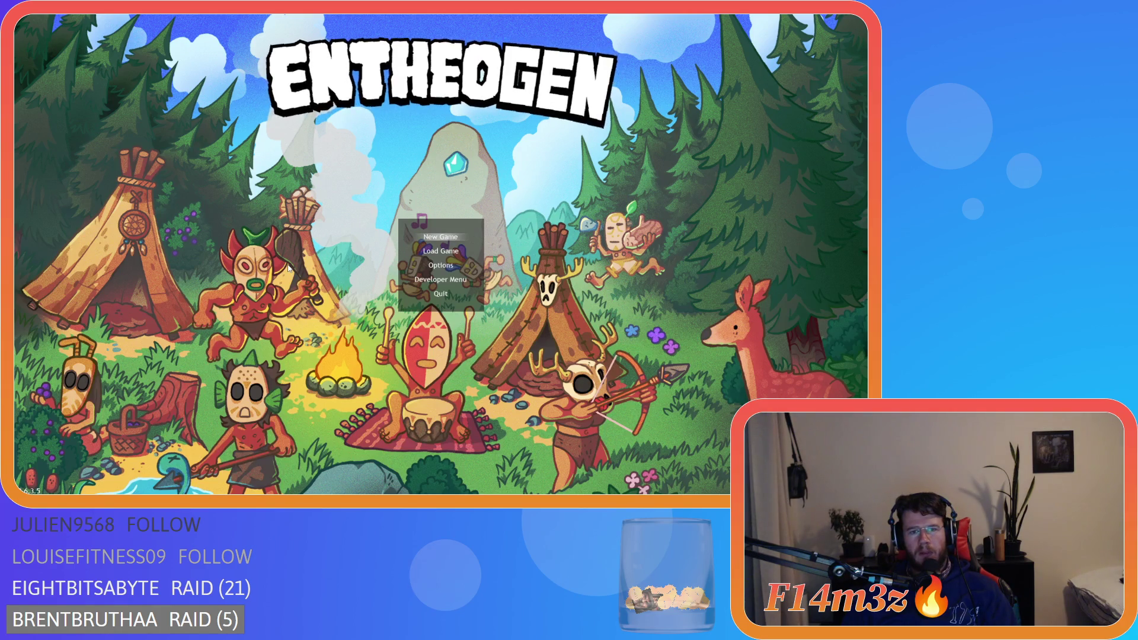
Step: Choose Load Game, rebuild with F5 when it returns to GameMaker, then choose Load Game again
key("Down")
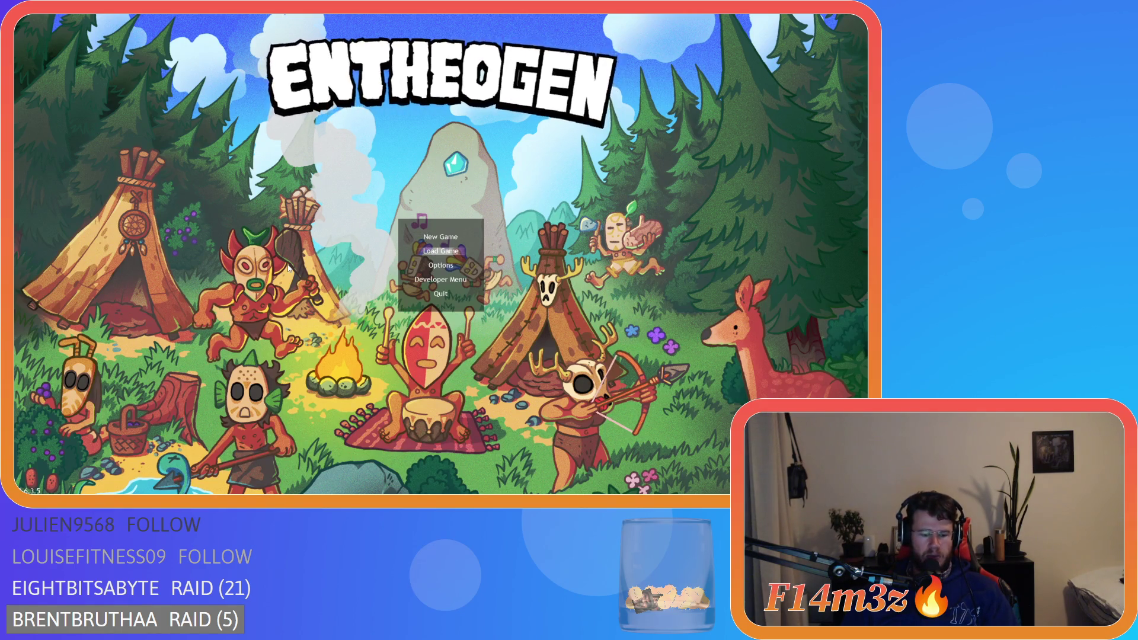
key("Return")
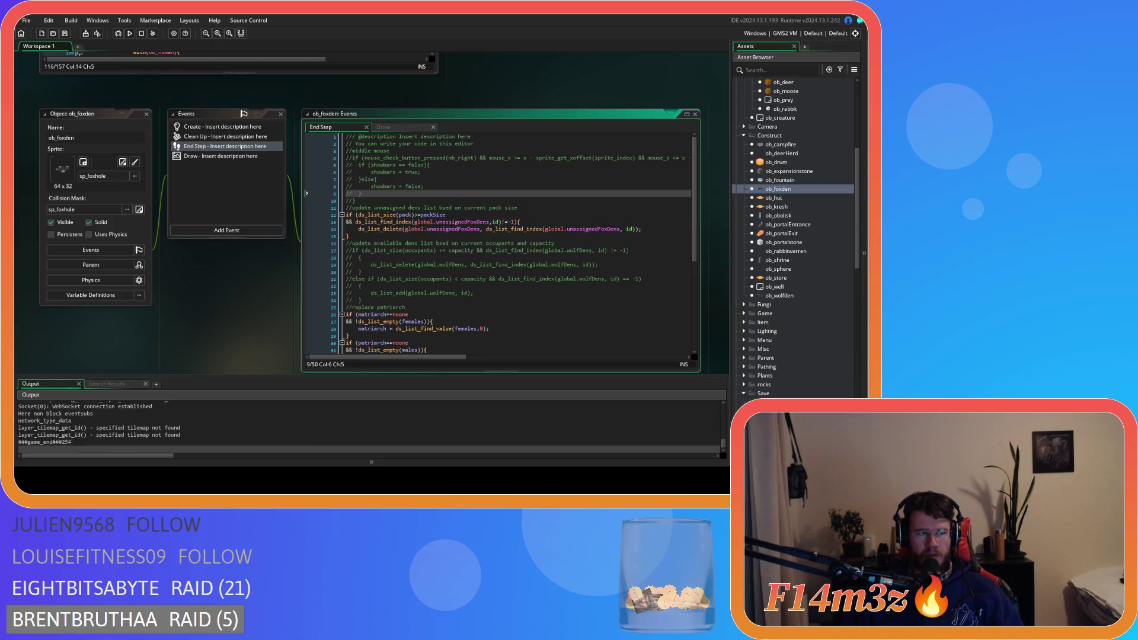
left_click(405, 229)
key("F5")
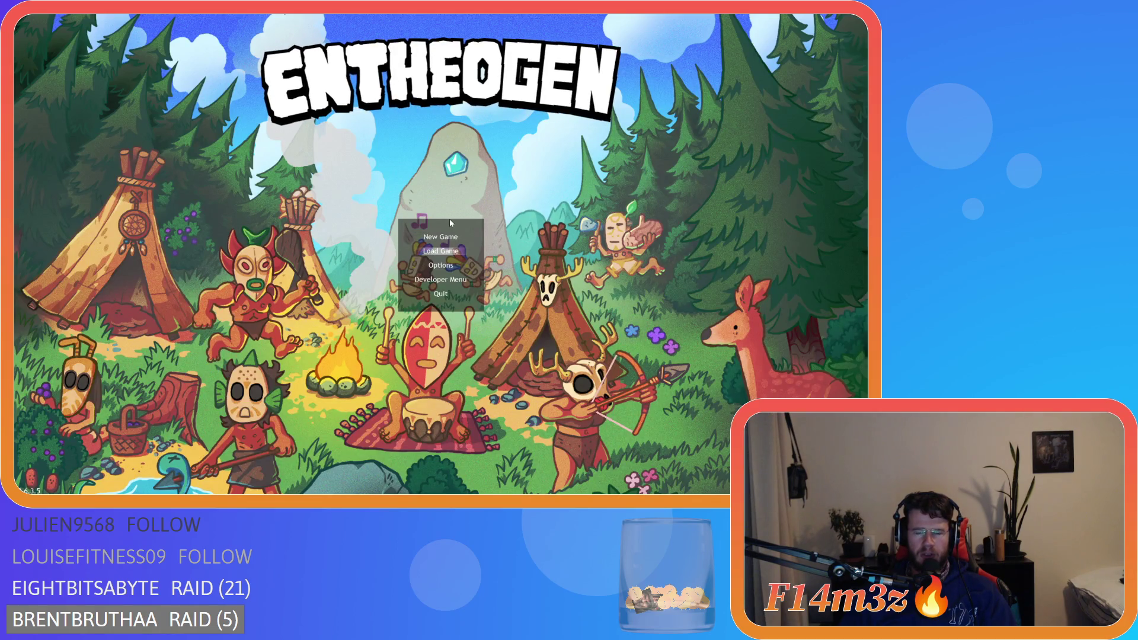
key("Return")
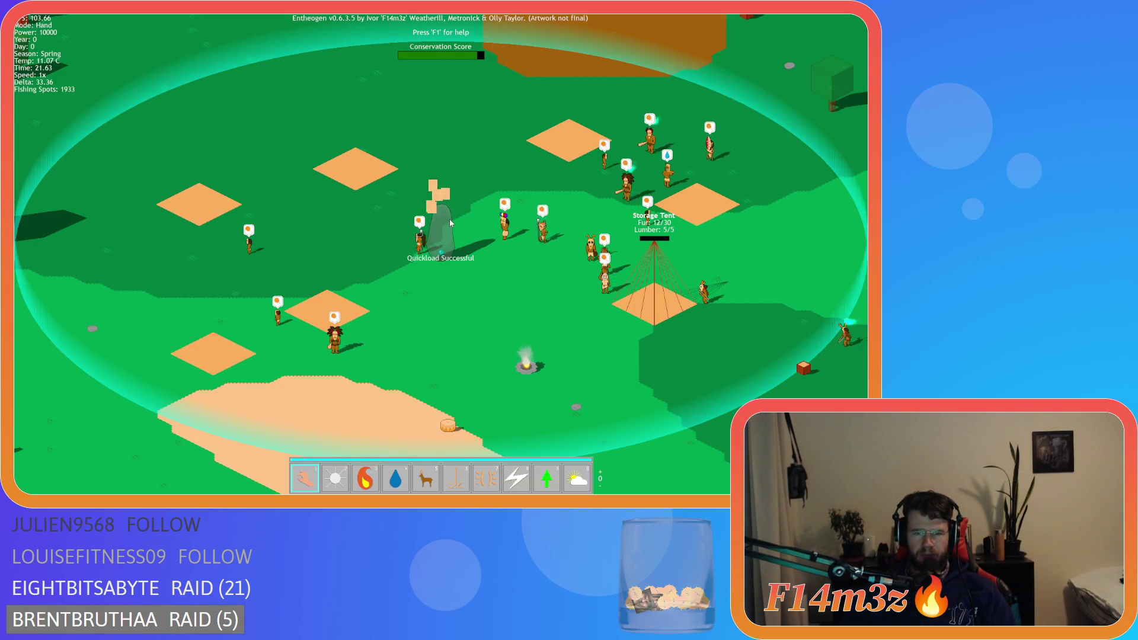
scroll(447, 231, "down", 3)
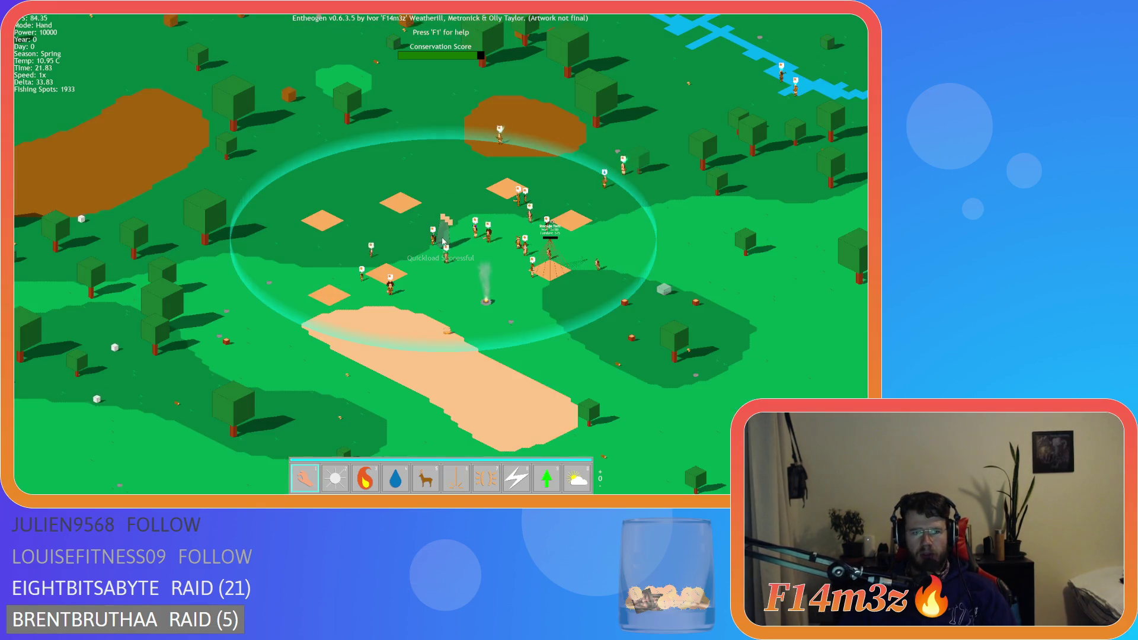
scroll(474, 291, "up", 5)
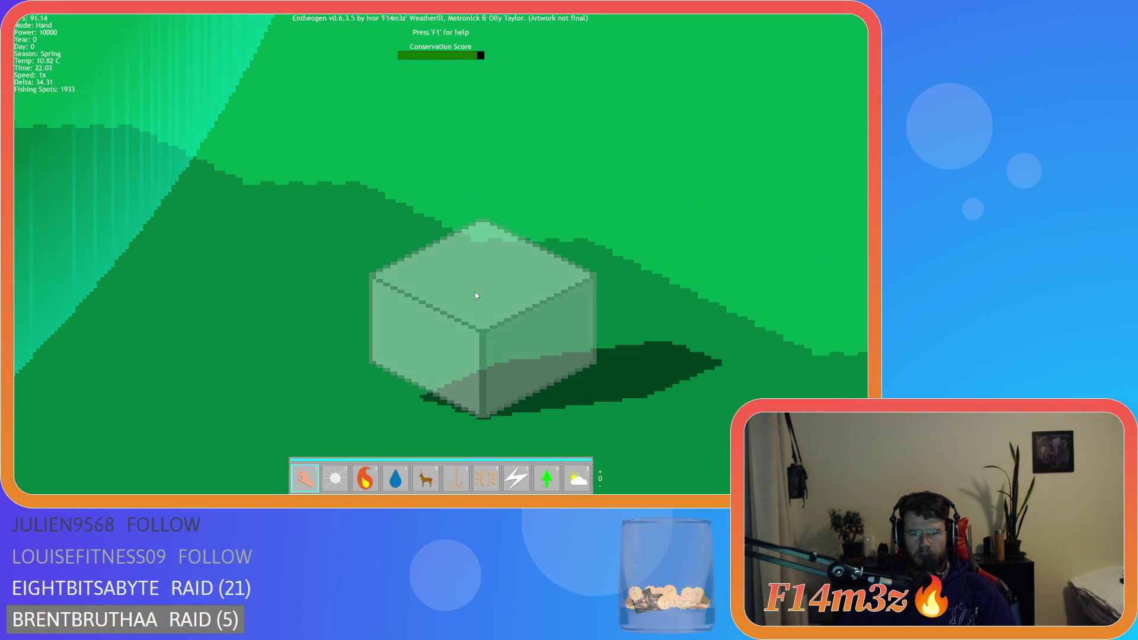
scroll(475, 291, "down", 2)
scroll(475, 291, "down", 5)
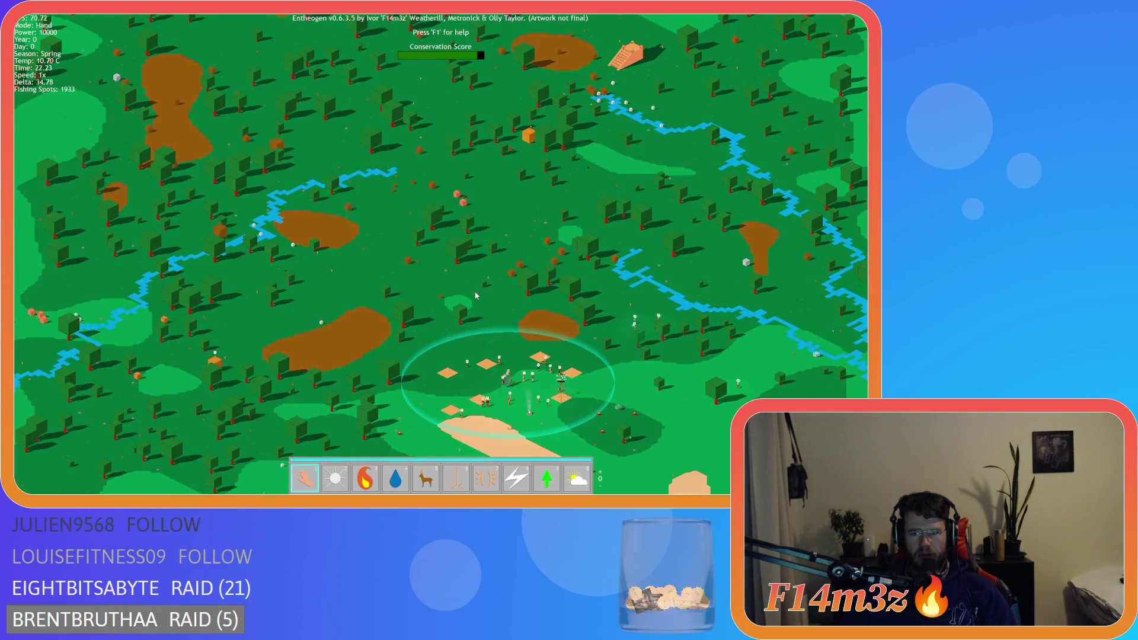
scroll(627, 379, "up", 5)
scroll(582, 428, "down", 2)
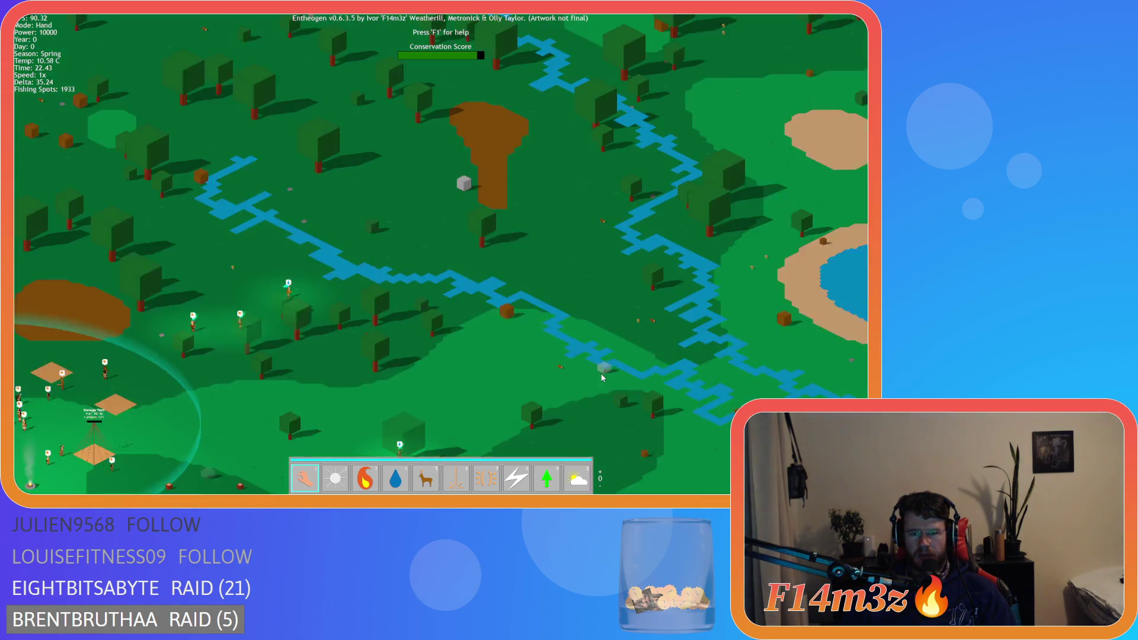
scroll(602, 378, "down", 4)
scroll(602, 378, "up", 2)
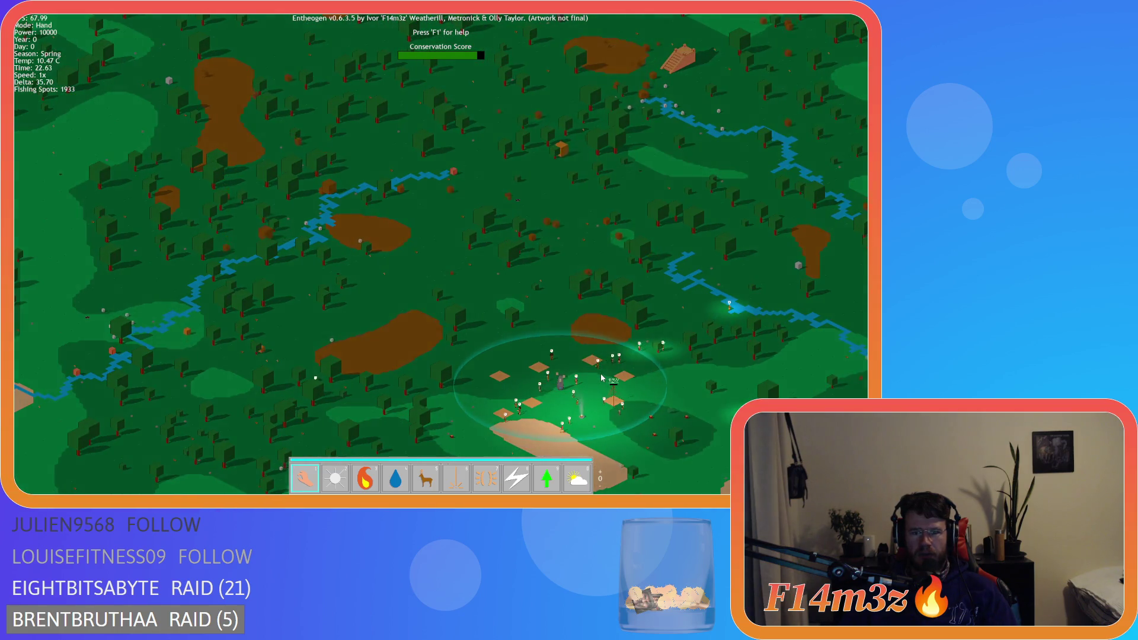
key("w")
key("a")
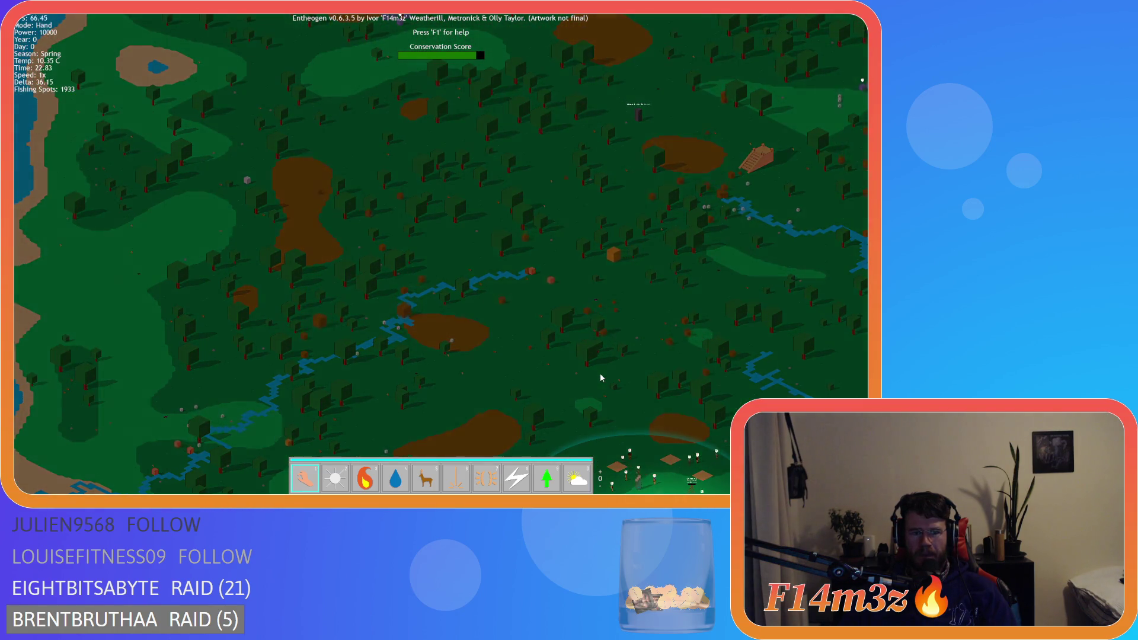
key("w")
key("d")
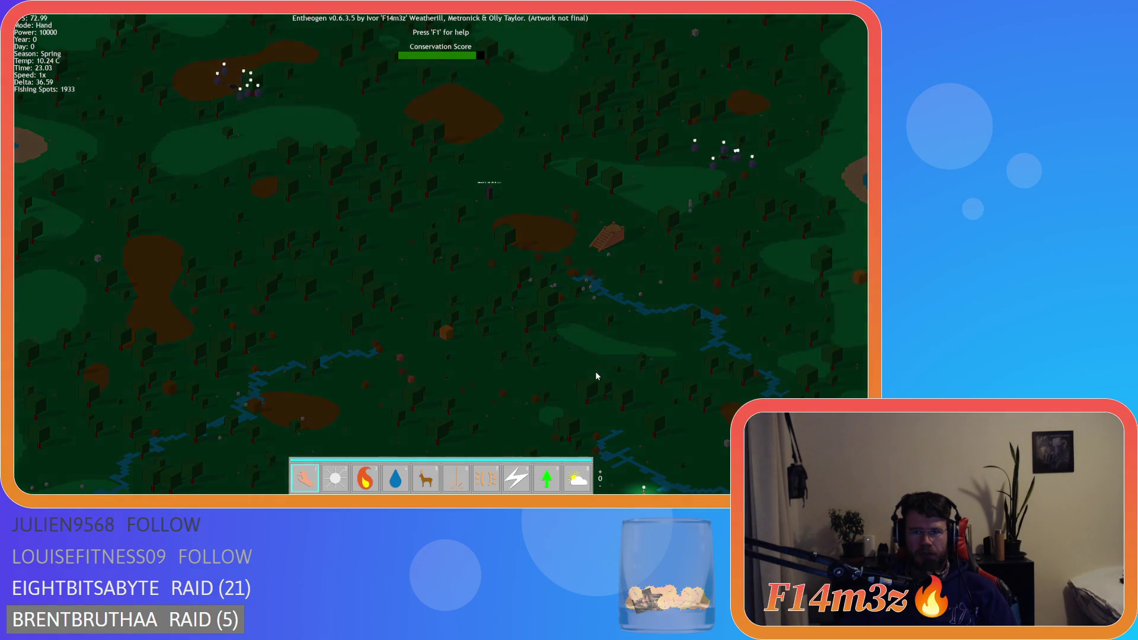
key("w")
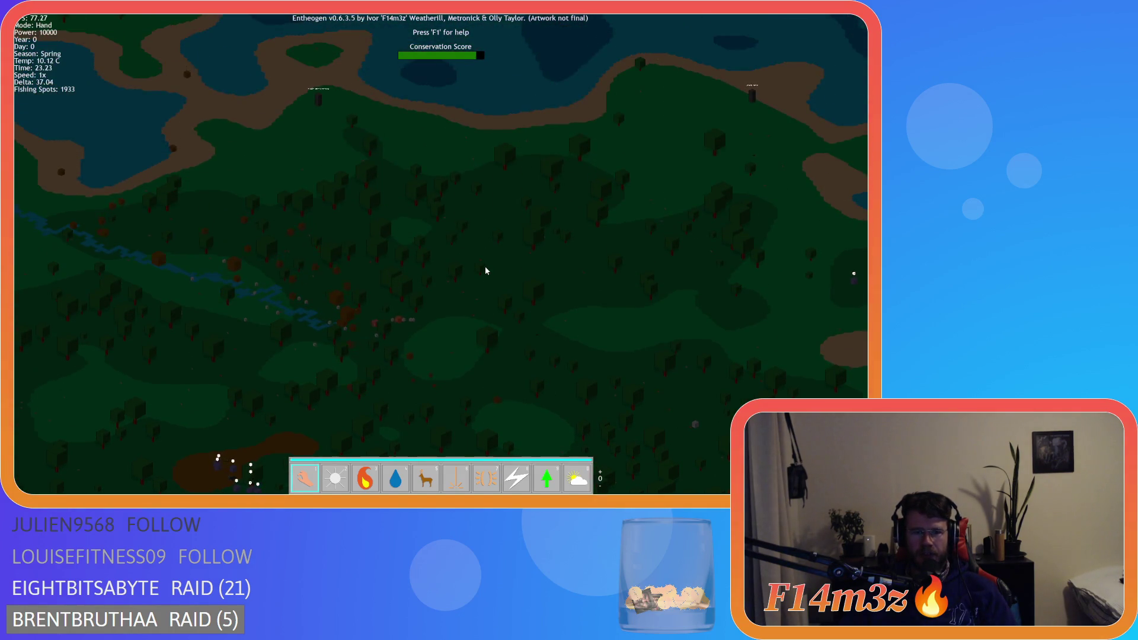
key("s")
key("a")
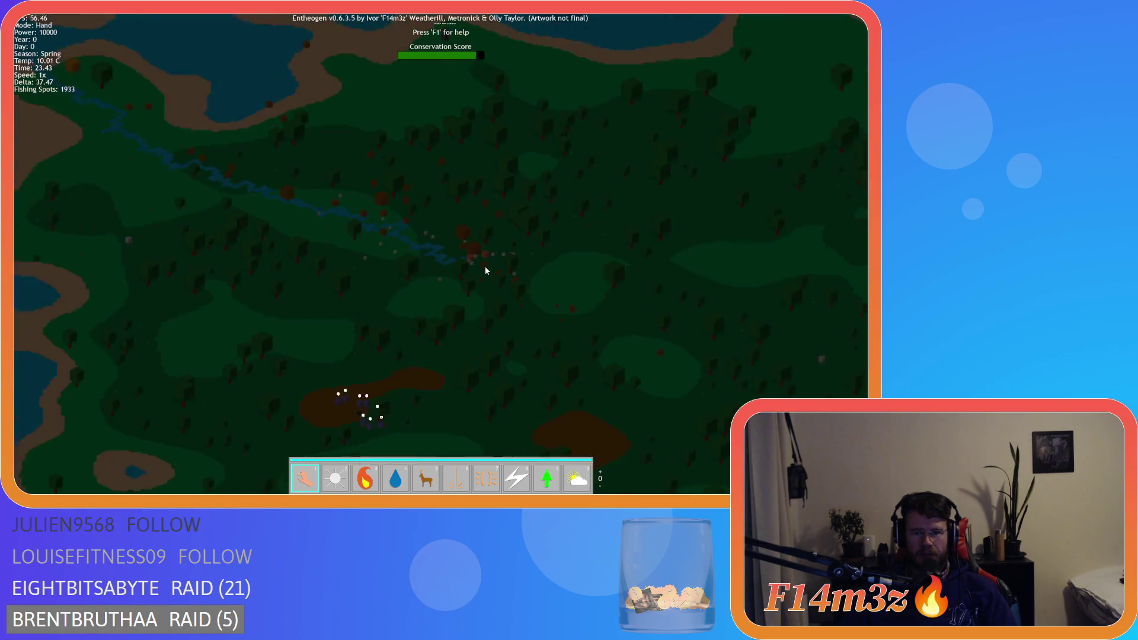
key("s")
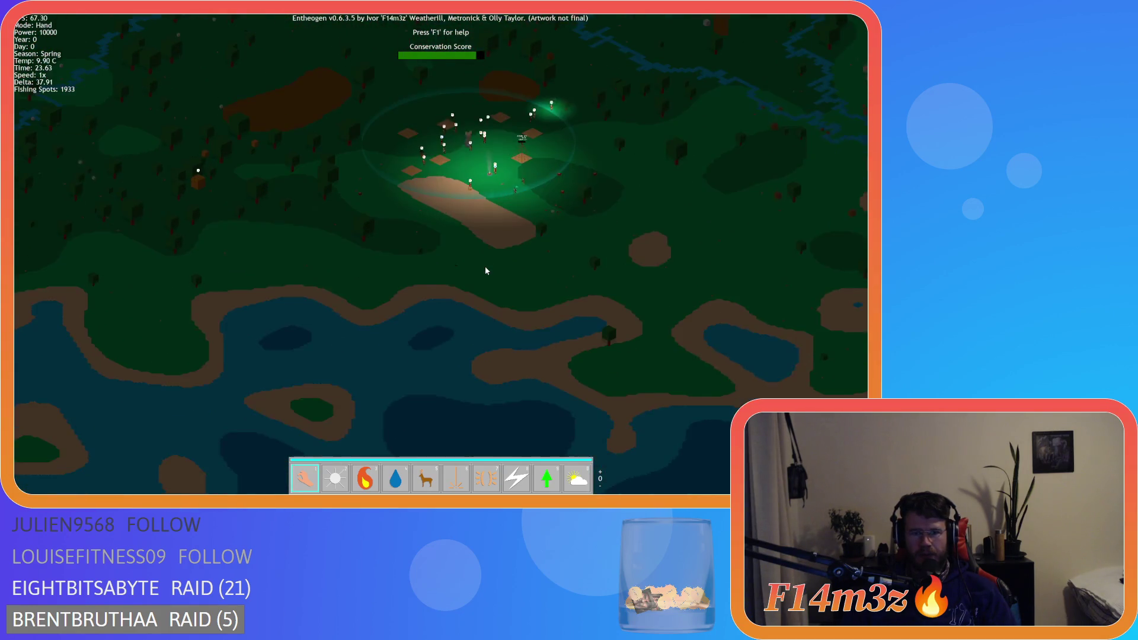
key("a")
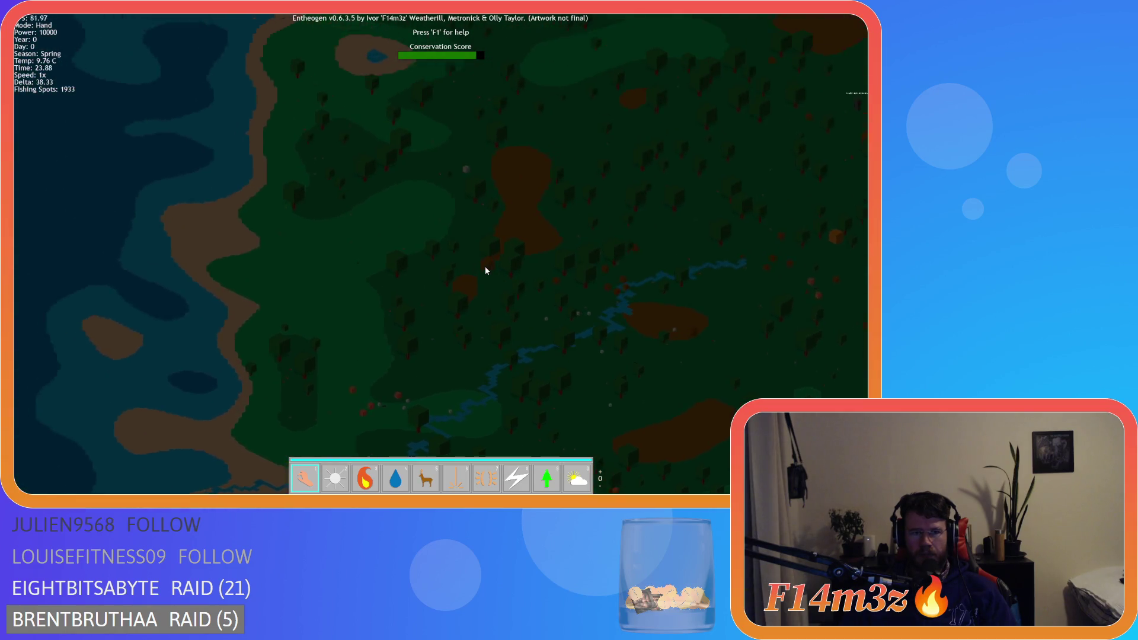
key("w")
key("a")
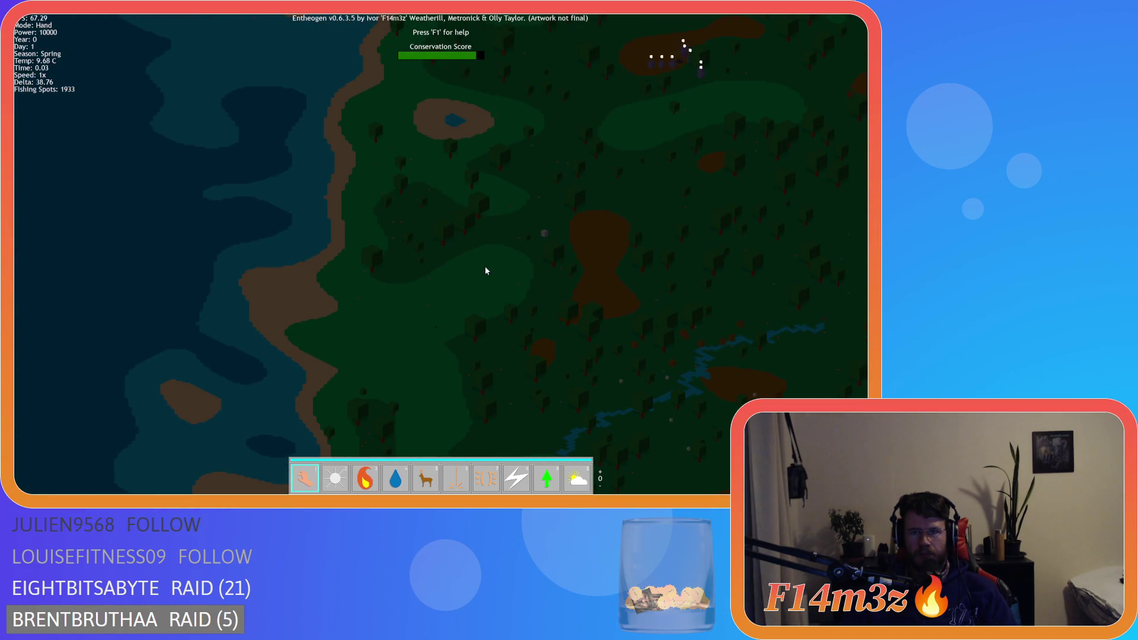
key("w")
key("d")
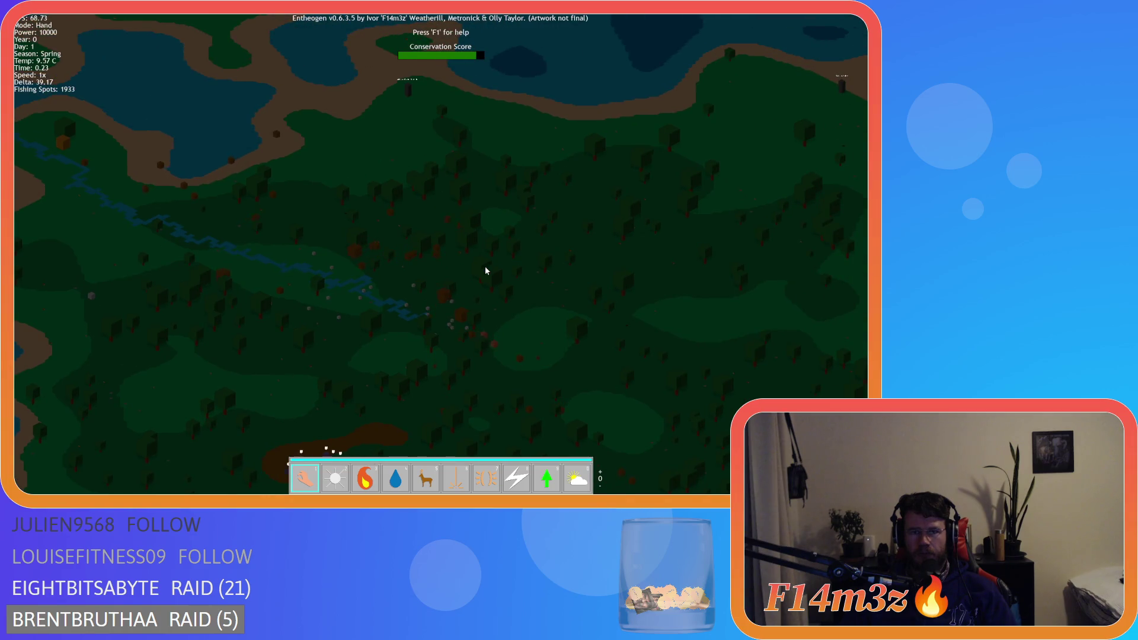
key("d")
key("s")
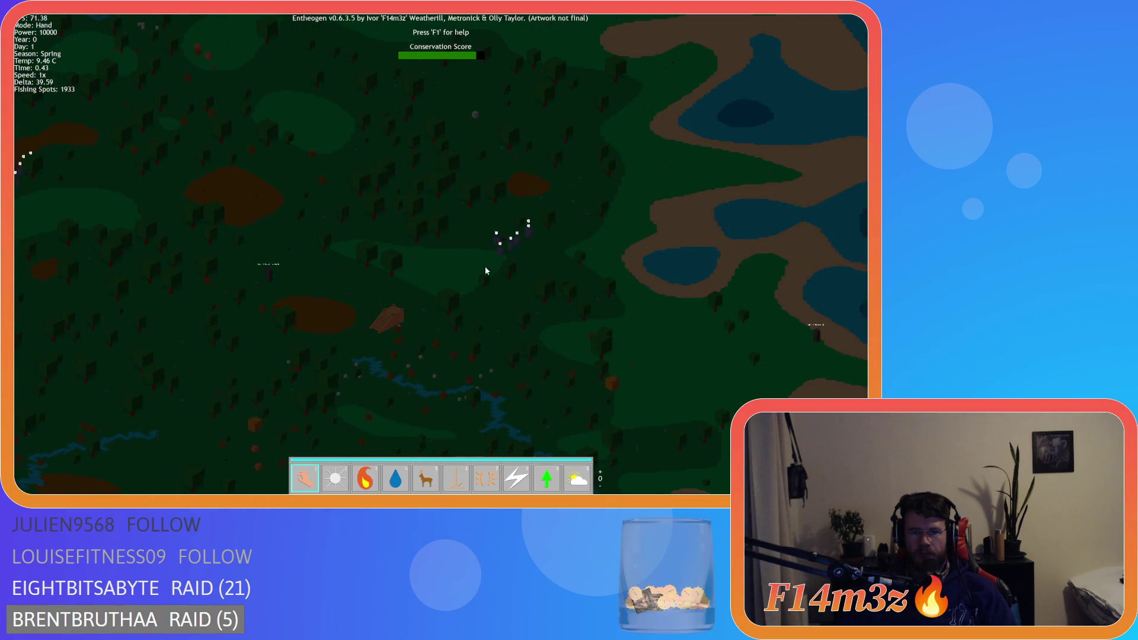
key("s")
key("a")
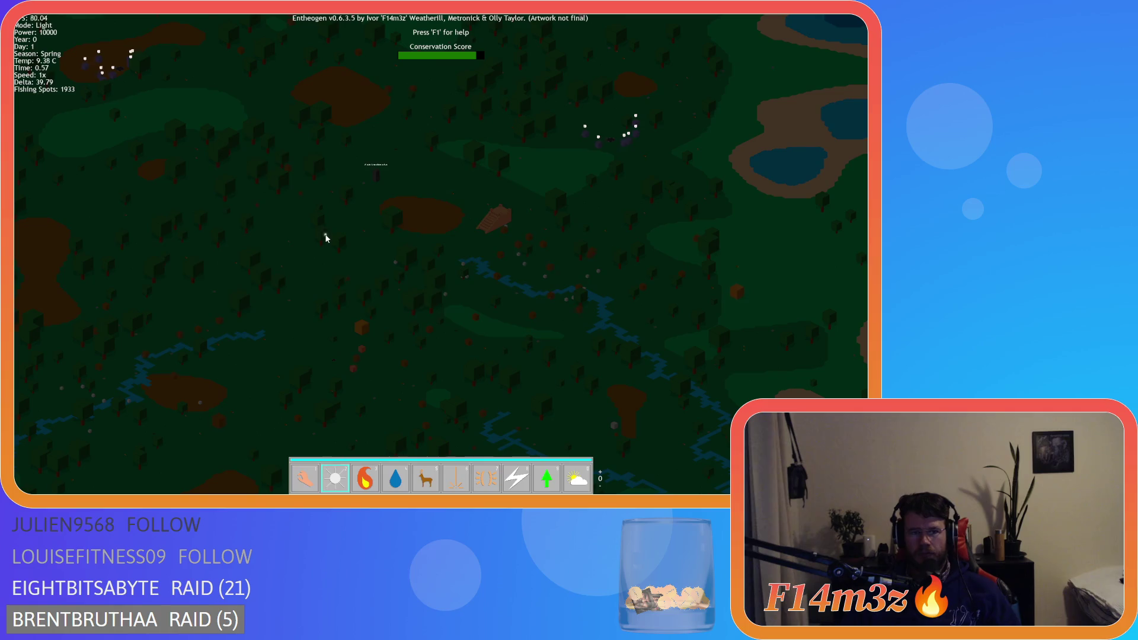
mouse_move(325, 238)
left_mouse_down()
mouse_move(269, 232)
mouse_move(280, 268)
left_mouse_up()
key("s")
key("a")
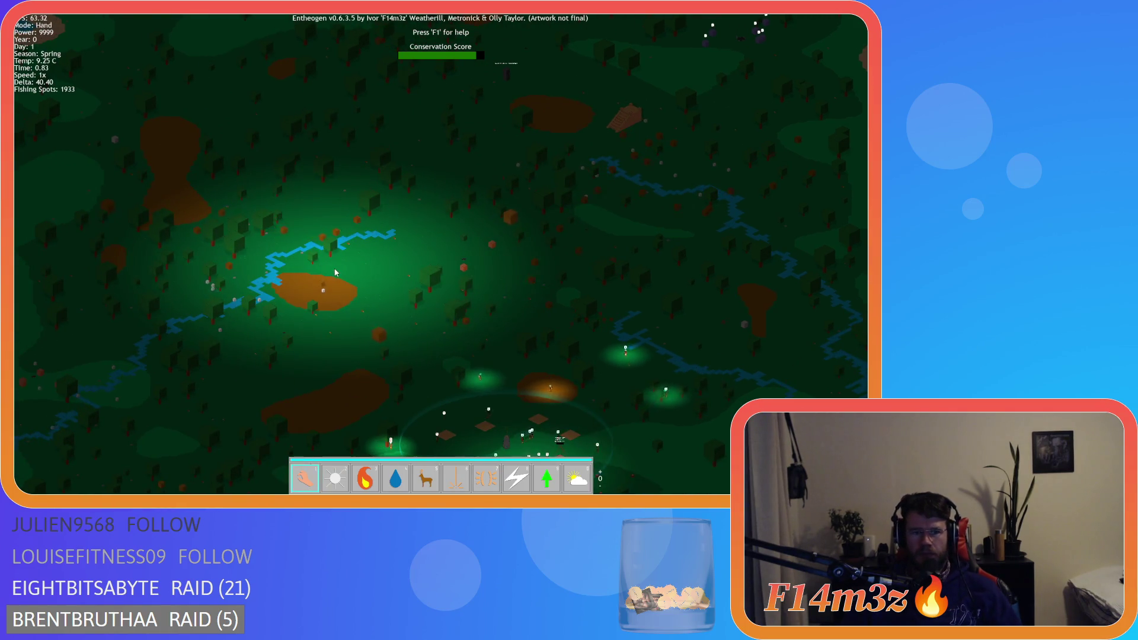
key("s")
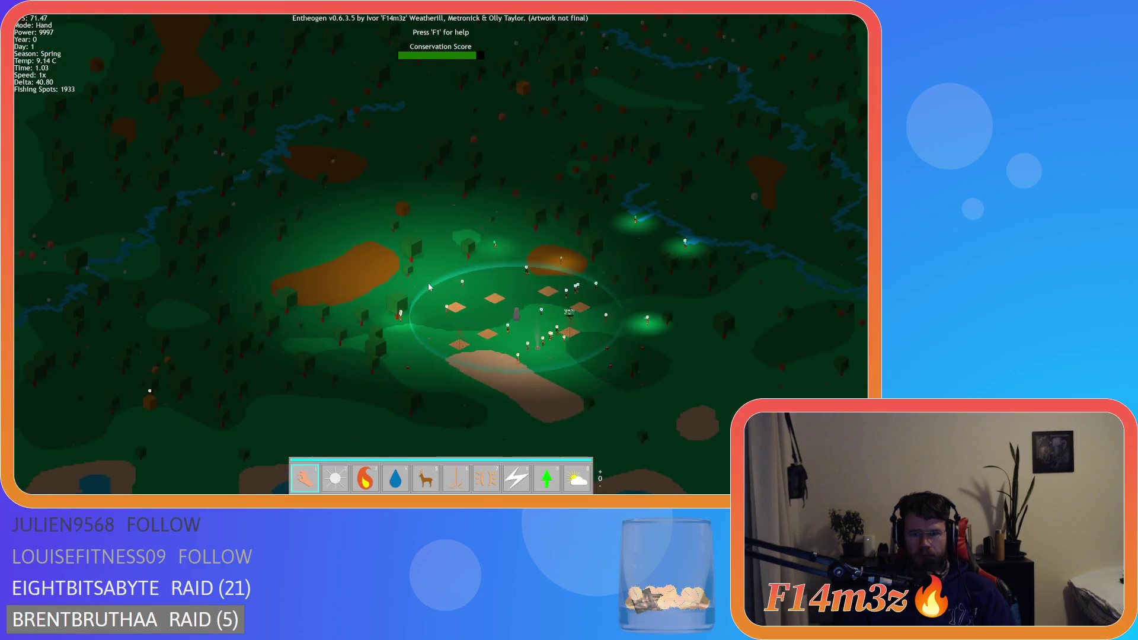
key("a")
key("s")
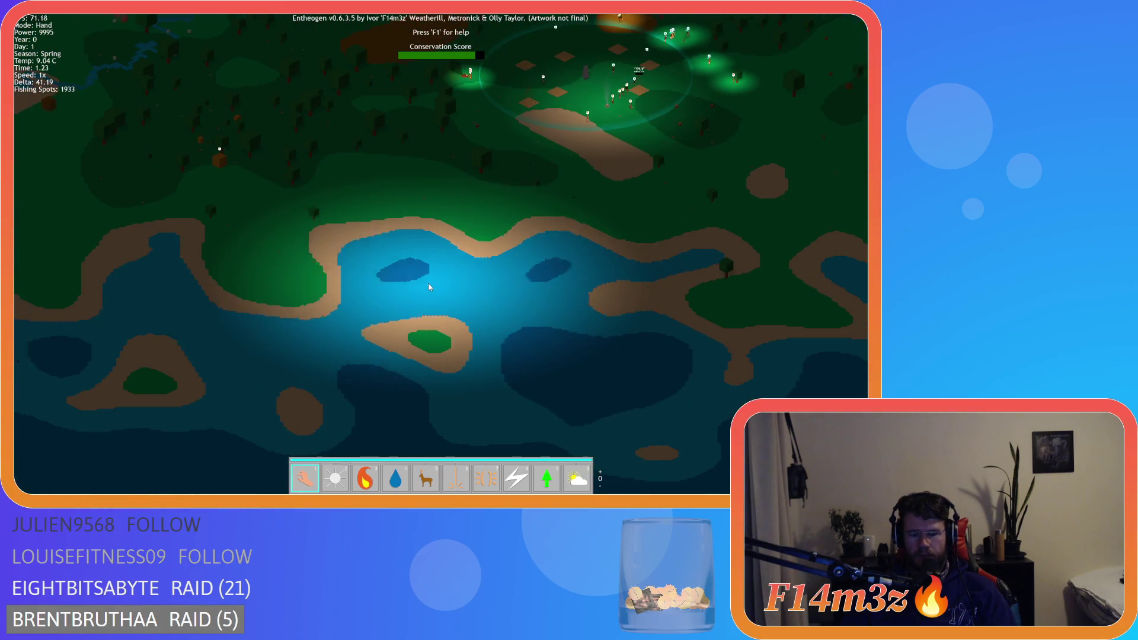
key("w")
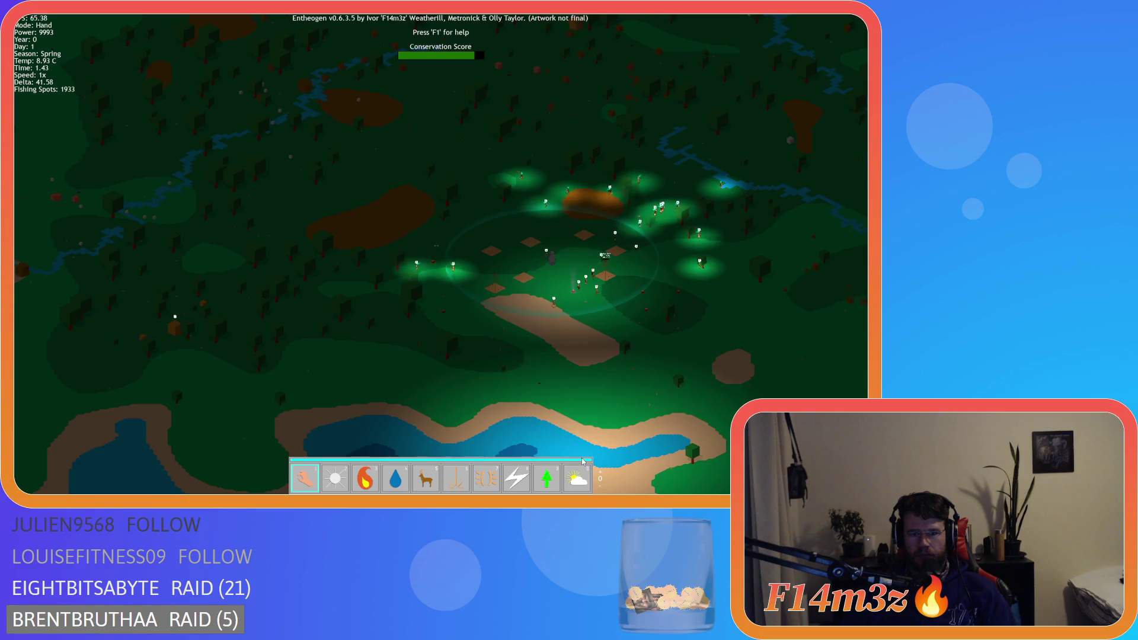
key("s")
key("a")
key("w")
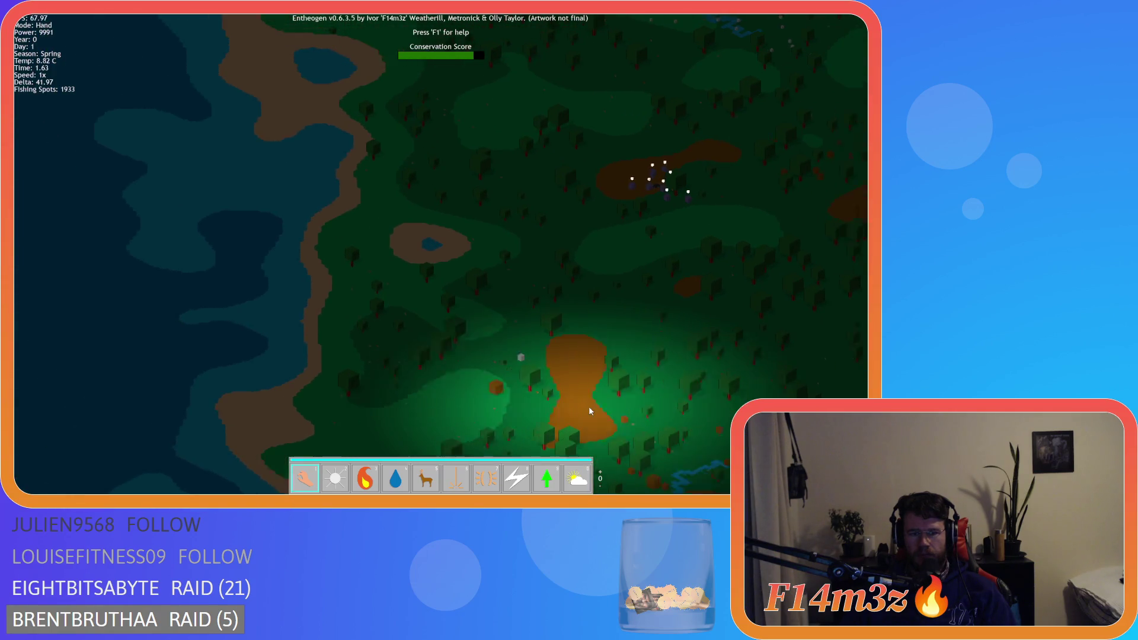
key("d")
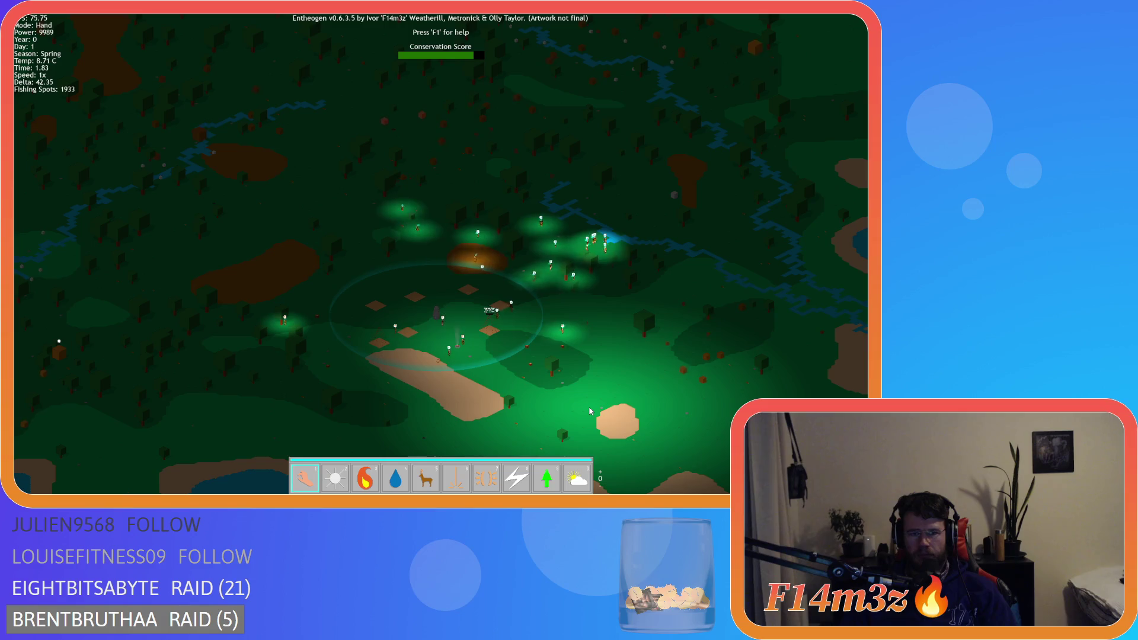
key("w")
key("d")
key("w")
key("d")
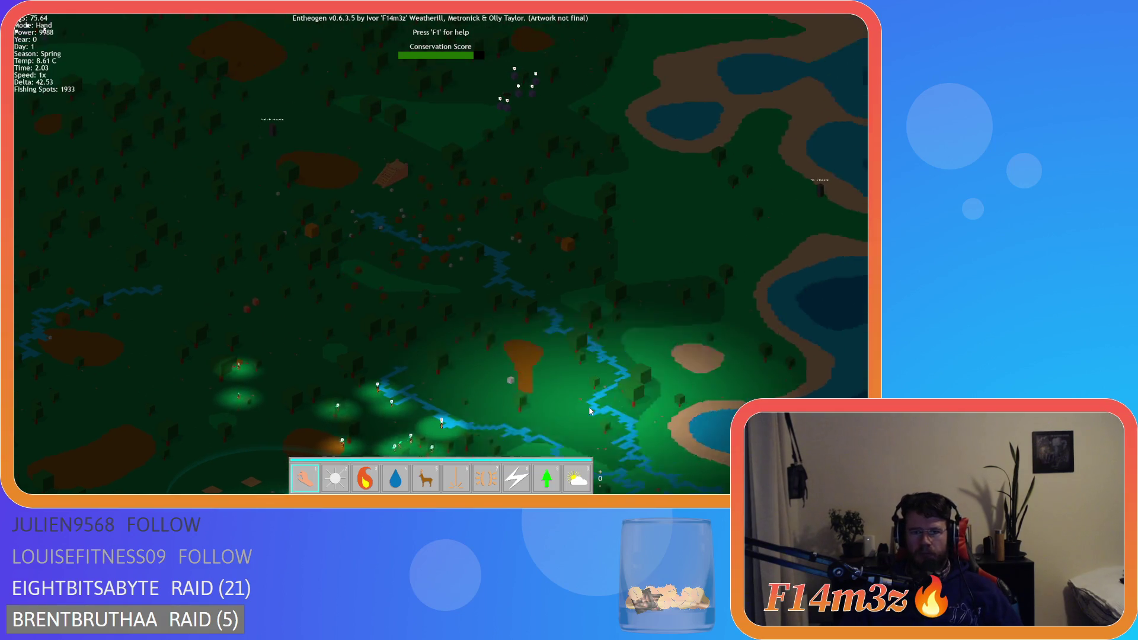
key("d")
key("w")
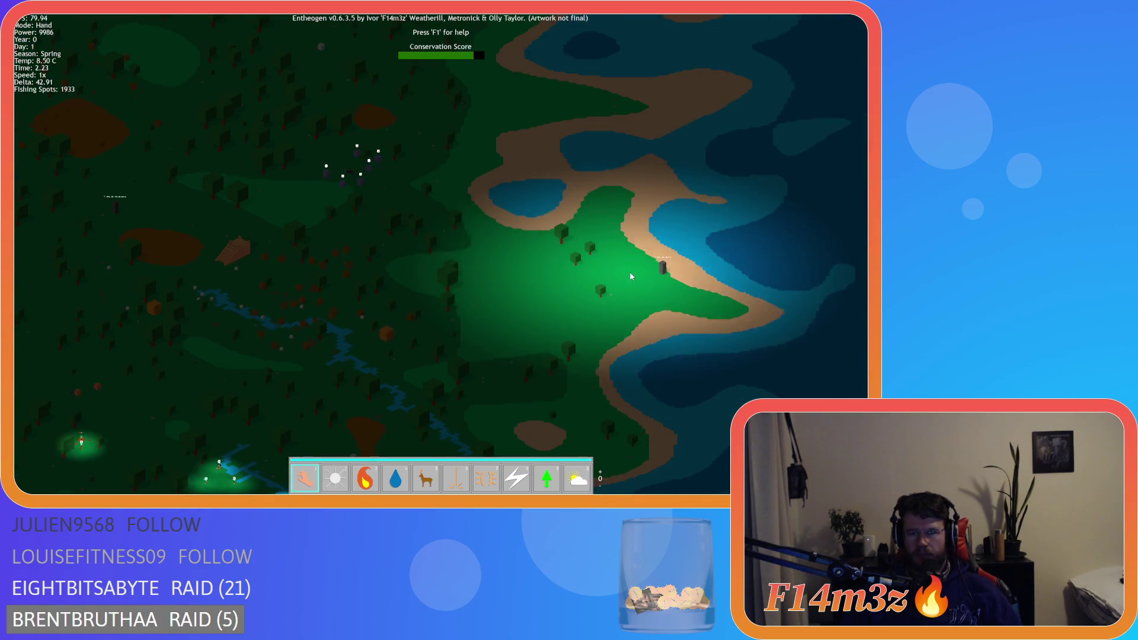
key("w")
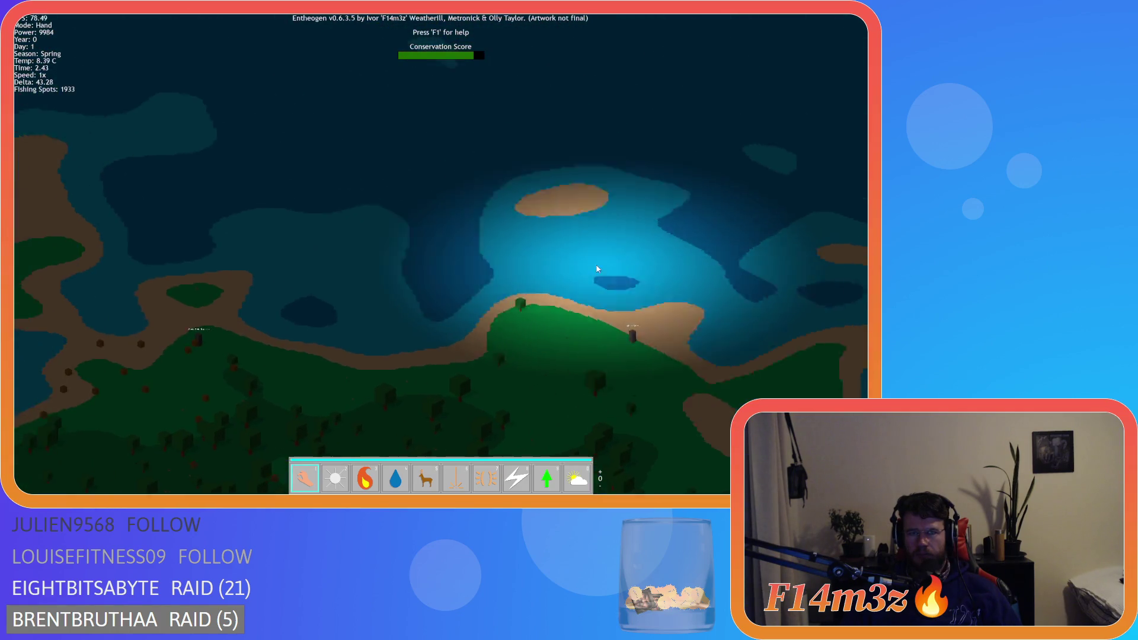
key("w")
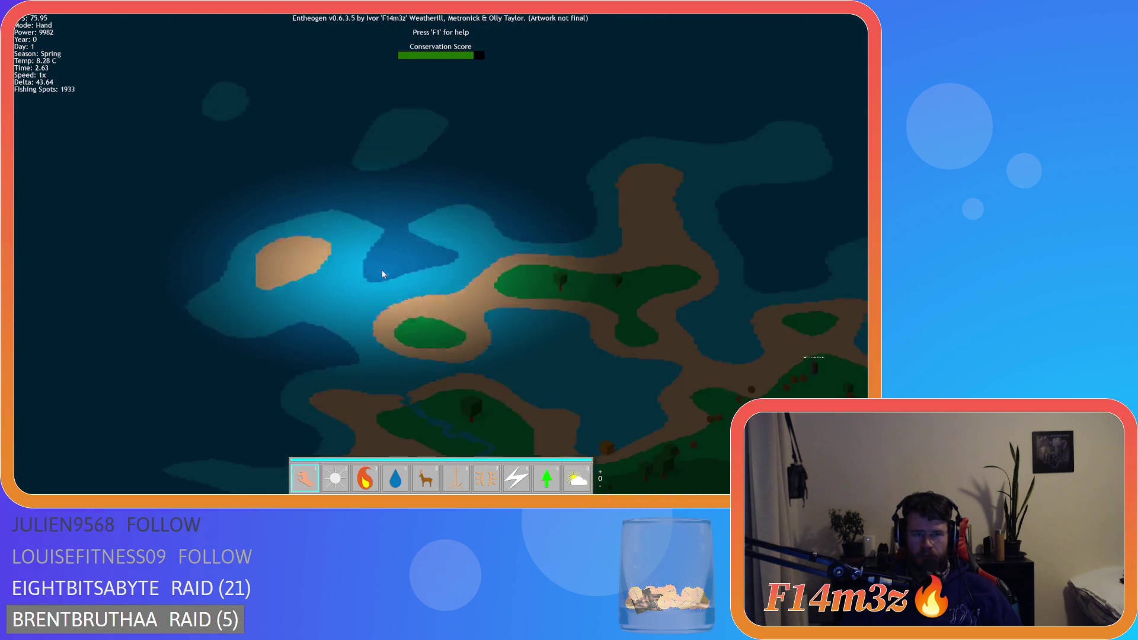
key("s")
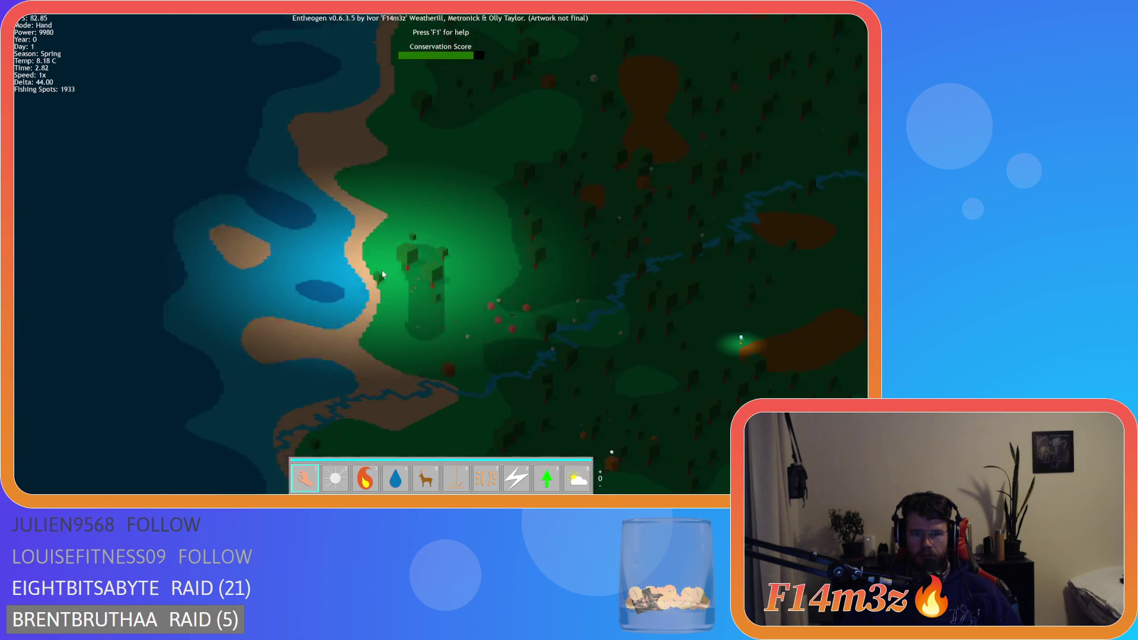
key("s")
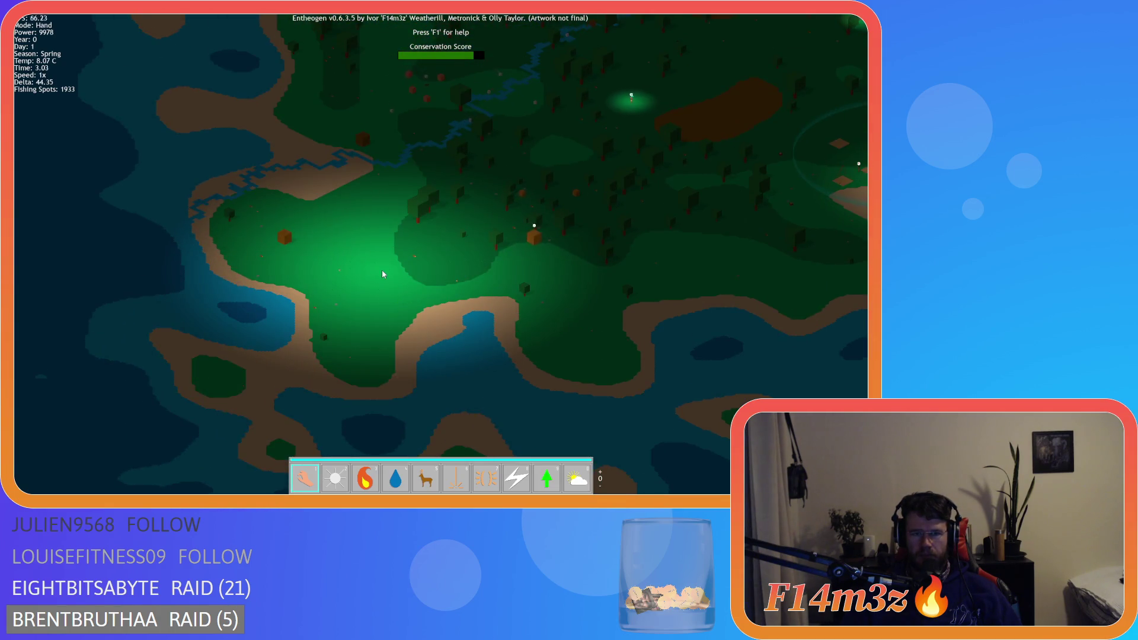
key("s")
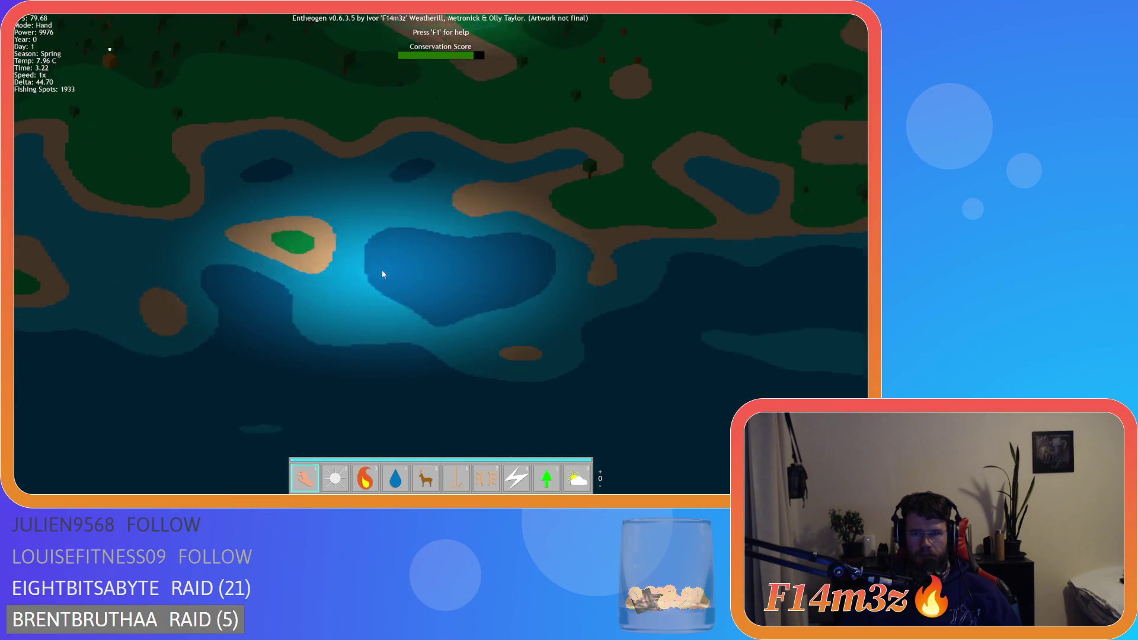
key("w")
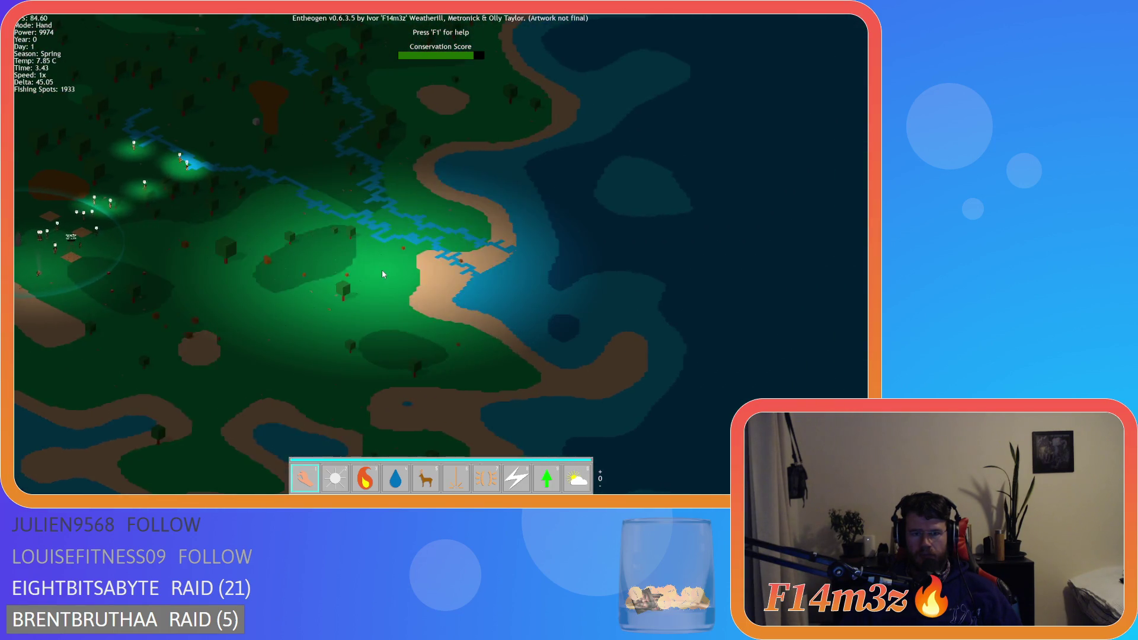
key("s")
key("a")
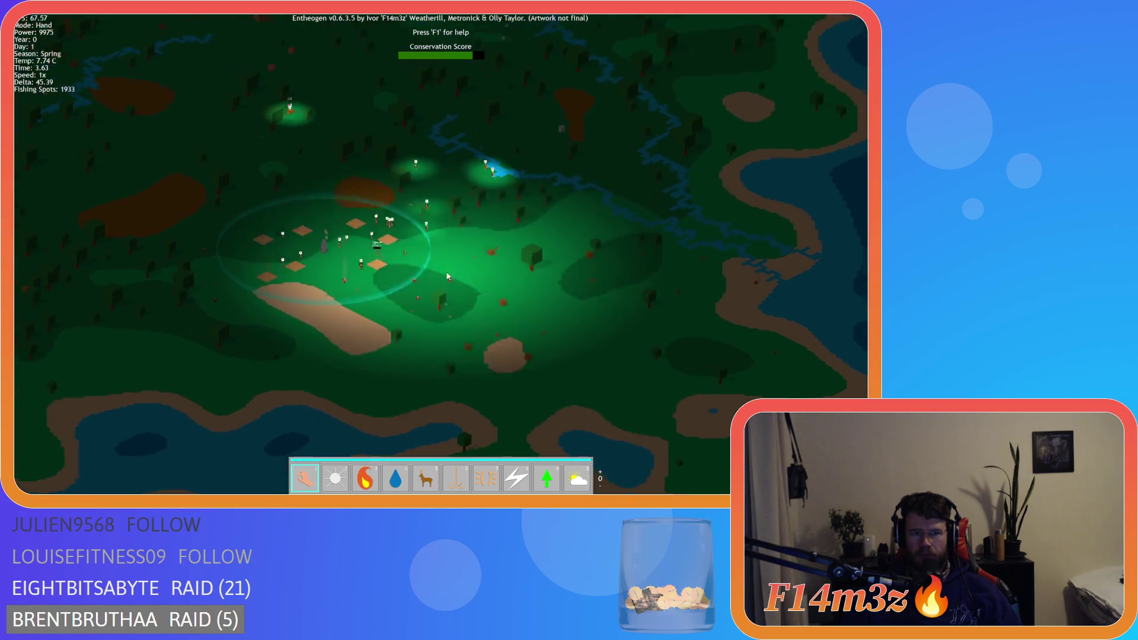
key("w")
key("a")
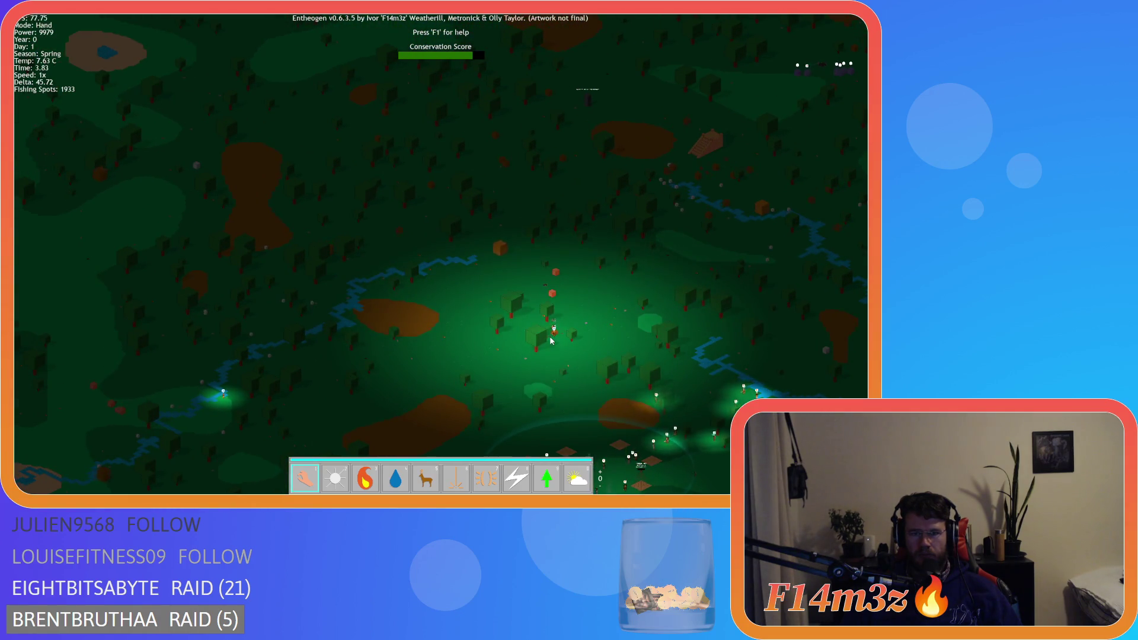
scroll(551, 341, "up", 5)
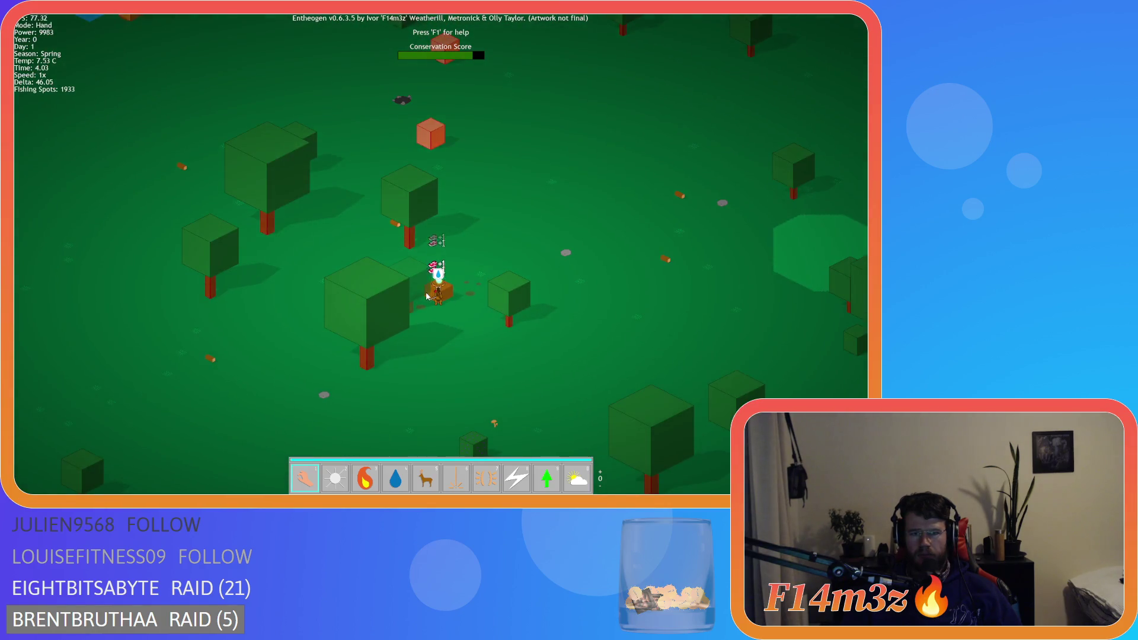
scroll(427, 295, "down", 5)
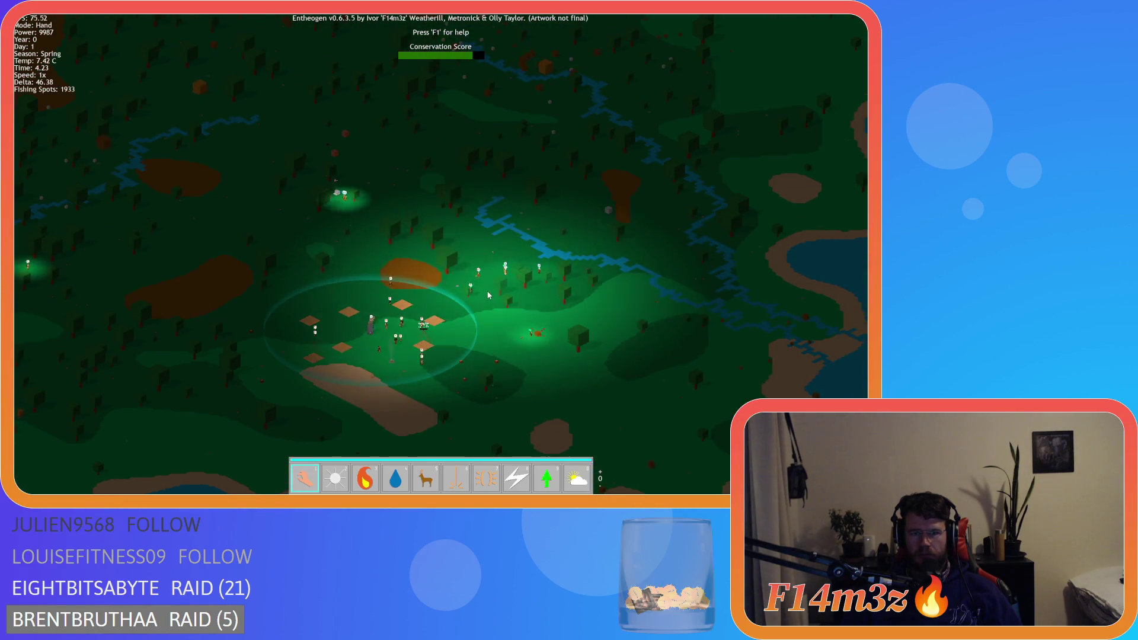
scroll(516, 298, "up", 5)
scroll(525, 329, "down", 3)
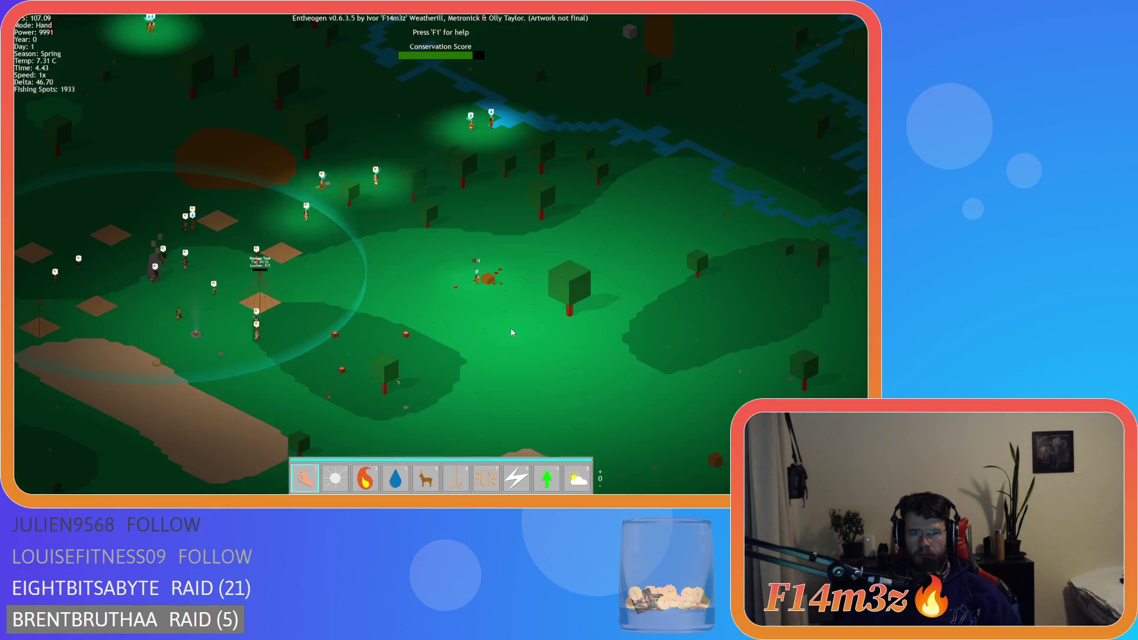
scroll(511, 332, "down", 8)
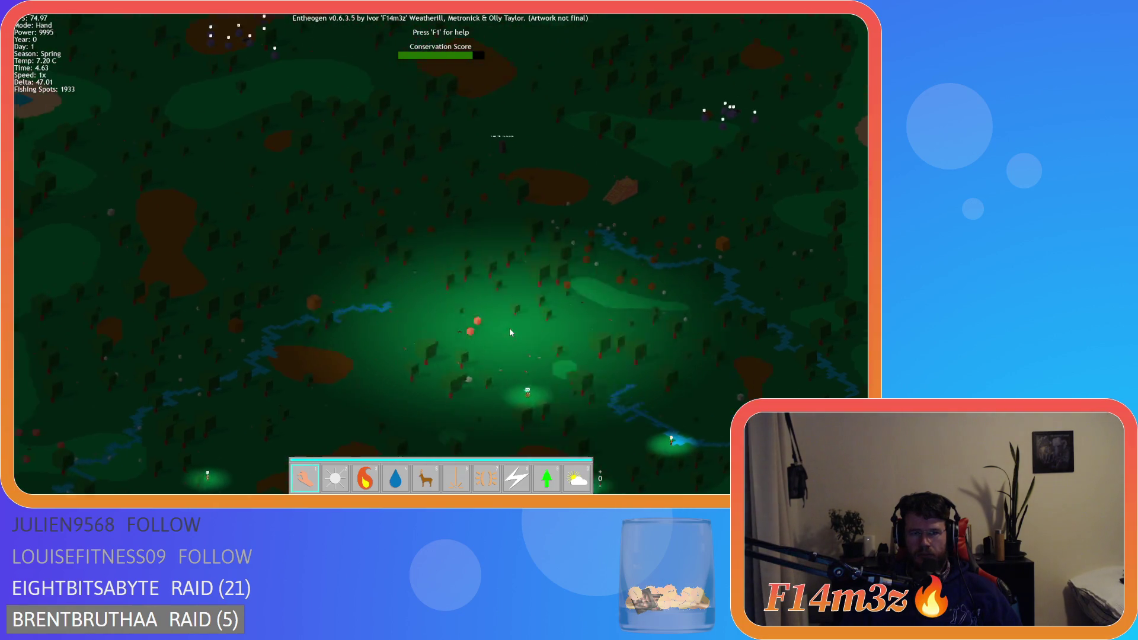
scroll(509, 329, "down", 5)
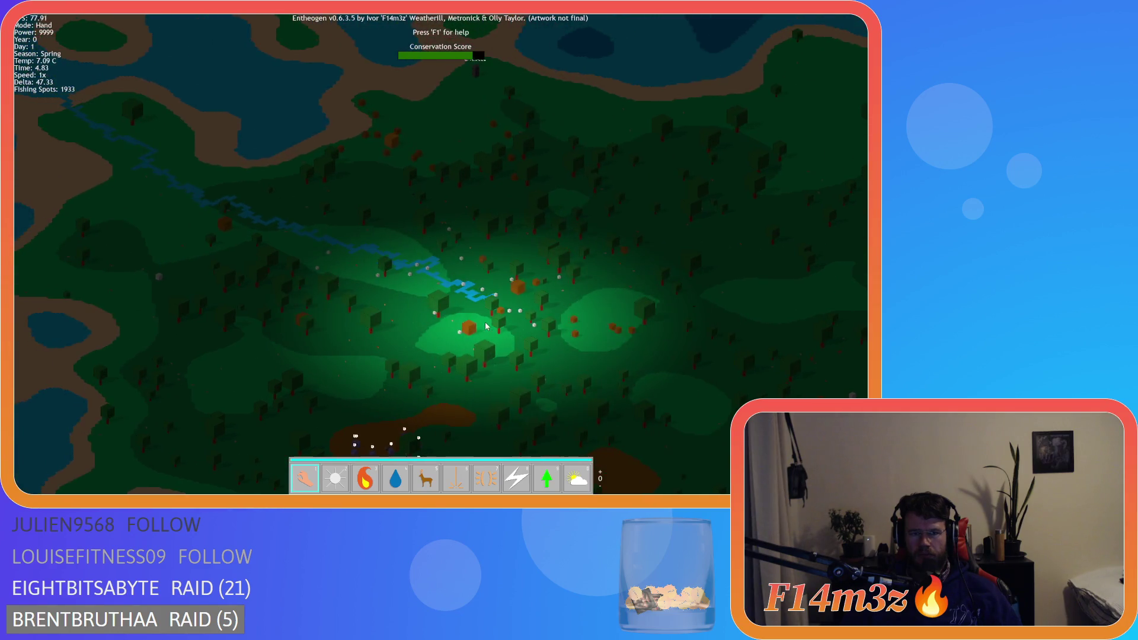
key("q")
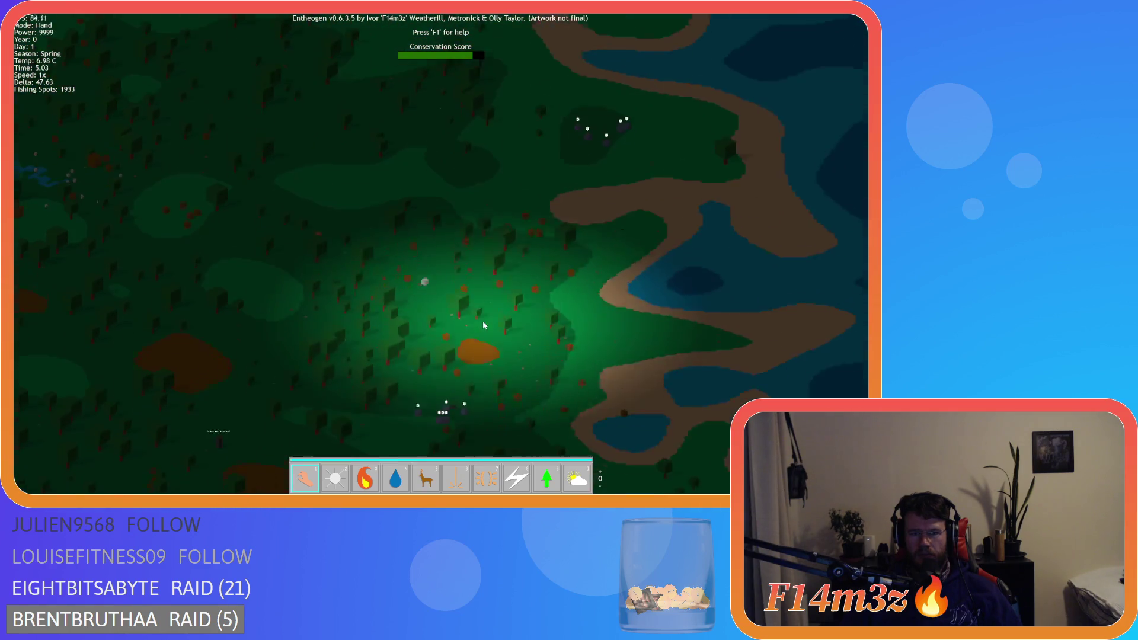
key("h")
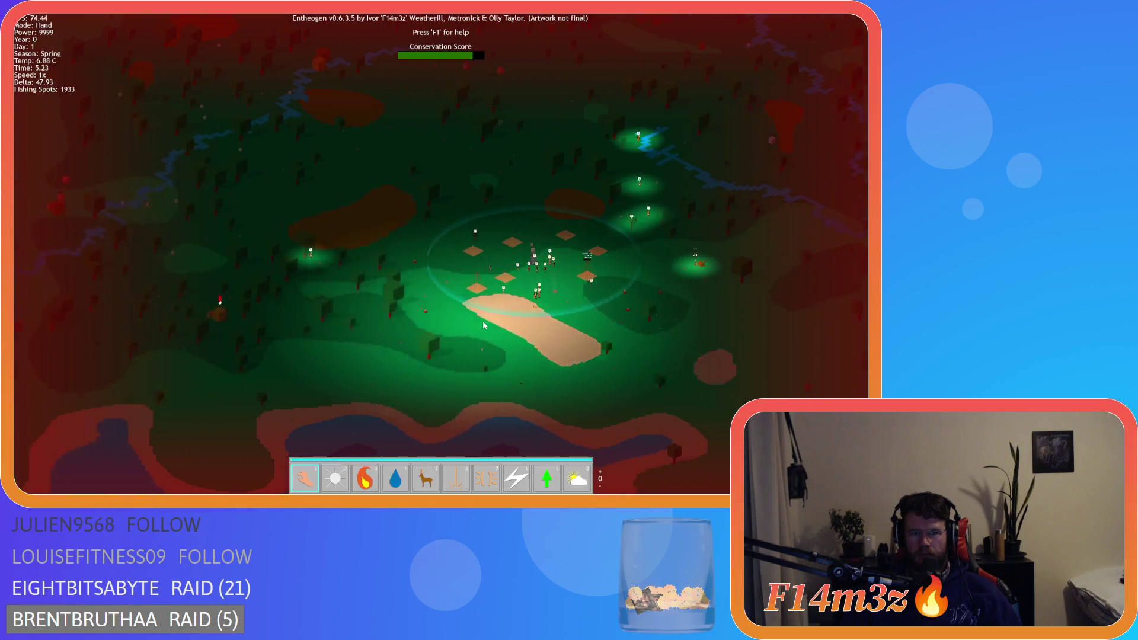
scroll(484, 326, "up", 5)
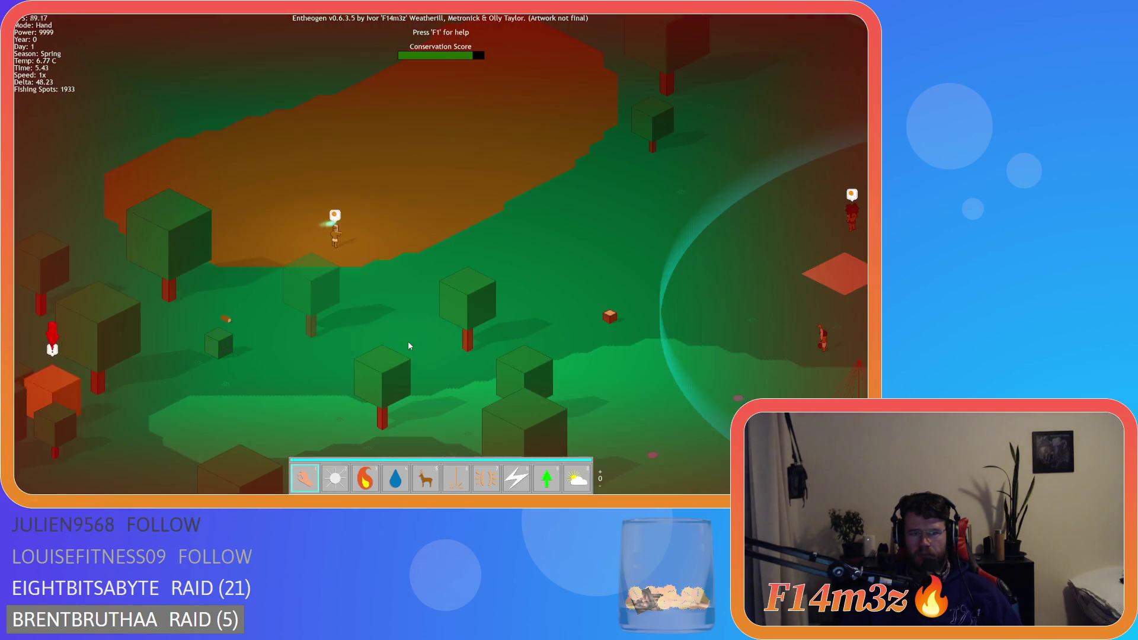
key("w")
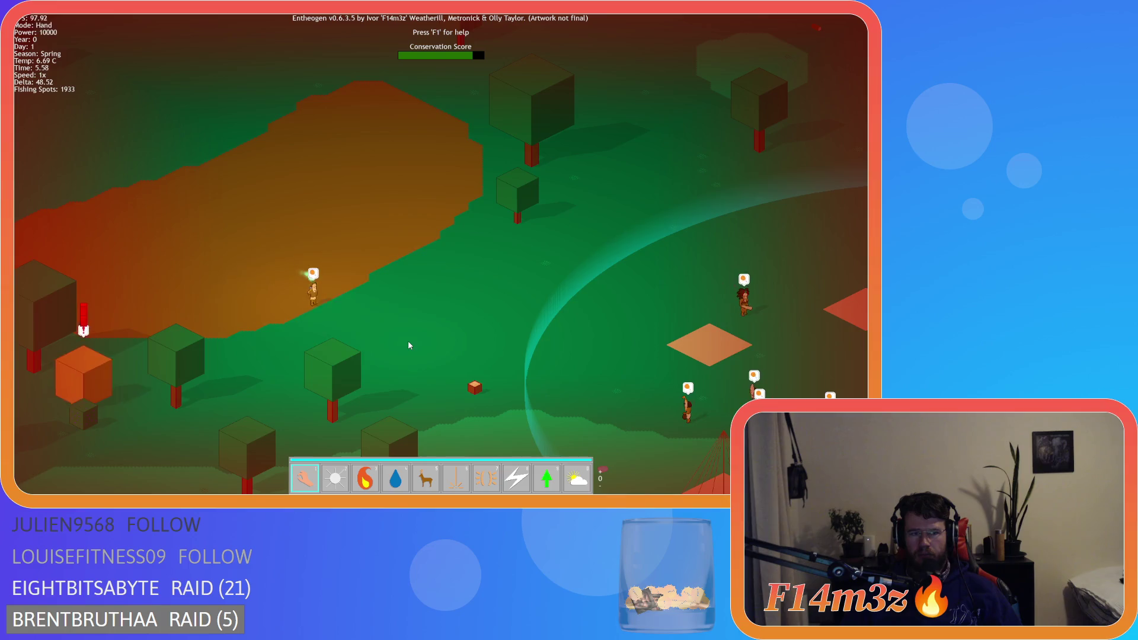
key("d")
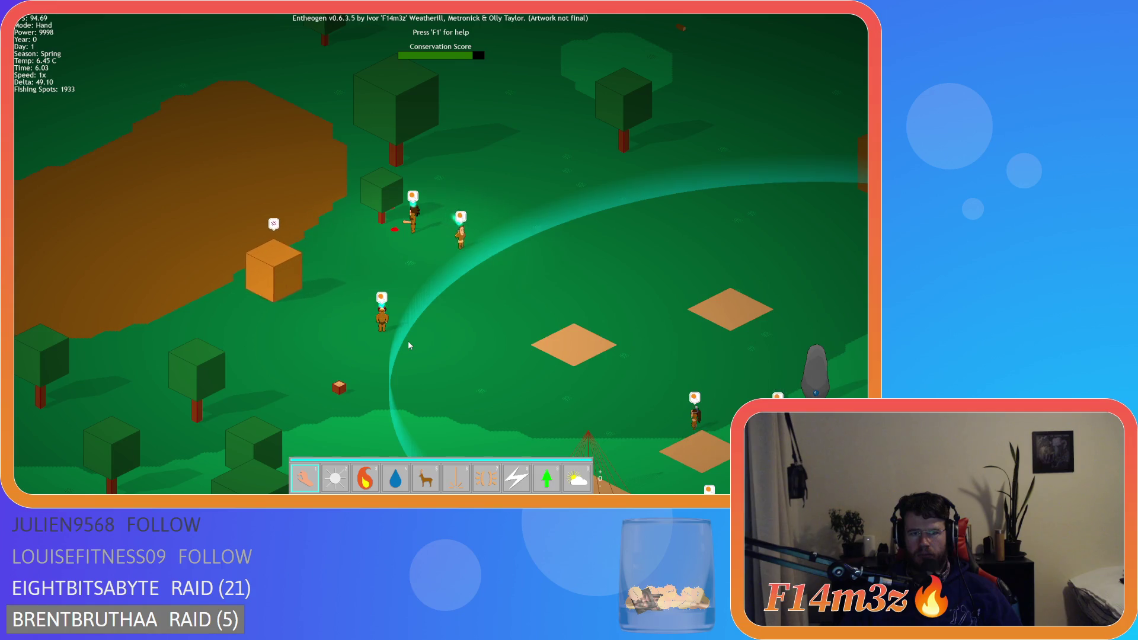
key("d")
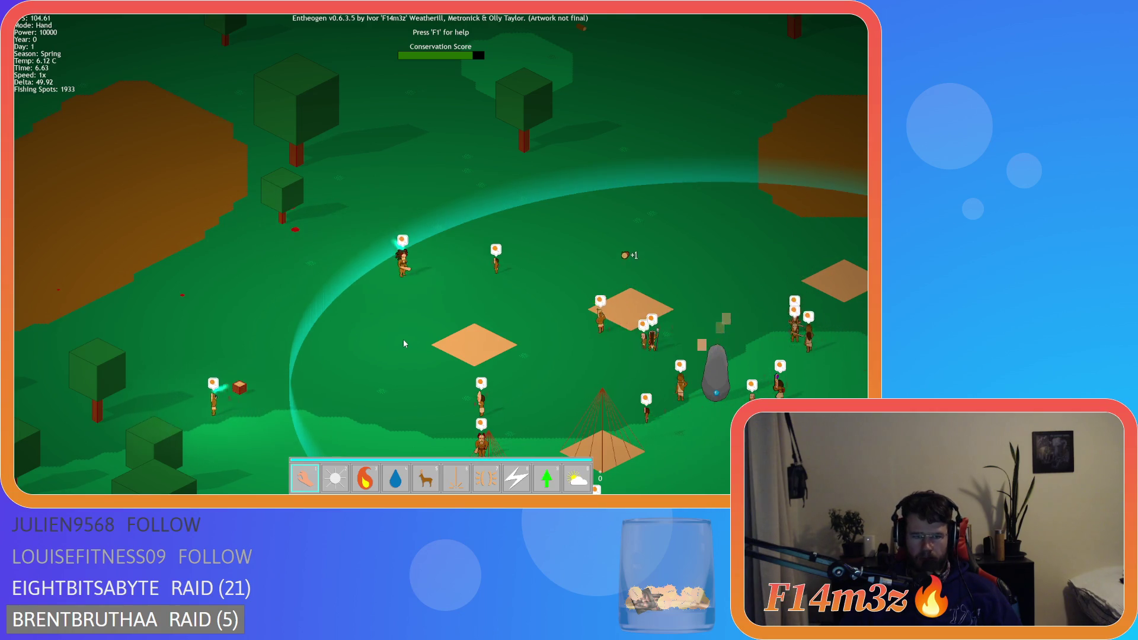
scroll(371, 327, "down", 5)
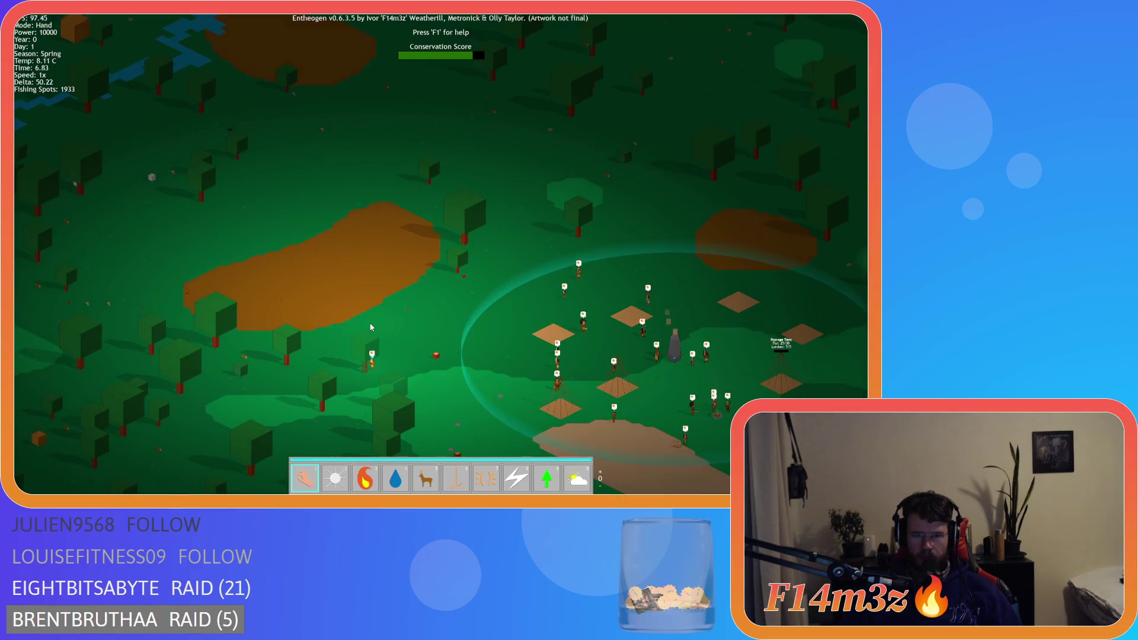
key("w")
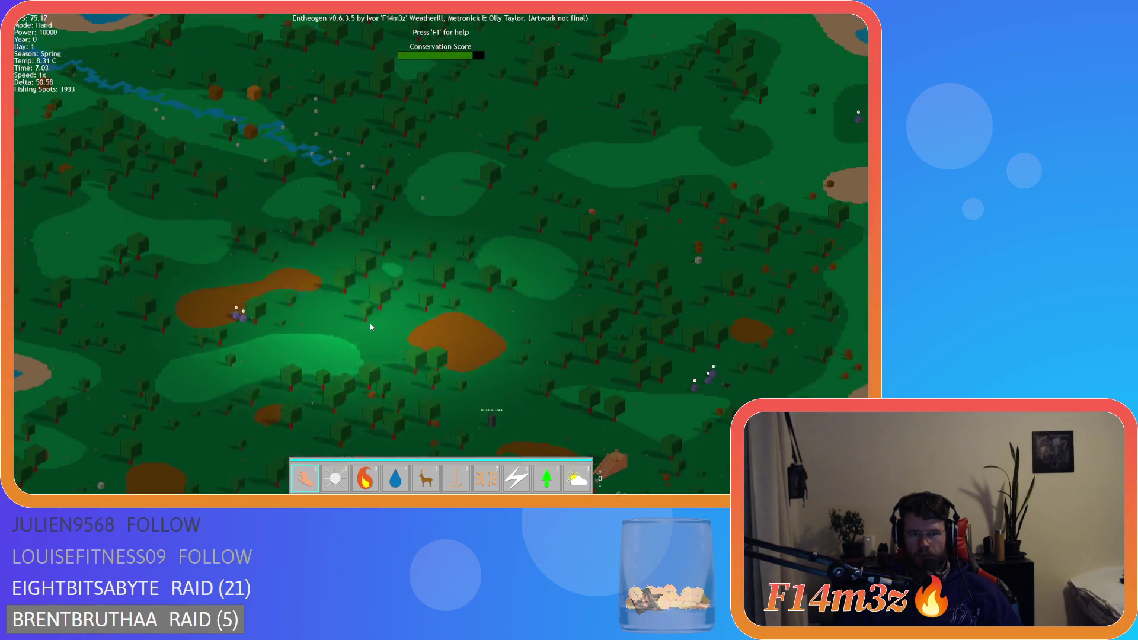
scroll(371, 327, "up", 3)
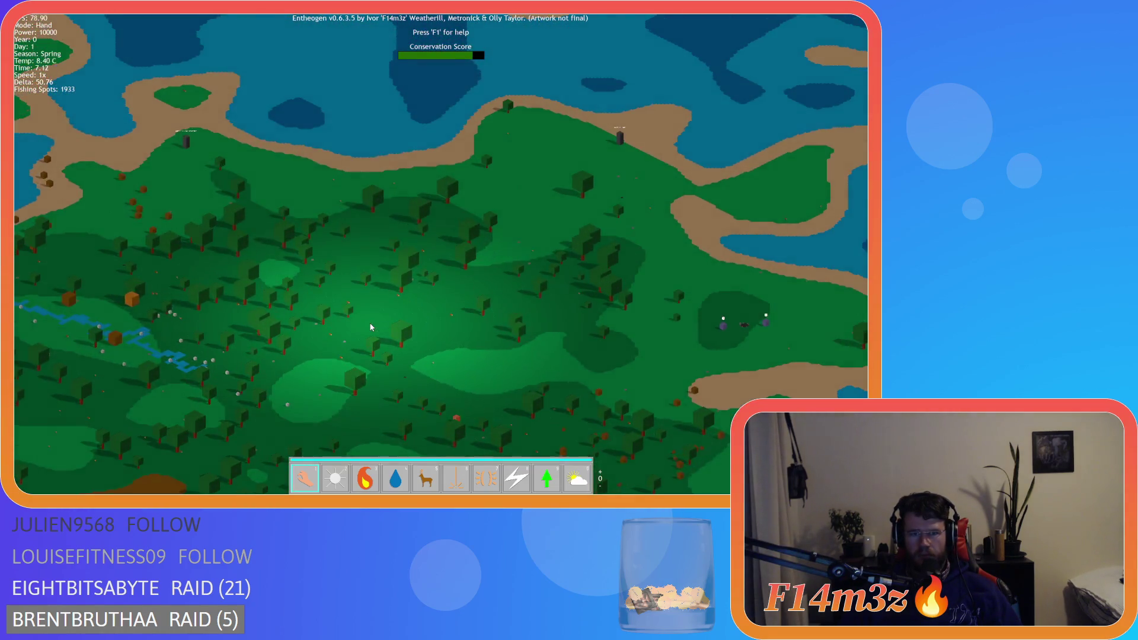
key("s")
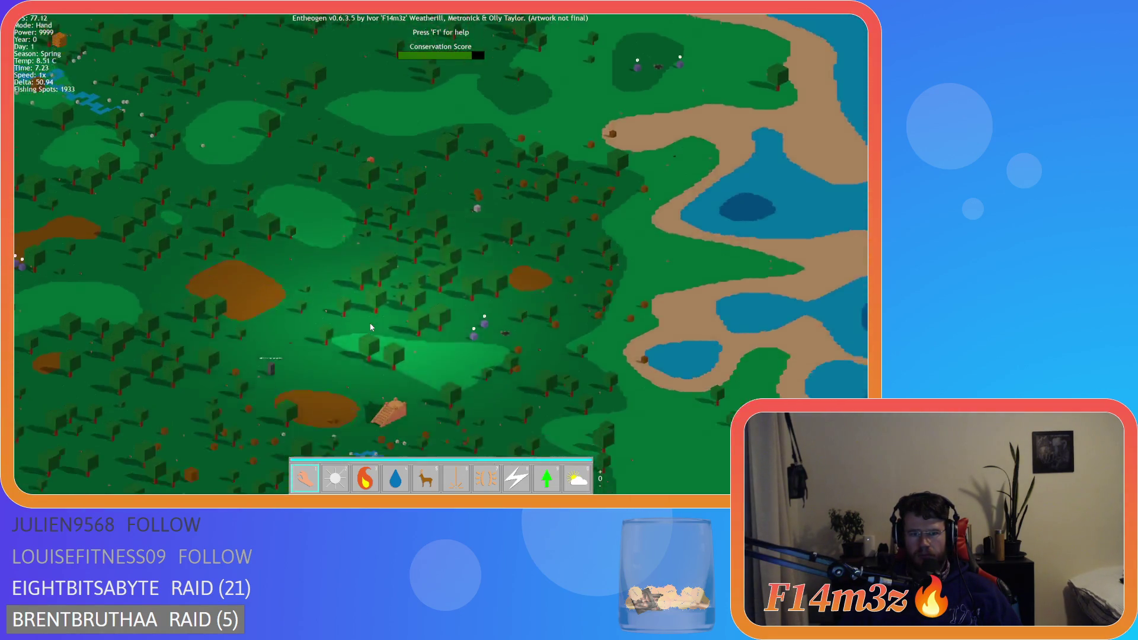
scroll(371, 326, "up", 5)
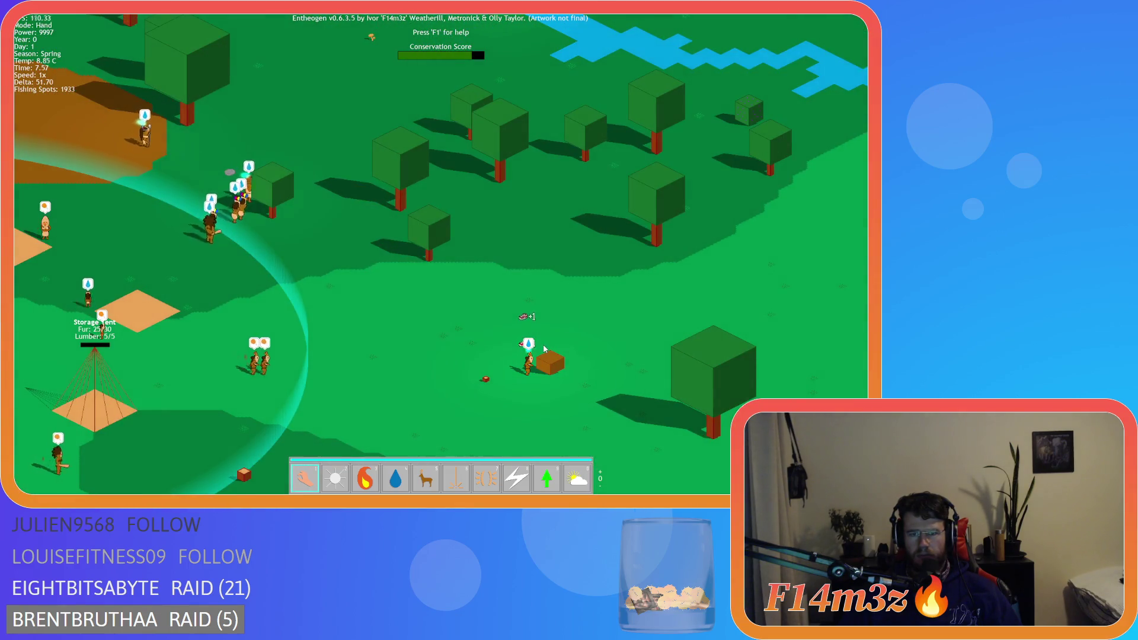
scroll(544, 349, "down", 8)
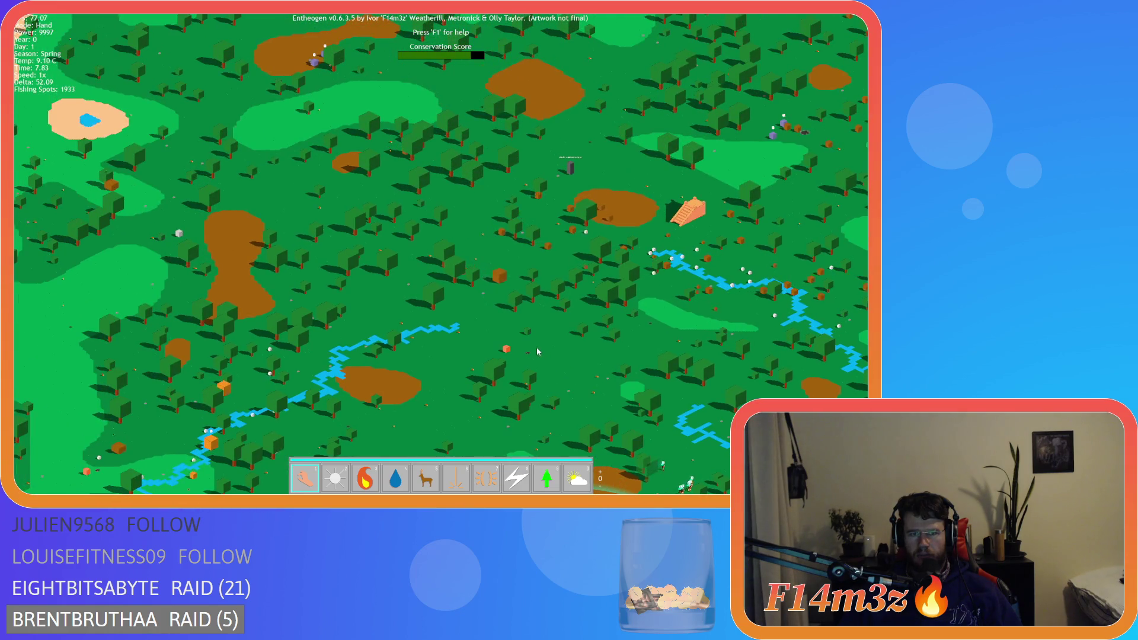
scroll(534, 351, "up", 3)
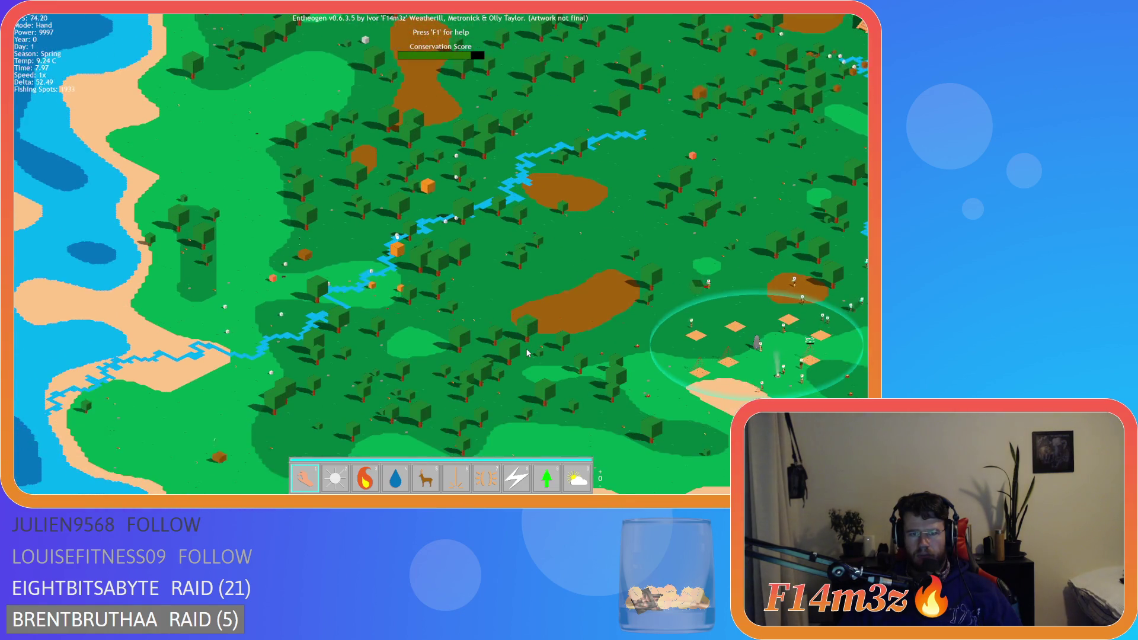
key("d")
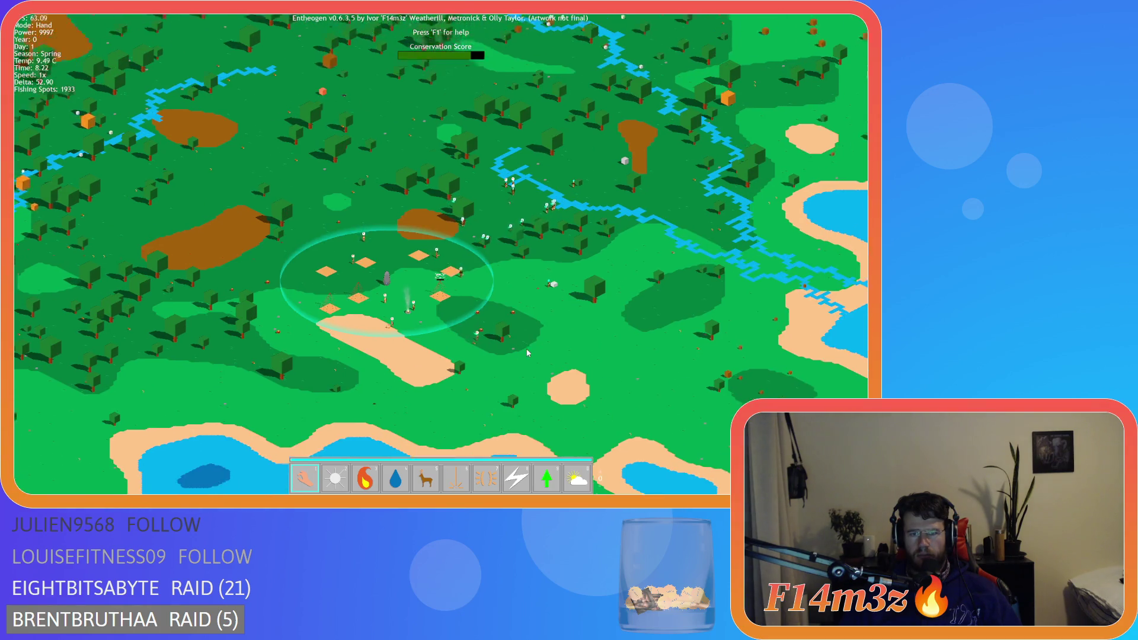
scroll(527, 352, "up", 5)
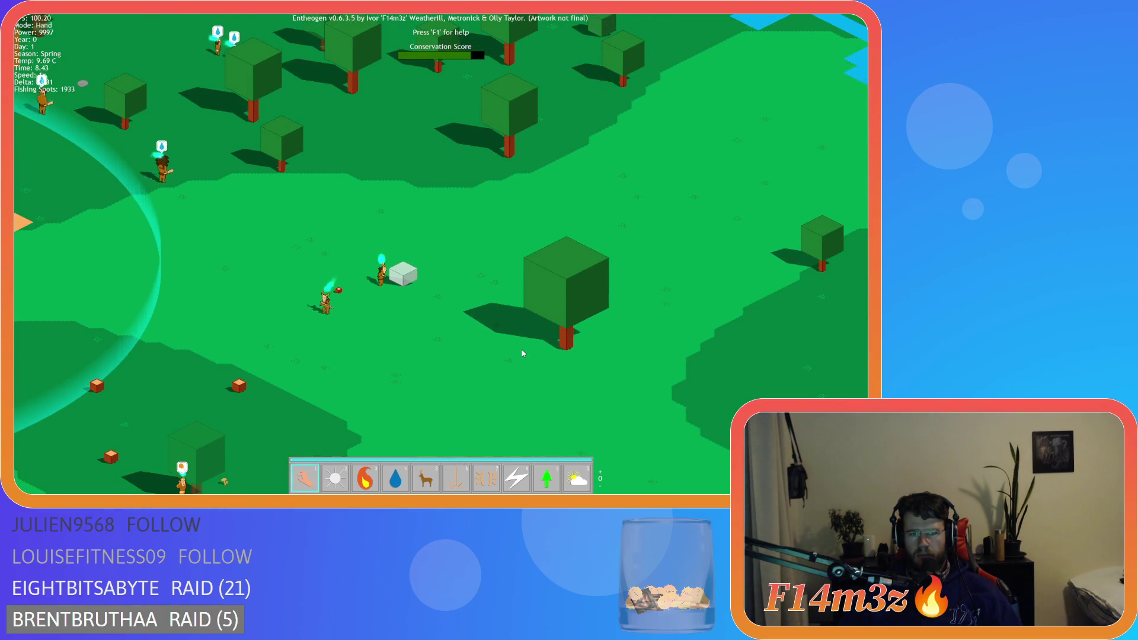
scroll(522, 353, "down", 8)
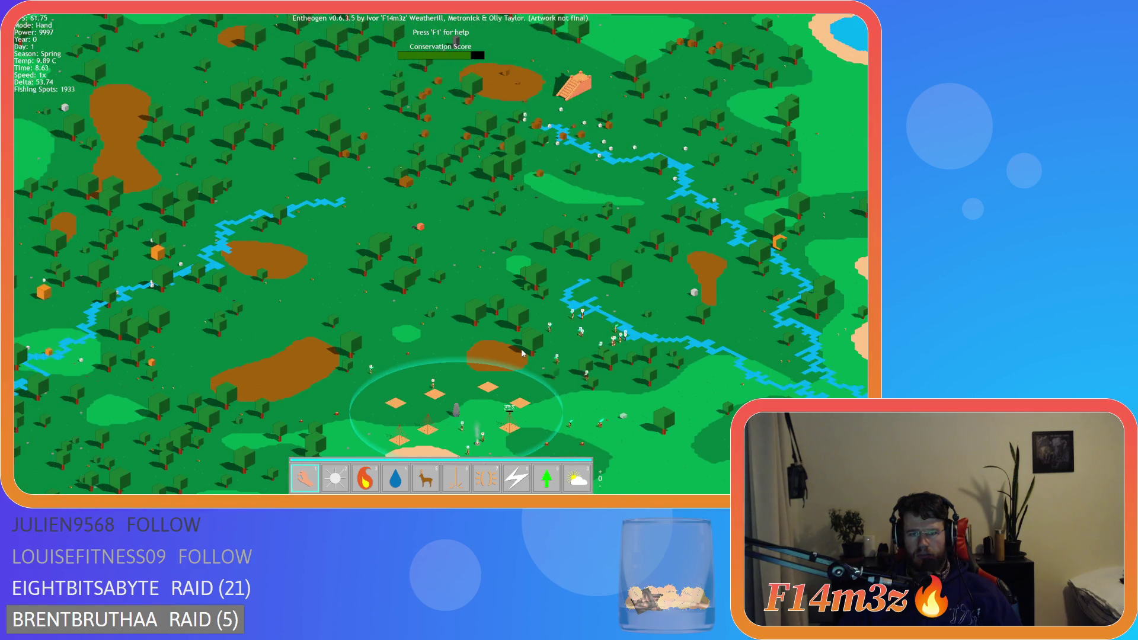
key("w")
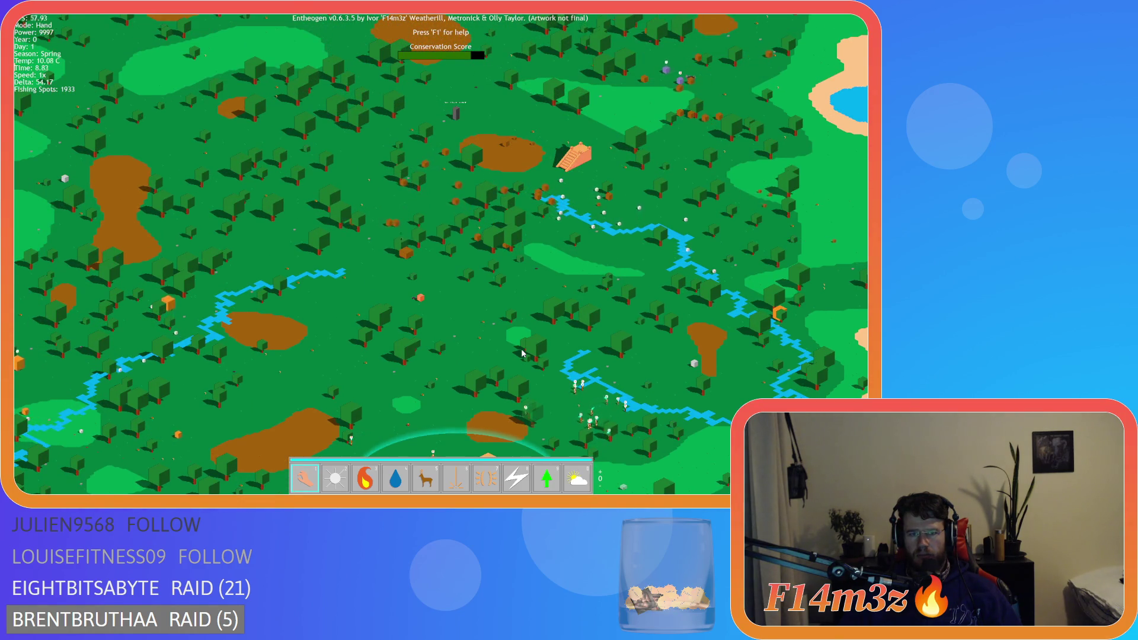
key("w")
key("d")
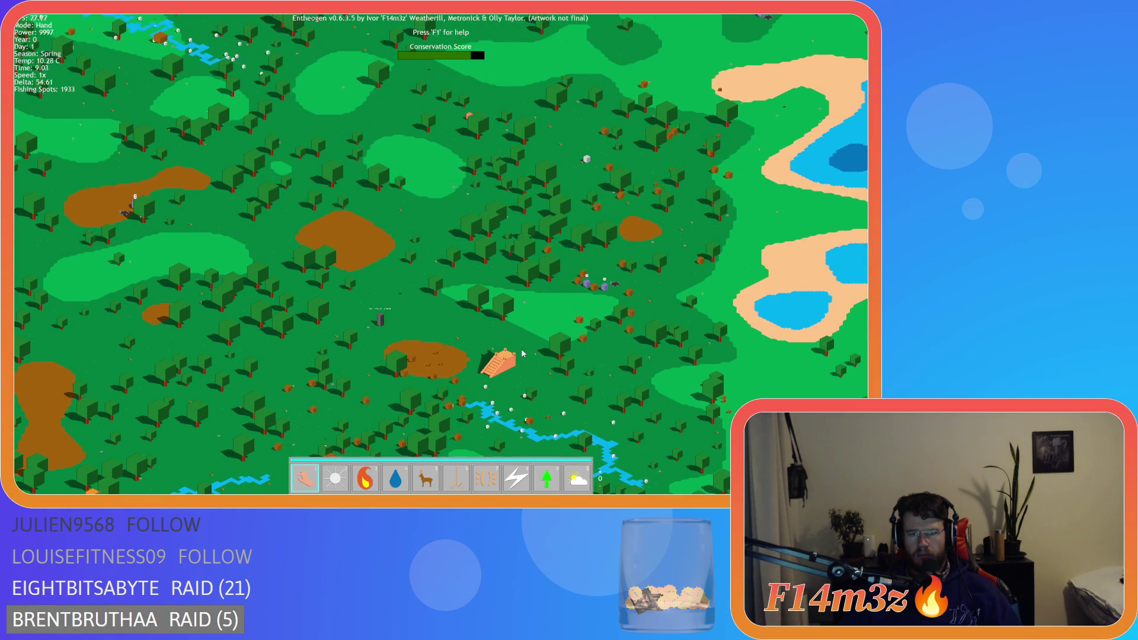
scroll(523, 353, "up", 8)
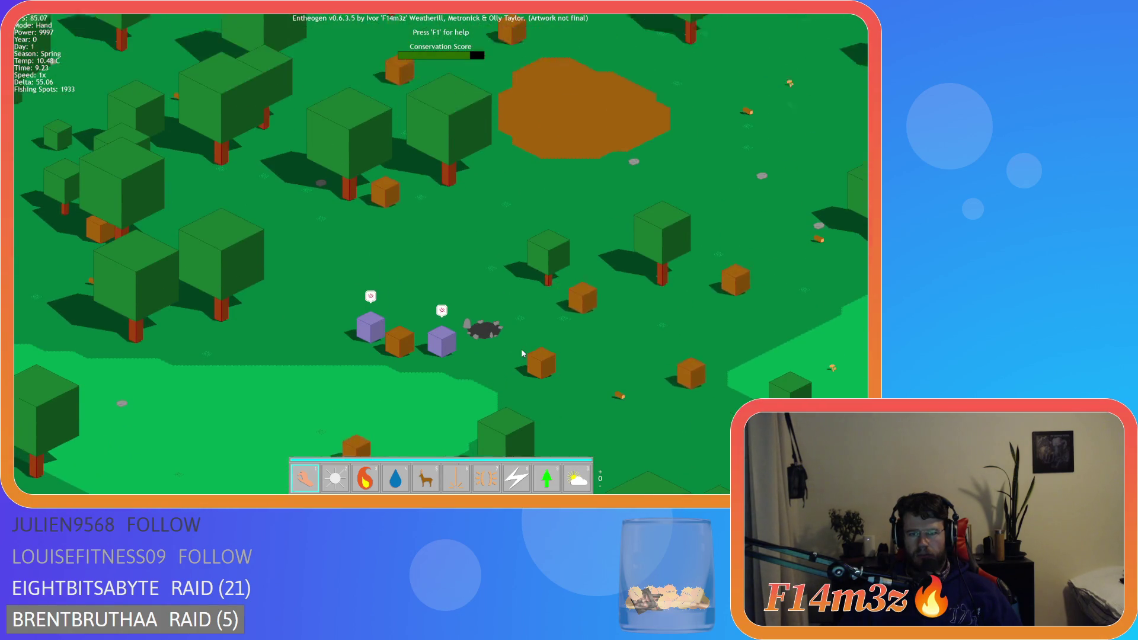
key("w")
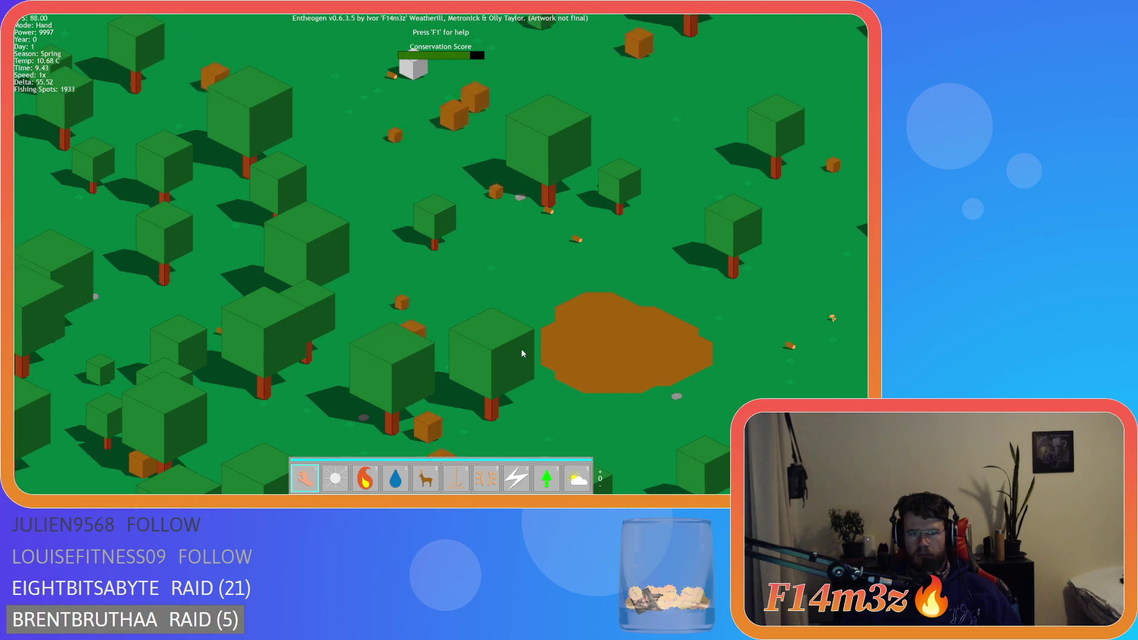
key("w")
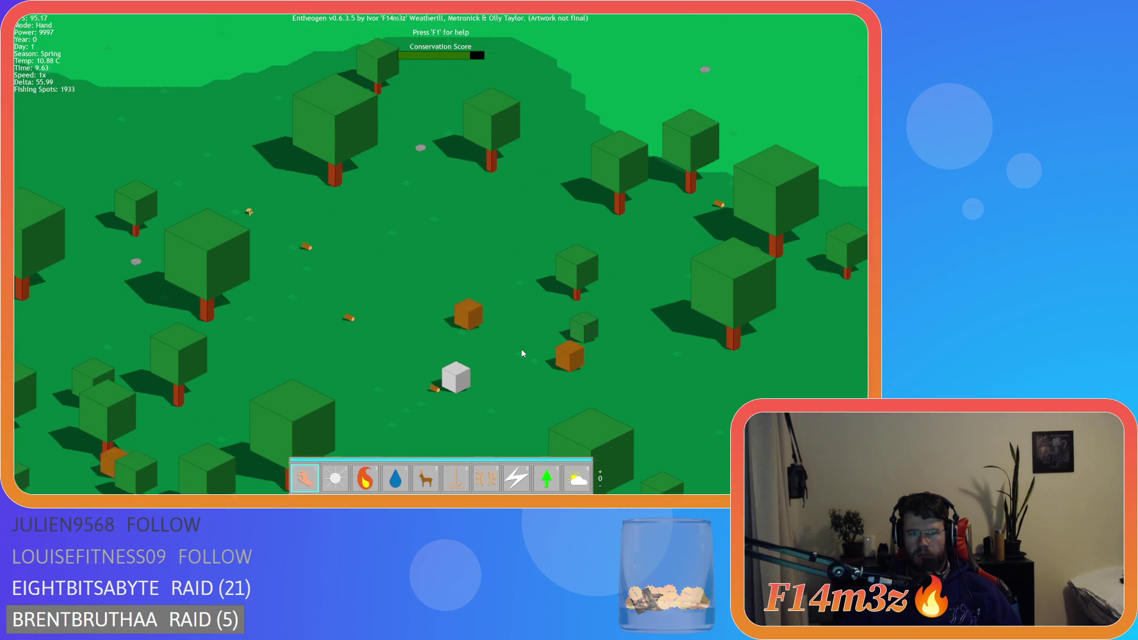
scroll(522, 354, "down", 8)
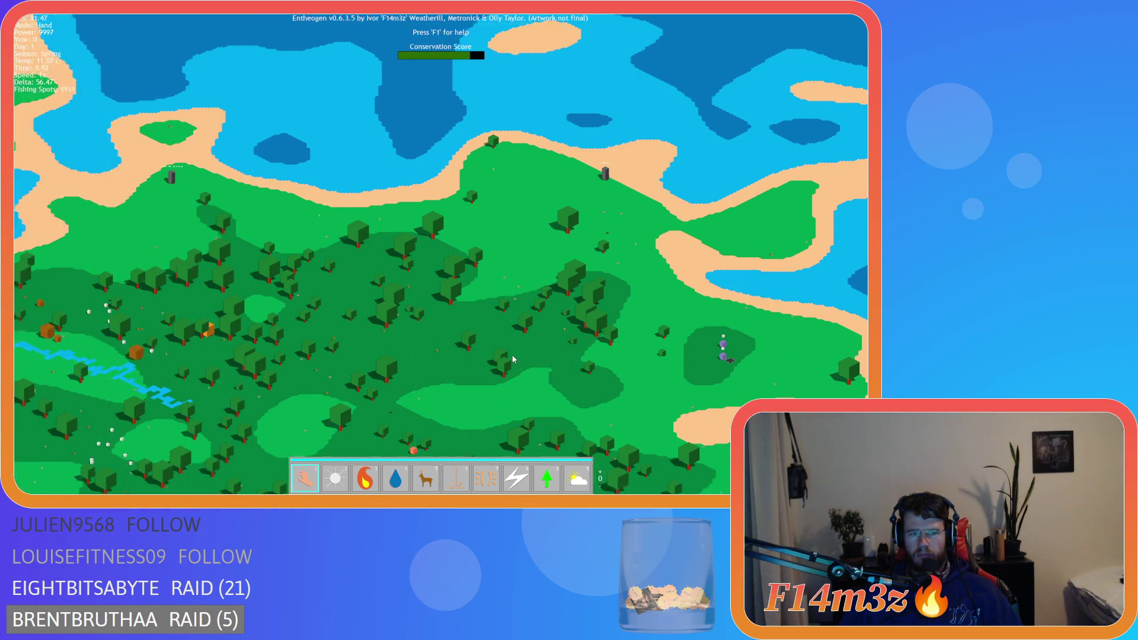
key("s")
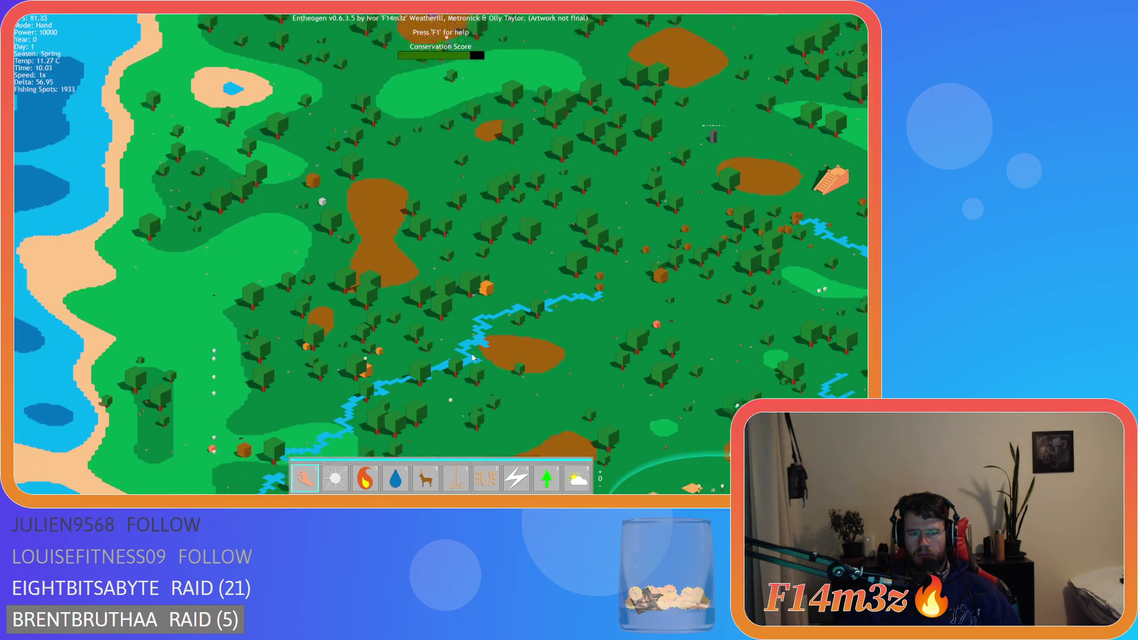
key("s")
key("w")
key("a")
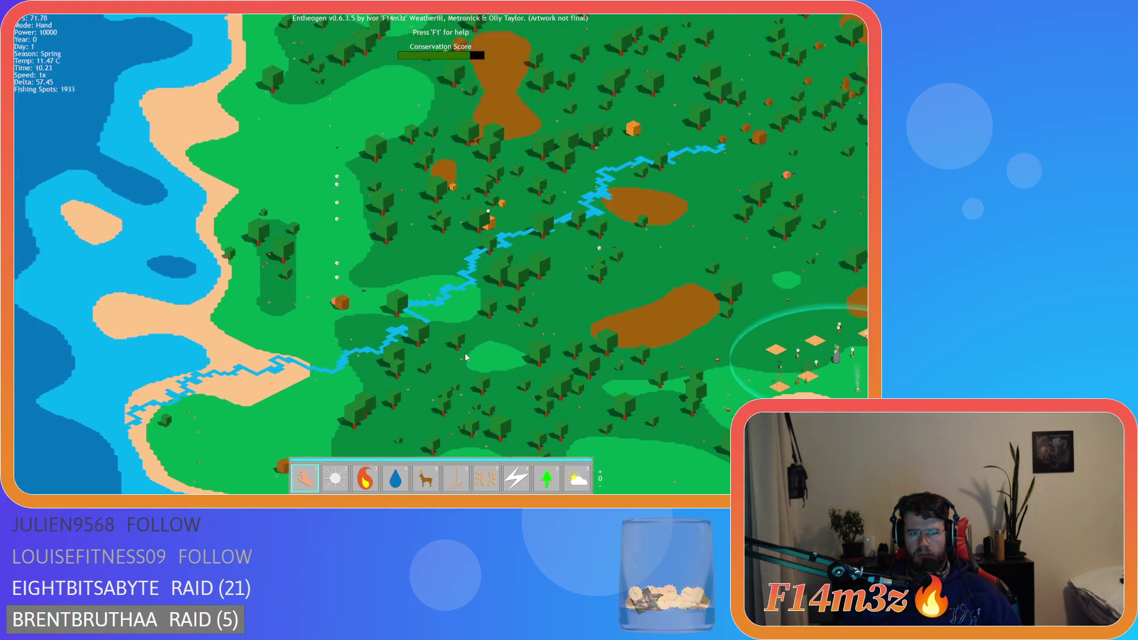
key("w")
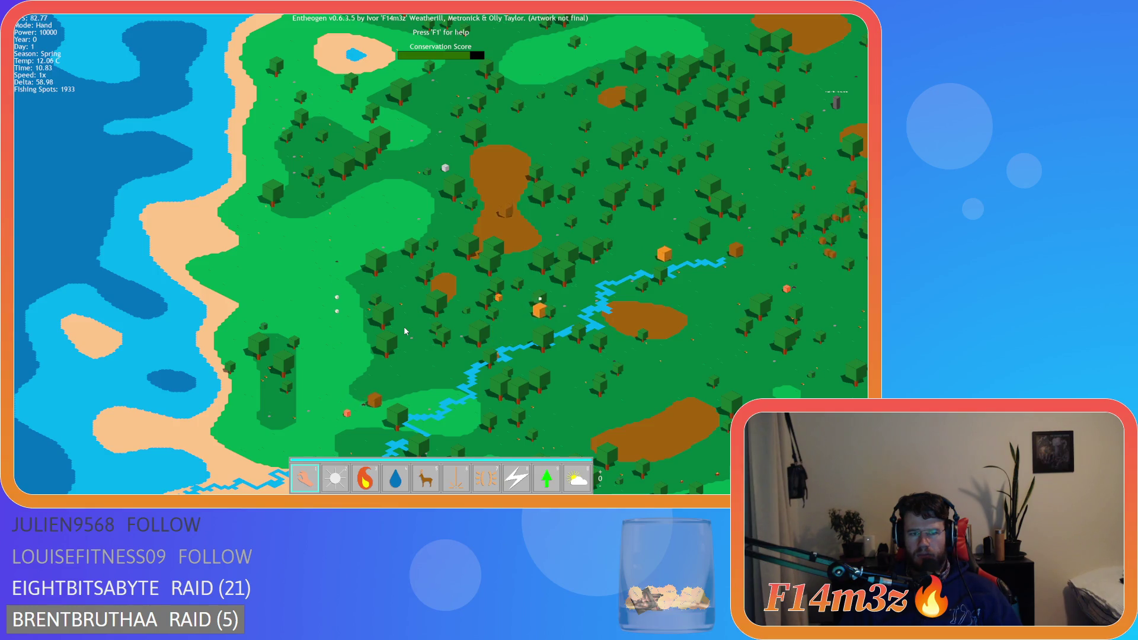
key("s")
key("d")
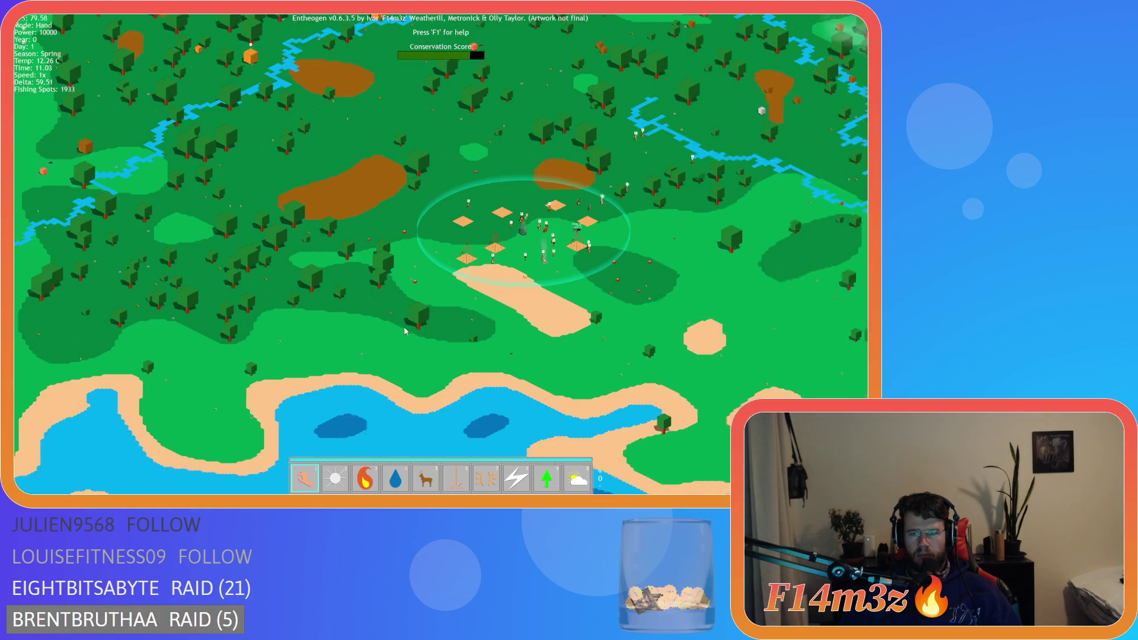
key("w")
key("d")
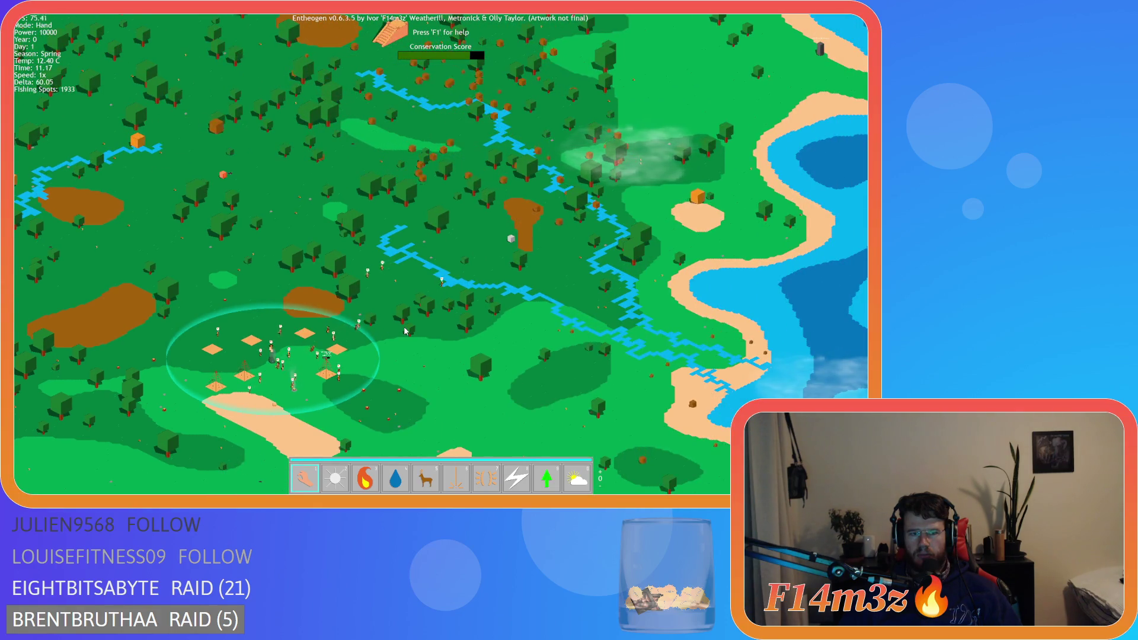
key("d")
key("w")
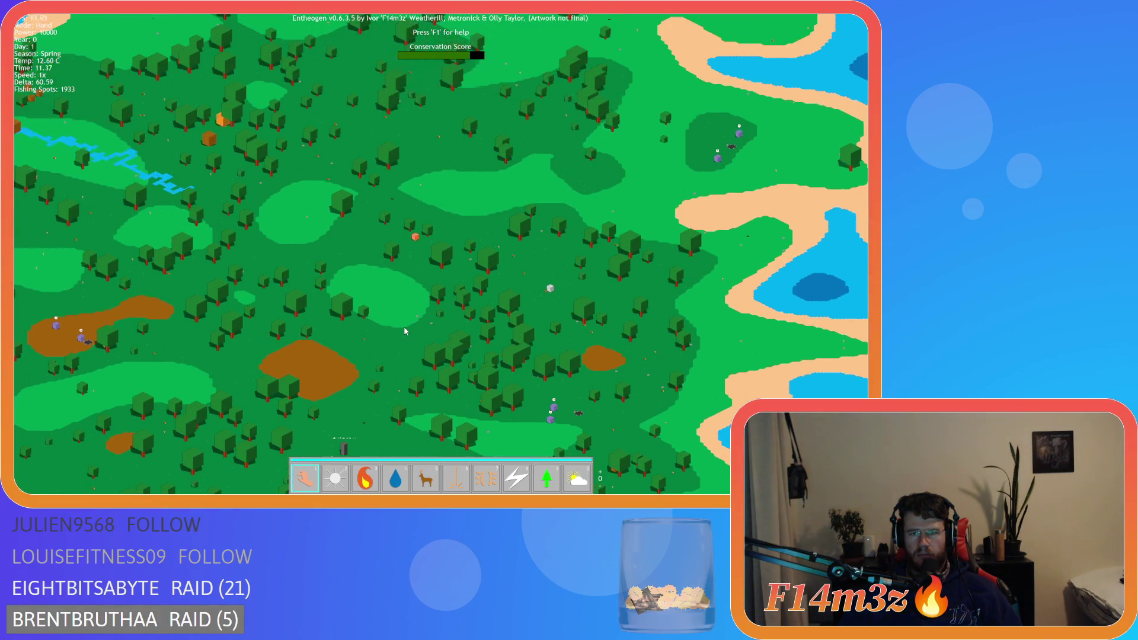
key("d")
key("w")
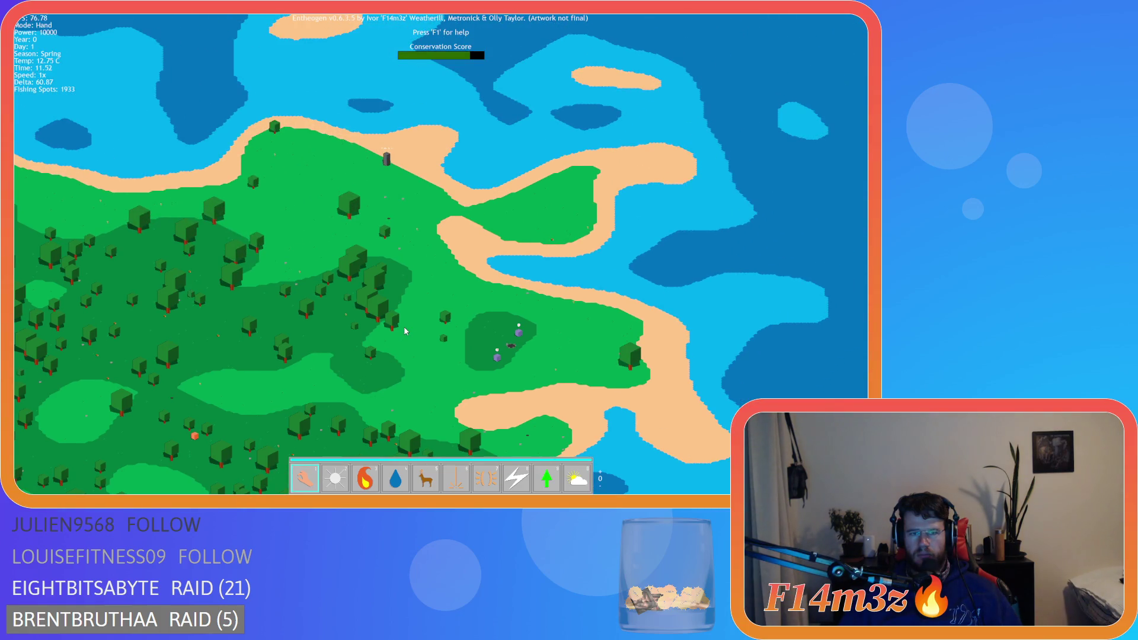
key("a")
key("w")
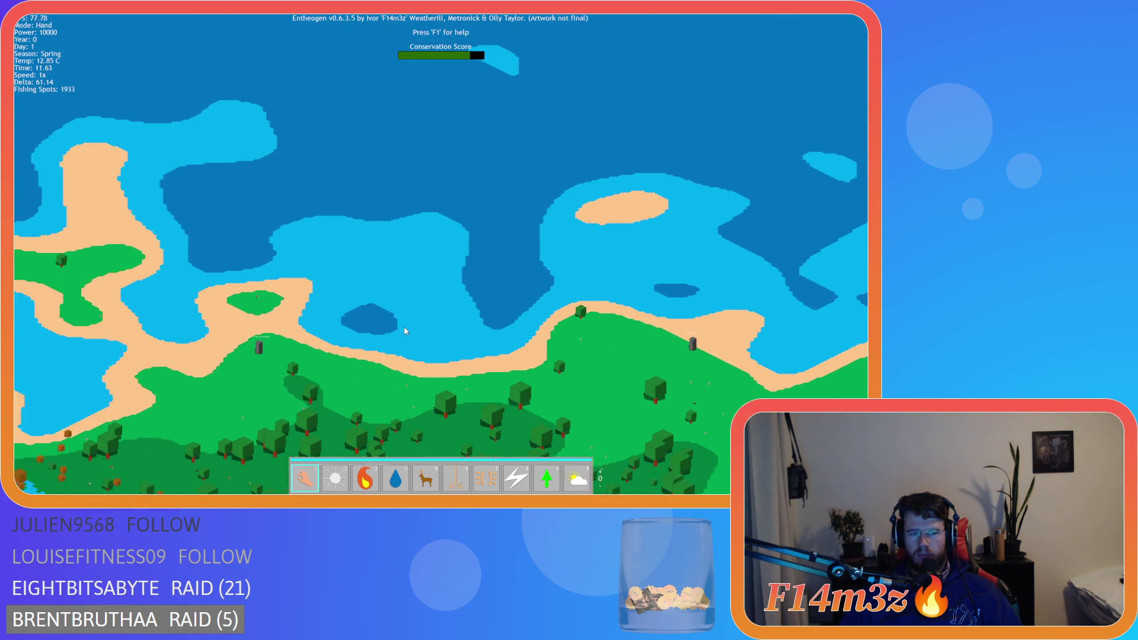
key("s")
key("d")
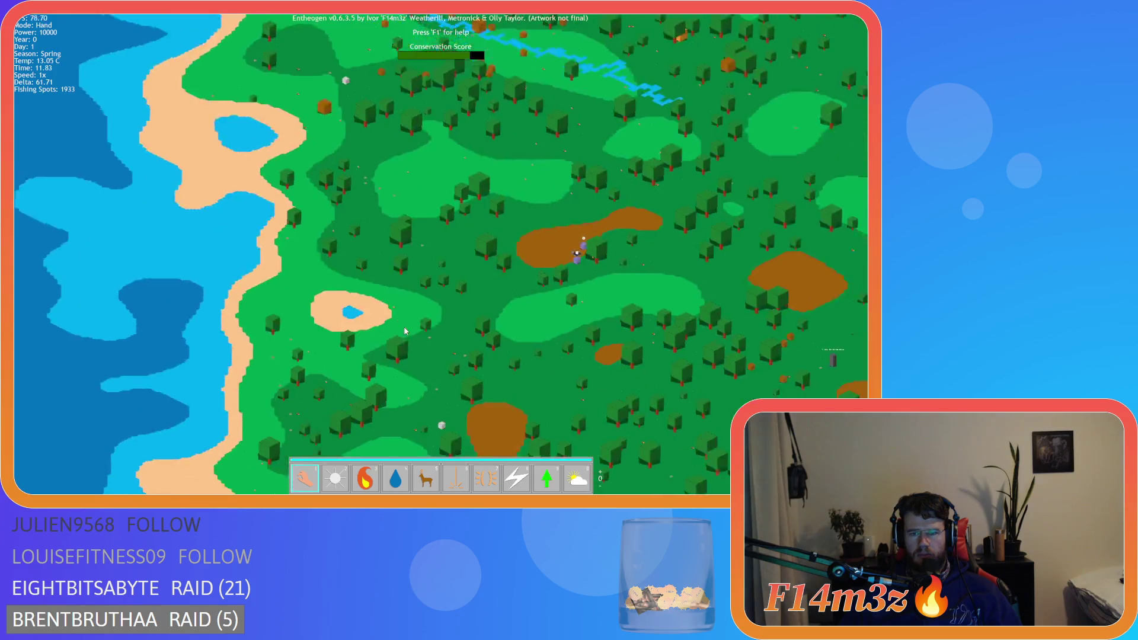
key("s")
key("d")
key("w")
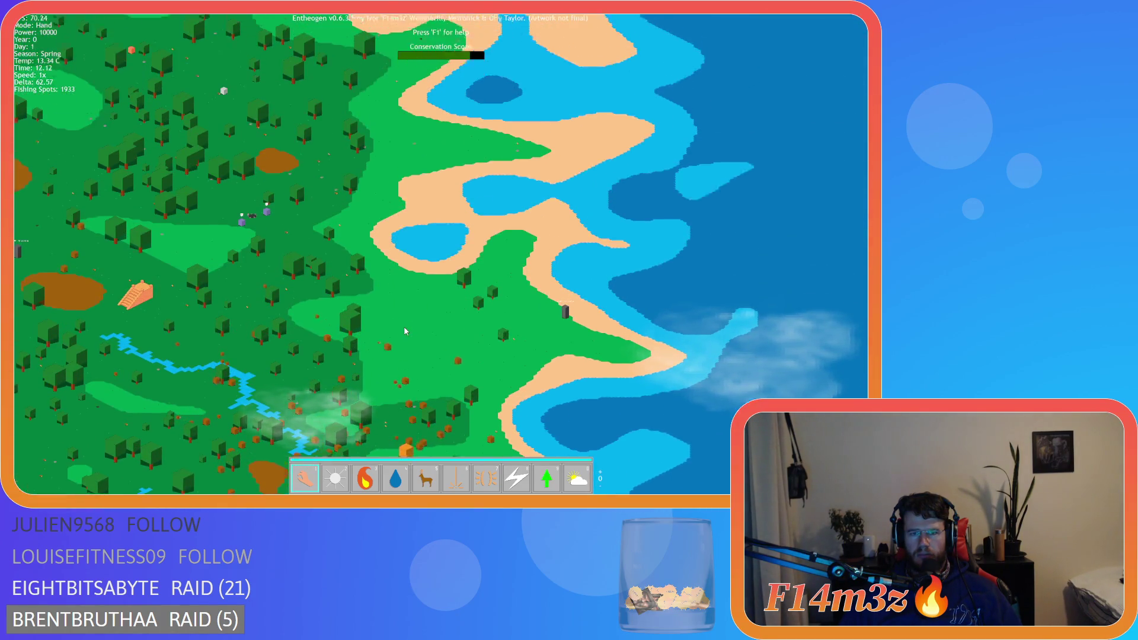
key("w")
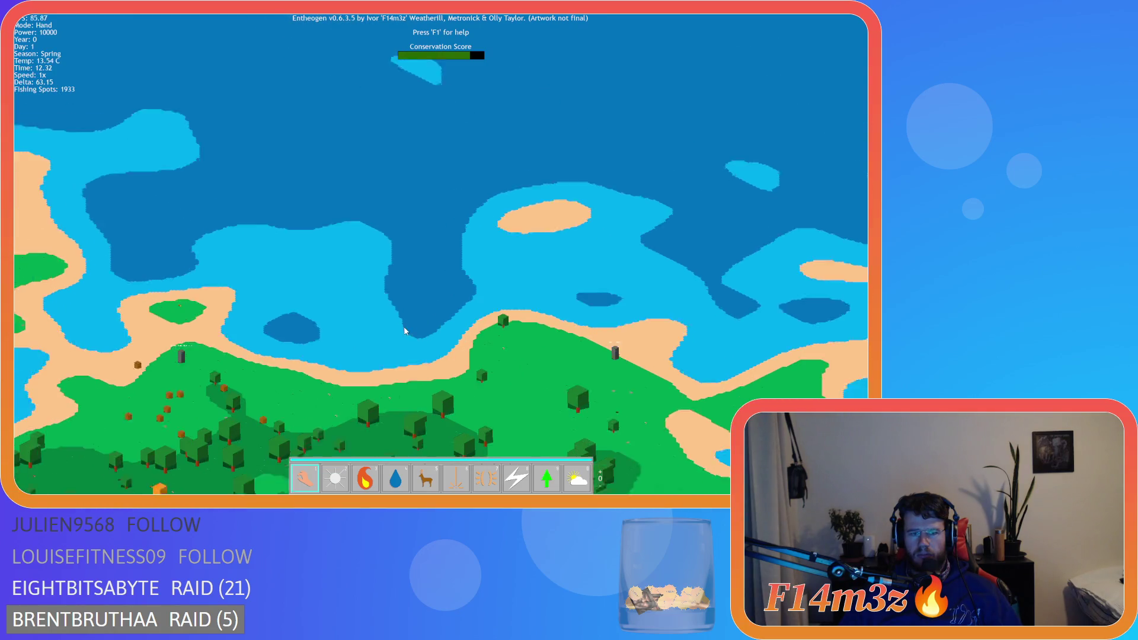
key("s")
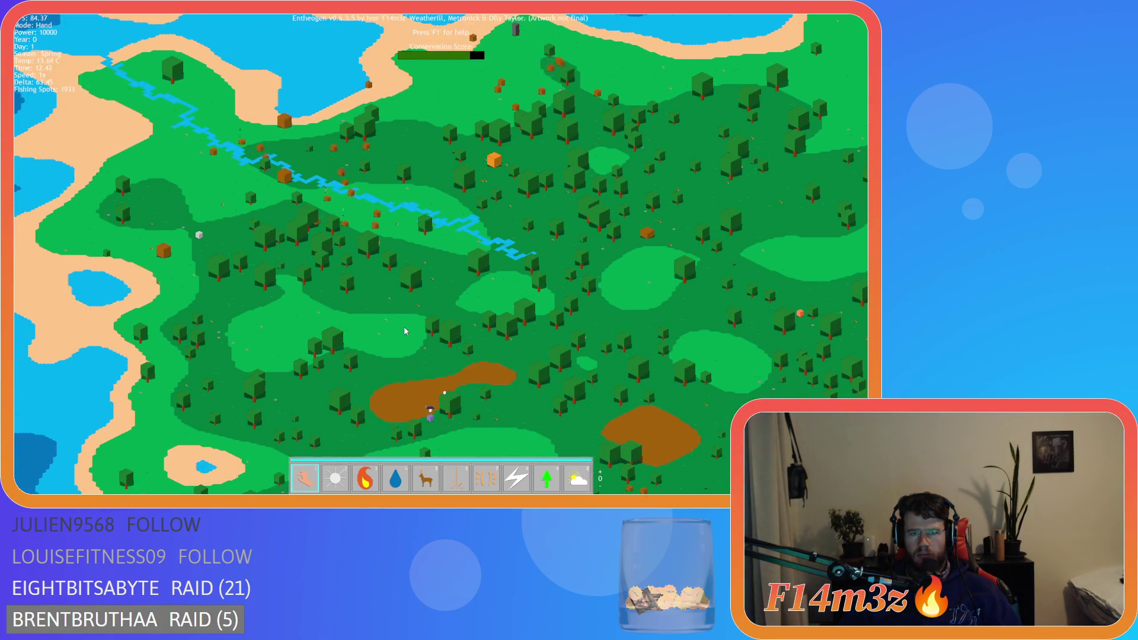
key("s")
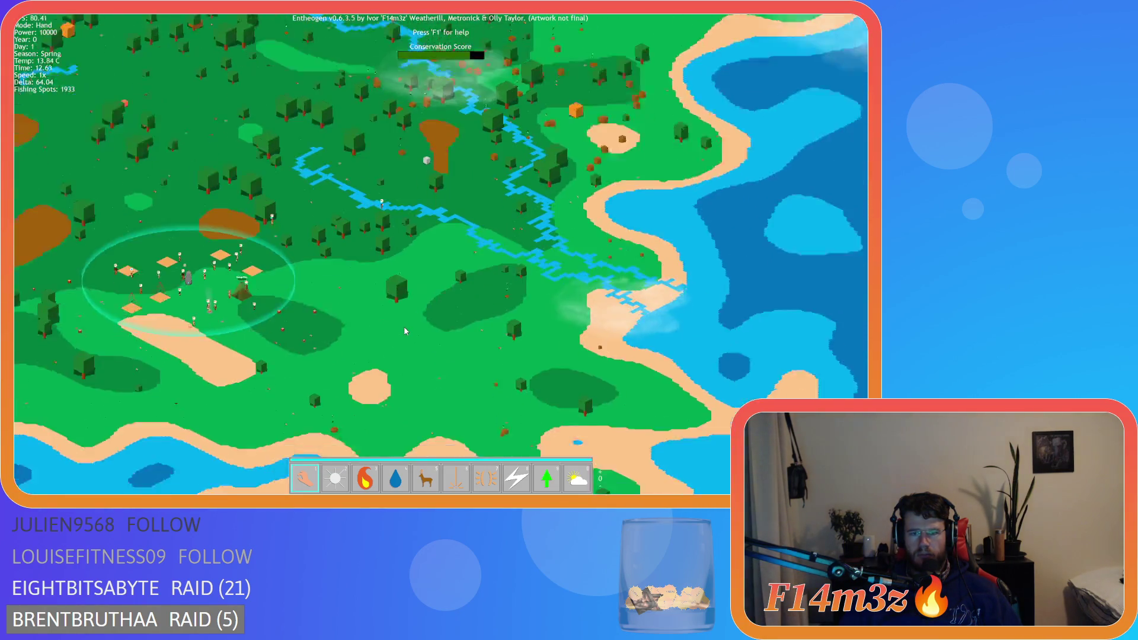
key("a")
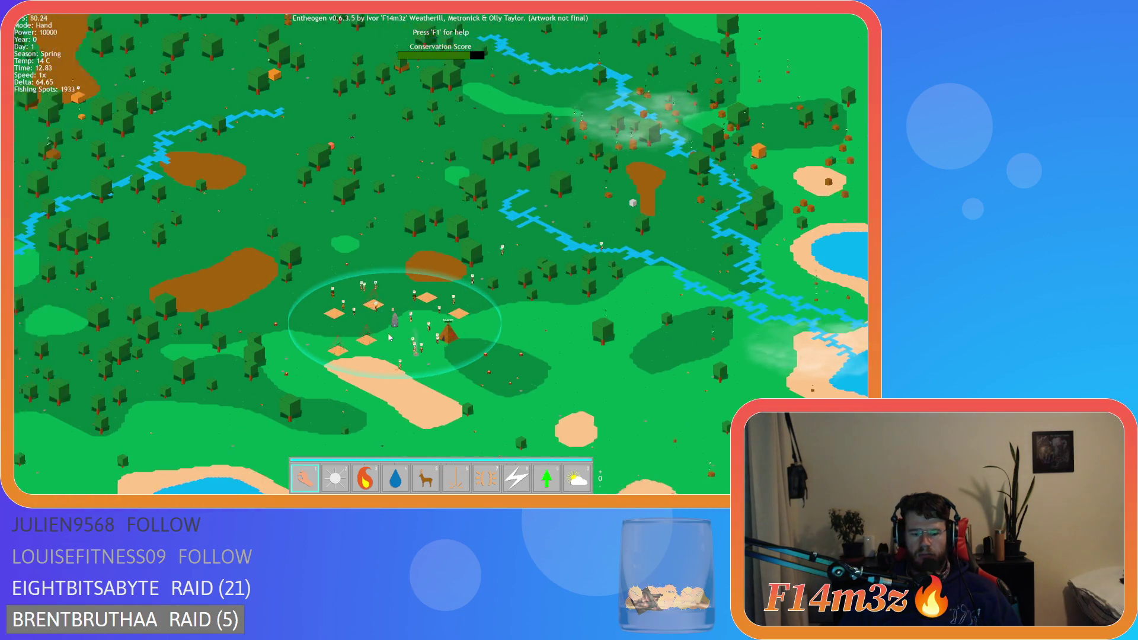
Step: Pan the camera around the camp and past the Storage Tent to survey the tribe
scroll(393, 340, "up", 3)
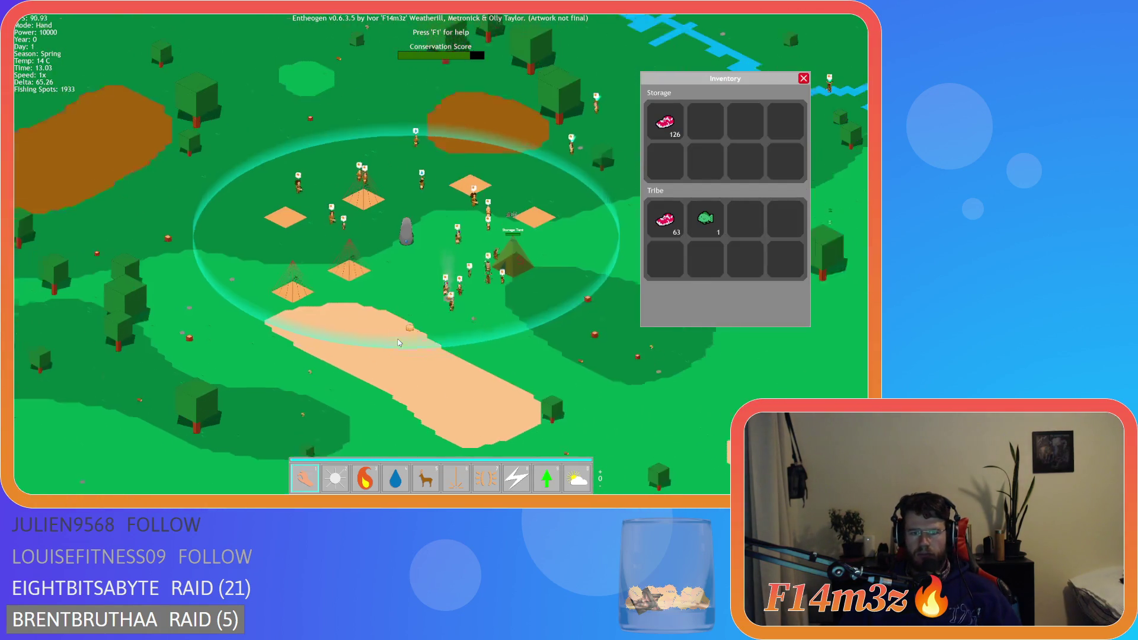
key("w")
key("d")
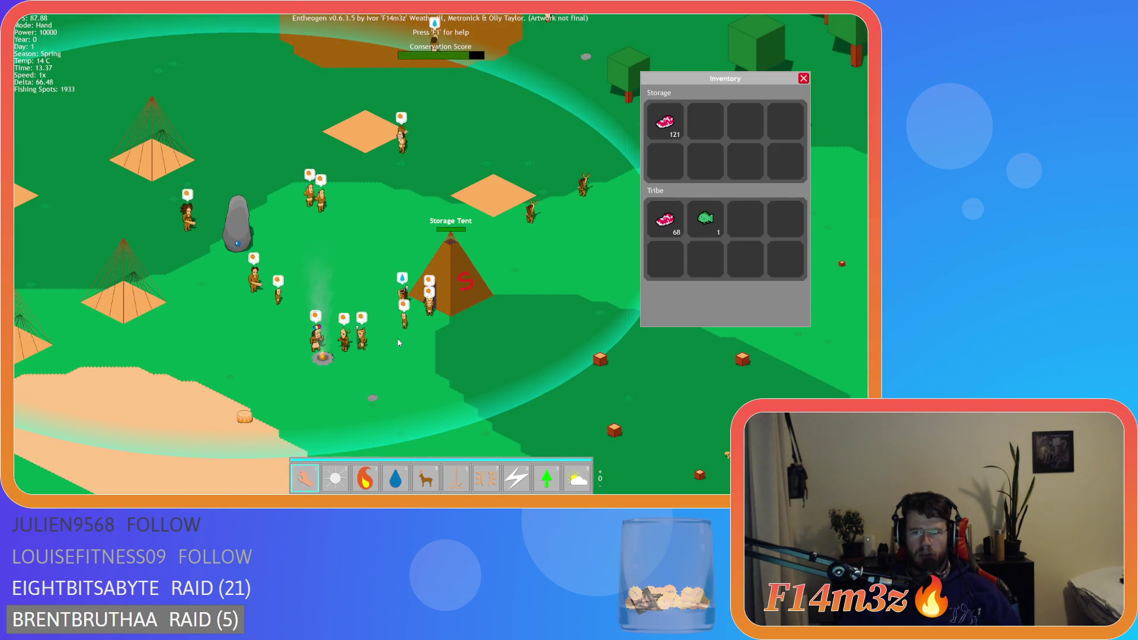
key("a")
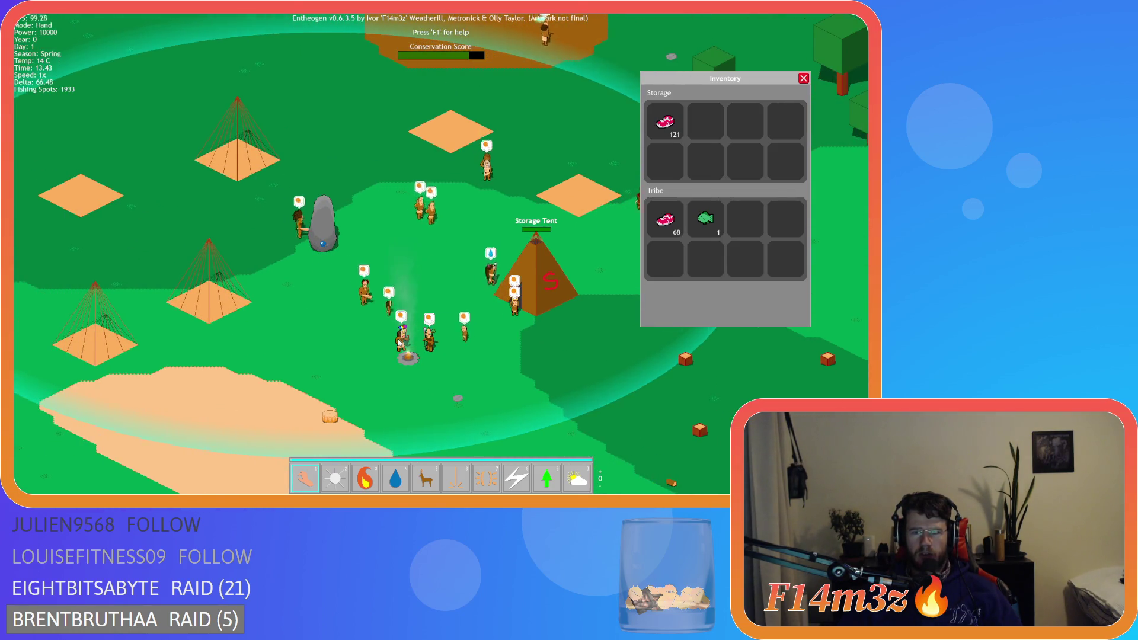
key("d")
key("d")
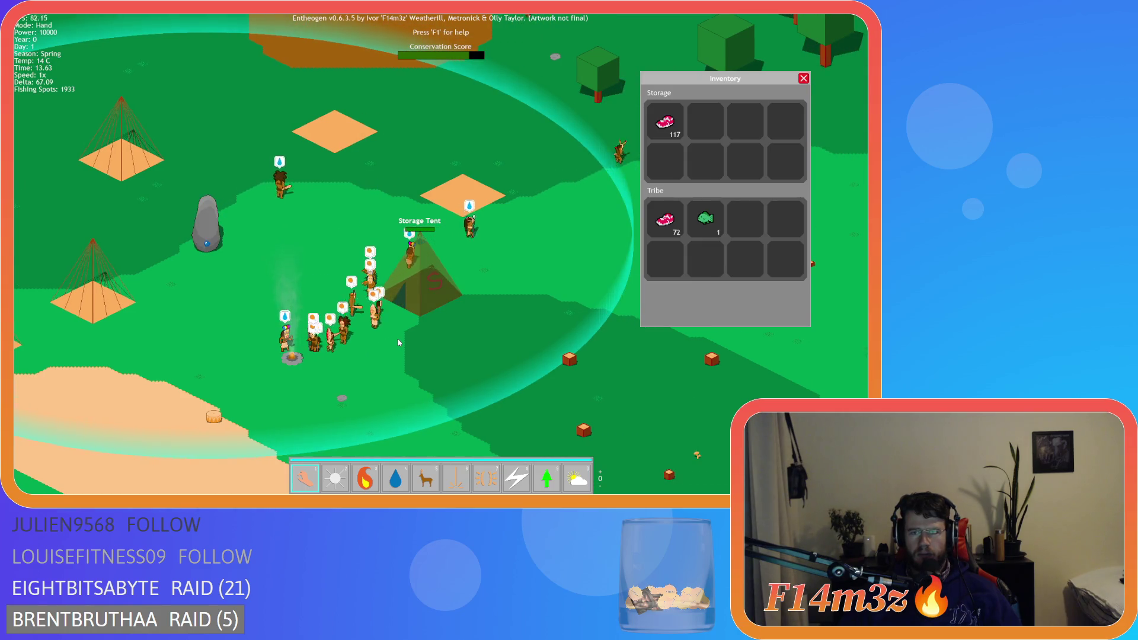
key("a")
key("d")
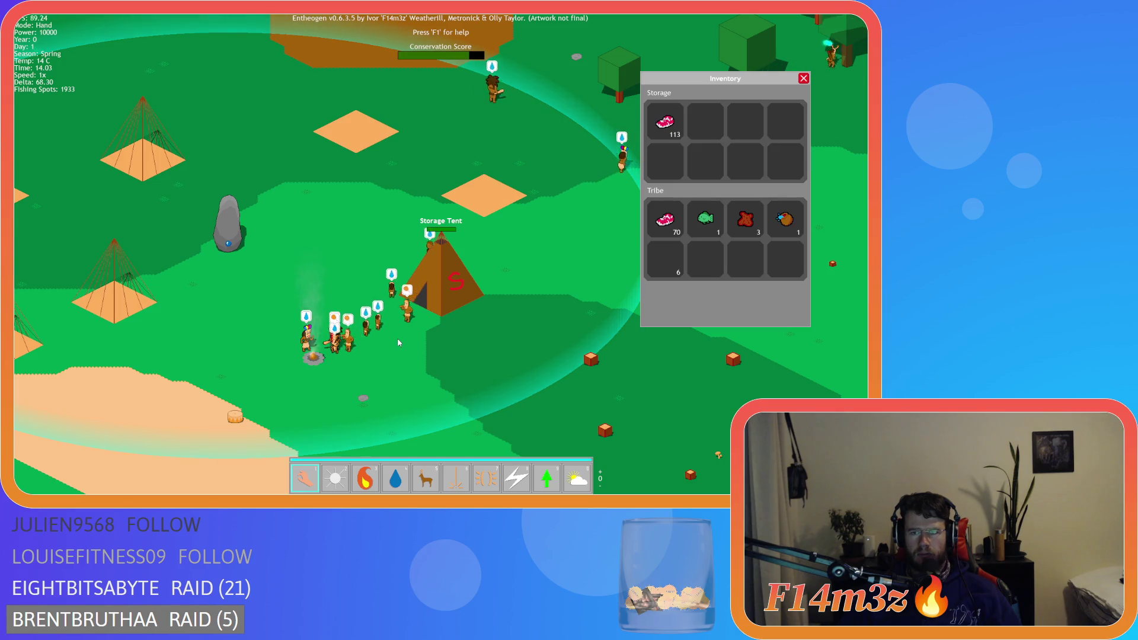
key("d")
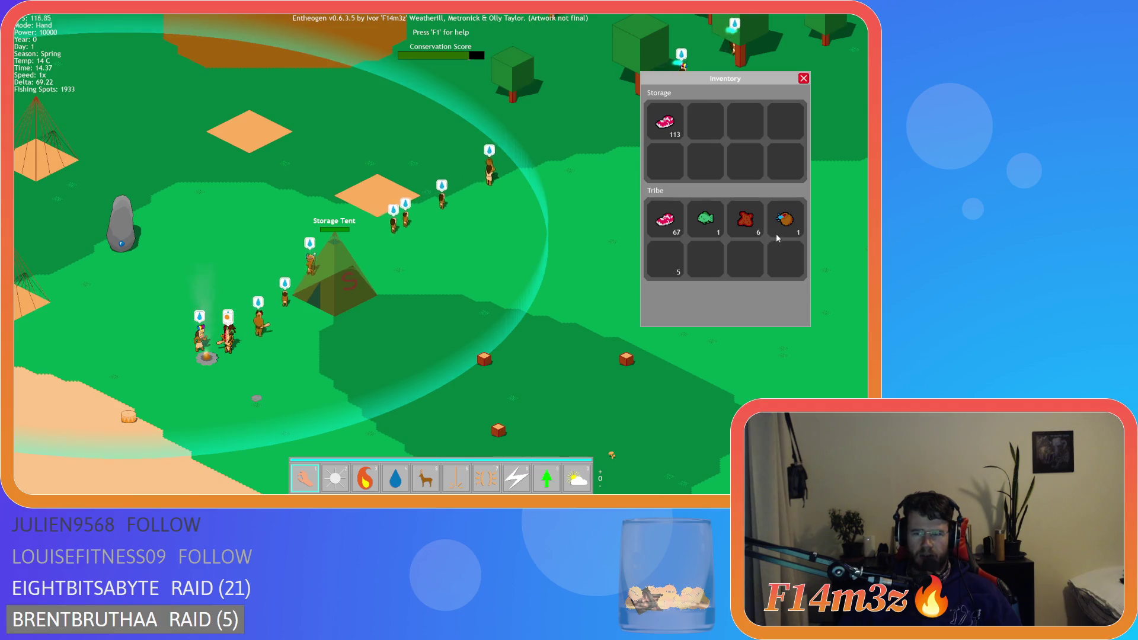
key("w")
key("s")
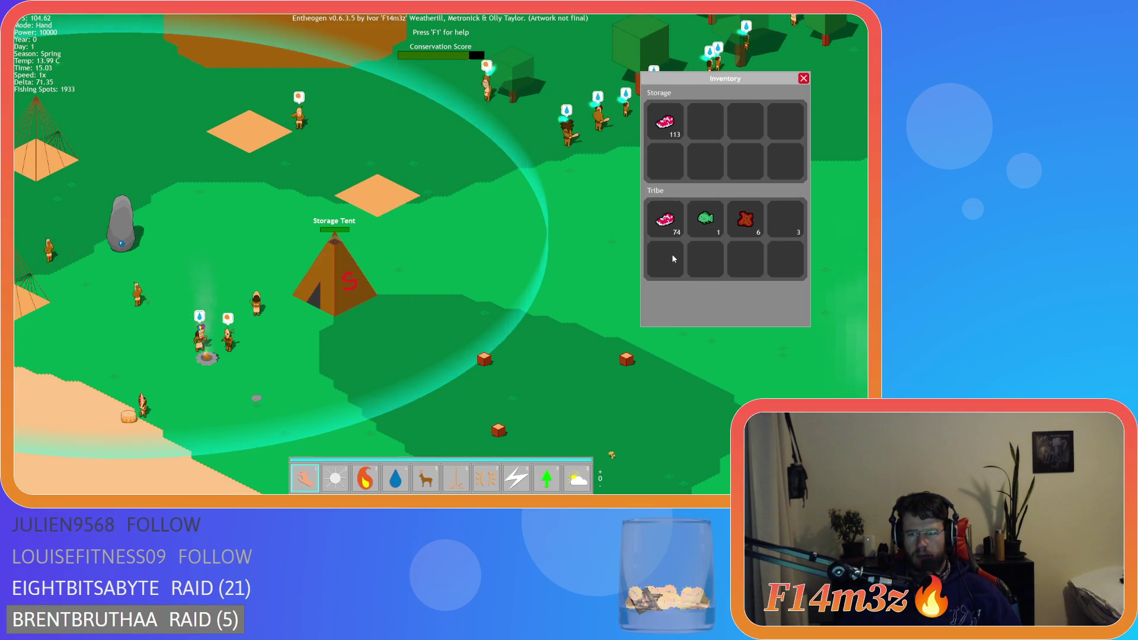
Step: Recentre the view on the camp and turn on name labels and status bars with Tab
key("s")
key("a")
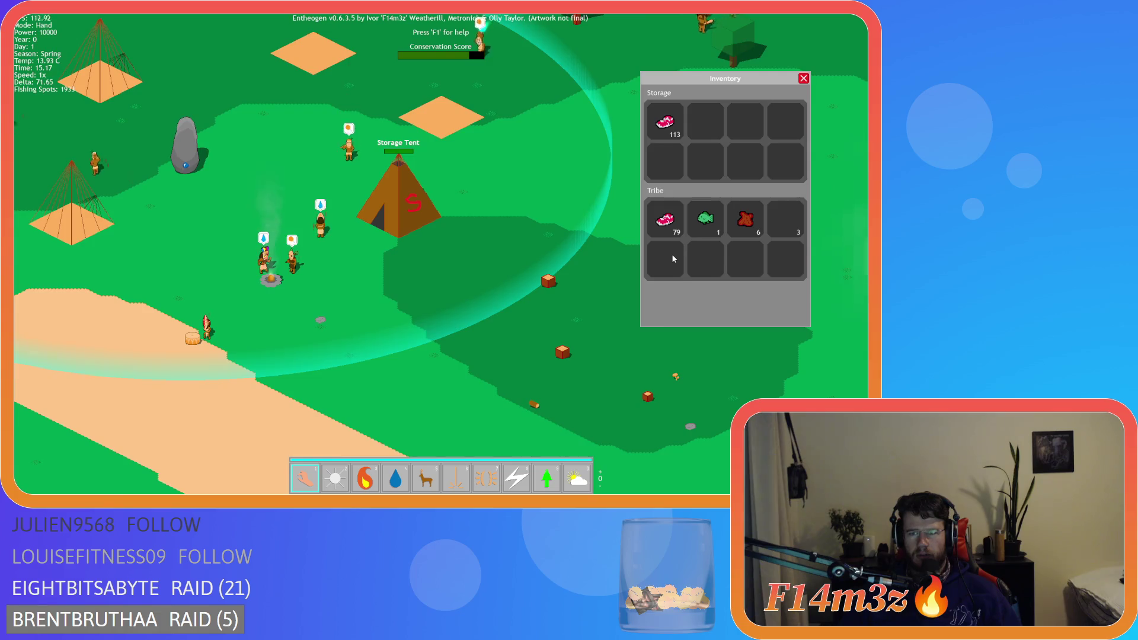
key("w")
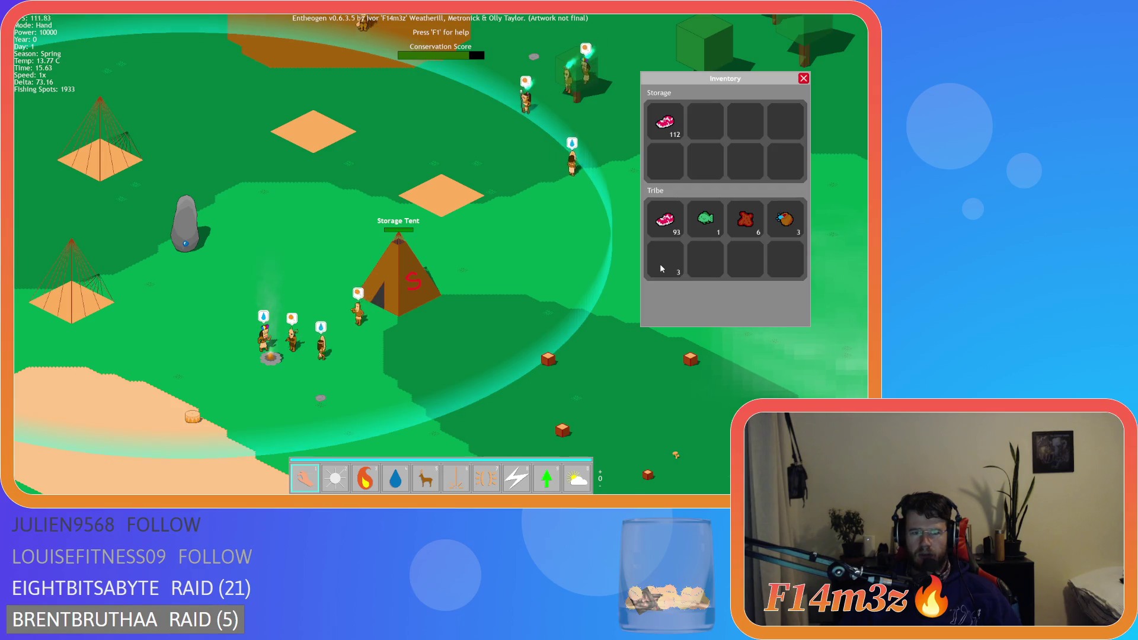
key("a")
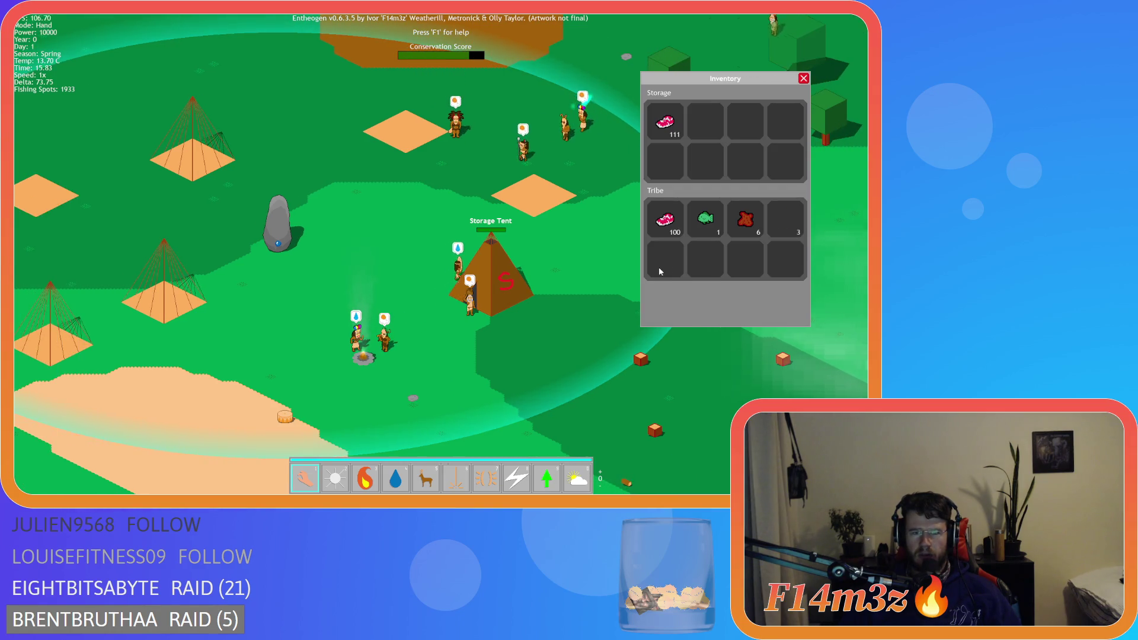
key("Tab")
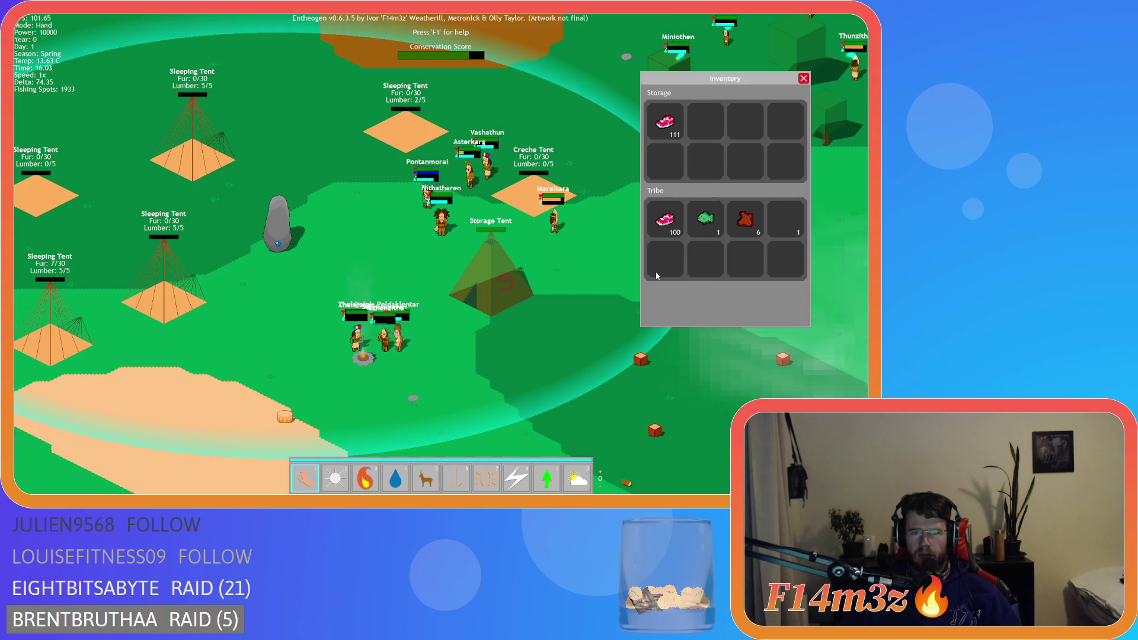
Step: Hide the villager and tent labels, then pan around the camp following the villagers
key("Tab")
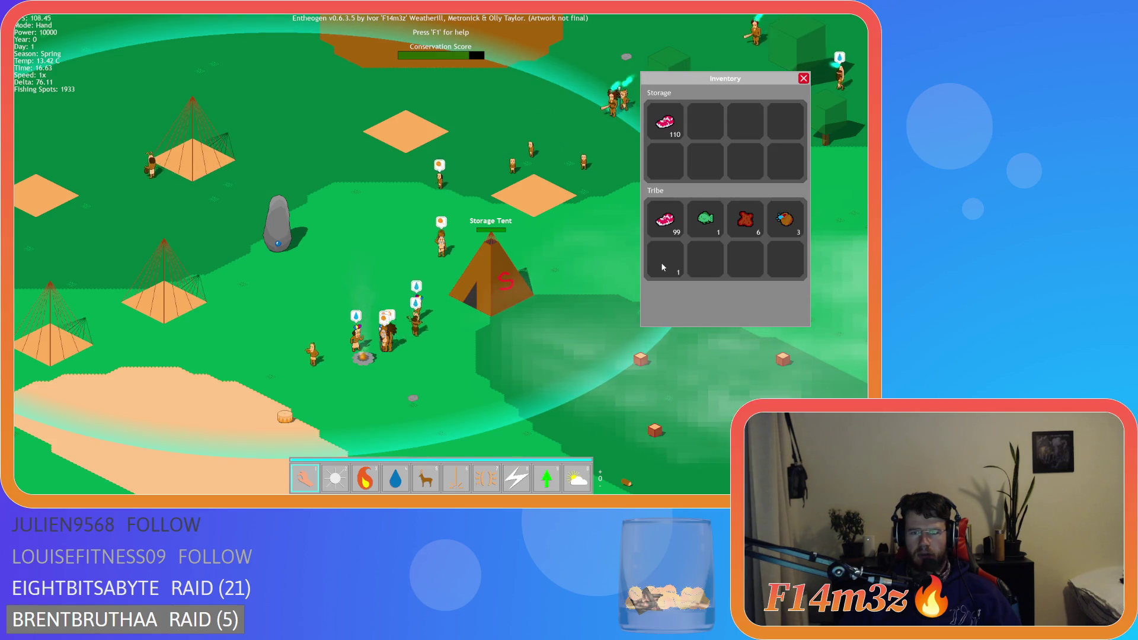
key("d")
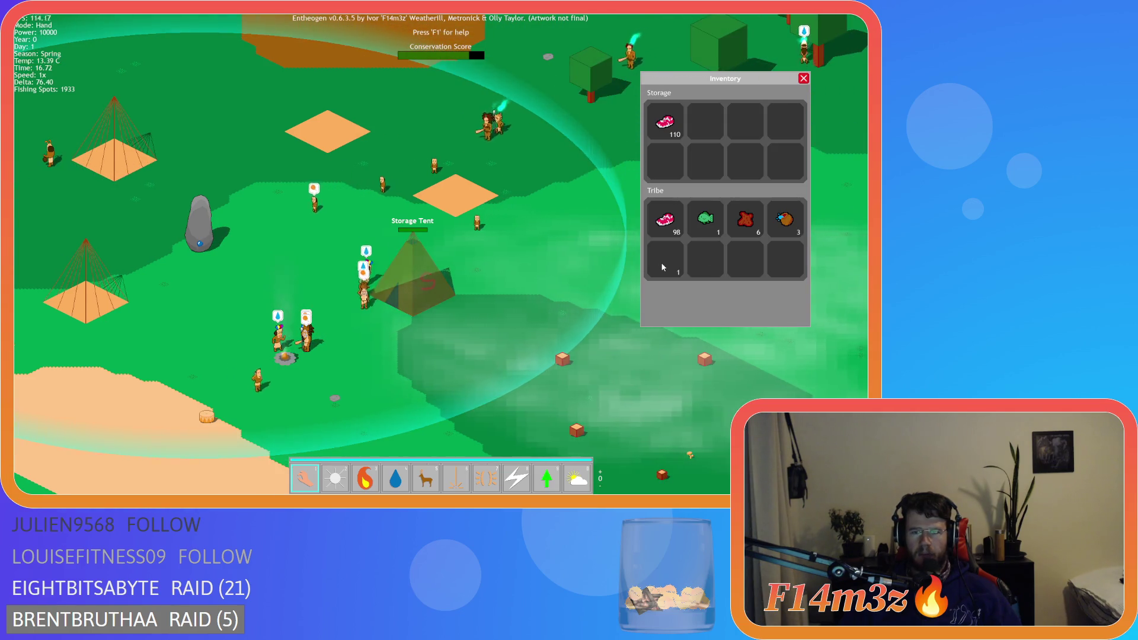
key("w")
key("s")
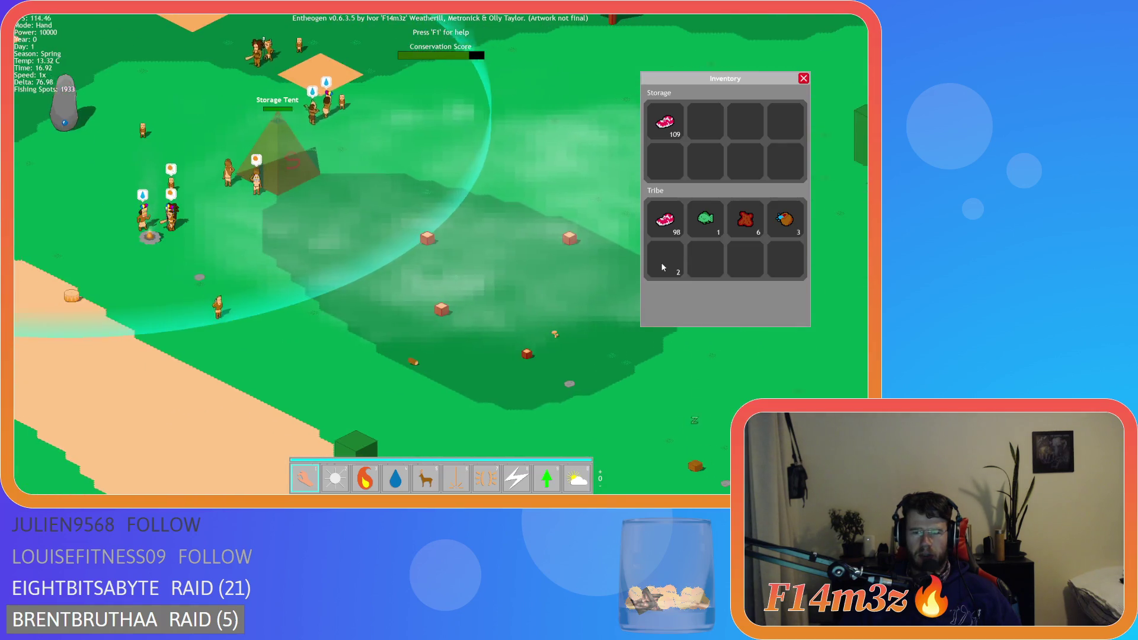
key("w")
key("a")
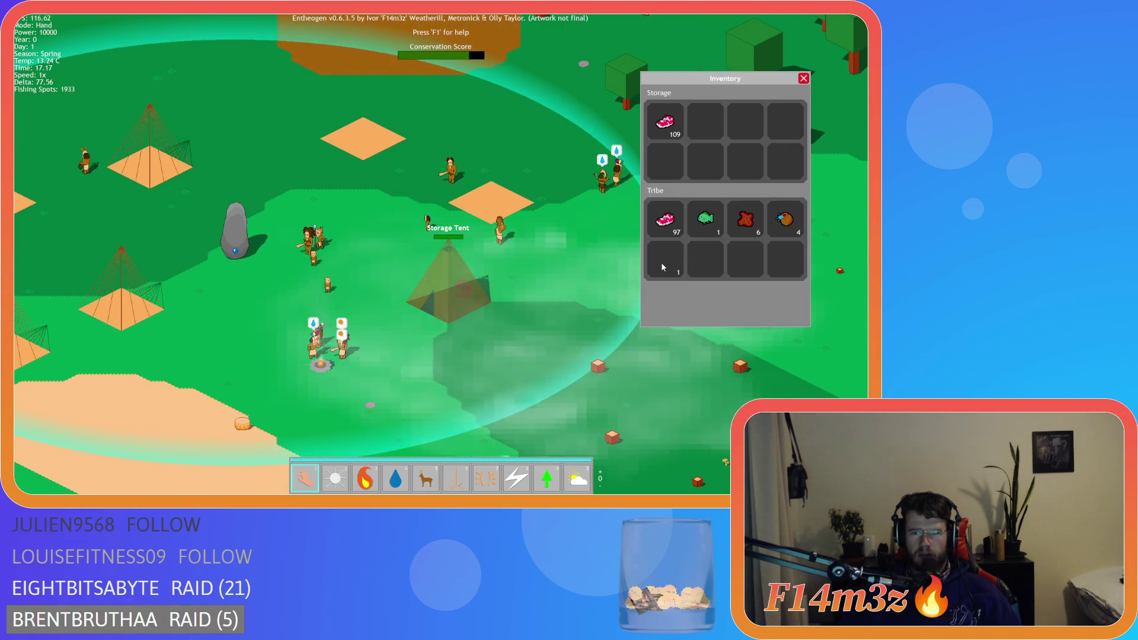
key("d")
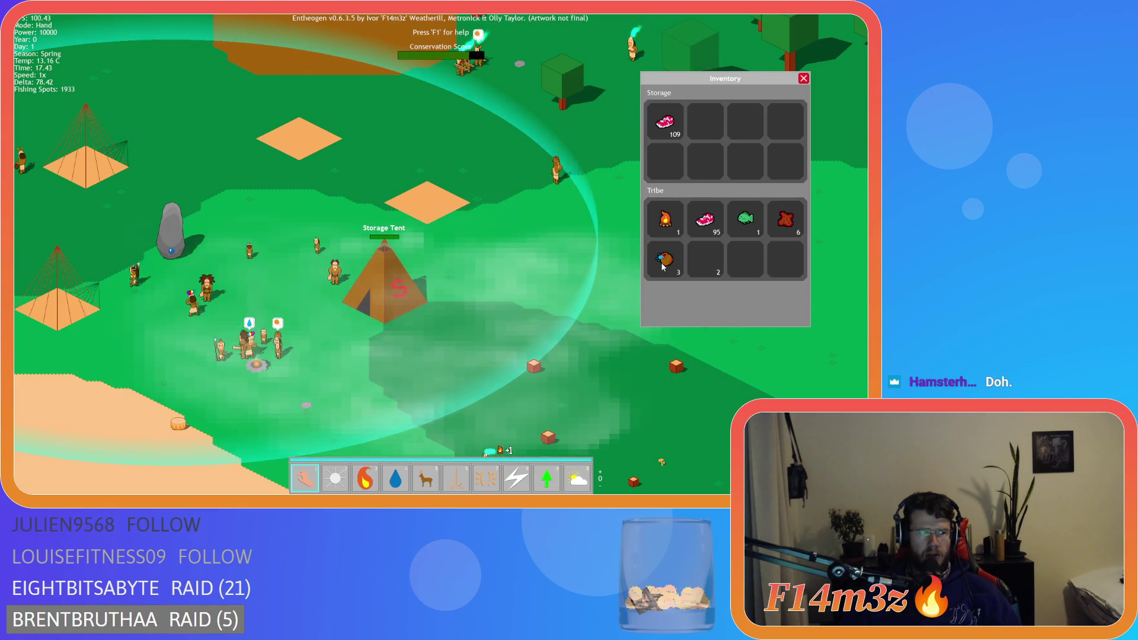
key("w")
key("d")
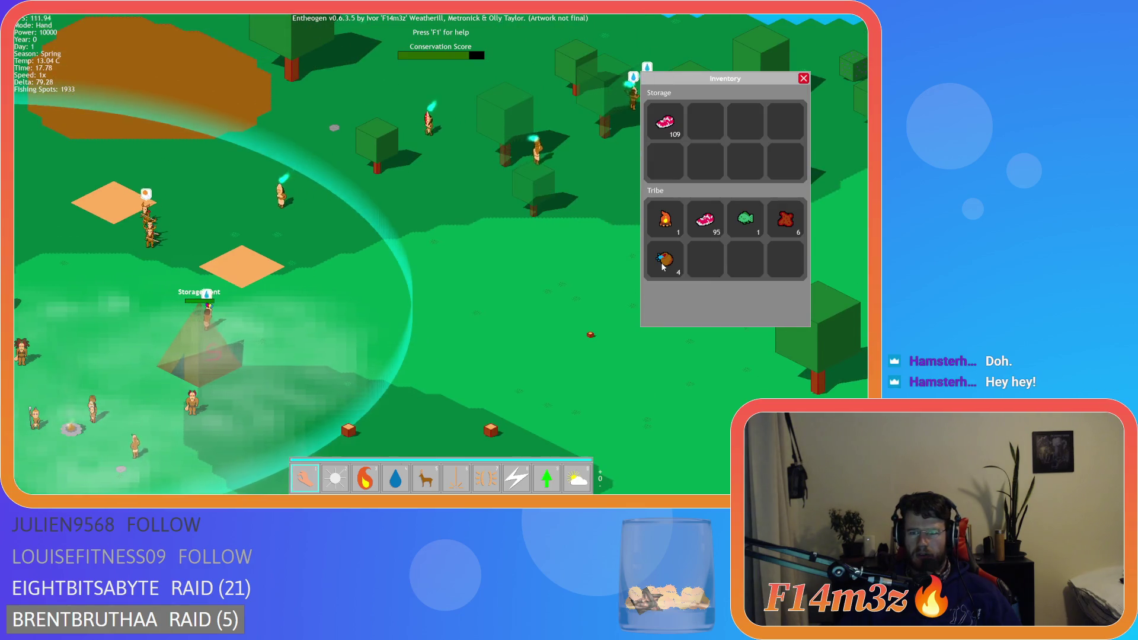
key("a")
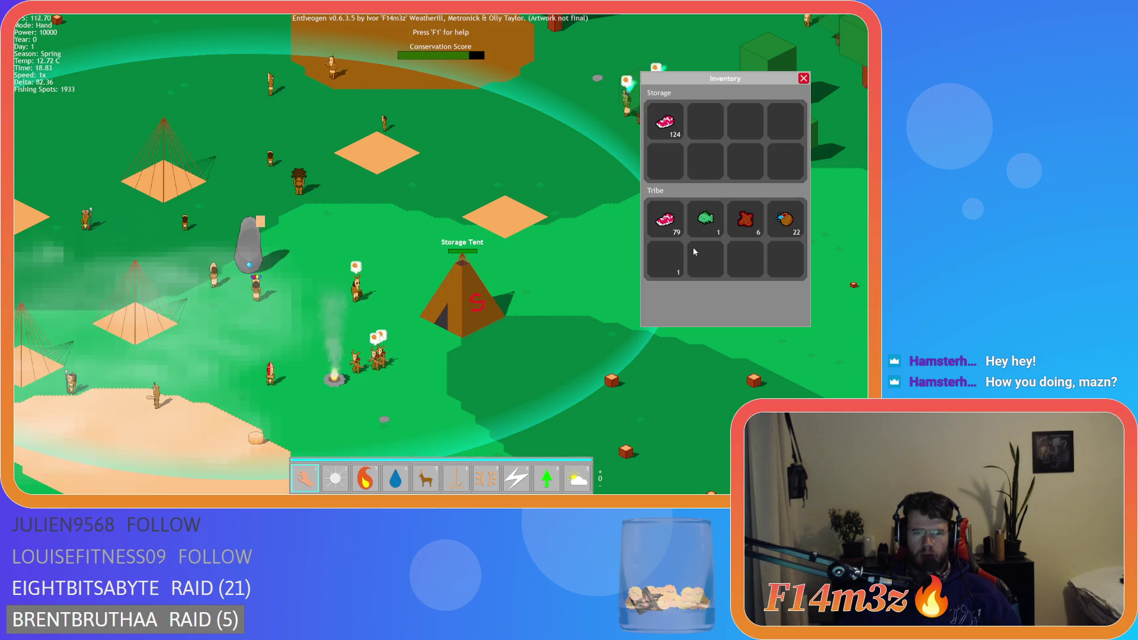
key("s")
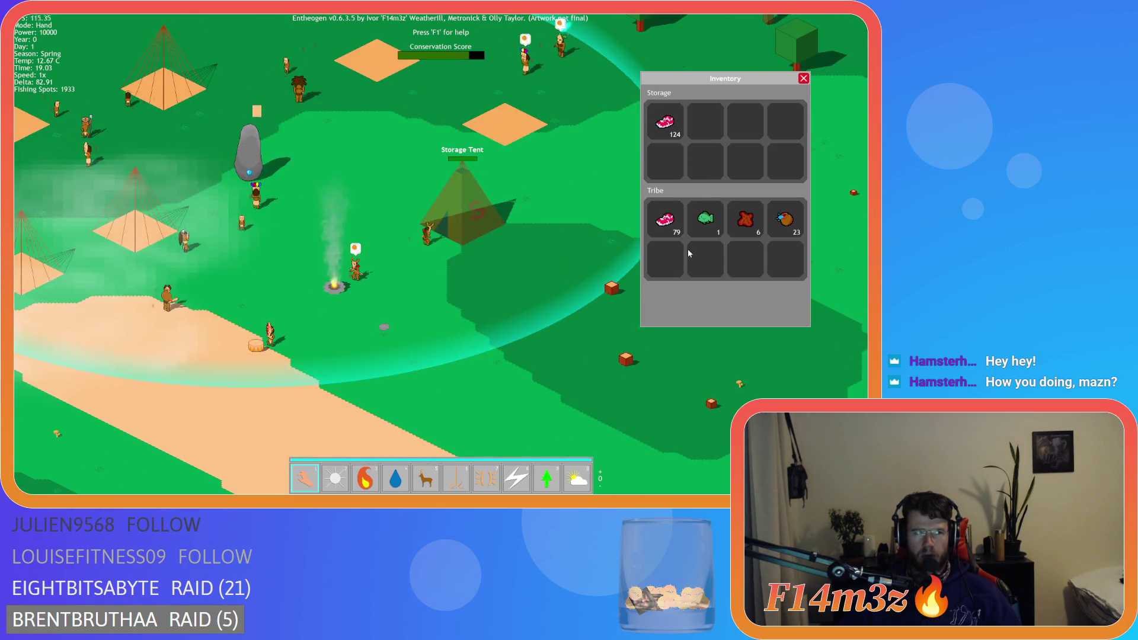
key("a")
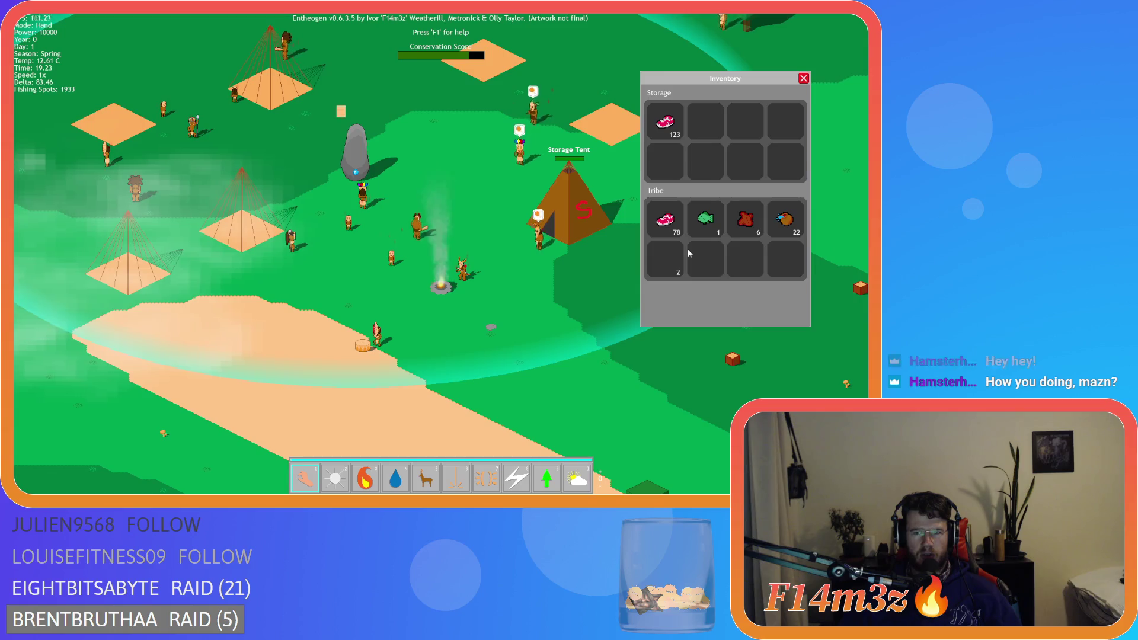
key("w")
key("d")
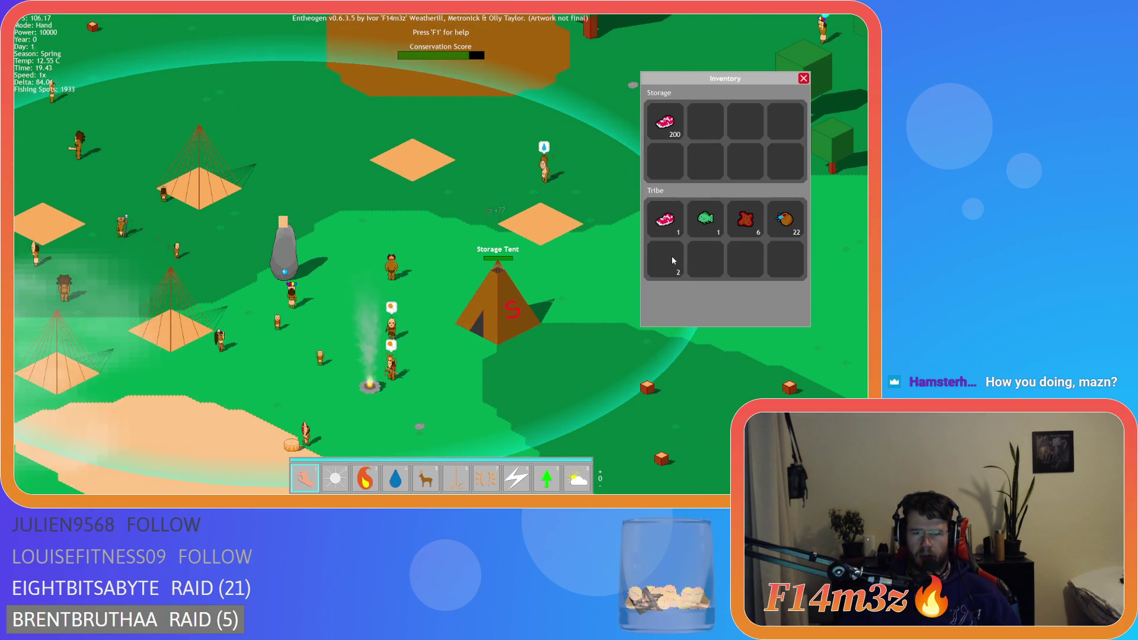
Step: Recentre the tents, then zoom the camera out over the surrounding forest and river
key("d")
key("s")
key("a")
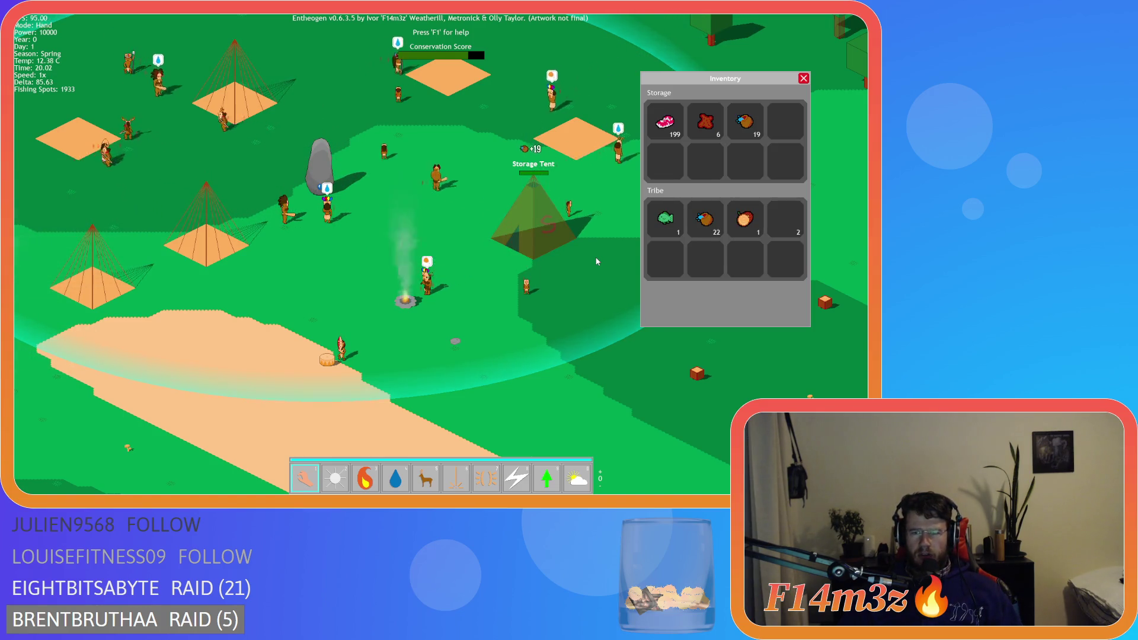
key("w")
key("d")
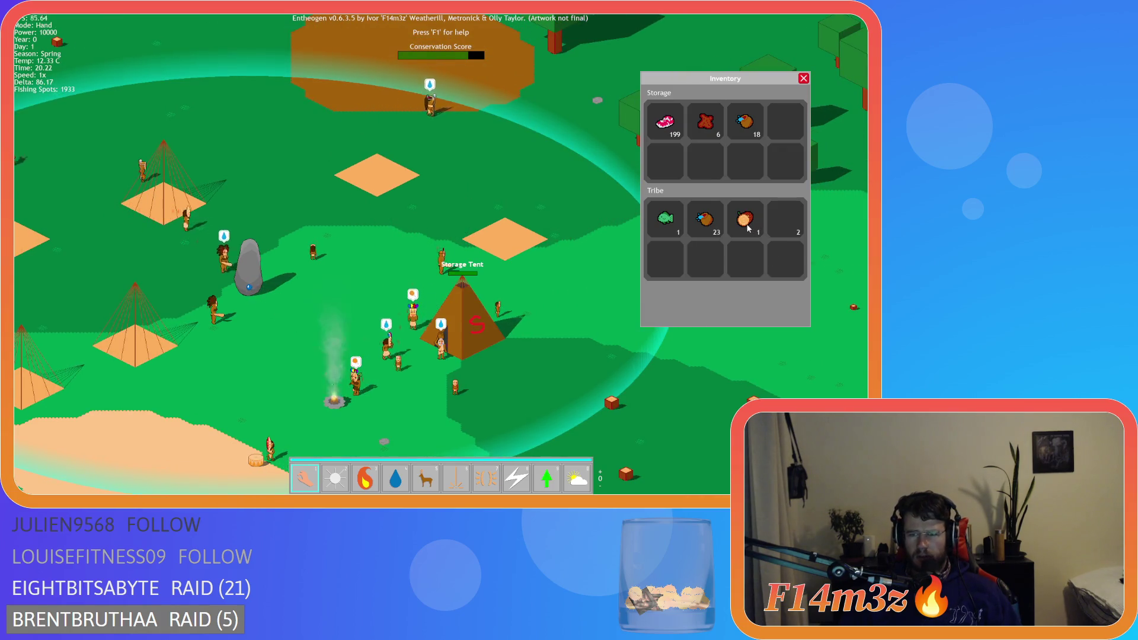
key("d")
key("s")
key("a")
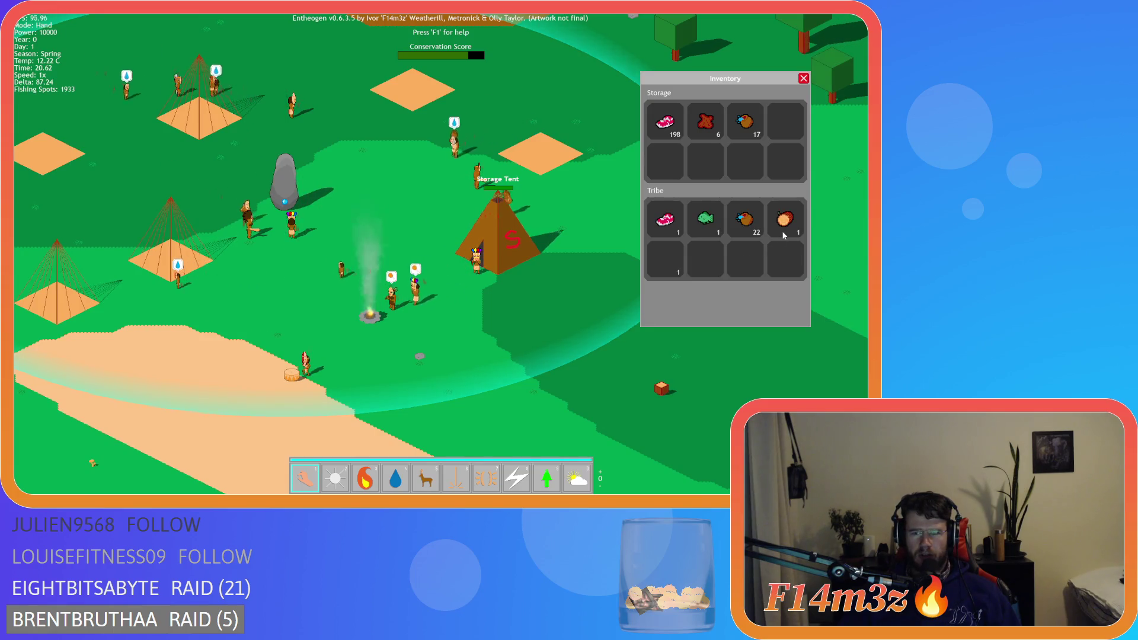
key("s")
key("w")
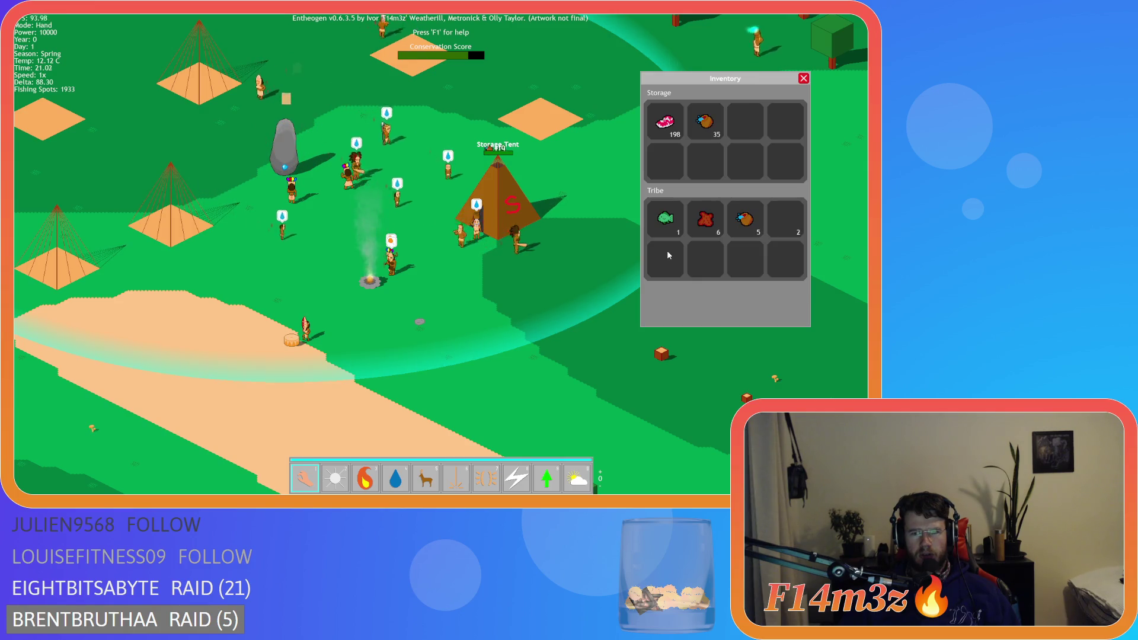
key("s")
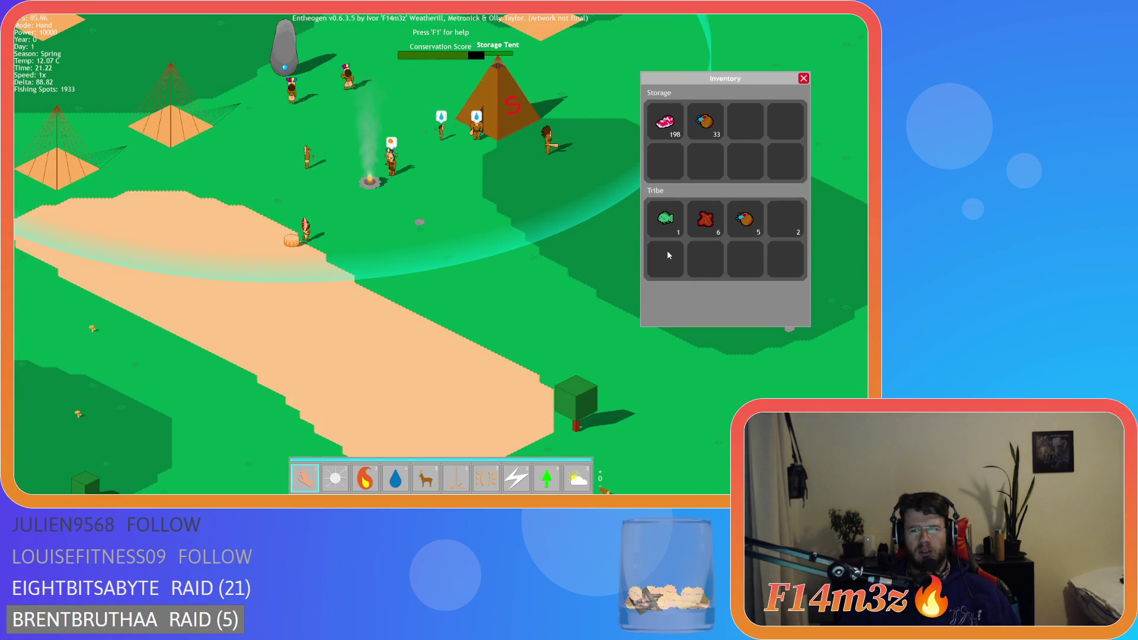
scroll(667, 250, "down", 5)
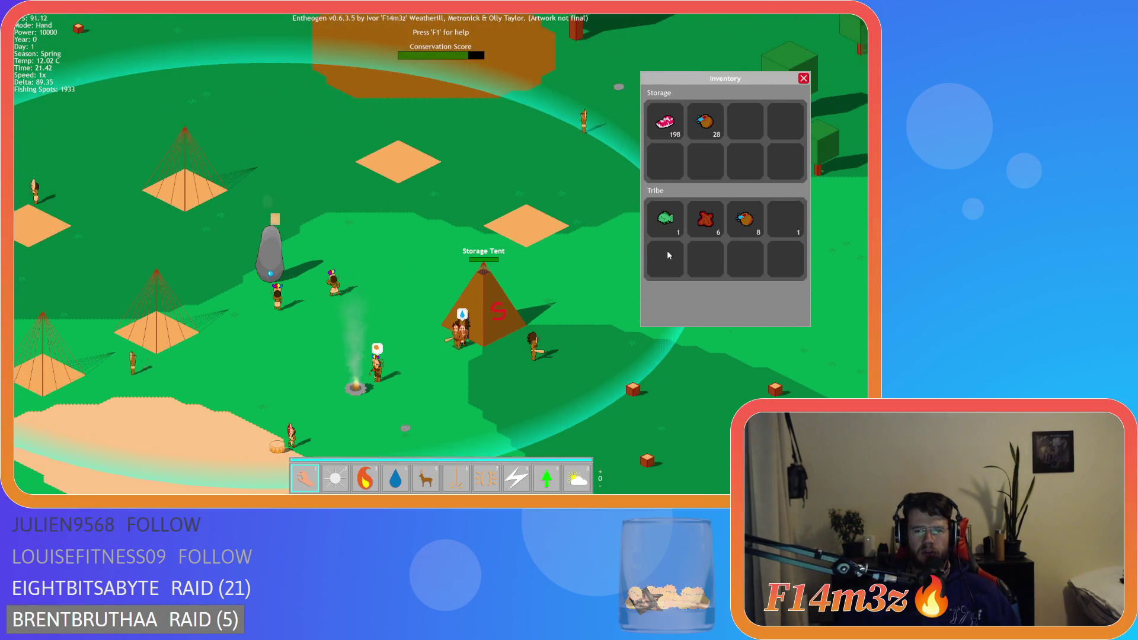
key("w")
key("d")
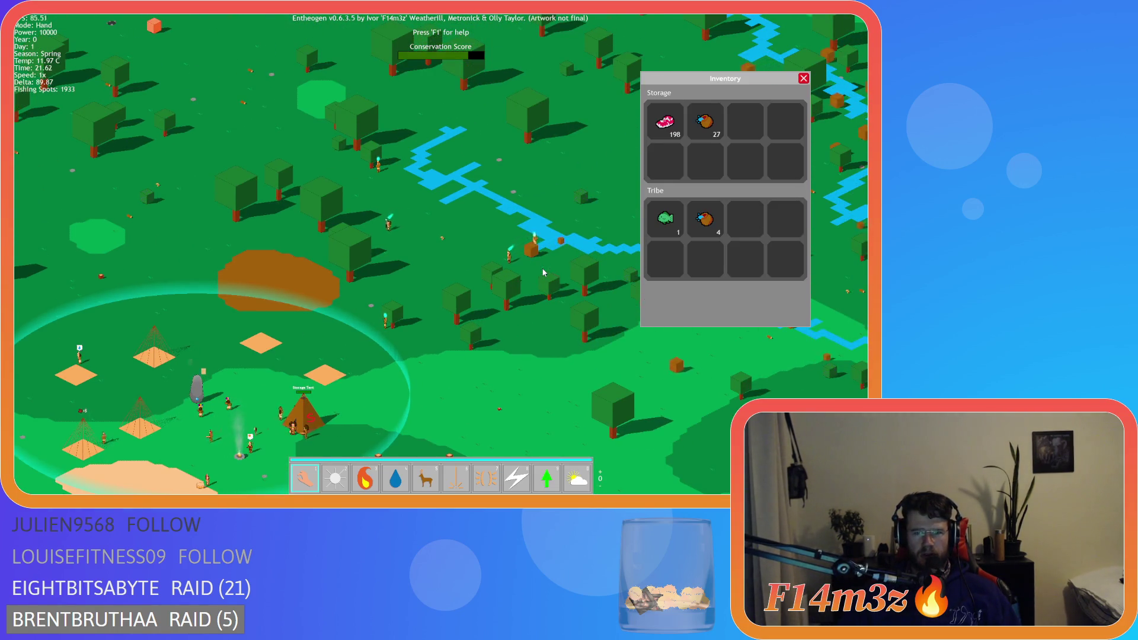
key("a")
key("s")
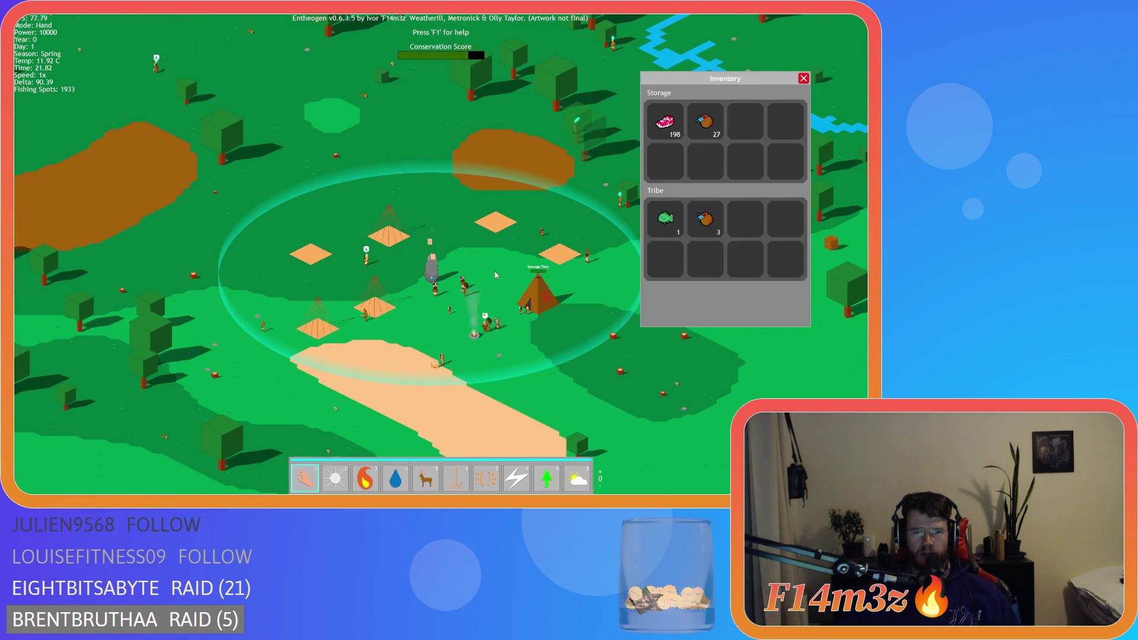
key("w")
key("d")
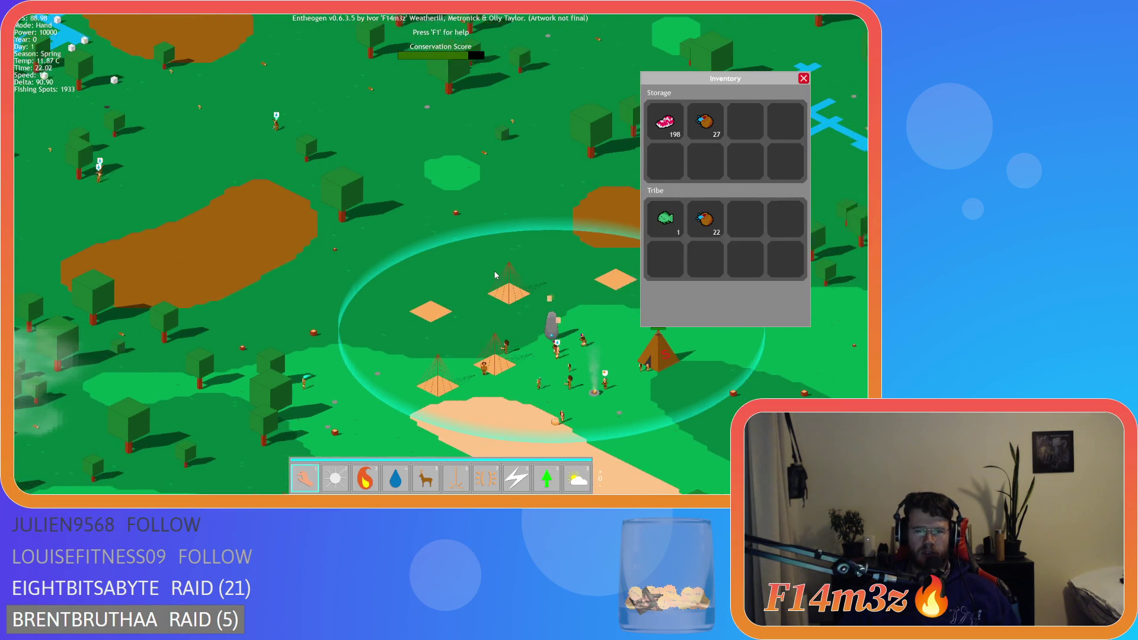
key("s")
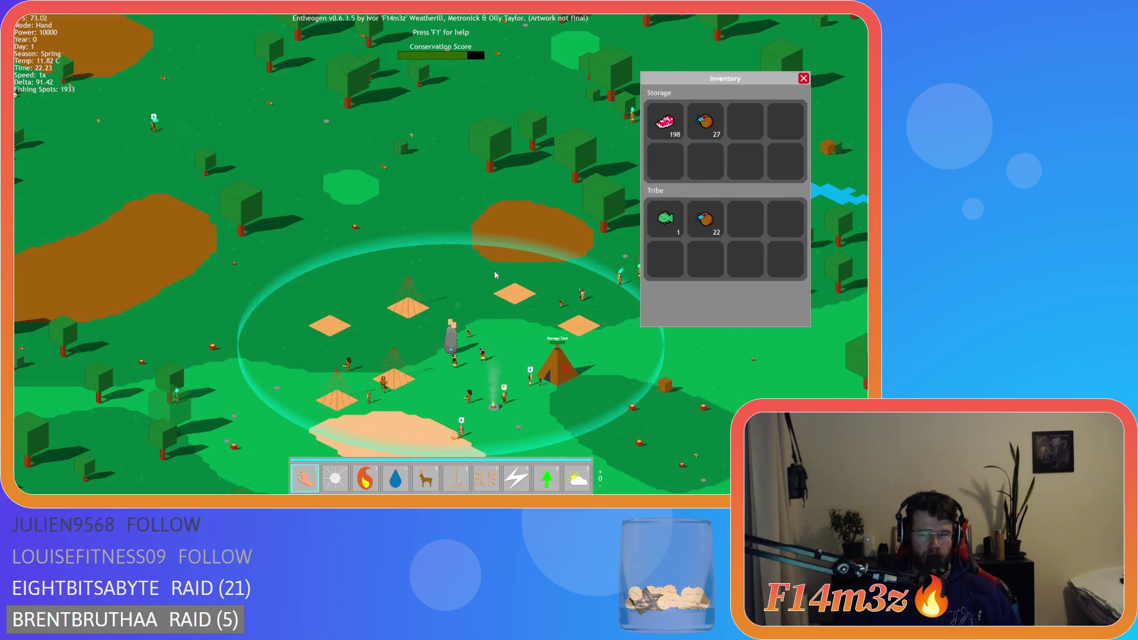
key("d")
key("w")
key("d")
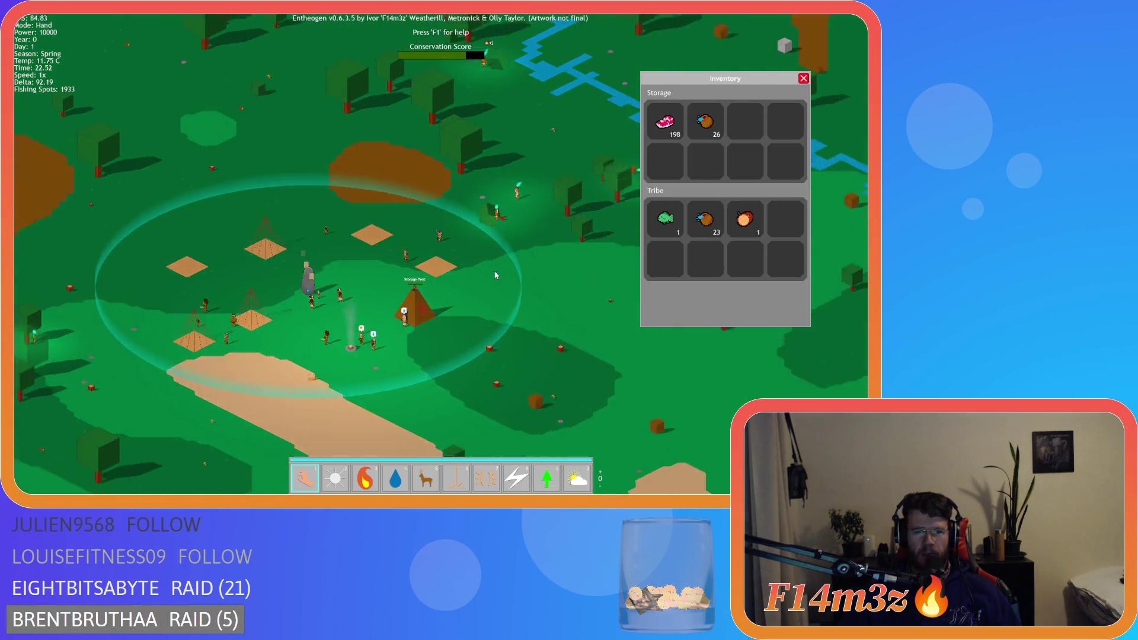
key("s")
key("a")
key("d")
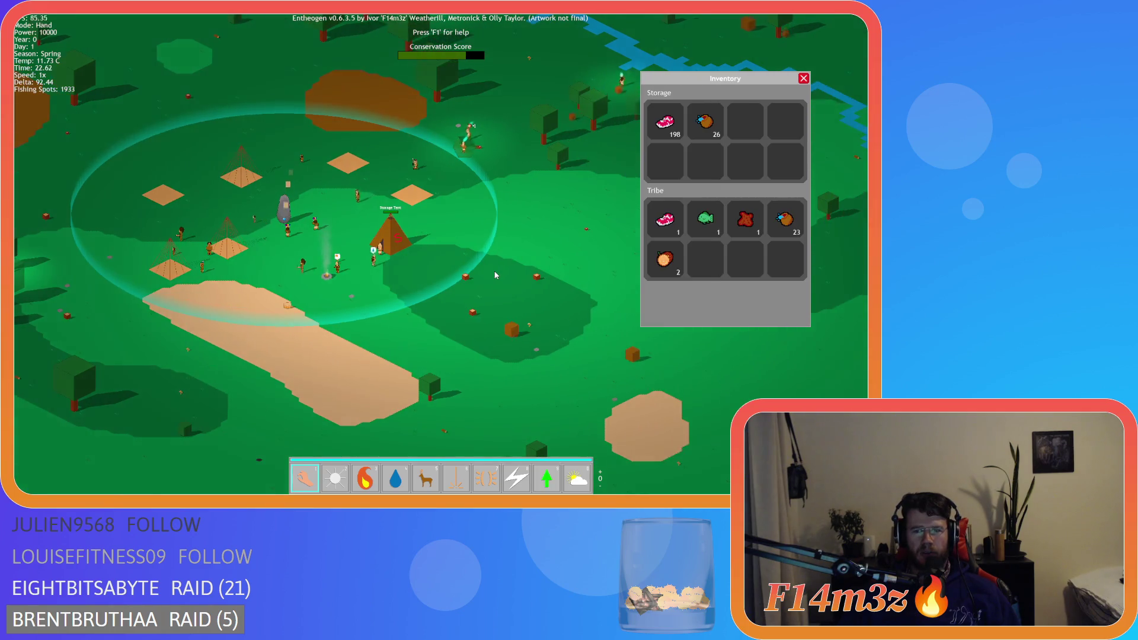
key("a")
key("d")
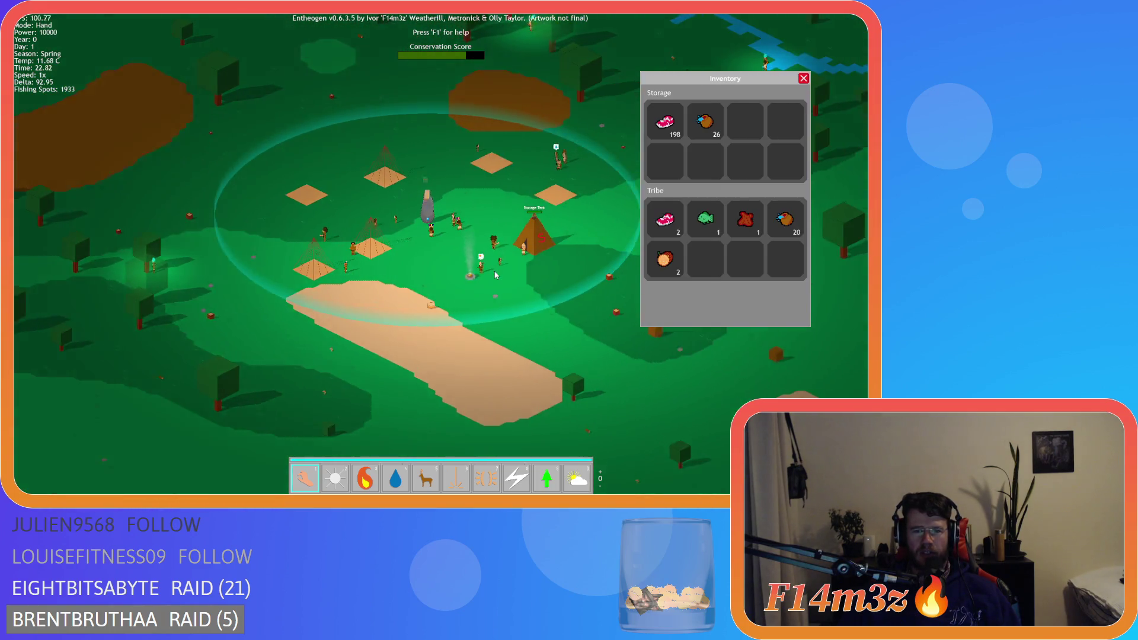
key("w")
key("s")
key("a")
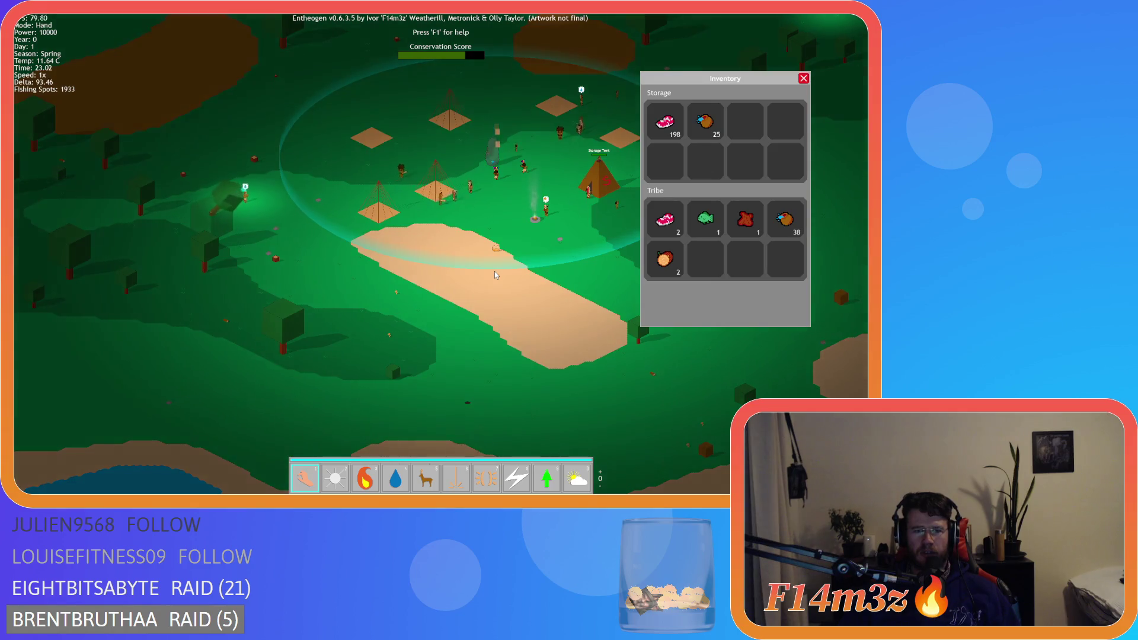
key("d")
key("a")
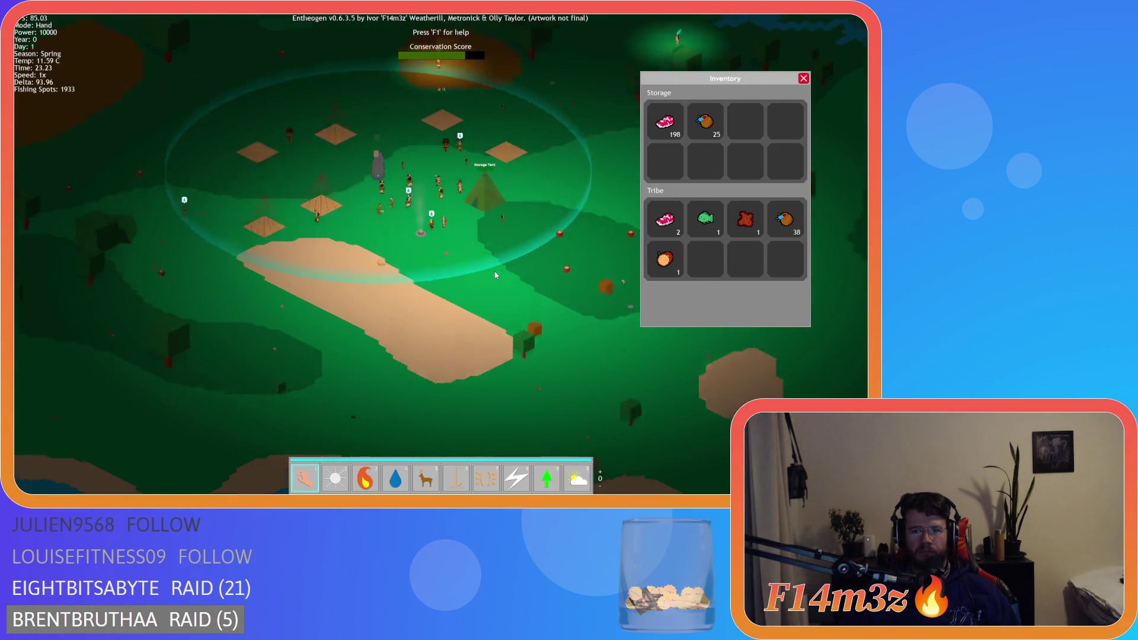
key("w")
key("d")
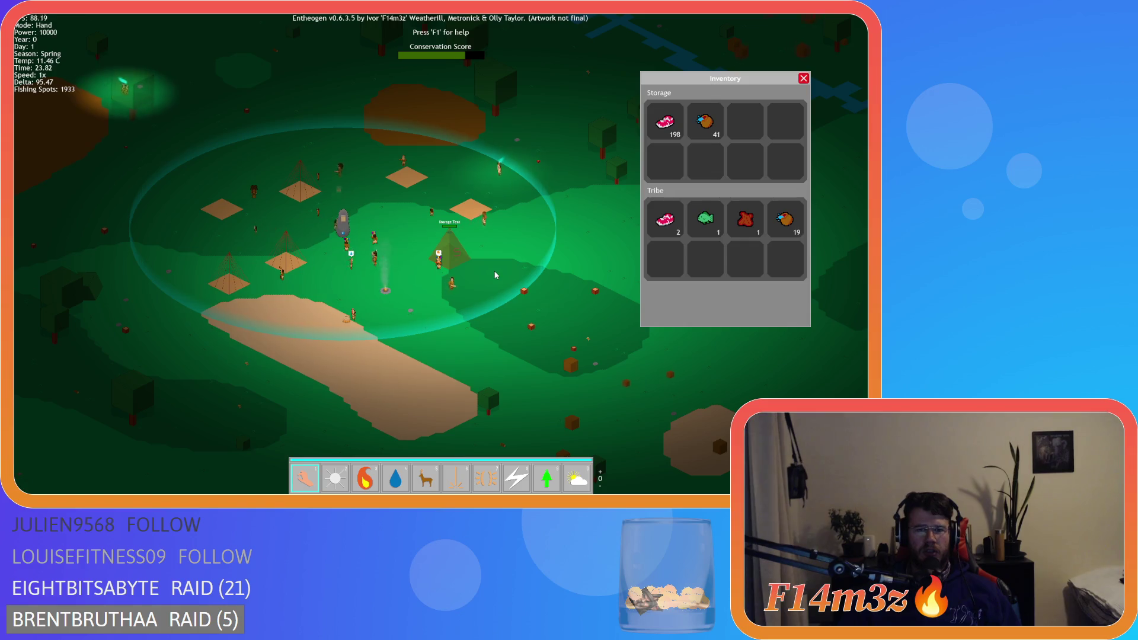
key("w")
key("a")
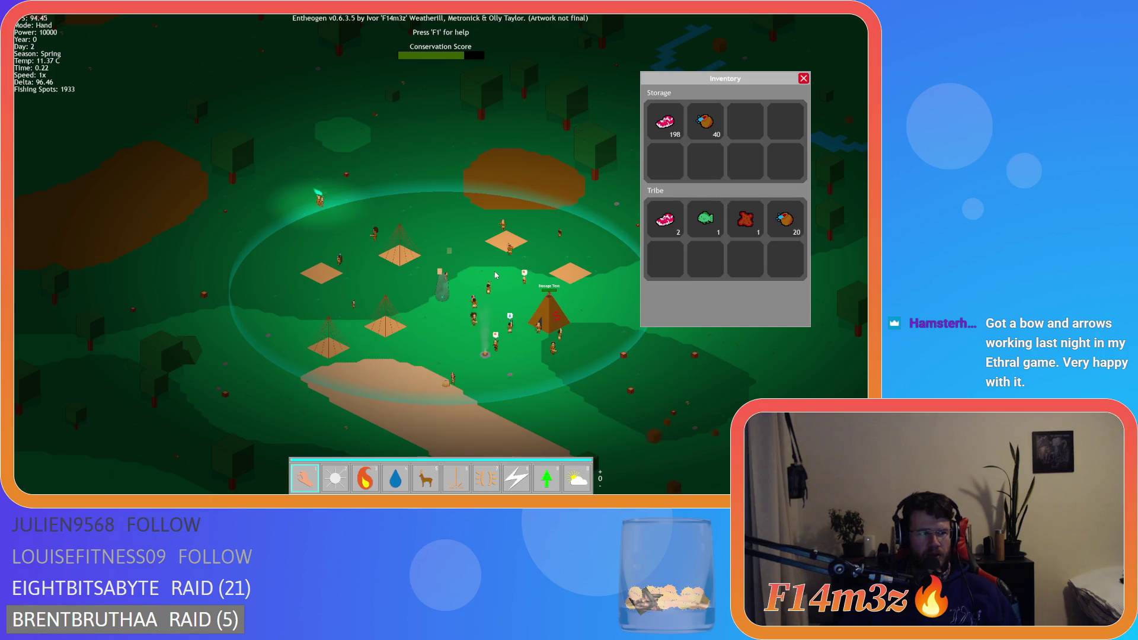
key("s")
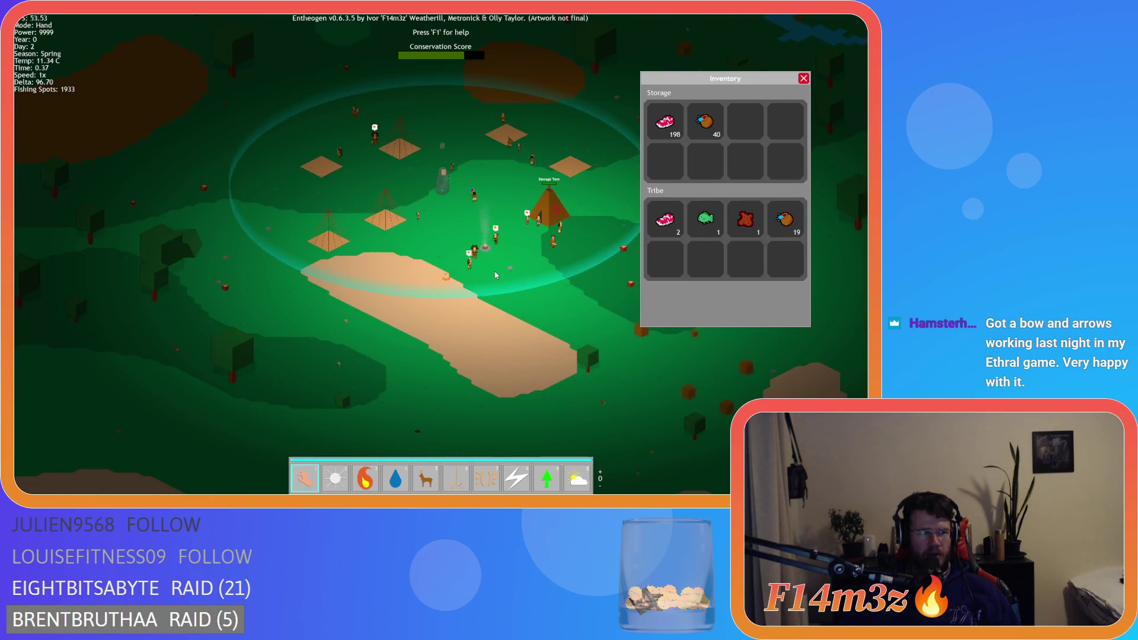
key("w")
key("d")
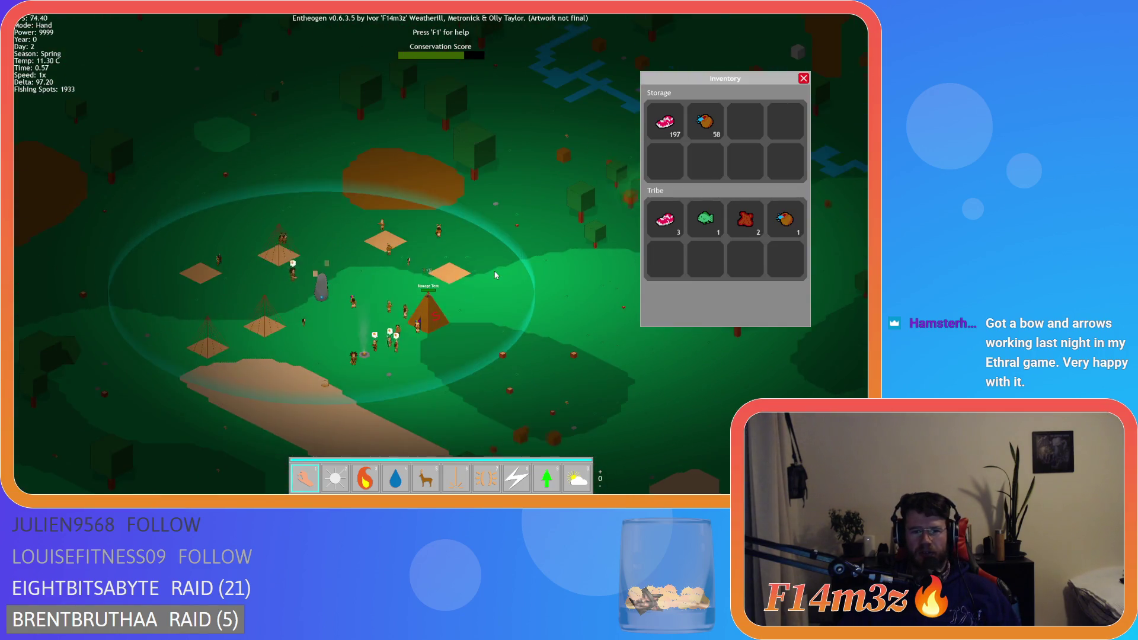
key("w")
key("d")
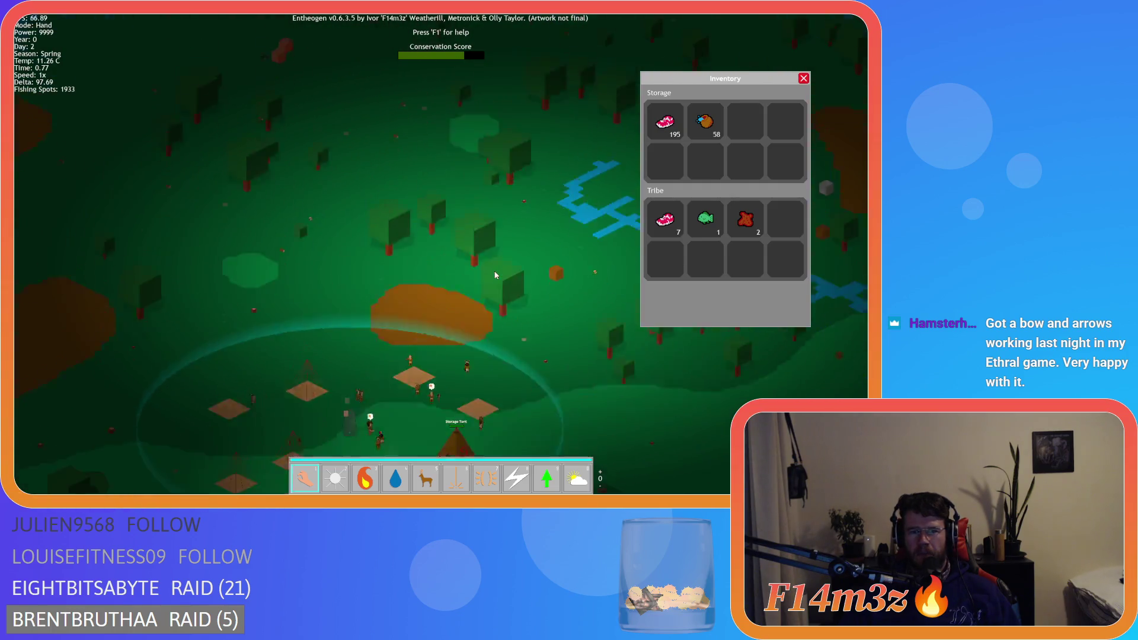
key("s")
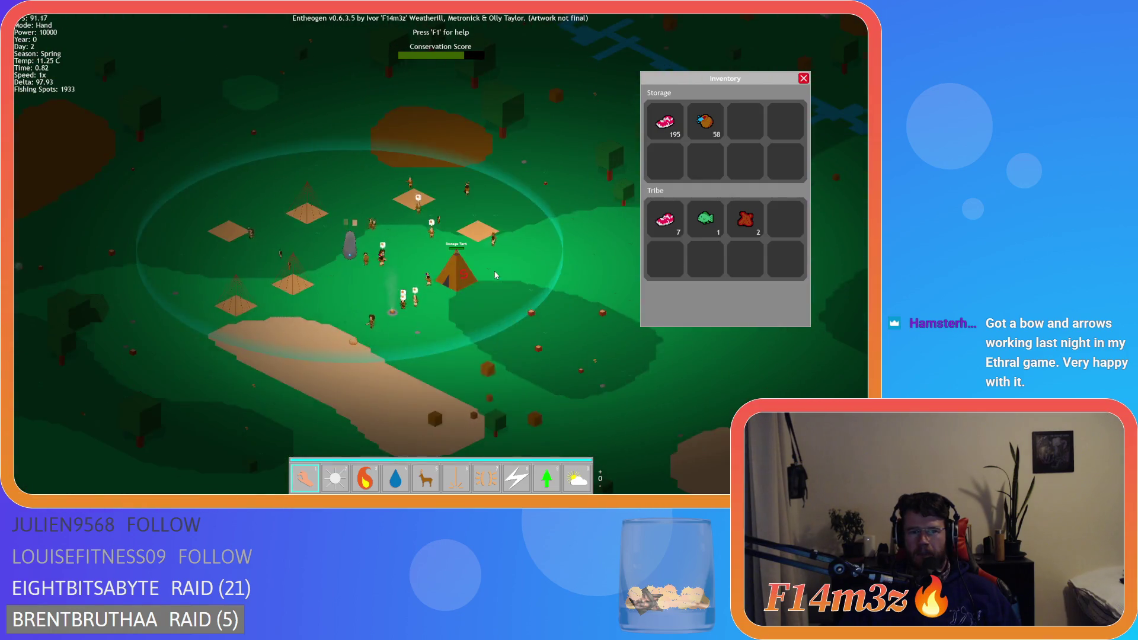
key("w")
key("a")
scroll(498, 282, "up", 3)
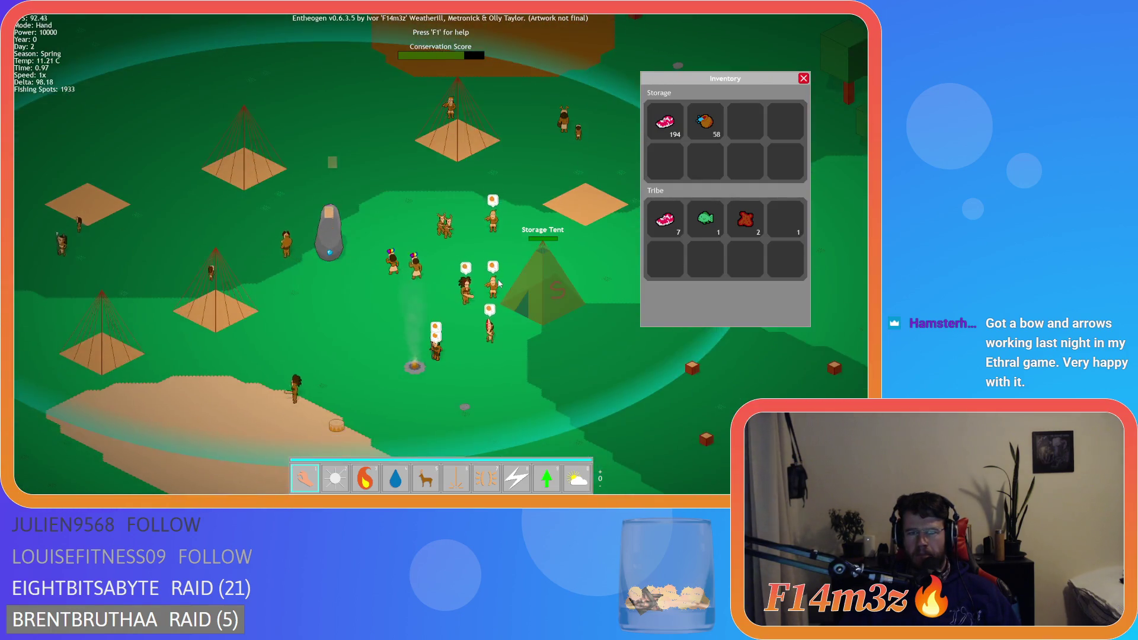
key("d")
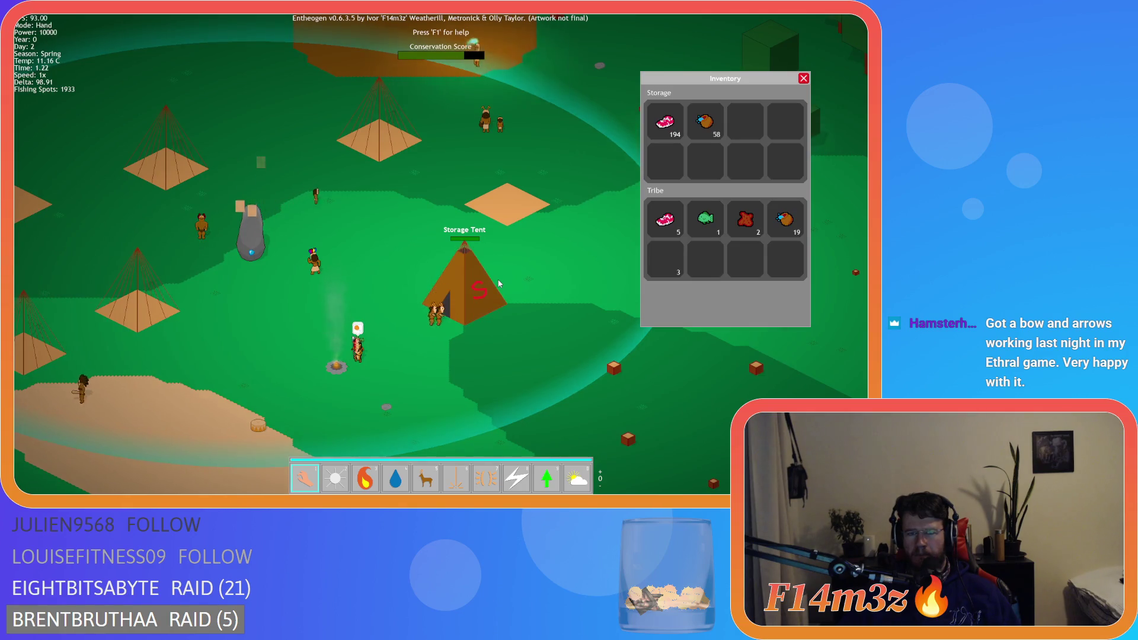
scroll(498, 280, "down", 3)
key("w")
scroll(498, 279, "up", 4)
key("a")
key("s")
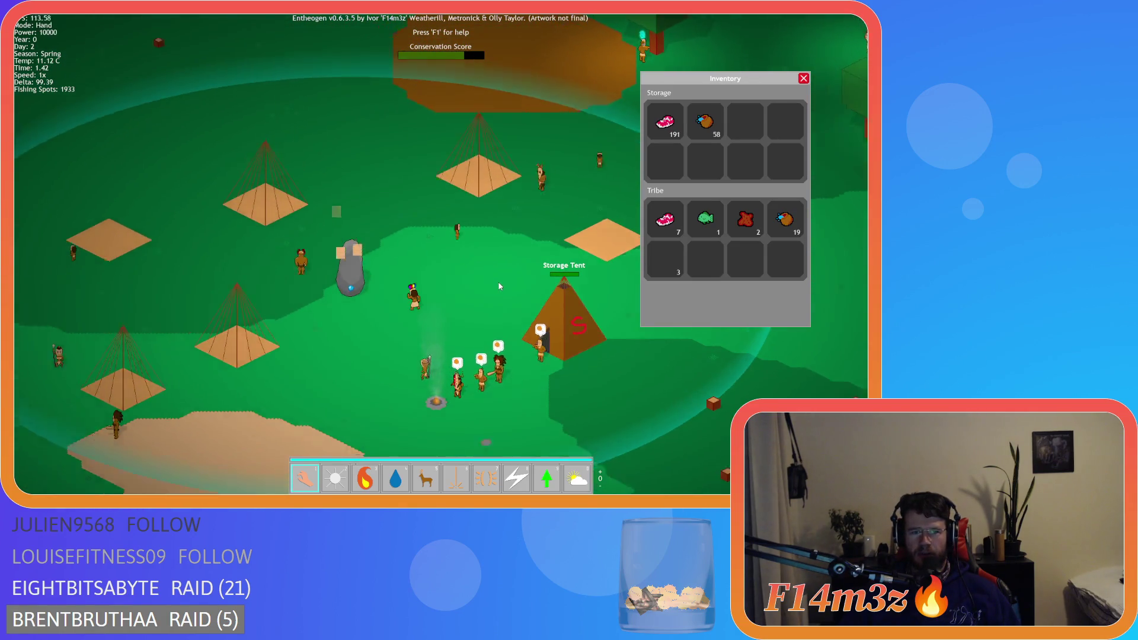
scroll(498, 298, "down", 3)
key("a")
key("s")
scroll(498, 298, "up", 4)
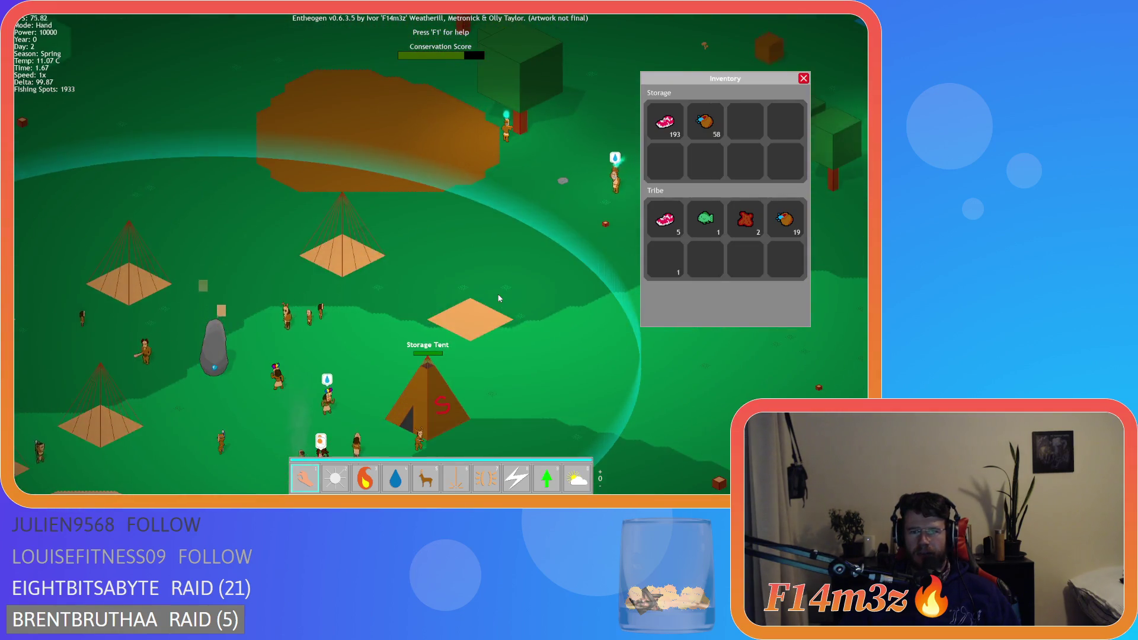
scroll(498, 298, "down", 3)
key("w")
key("d")
scroll(498, 298, "up", 3)
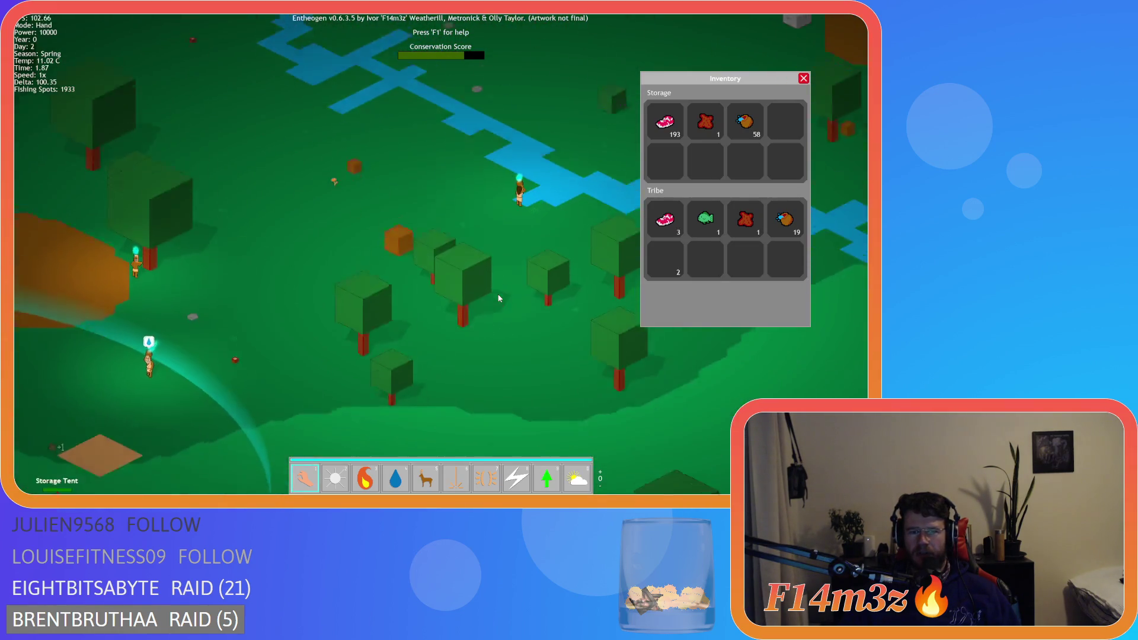
scroll(498, 298, "down", 3)
key("a")
key("s")
scroll(498, 298, "up", 3)
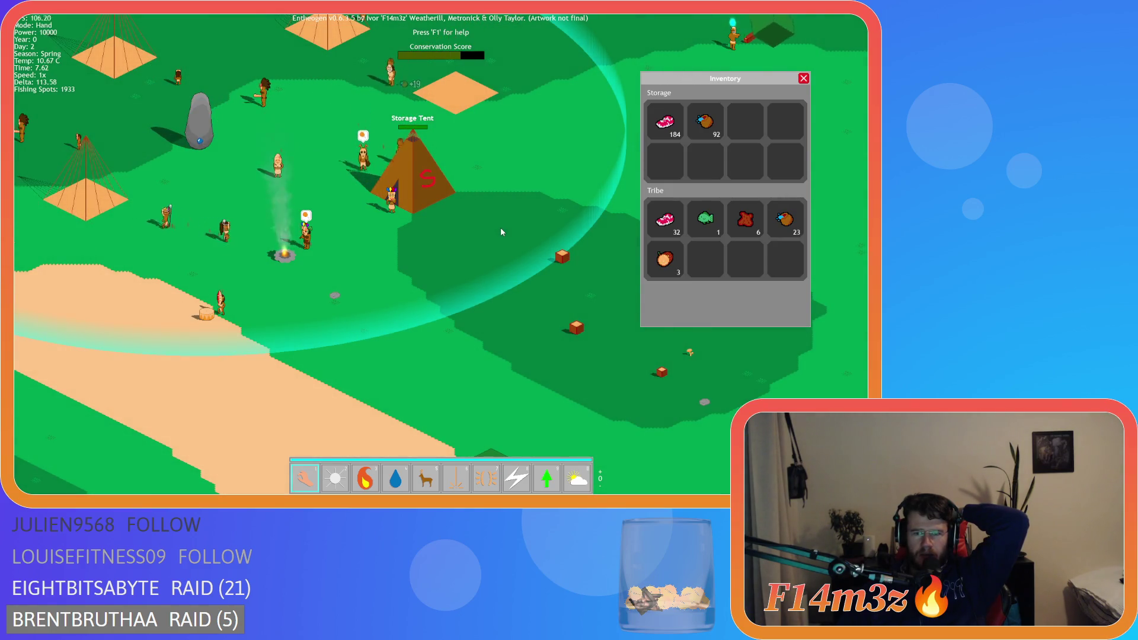
mouse_move(307, 238)
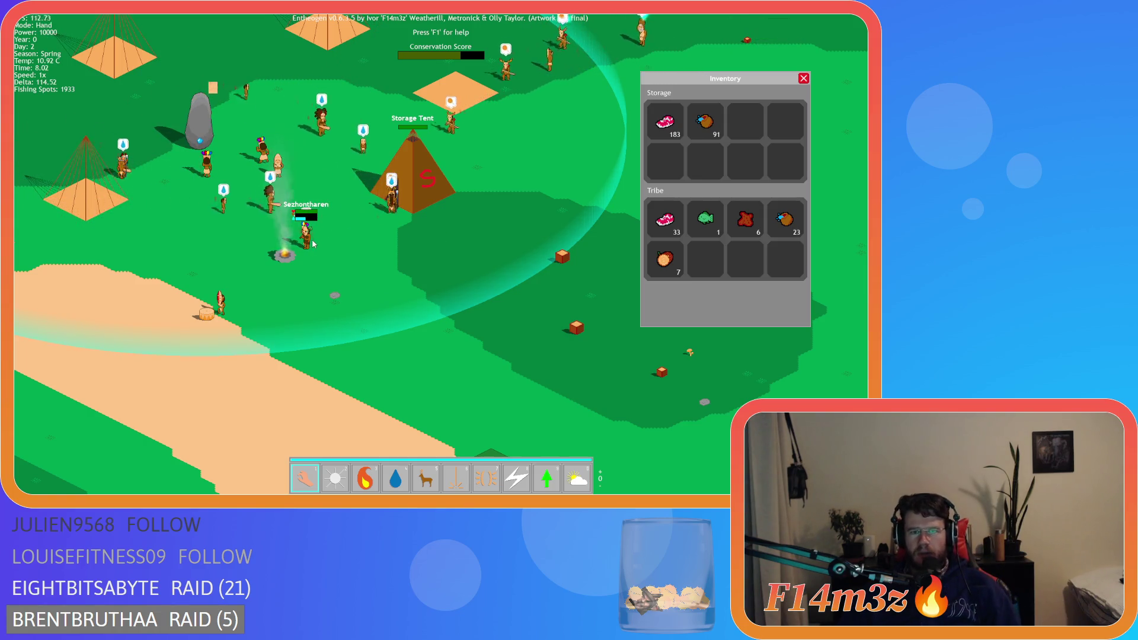
key("a")
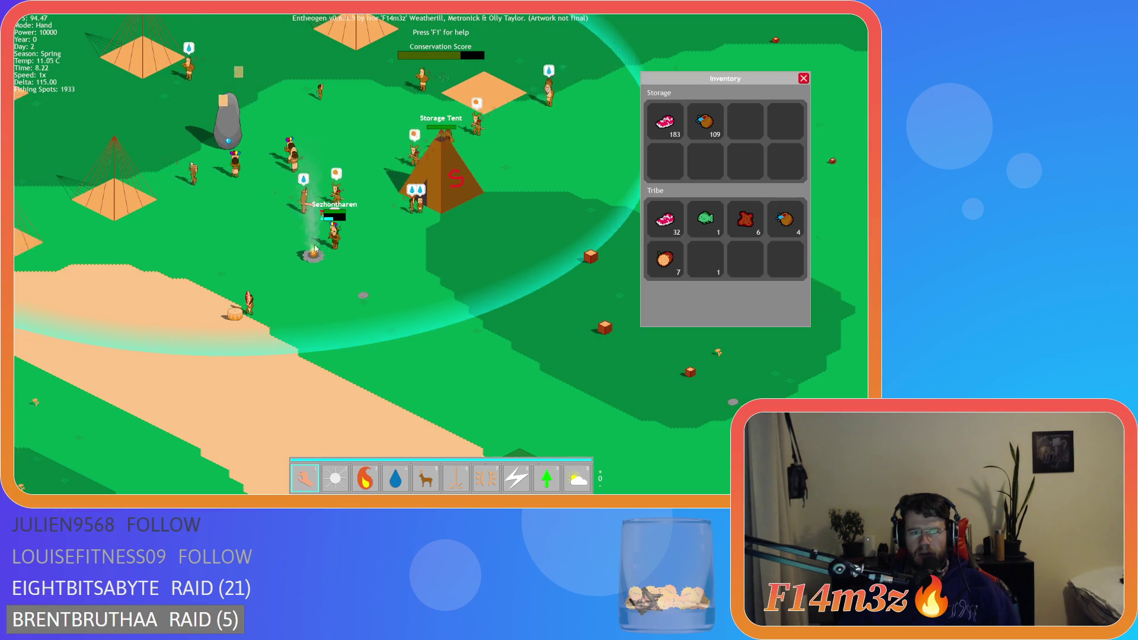
scroll(315, 248, "up", 3)
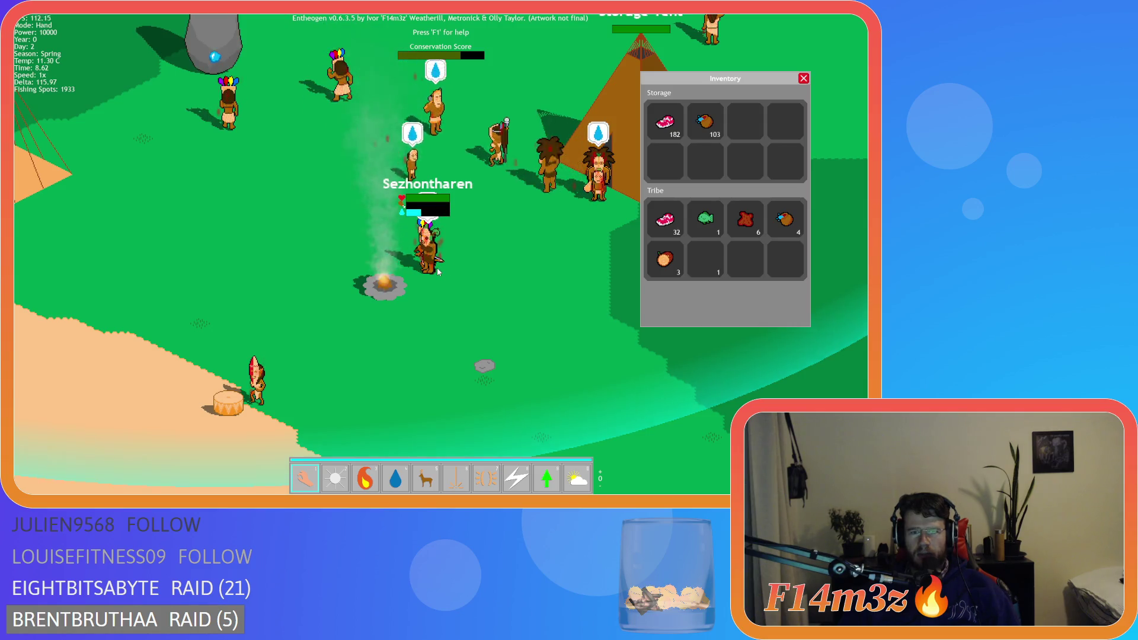
key("d")
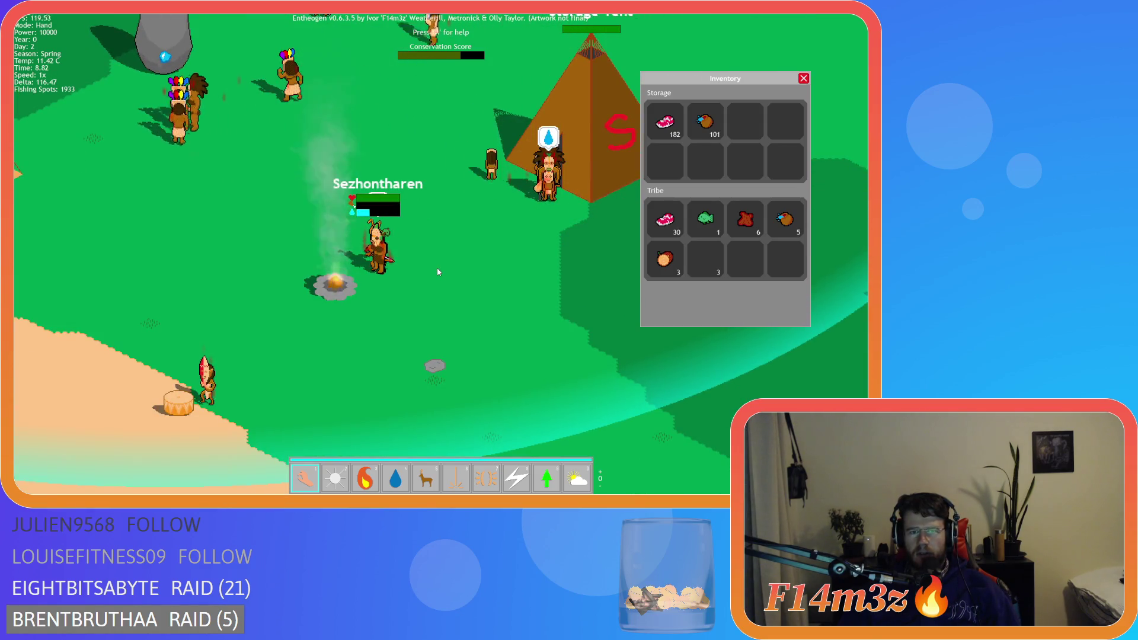
key("a")
key("d")
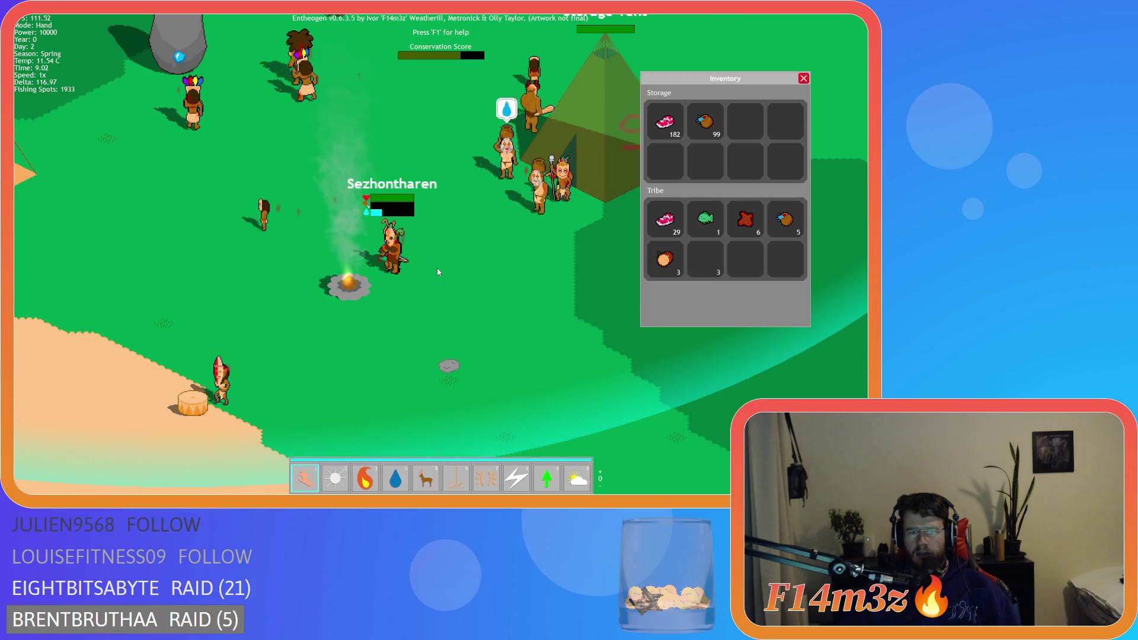
key("a")
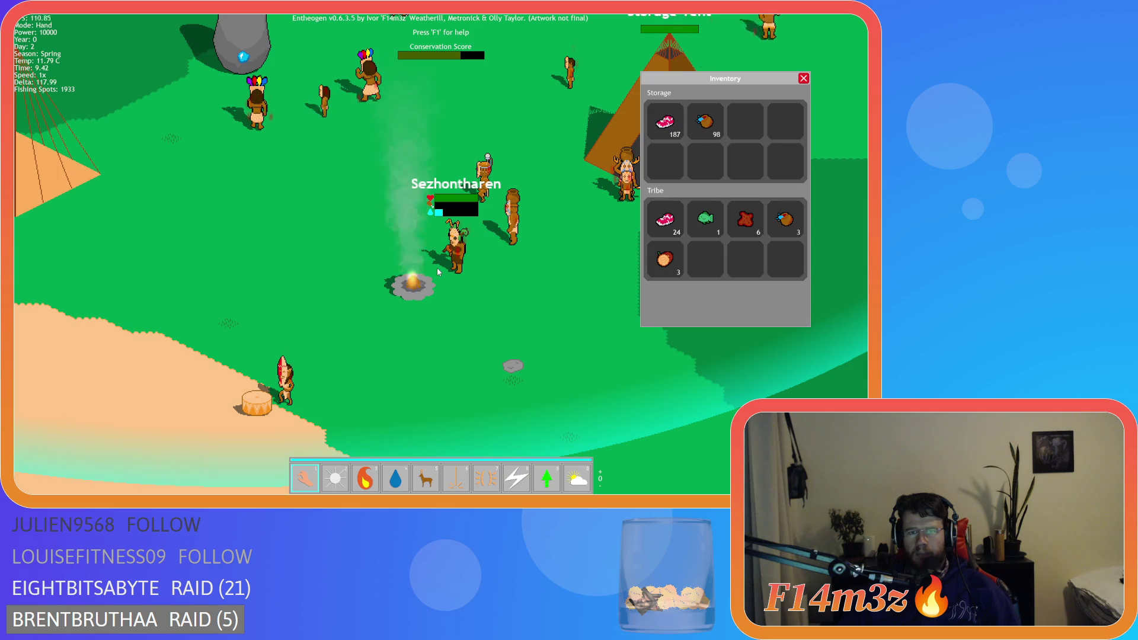
Step: Inspect a villager's details and pan the view toward the campfire
left_click(458, 262)
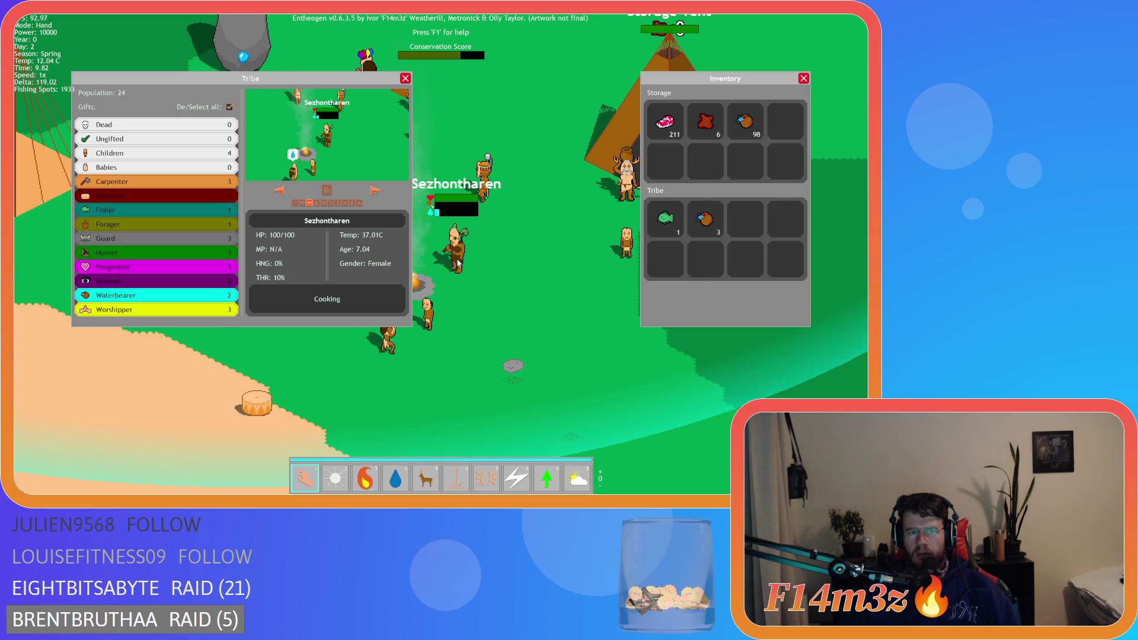
key("a")
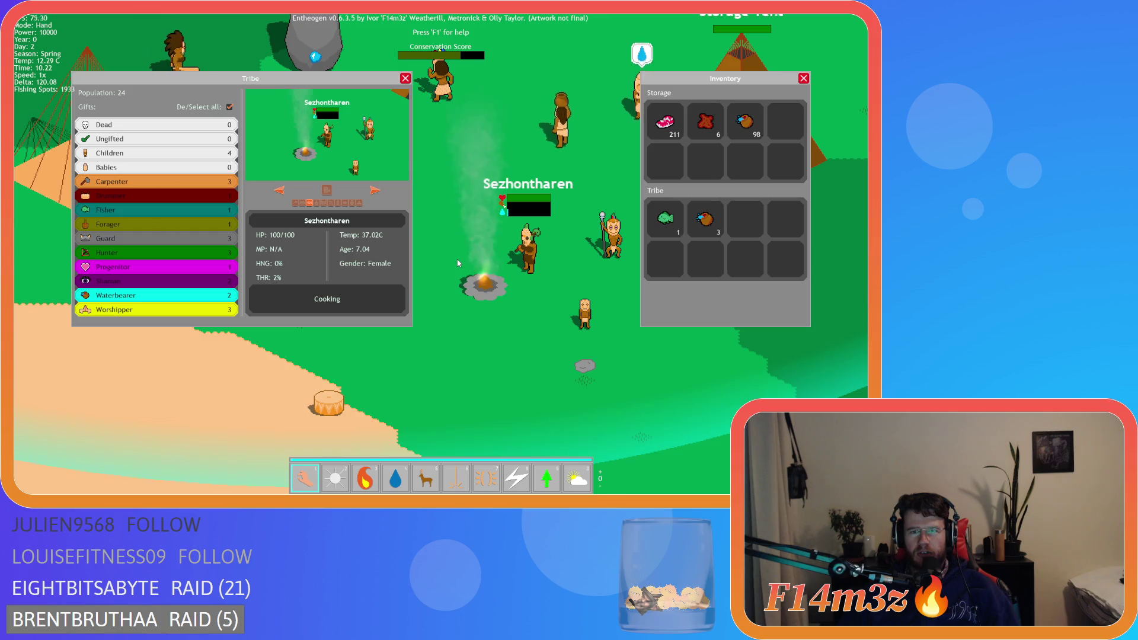
key("s")
key("d")
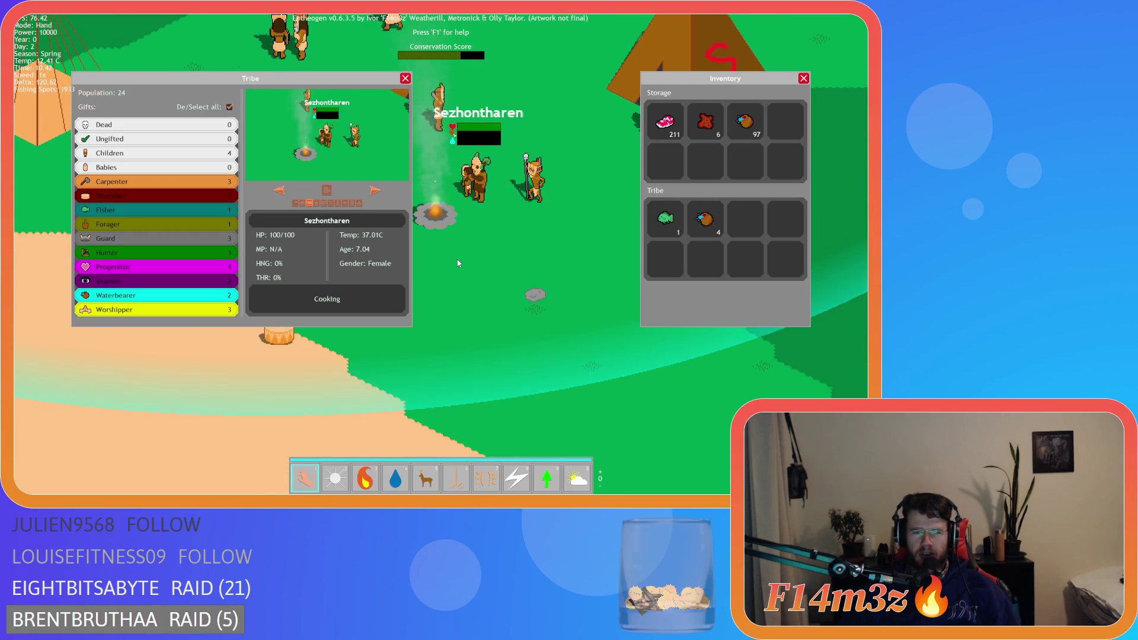
Step: Close the panels, confirm quitting to the title screen, and exit the game
key("Escape")
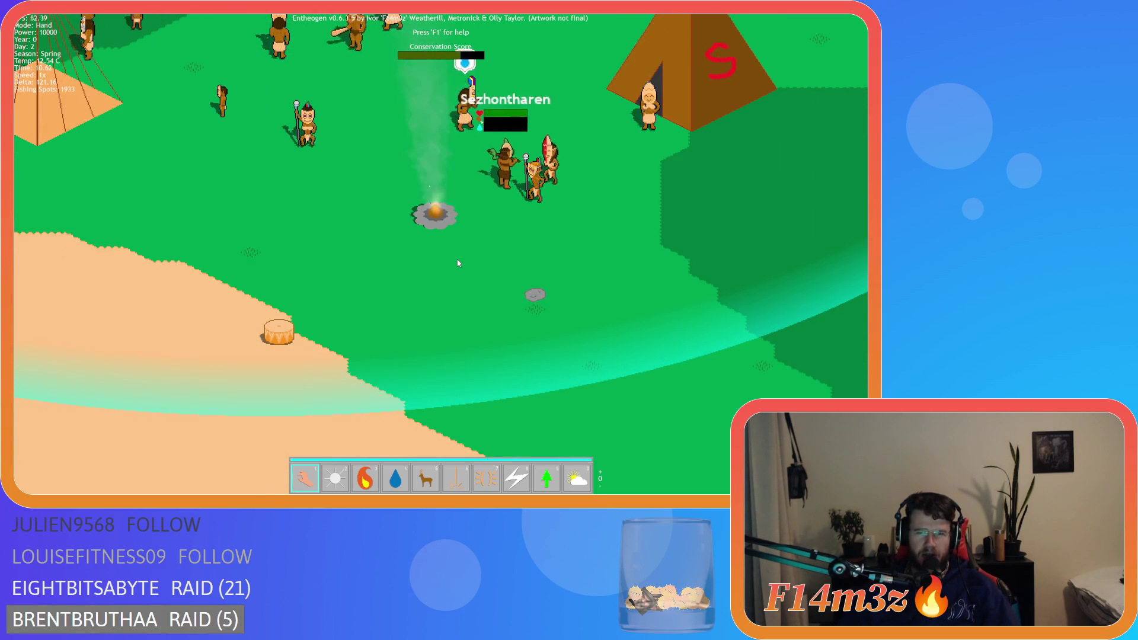
key("Escape")
key("y")
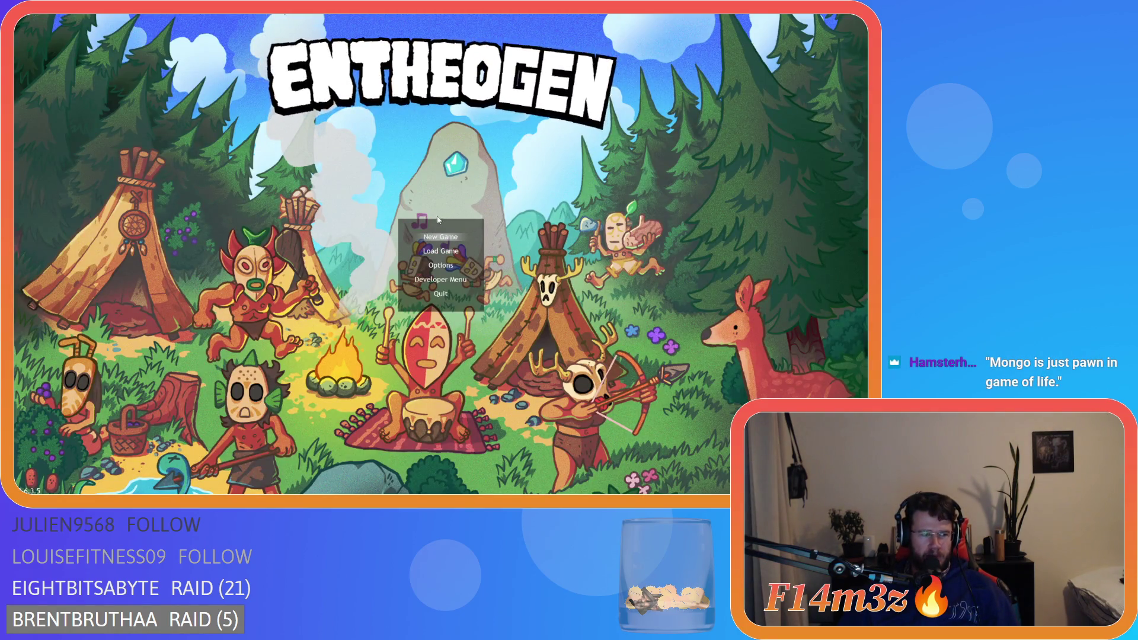
key("Up")
key("Return")
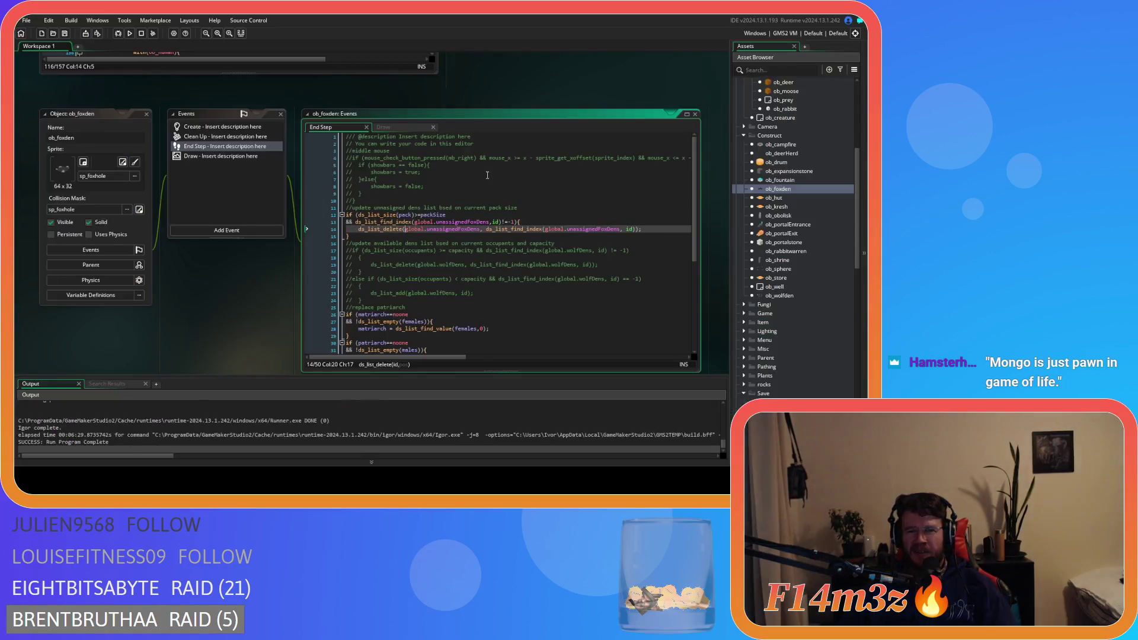
Step: Delete the extra space before == in ob_wolf's if (load == true) check
left_click(493, 244)
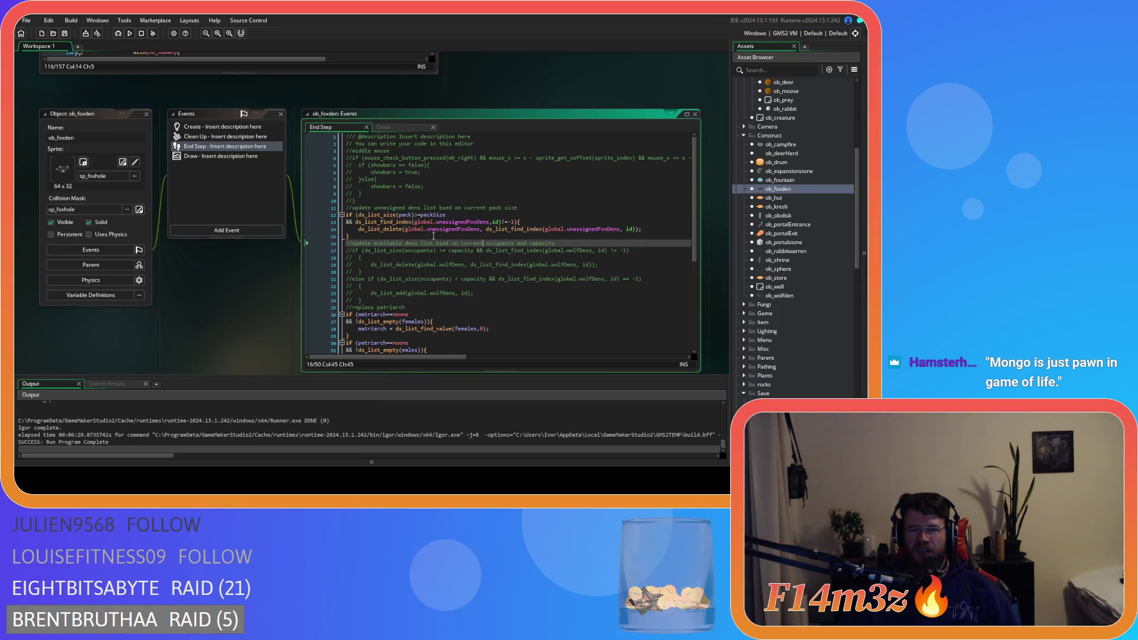
scroll(259, 173, "up", 4)
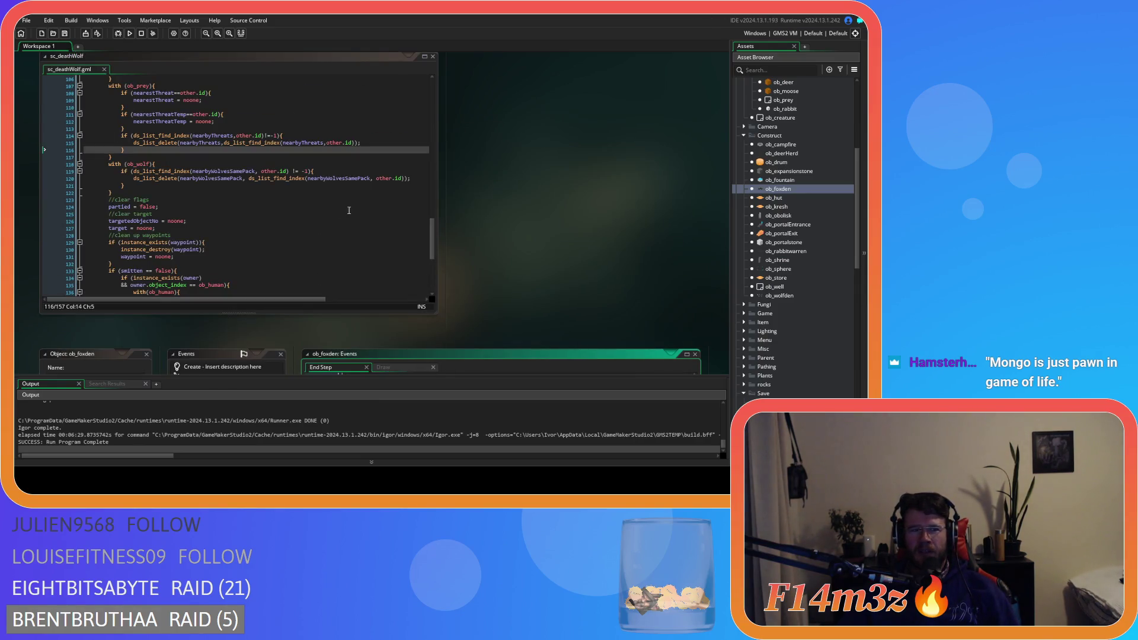
scroll(522, 245, "up", 2)
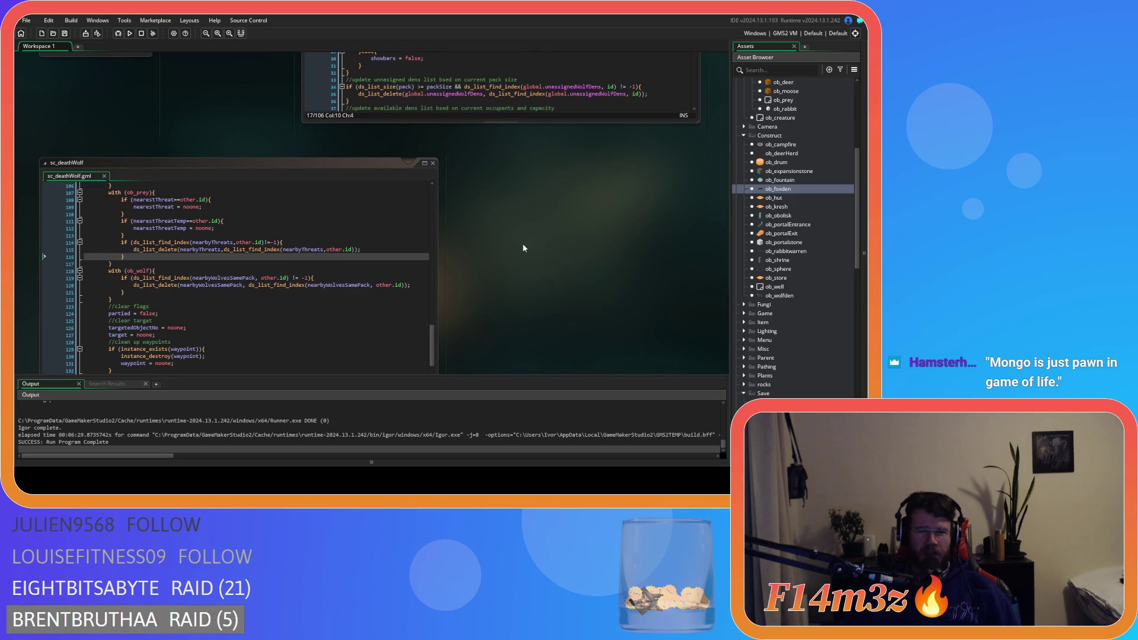
scroll(598, 262, "up", 4)
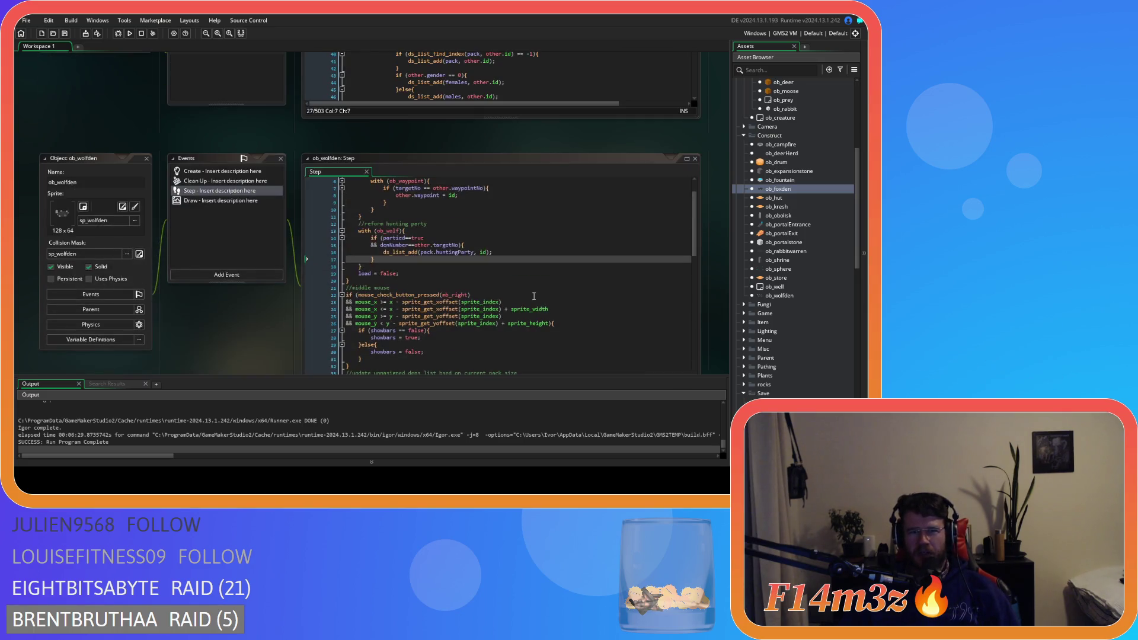
scroll(428, 277, "up", 2)
scroll(448, 270, "up", 4)
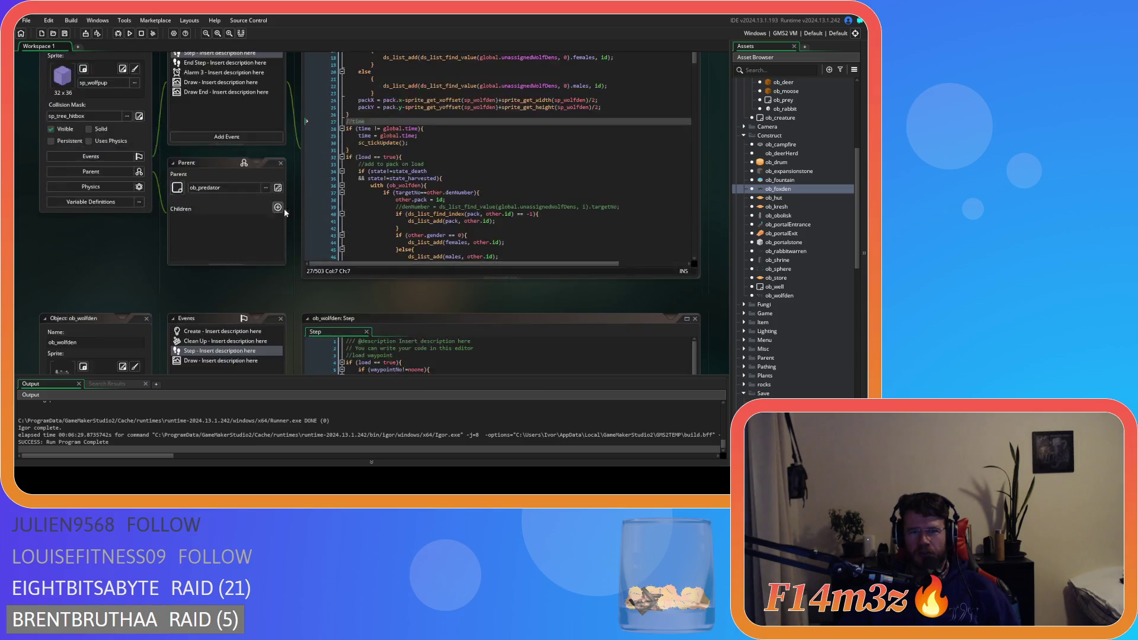
left_click(380, 291)
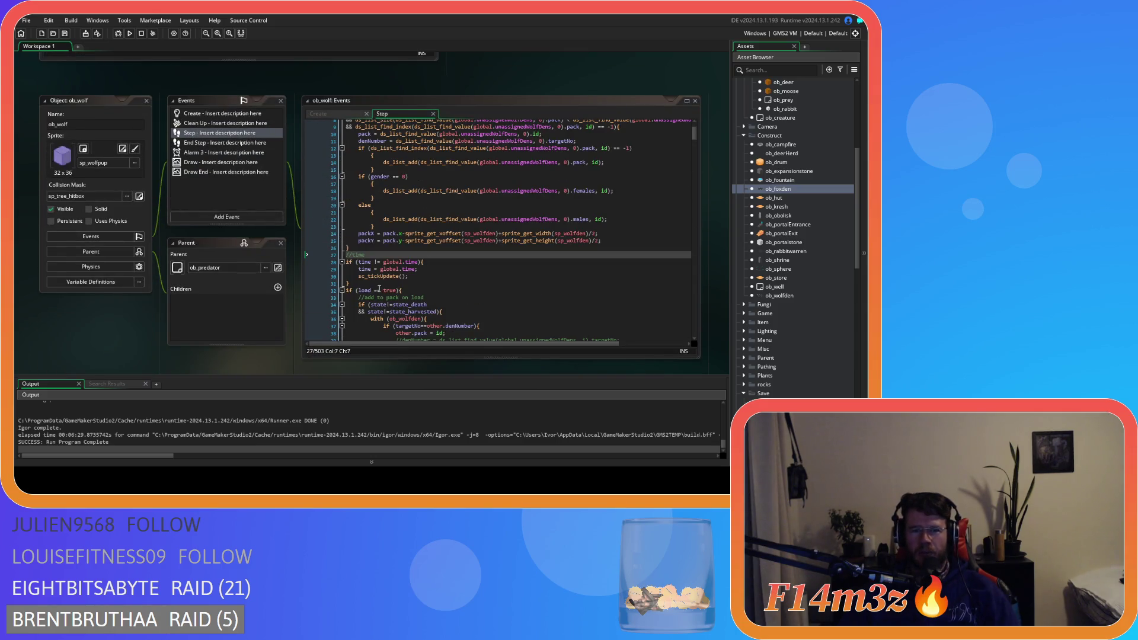
key("BackSpace")
Step: Scroll the workspace through the ob_fox, sc_deathFox and ob_rabbit code
scroll(440, 270, "up", 8)
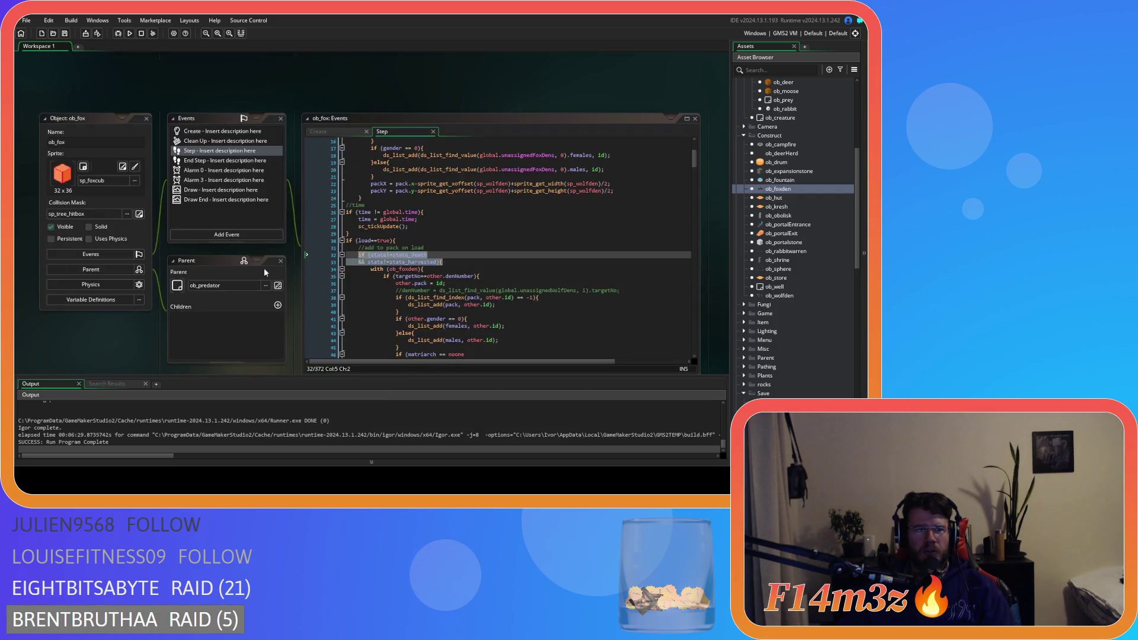
scroll(252, 272, "down", 3)
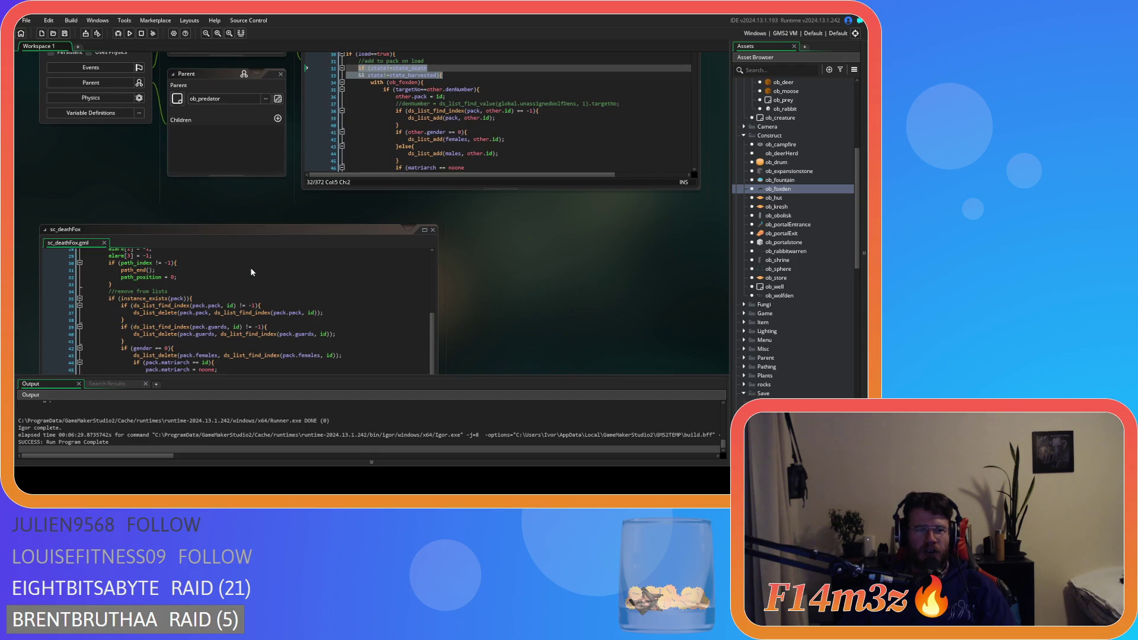
scroll(242, 270, "up", 9)
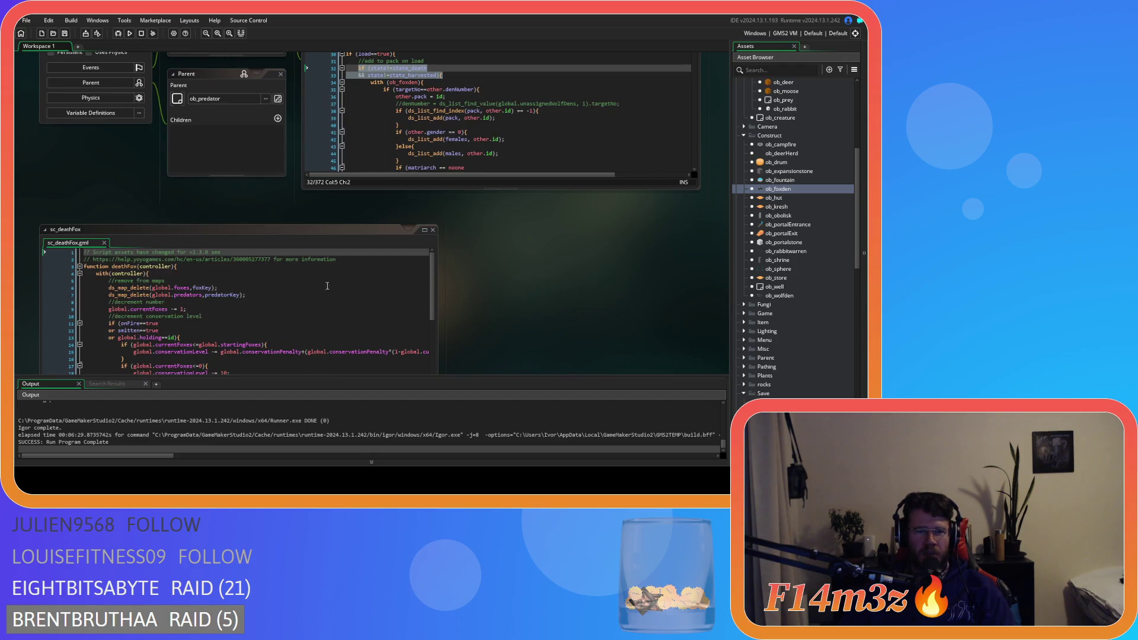
scroll(159, 233, "down", 10)
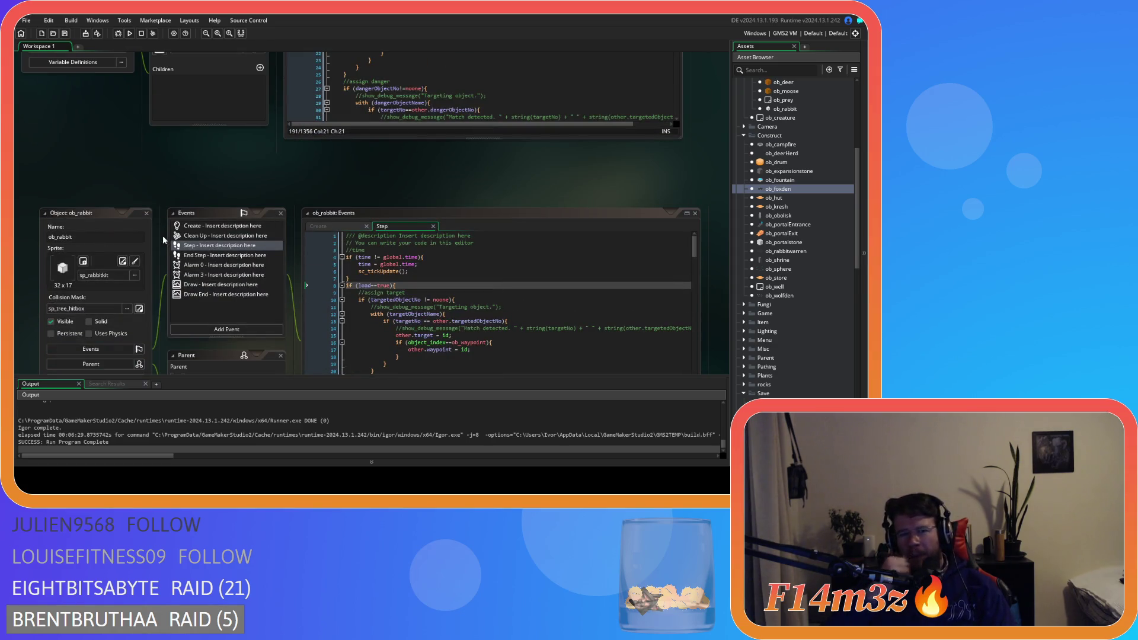
Step: Remove the space after learntoWalkTimer on line 76 and around == on line 71
scroll(166, 237, "down", 10)
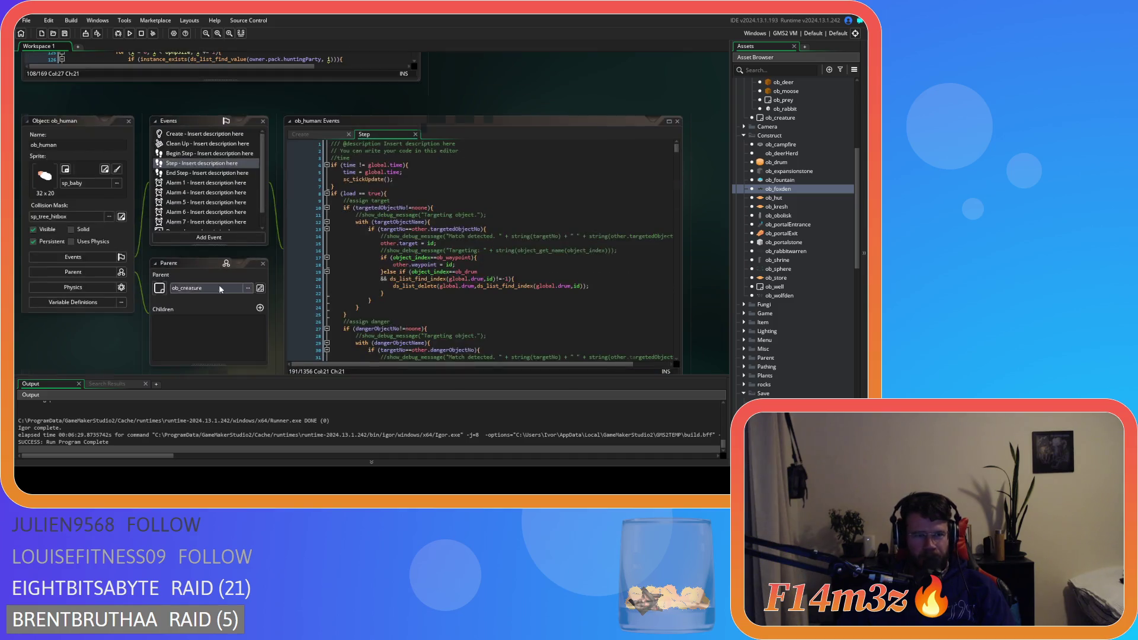
scroll(219, 289, "down", 10)
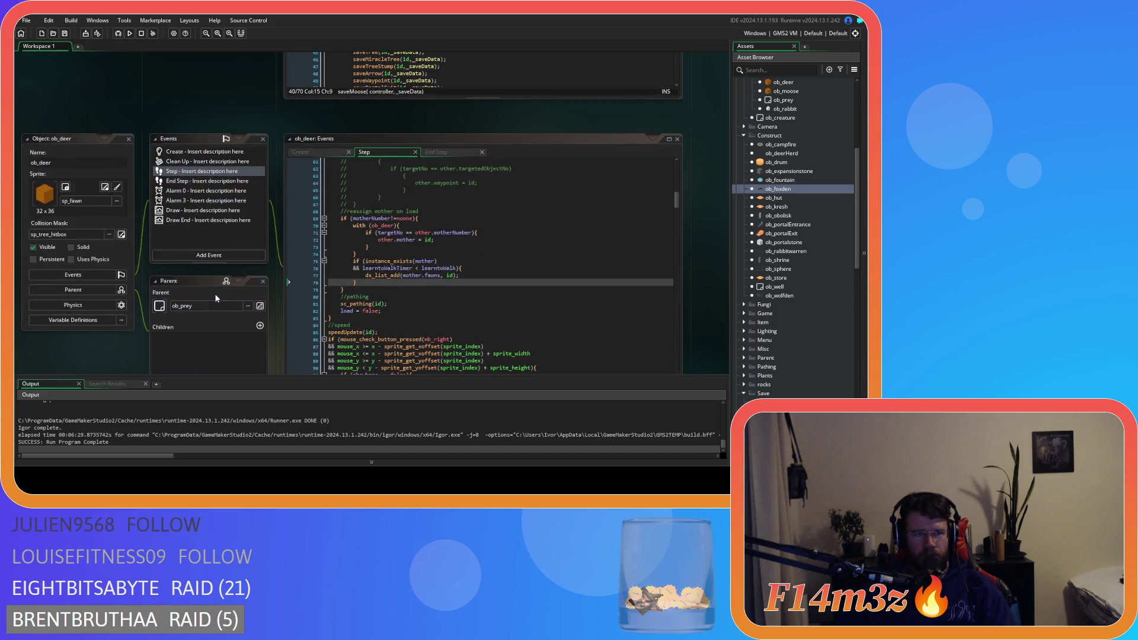
left_click(413, 268)
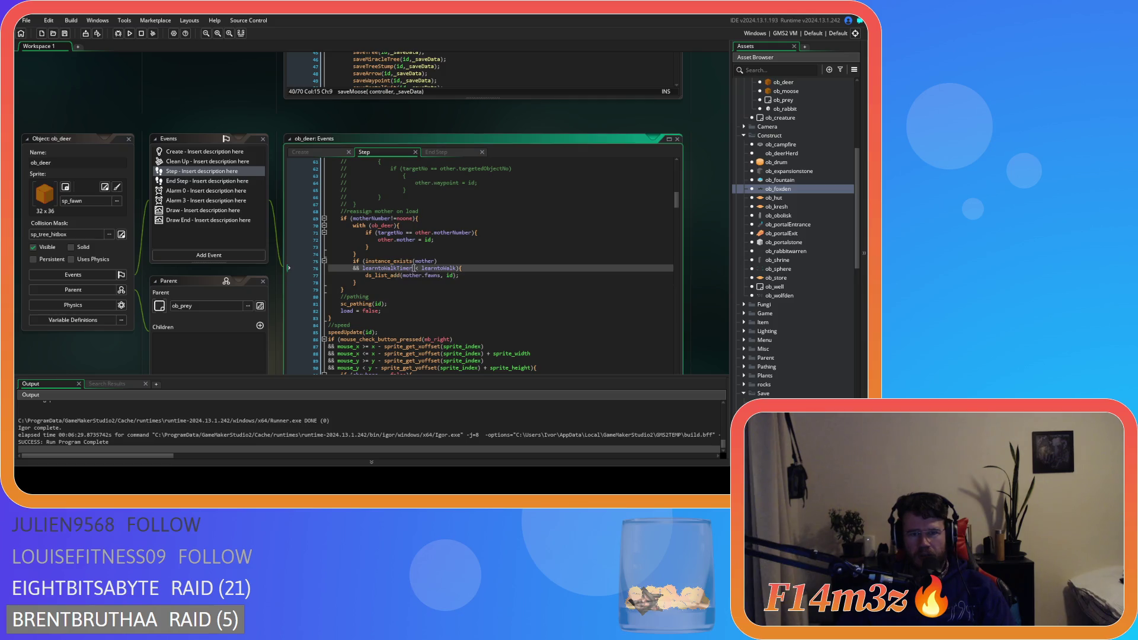
key("Delete")
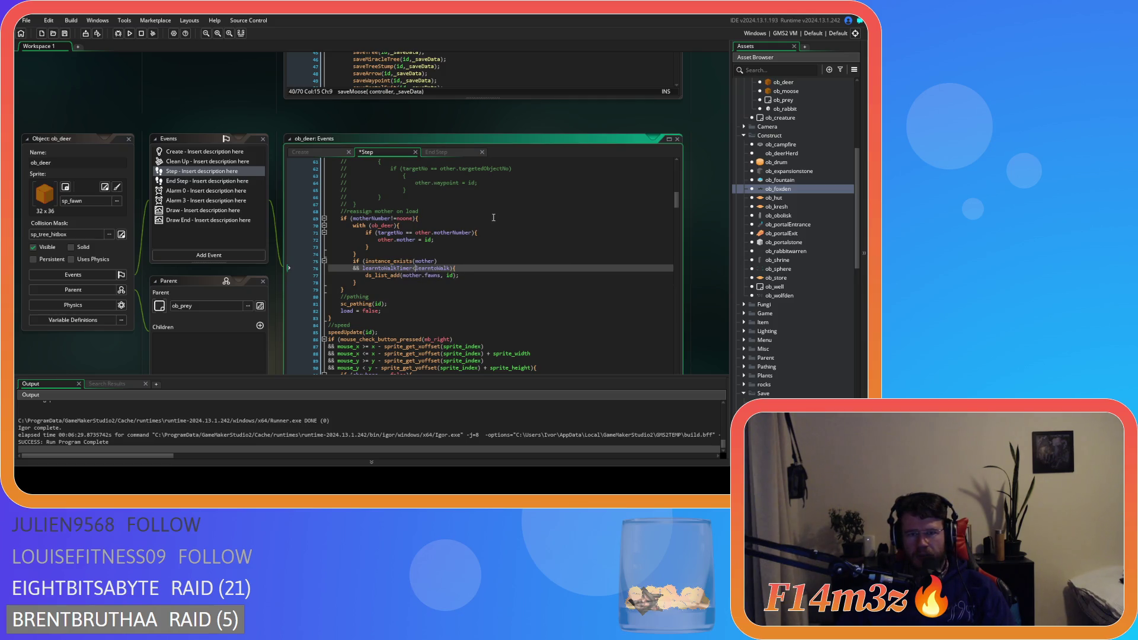
left_click(406, 232)
key("BackSpace")
key("Right")
key("Right")
key("Delete")
Step: Remove the spaces around == in the comparisons on lines 50 and 37
scroll(473, 219, "up", 8)
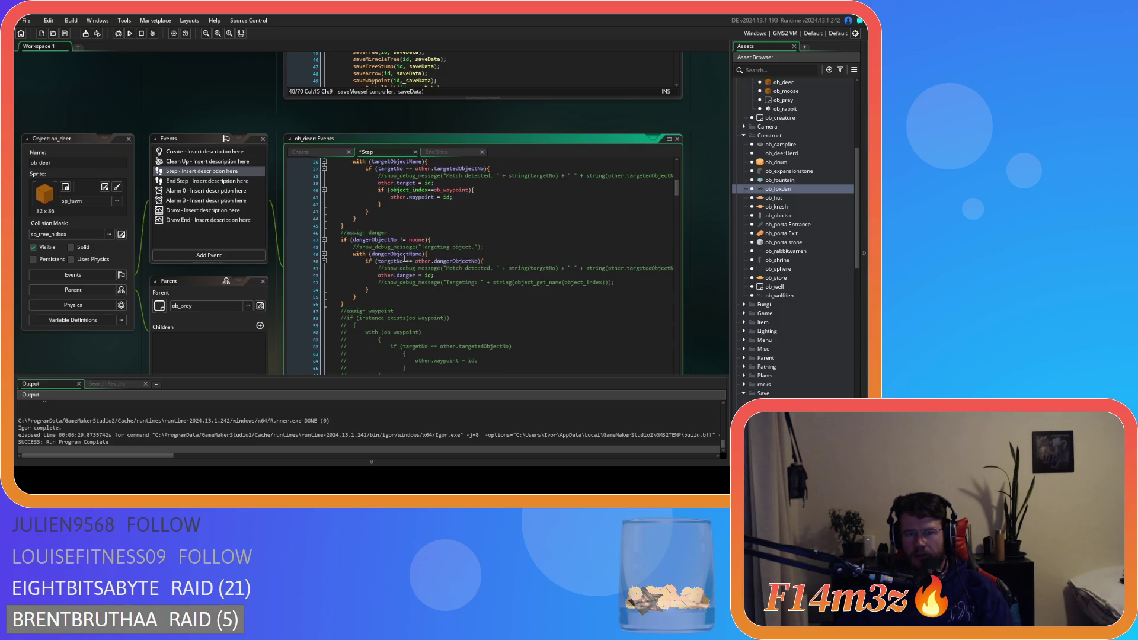
left_click(407, 260)
key("BackSpace")
key("Right")
key("Right")
key("Delete")
scroll(439, 232, "up", 3)
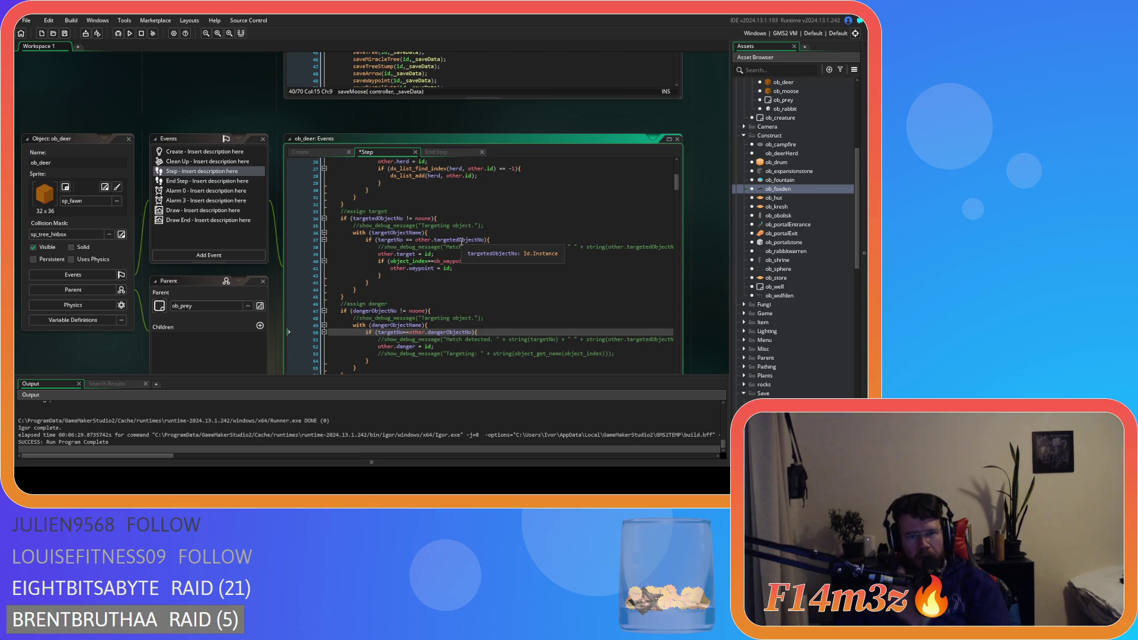
left_click(407, 239)
key("BackSpace")
key("Right")
key("Right")
key("Delete")
Step: Save ob_deer's Step event and open ob_deerHerd's Step code
scroll(446, 234, "up", 3)
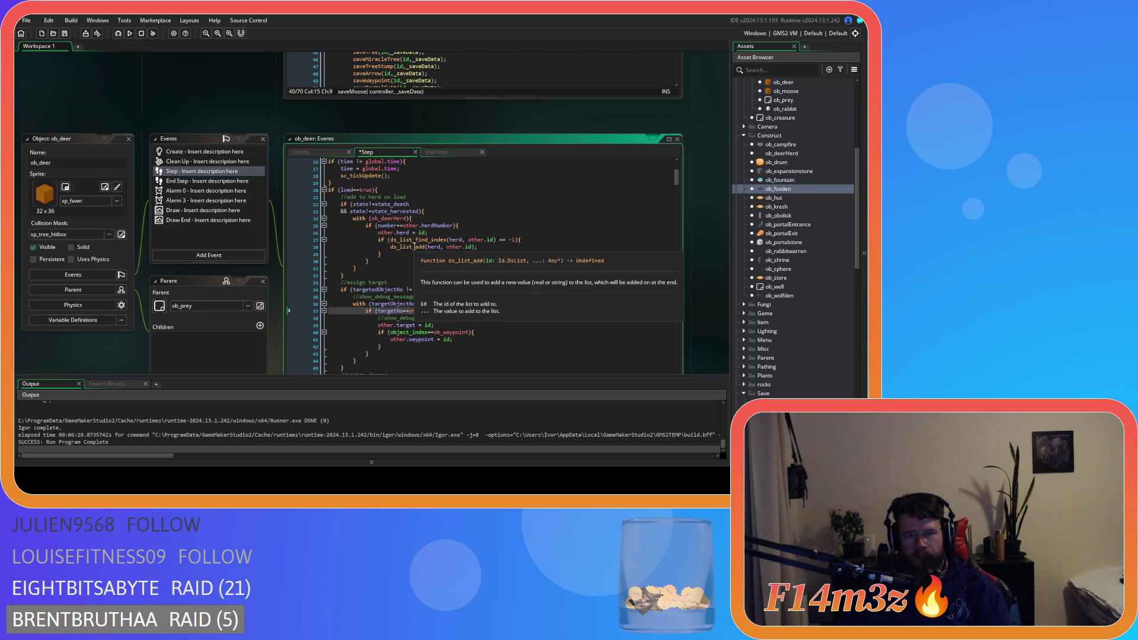
scroll(434, 273, "up", 5)
key("ctrl+s")
left_click(436, 268)
scroll(469, 262, "down", 4)
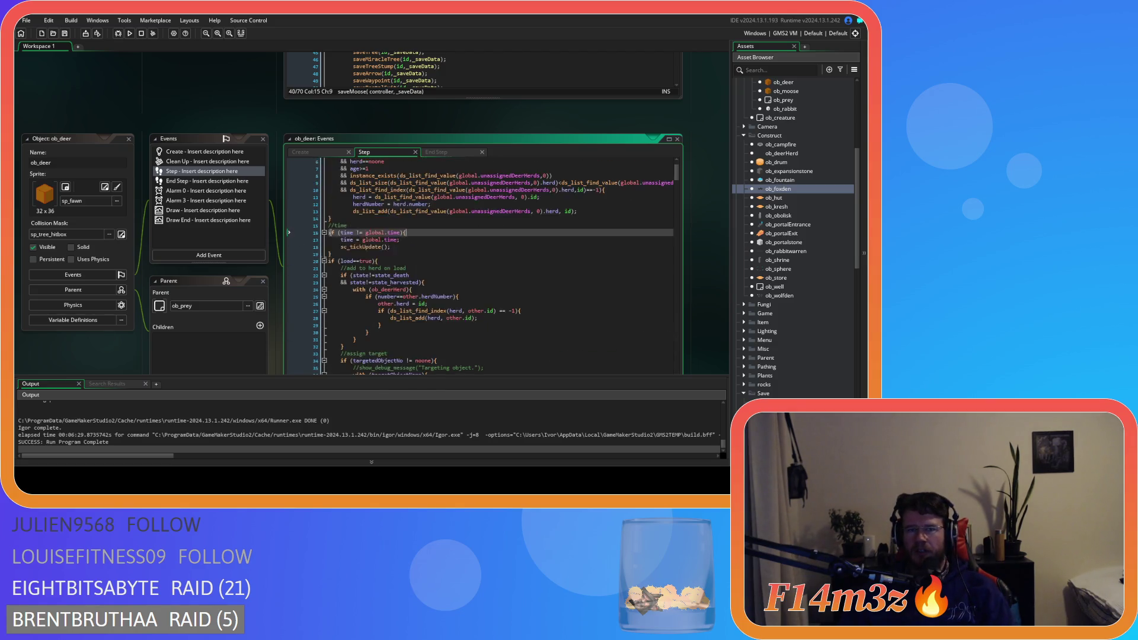
middle_click(390, 236)
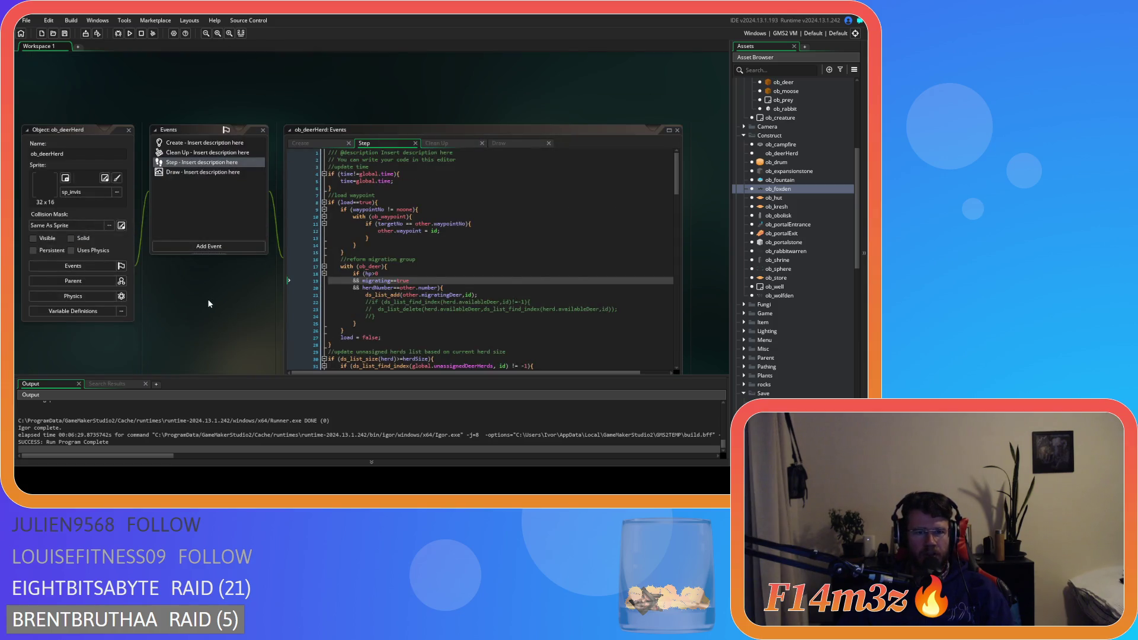
Step: Delete 'hp>0 && ' so line 18's condition starts with migrating==true, and save
scroll(207, 299, "down", 1)
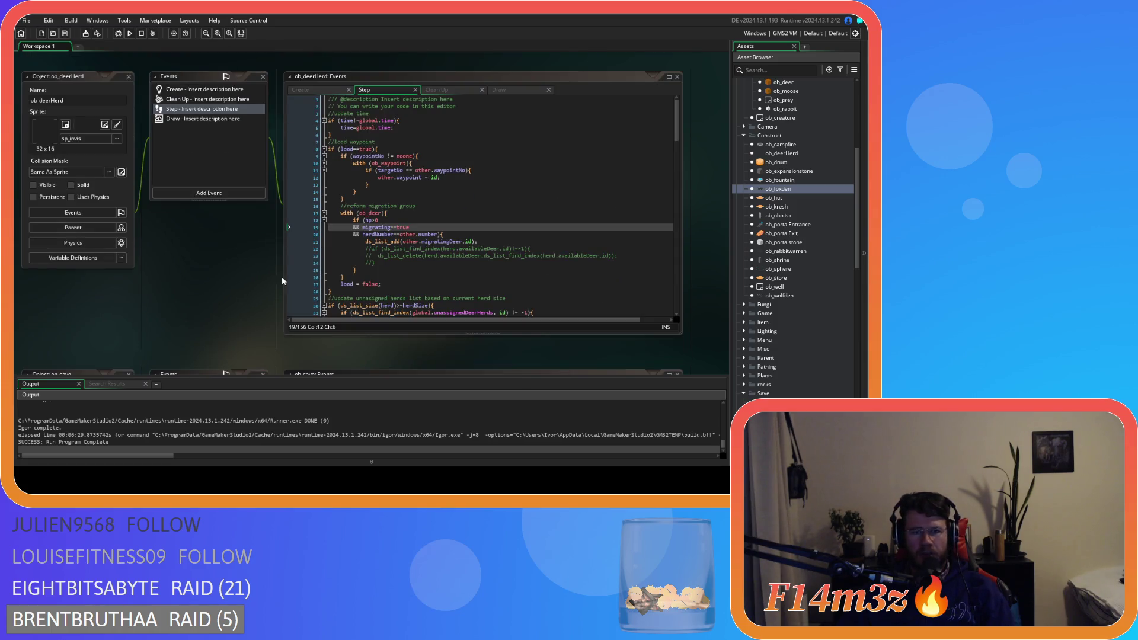
left_click(366, 220, "shift")
key("BackSpace")
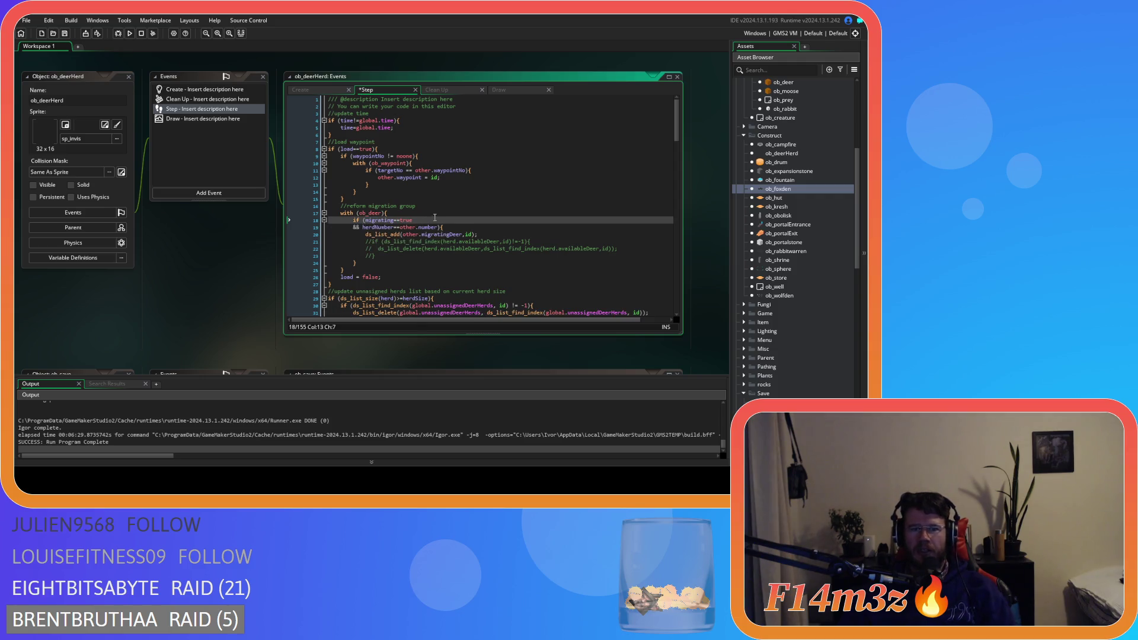
left_click_drag(366, 220, 413, 224)
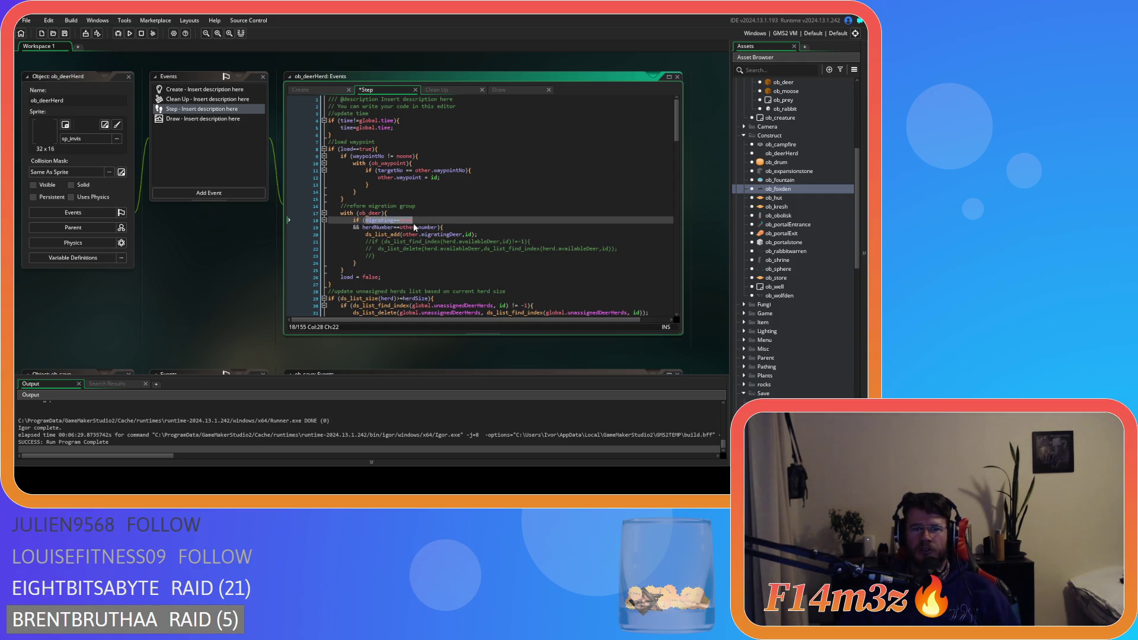
key("ctrl+s")
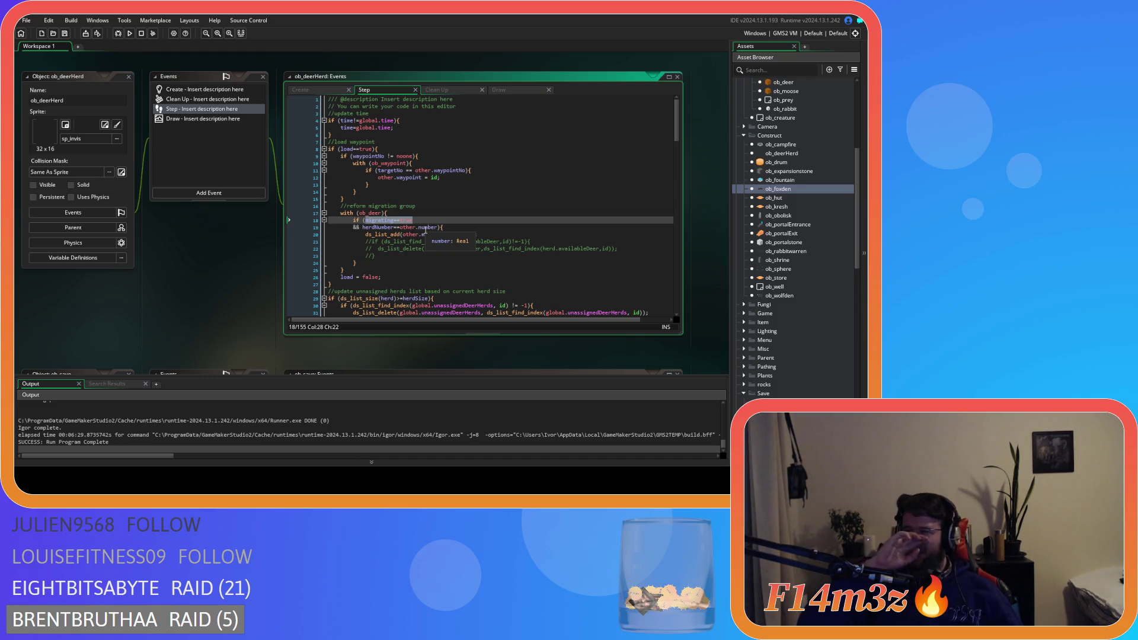
type("migratingDeer,id);")
Step: Inspect the ds_list_add call on line 20 and the commented list check on line 21
left_click(438, 234)
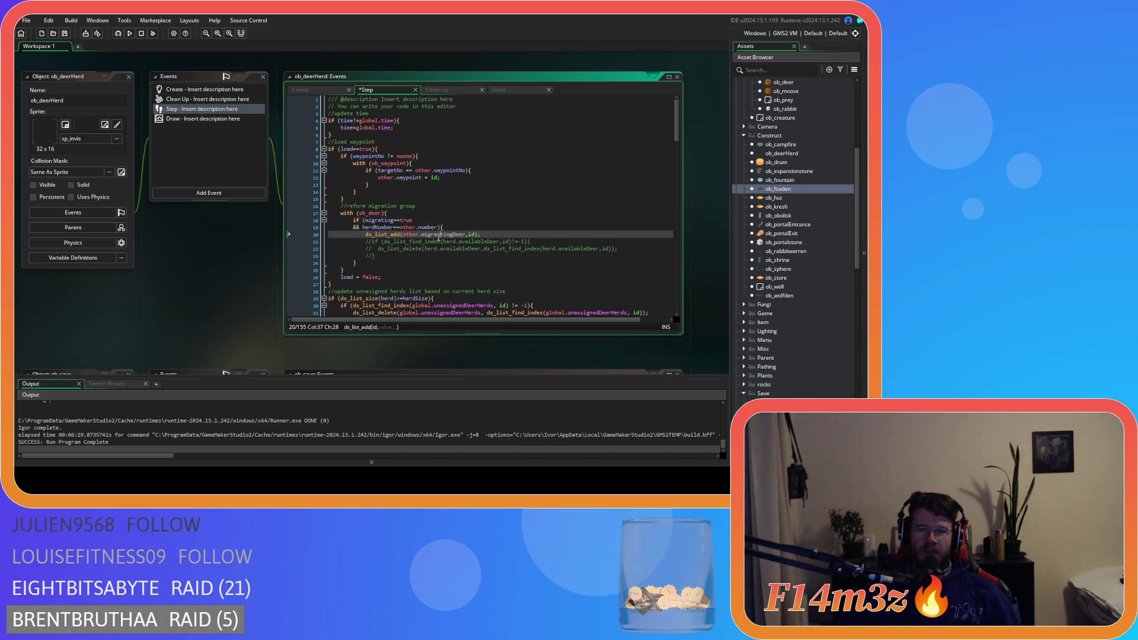
left_click(494, 242)
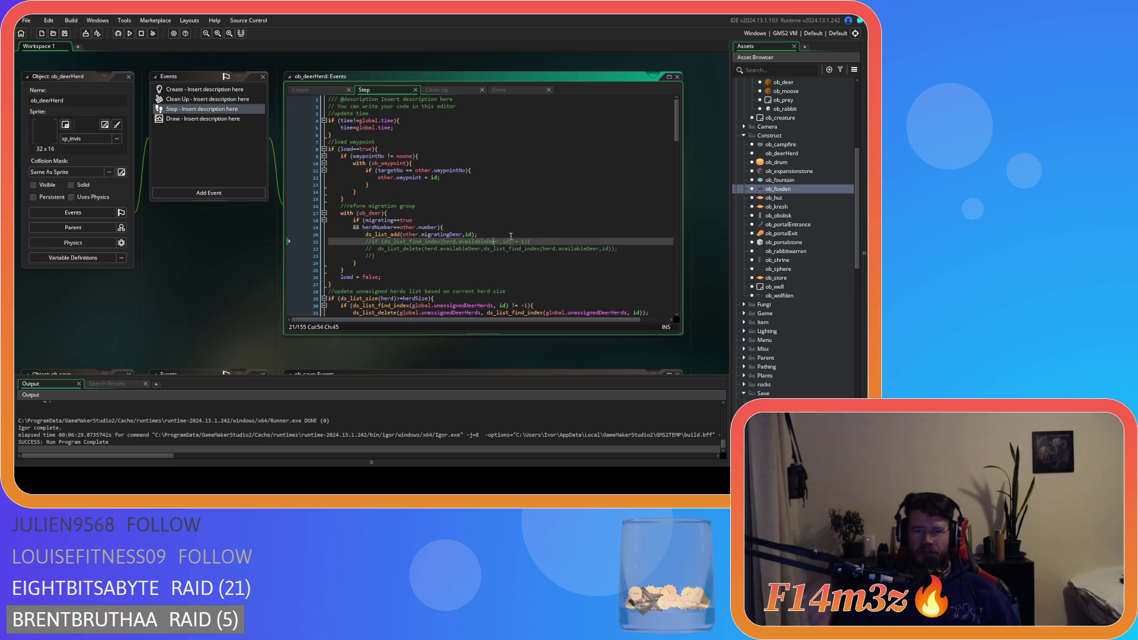
left_click(489, 235)
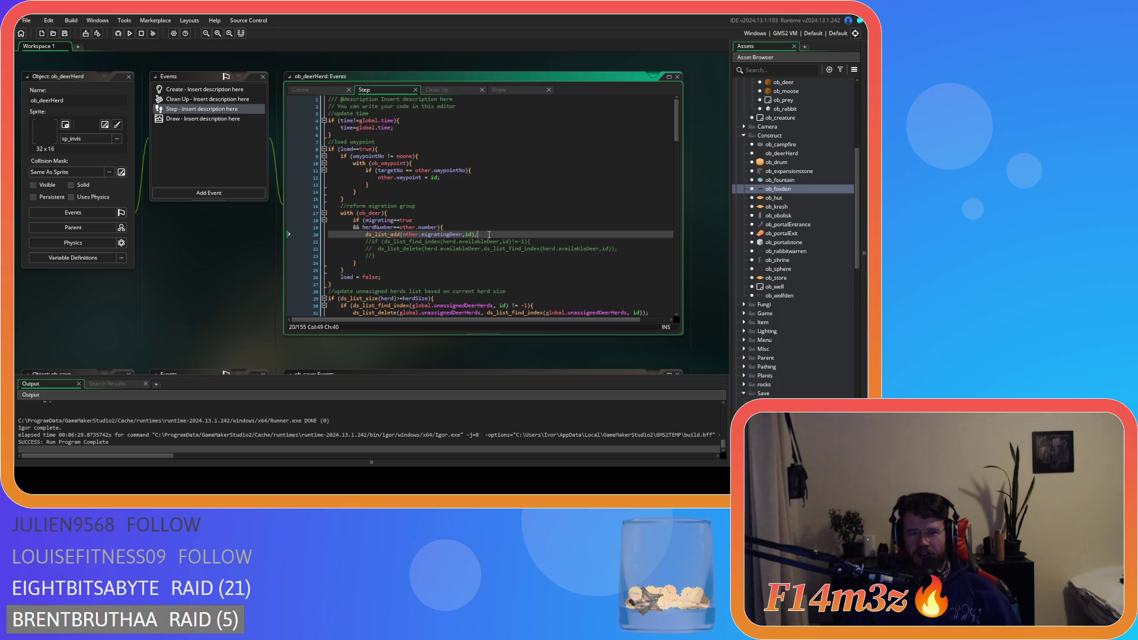
Step: Close all open object and code windows in the workspace
right_click(220, 236)
mouse_move(243, 248)
left_click(294, 359)
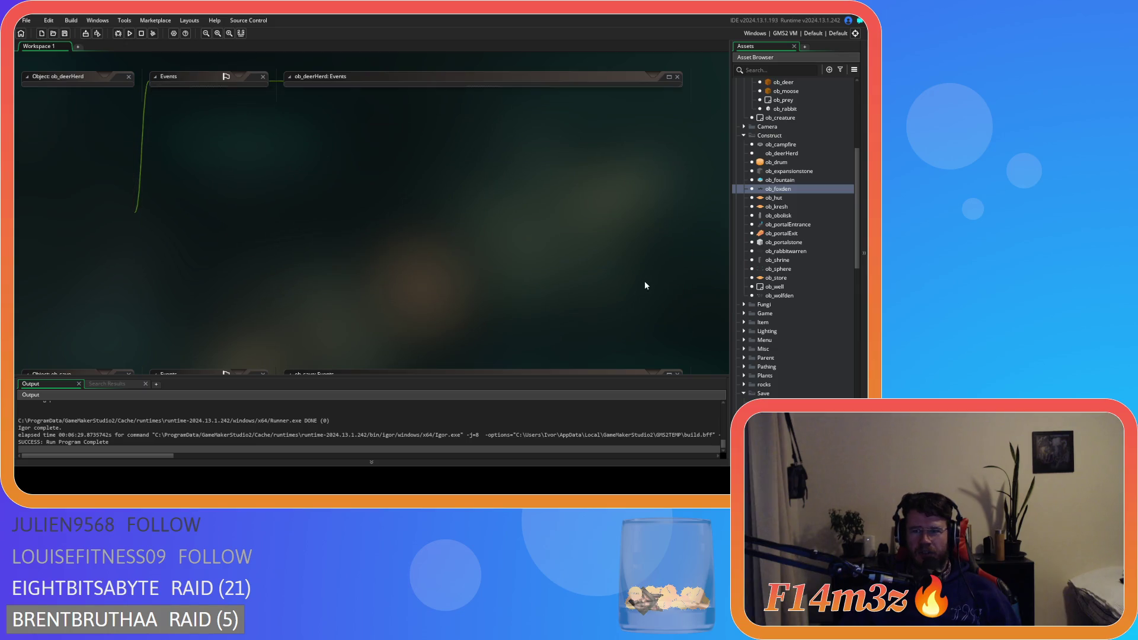
Step: Collapse the Construct, Prey, Predators, Human, Animal, Save, Objects, Death and Scripts folders
left_click(744, 135)
scroll(756, 238, "up", 5)
left_click(751, 253)
left_click(751, 209)
left_click(752, 192)
left_click(744, 183)
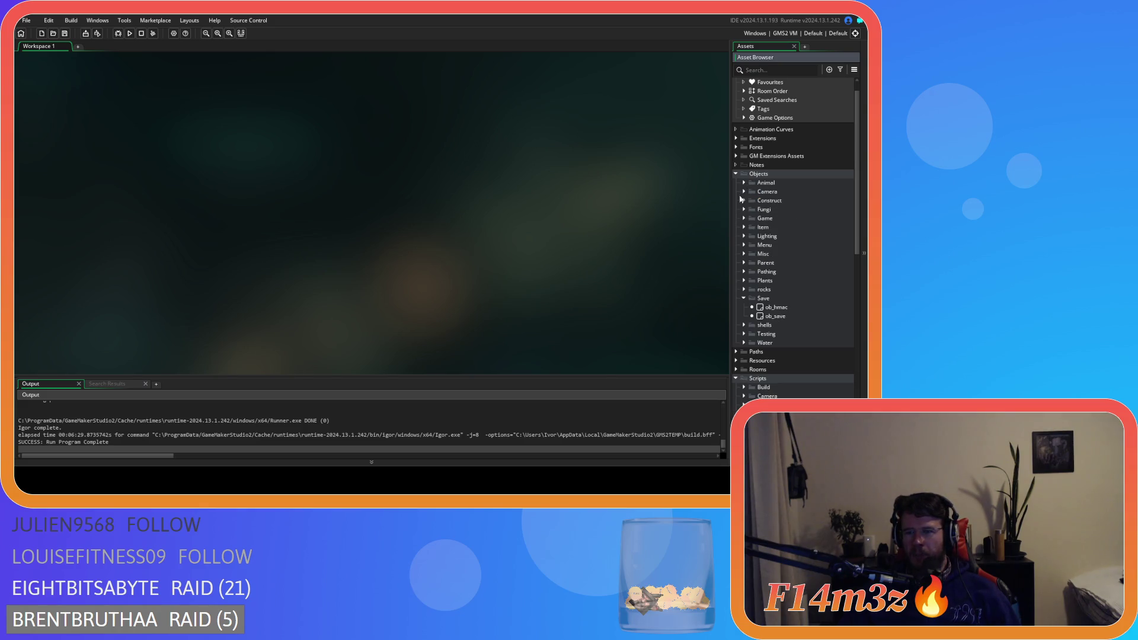
left_click(744, 298)
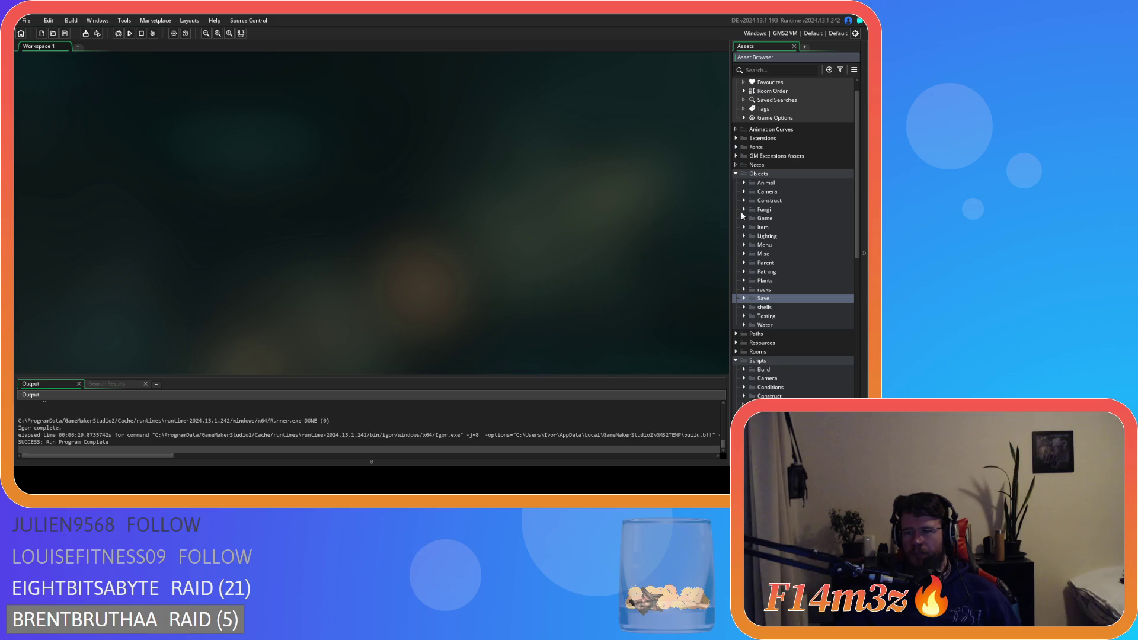
left_click(737, 174)
left_click(745, 263)
left_click(736, 210)
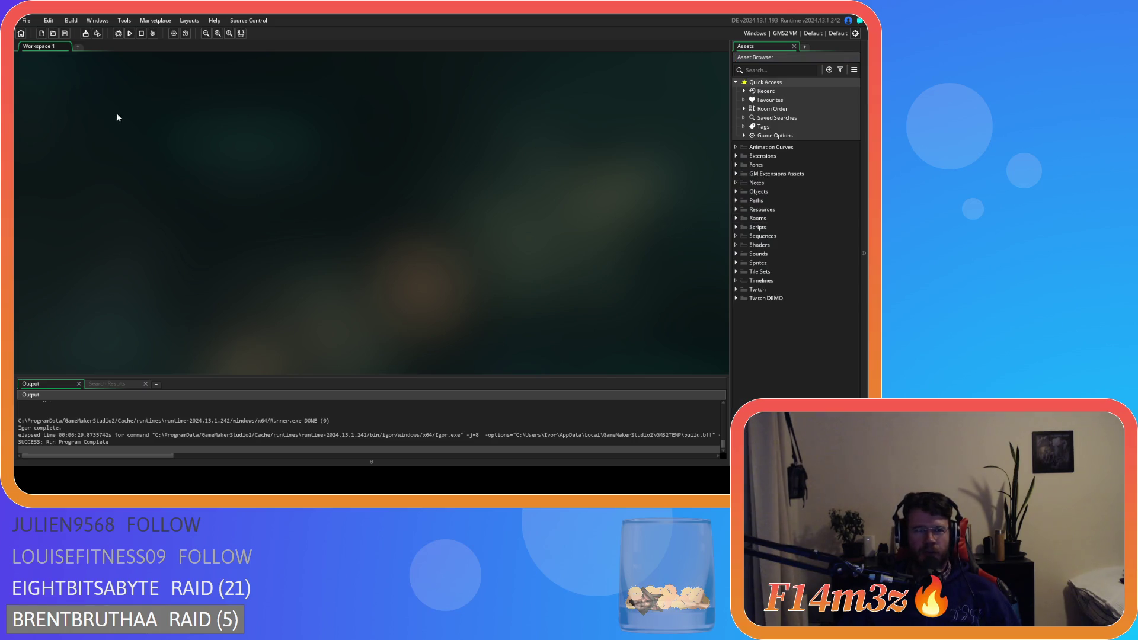
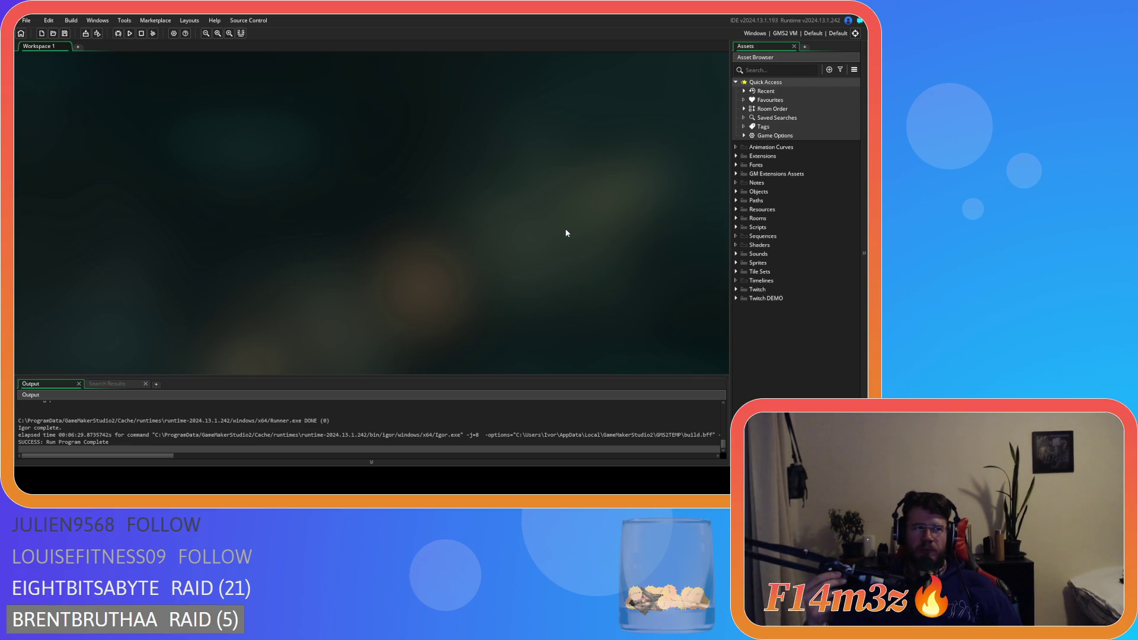
Step: Open the Create event of ob_human from Objects > Animal > Human
left_click(736, 191)
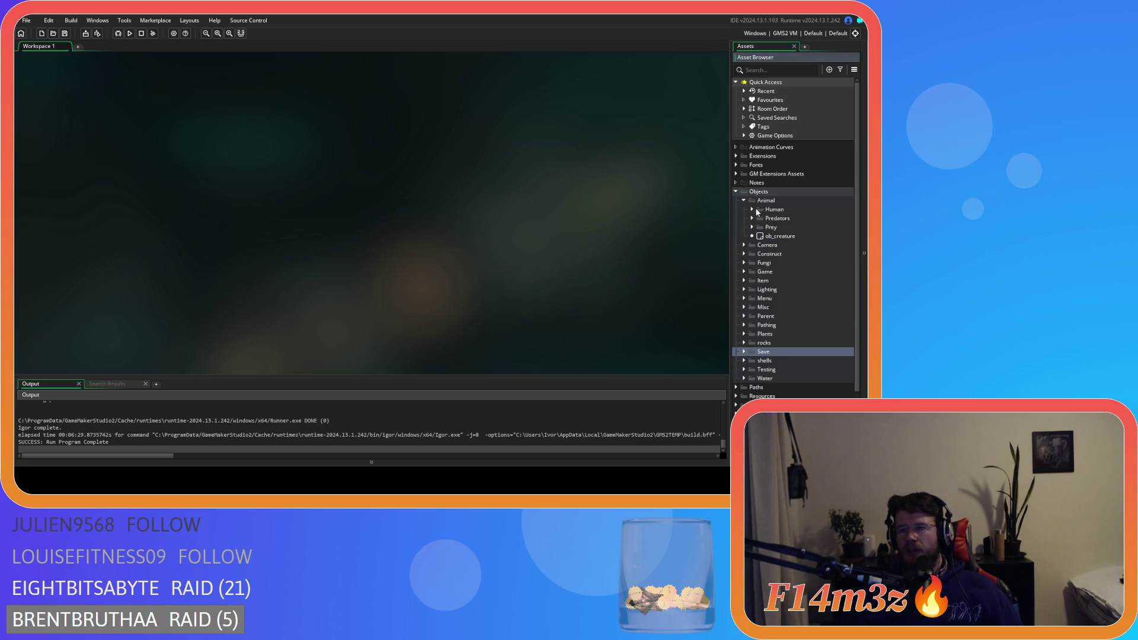
left_click(753, 209)
left_click(768, 218)
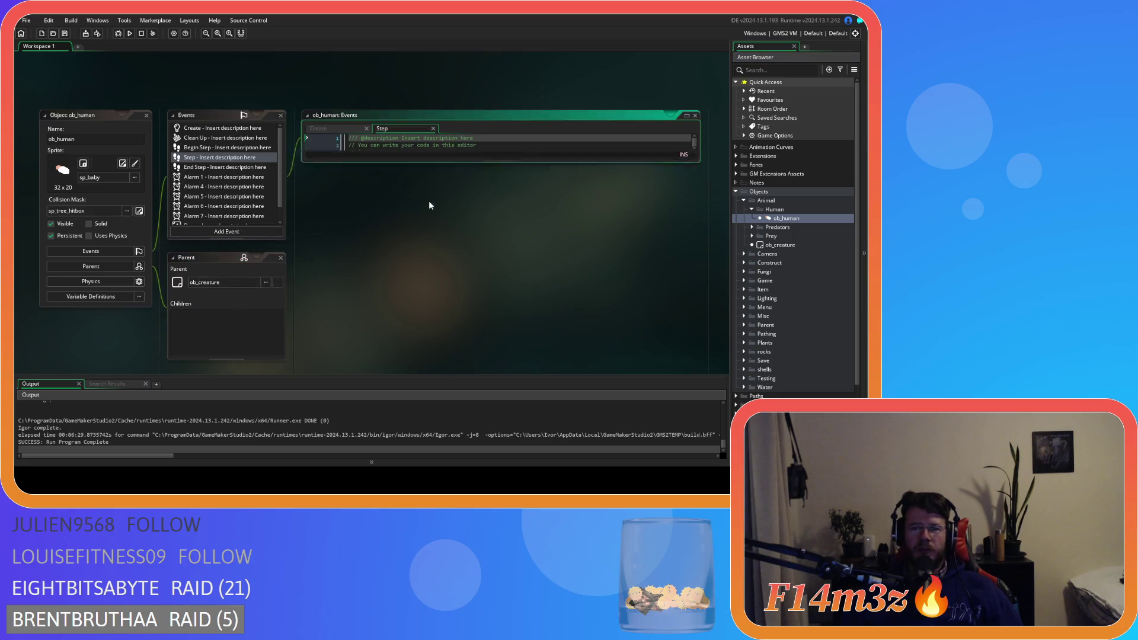
left_click(406, 238)
Step: Search the Create code for state_cook and move into its cooking logic
key("ctrl+f")
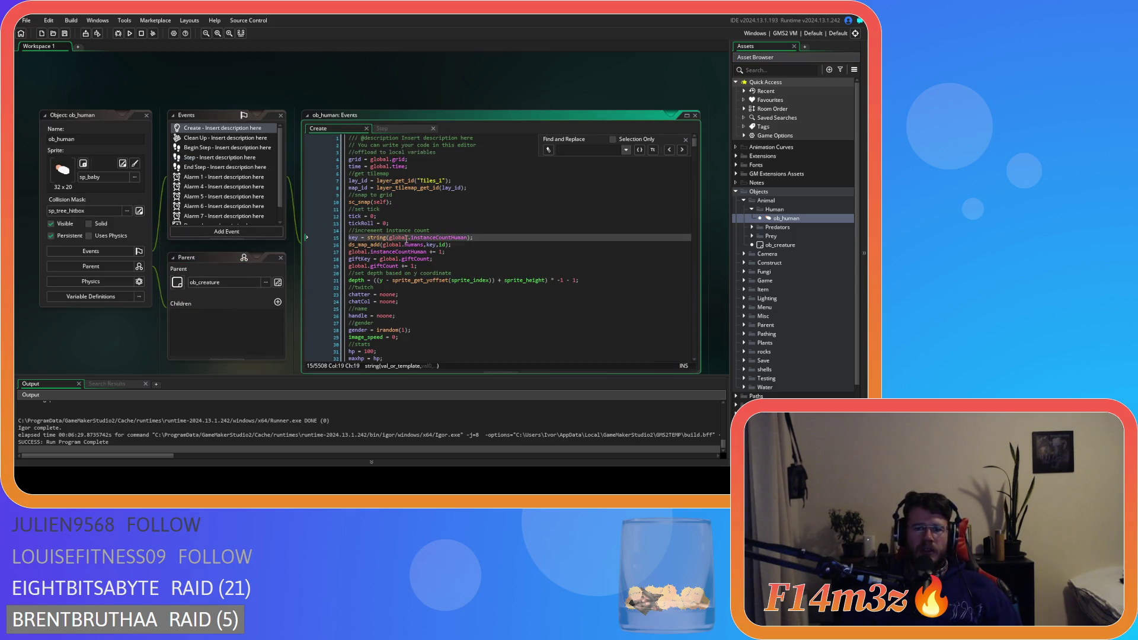
type("stat")
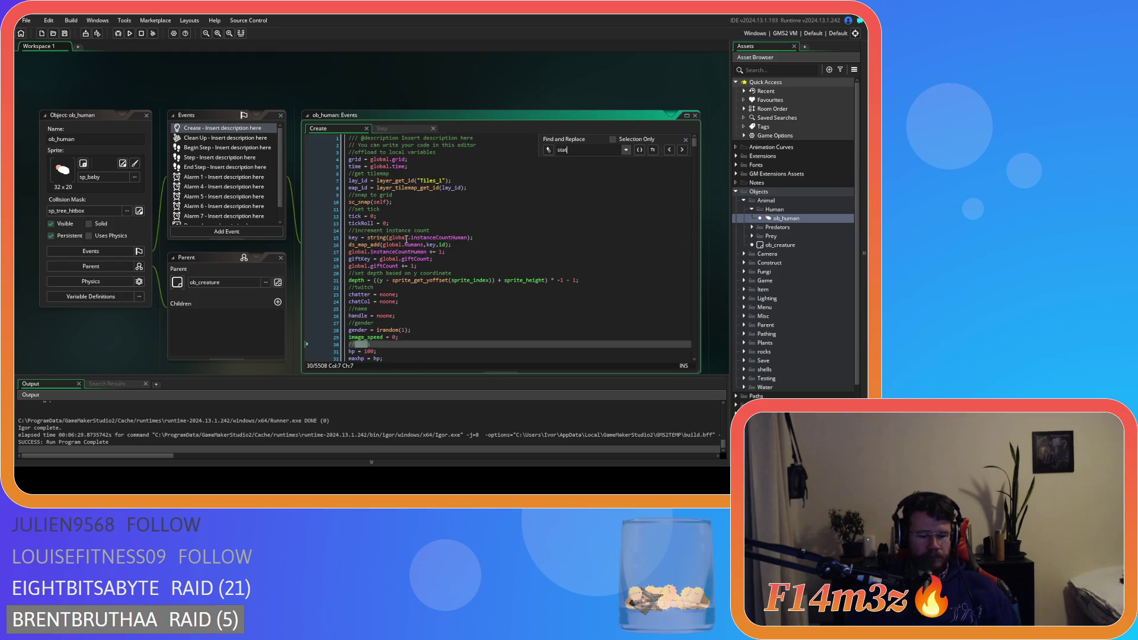
type("e_cooking")
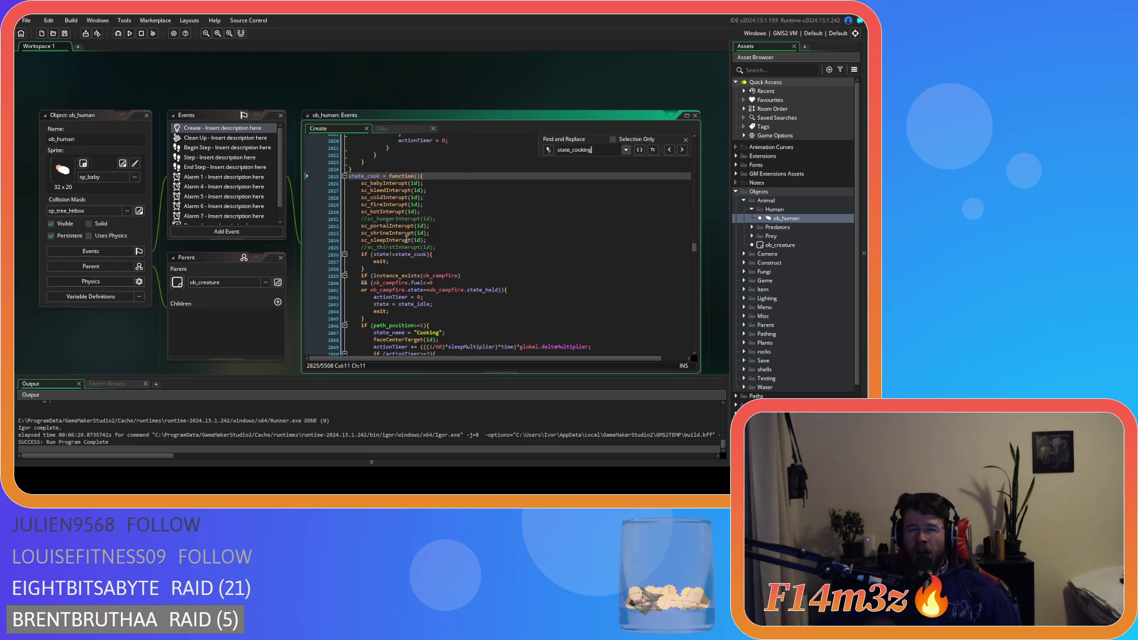
key("BackSpace")
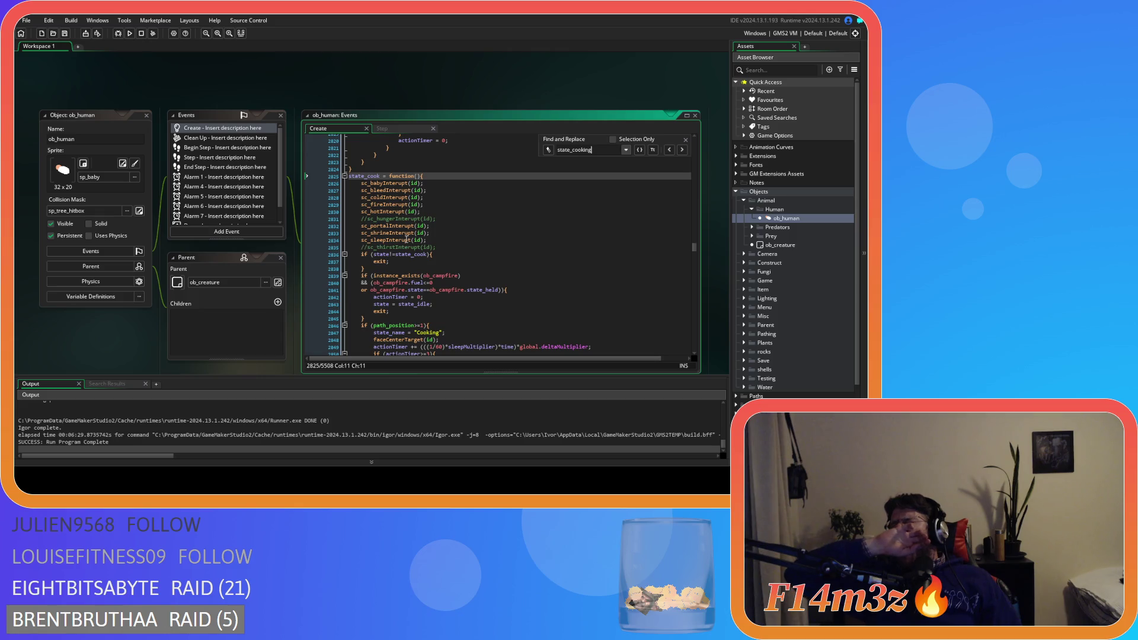
key("BackSpace")
key("BackSpace")
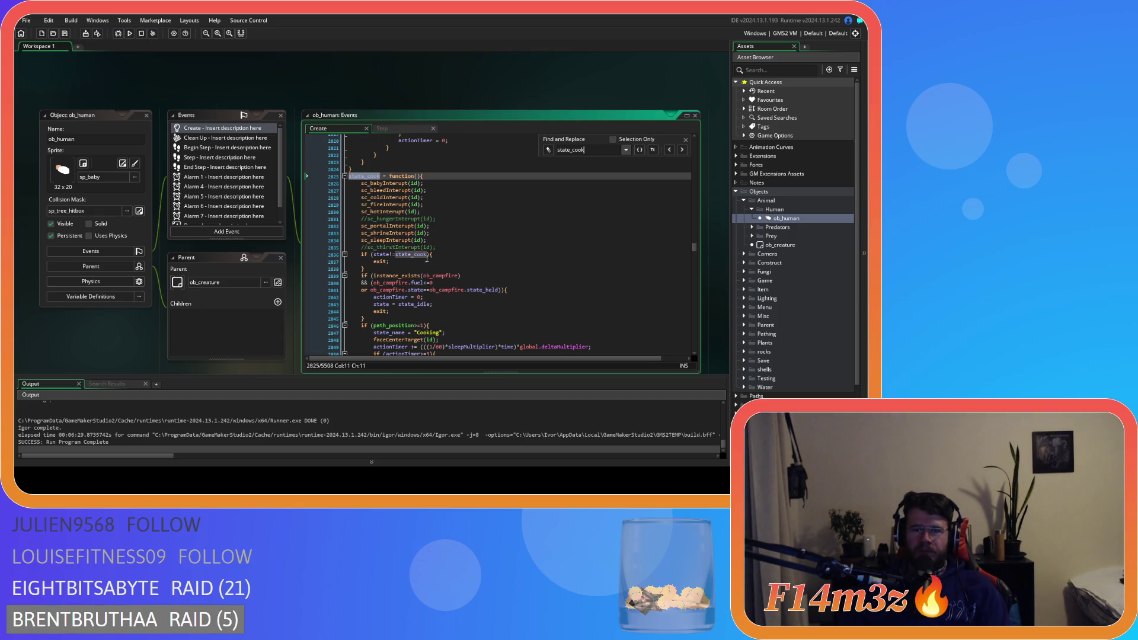
left_click(462, 275)
scroll(552, 254, "down", 4)
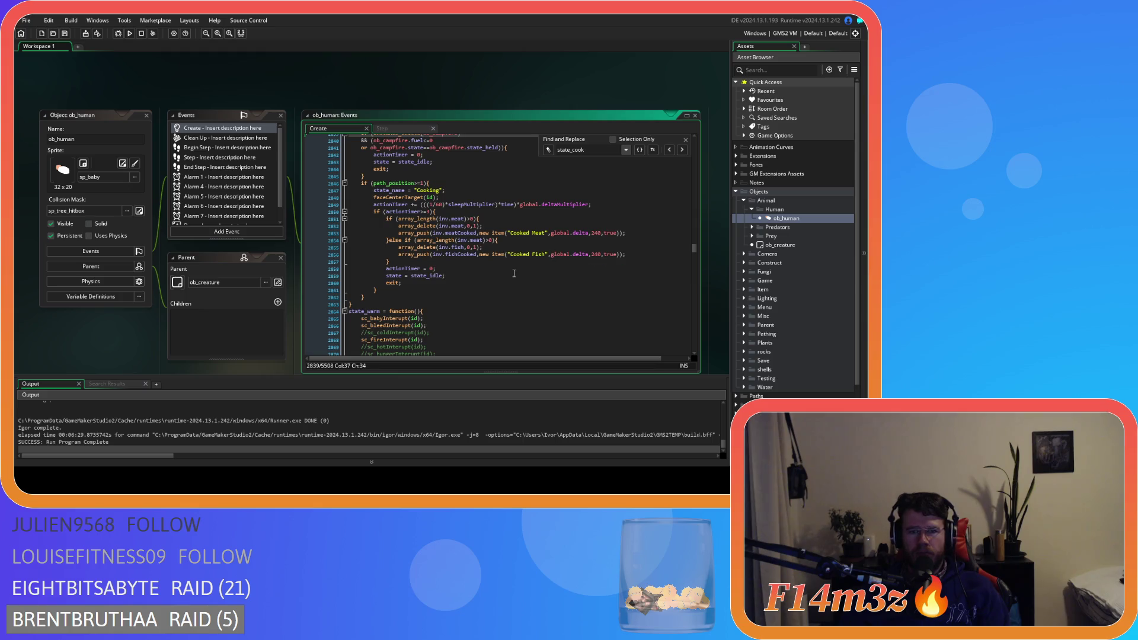
Step: Review the meat branch's length check and its Cooked Meat item call
left_click(522, 275)
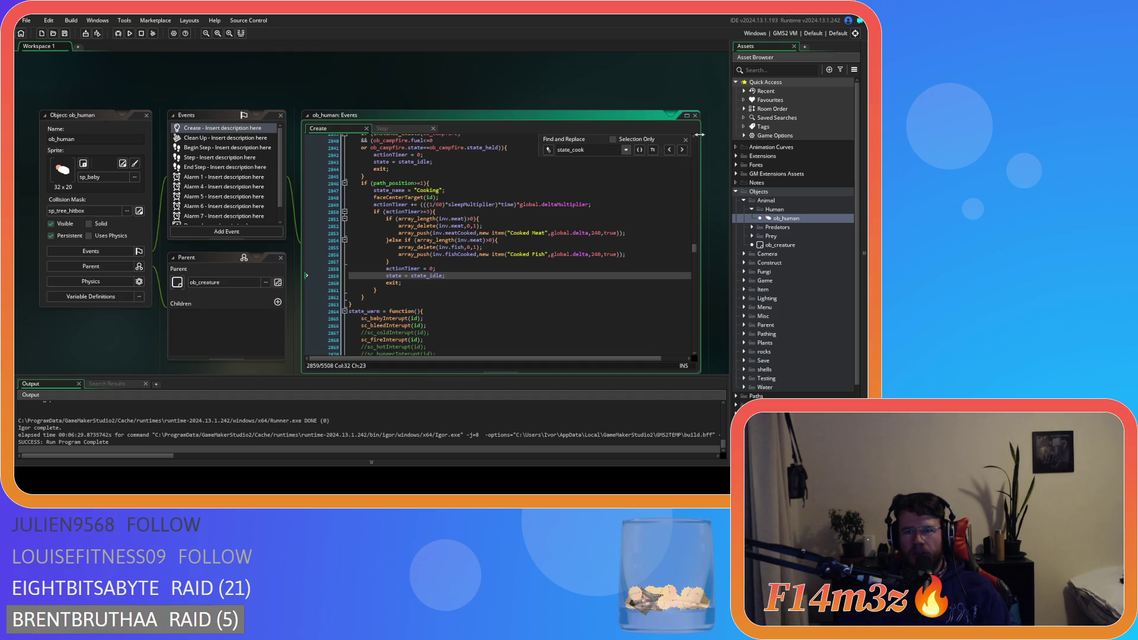
left_click(685, 140)
left_click(515, 218)
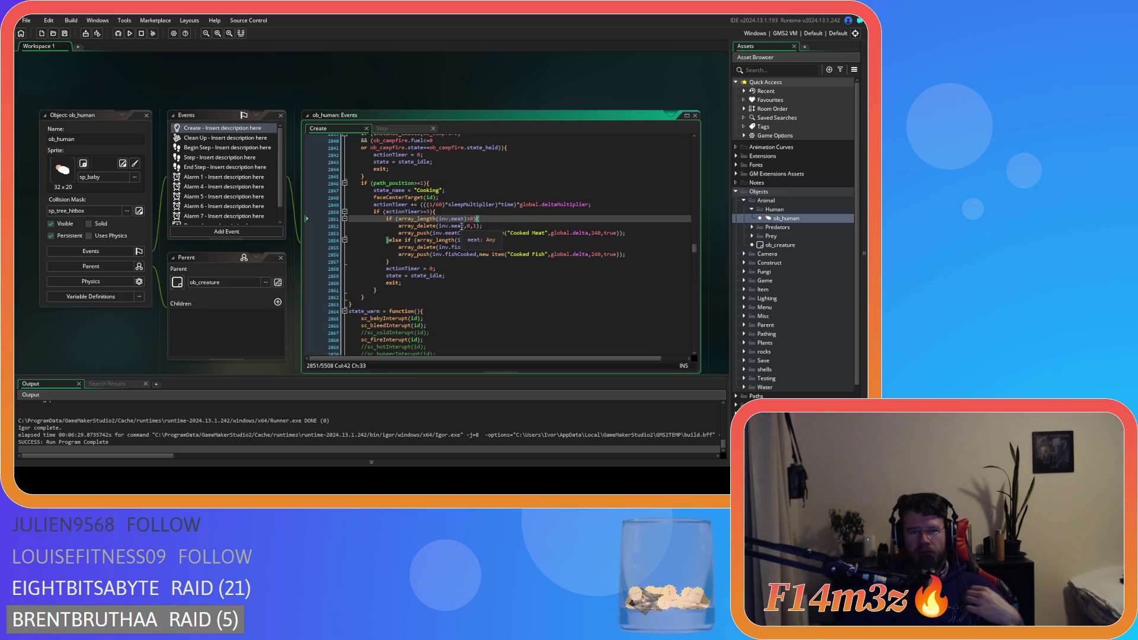
key("Down")
left_click_drag(449, 233, 489, 234)
left_click(490, 234)
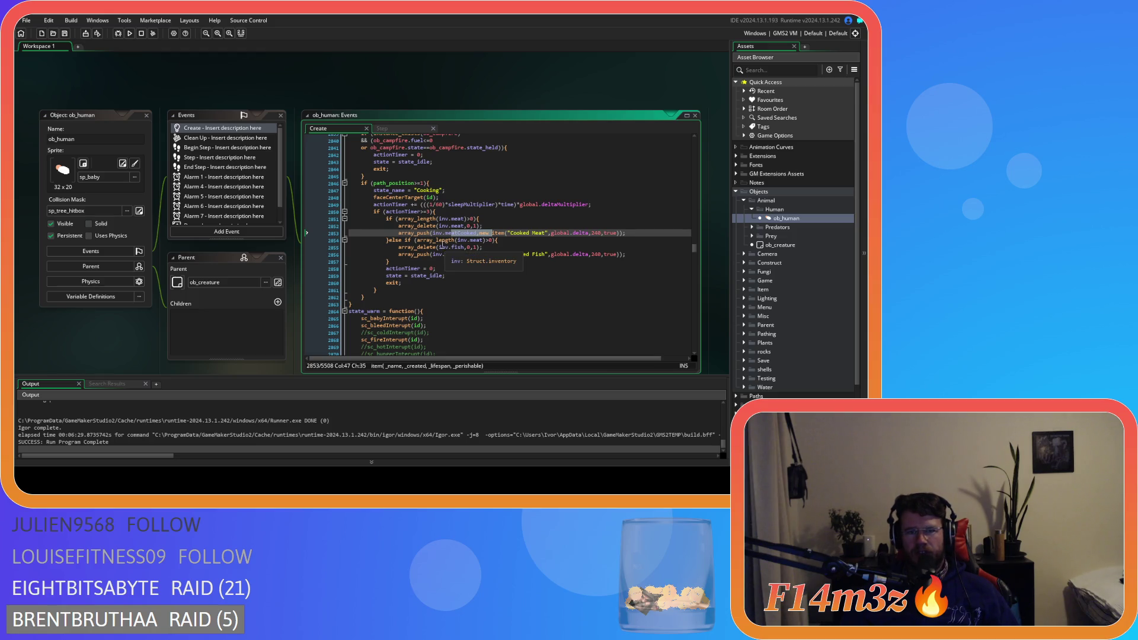
Step: Change inv.meat to inv.fish in the fish branch's array_length check and save
left_click(474, 241)
double_click(475, 240)
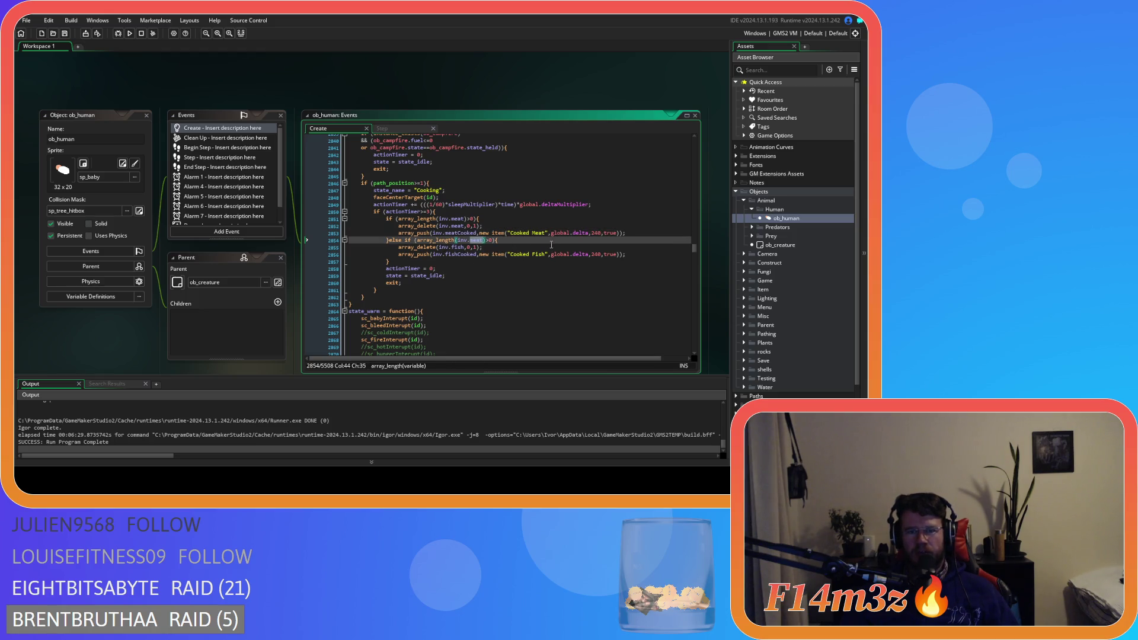
type("fish")
left_click(492, 247)
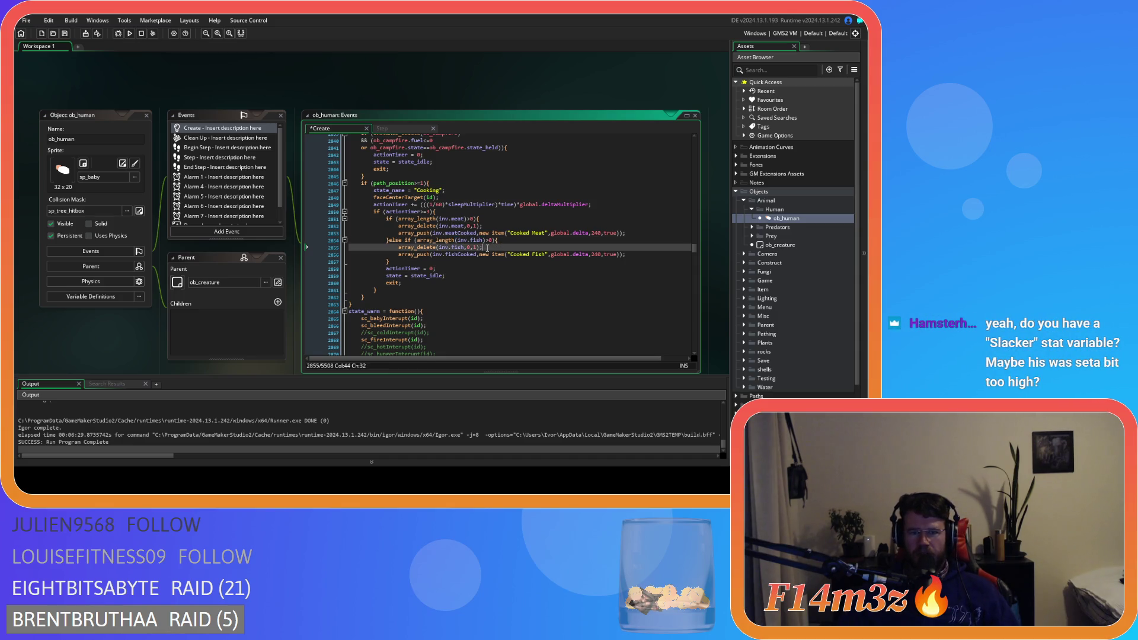
left_click_drag(427, 254, 468, 259)
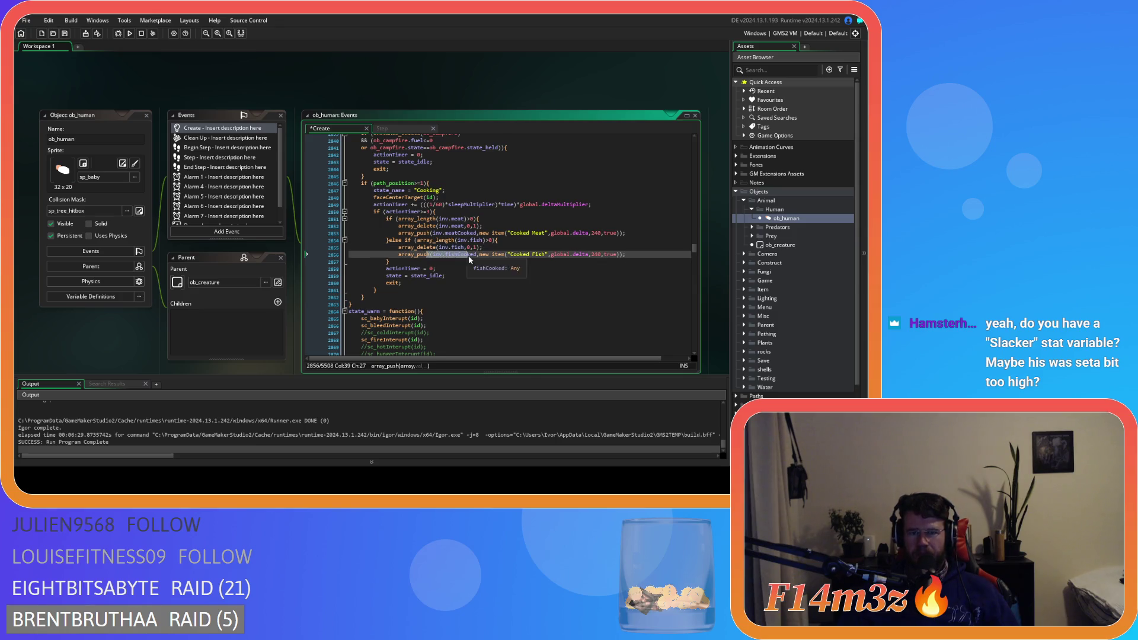
left_click(634, 256)
key("ctrl+s")
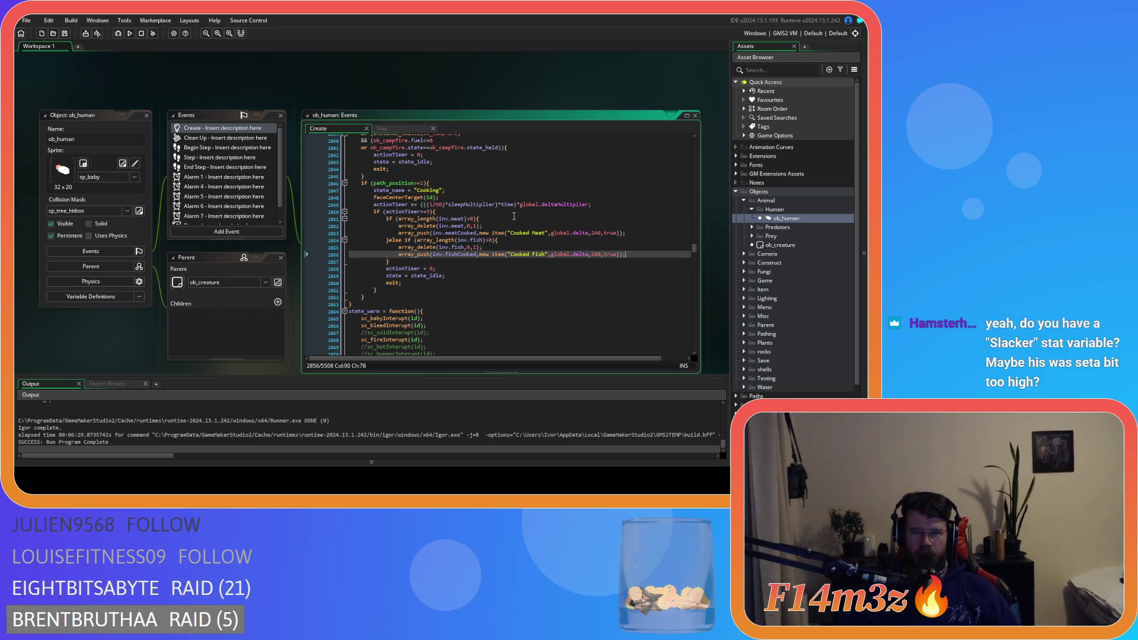
left_click(102, 71)
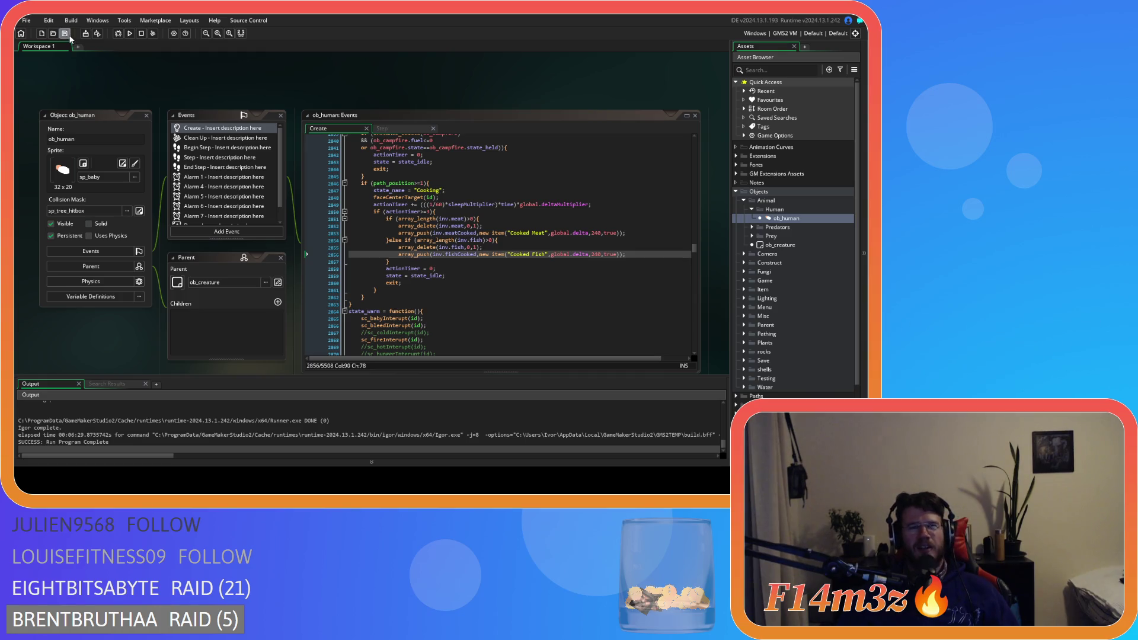
Step: Close every open editor window with Windows > Close All
right_click(179, 83)
mouse_move(202, 99)
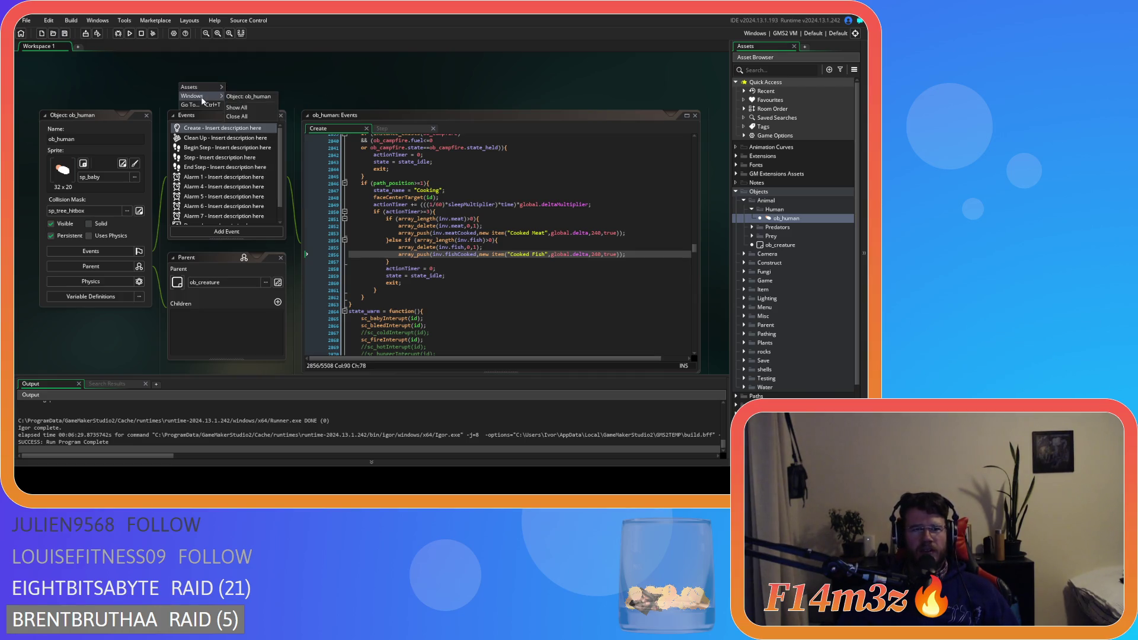
left_click(256, 117)
Step: Collapse the Human, Animal and Objects folders in the Asset Browser
left_click(752, 210)
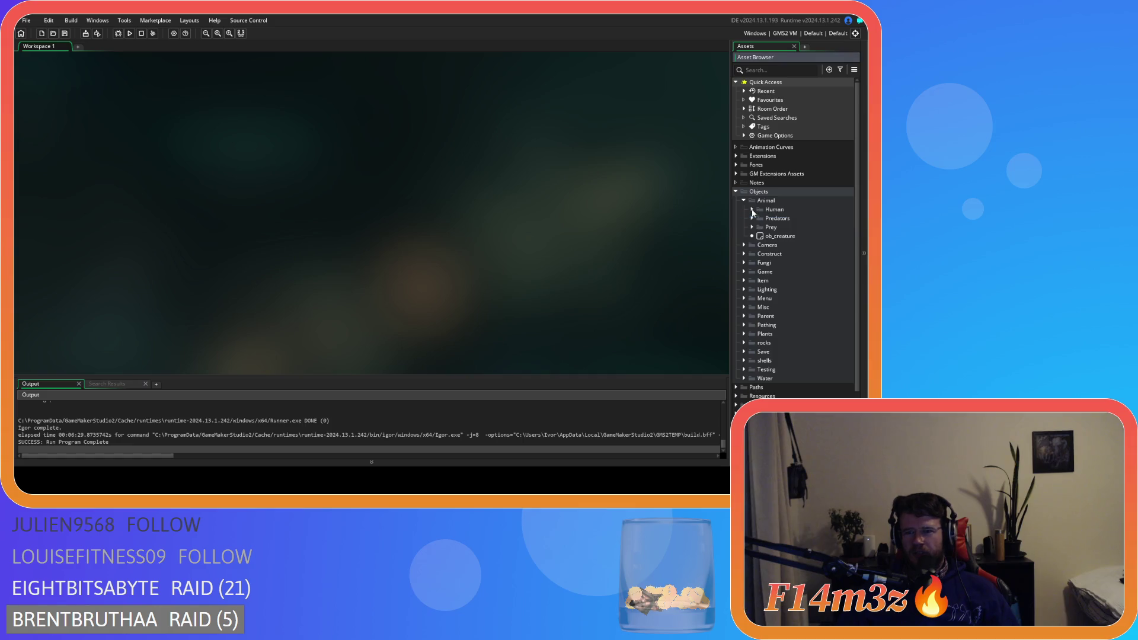
left_click(742, 201)
left_click(736, 192)
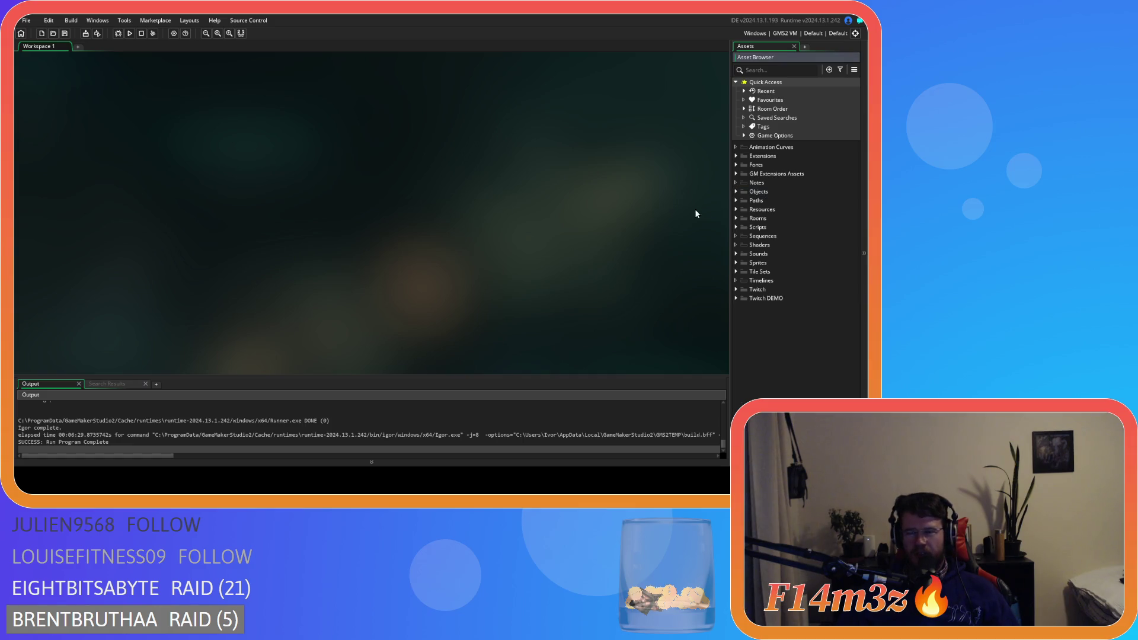
left_click(109, 70)
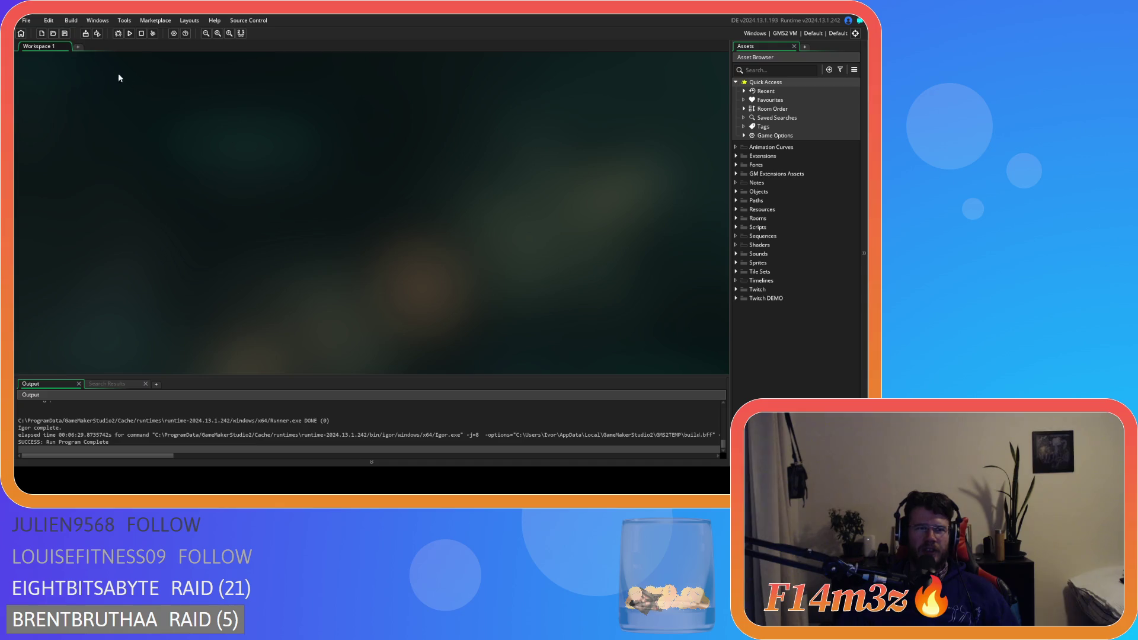
left_click(736, 193)
left_click(735, 192)
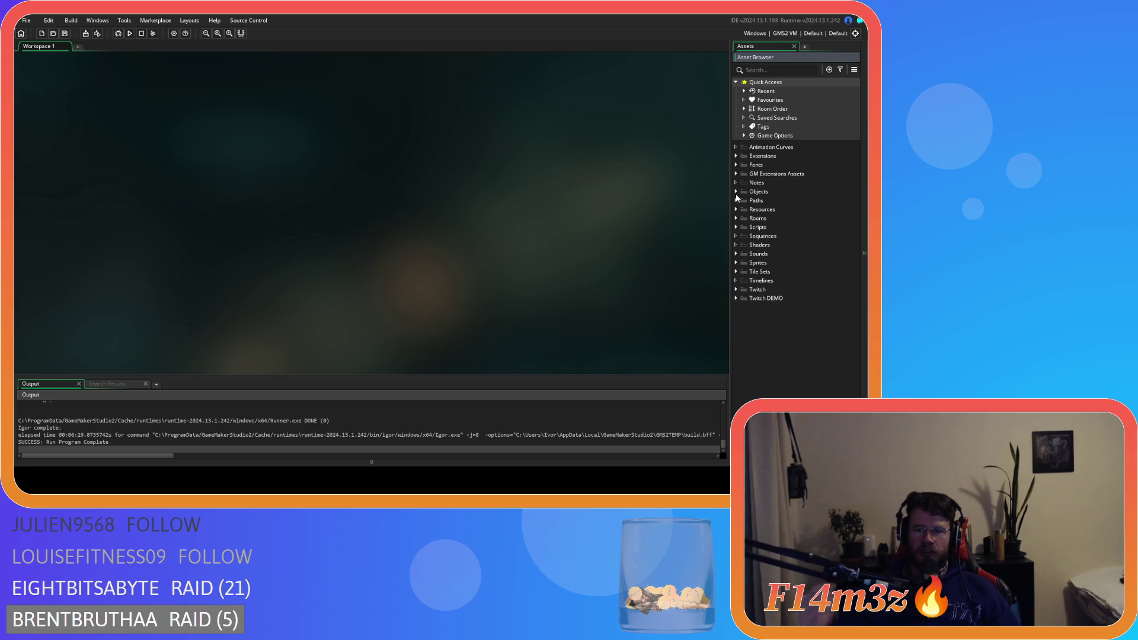
Step: Expand Sprites > UI > Icons > Gifts and scroll to sprites like sp_axe_icon and sp_bow_icon
left_click(736, 263)
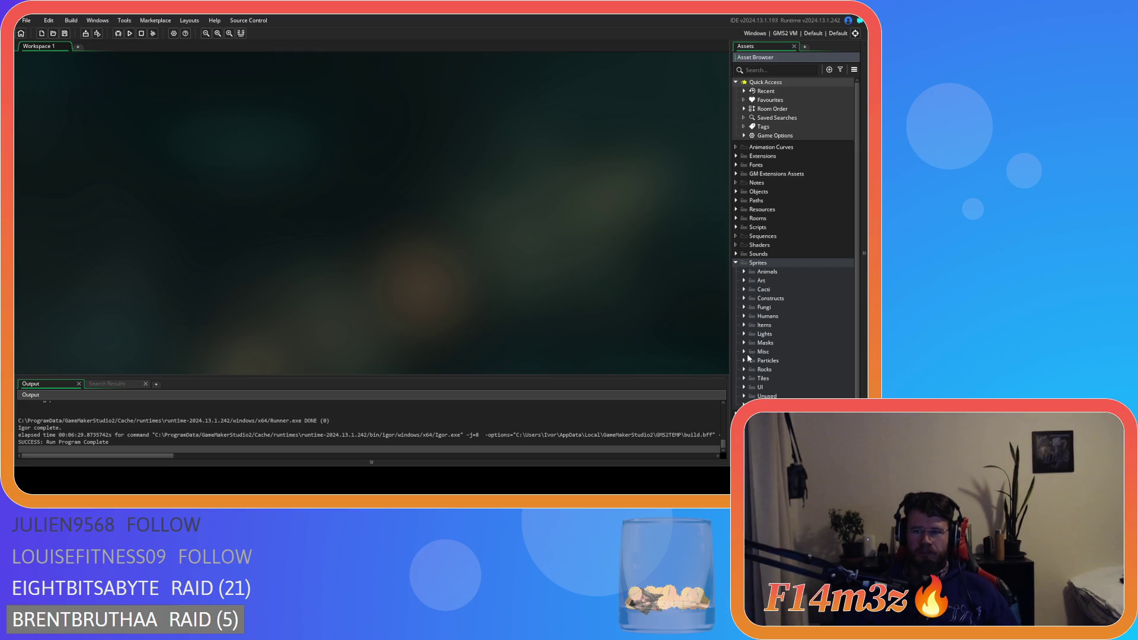
scroll(745, 333, "down", 1)
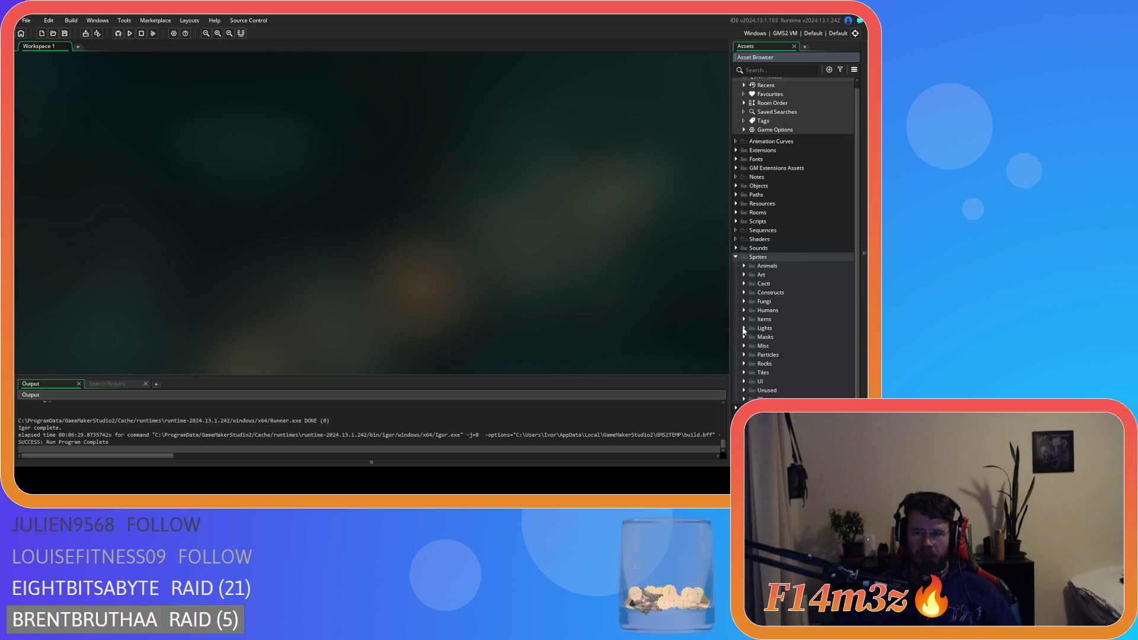
left_click(744, 383)
scroll(745, 382, "down", 3)
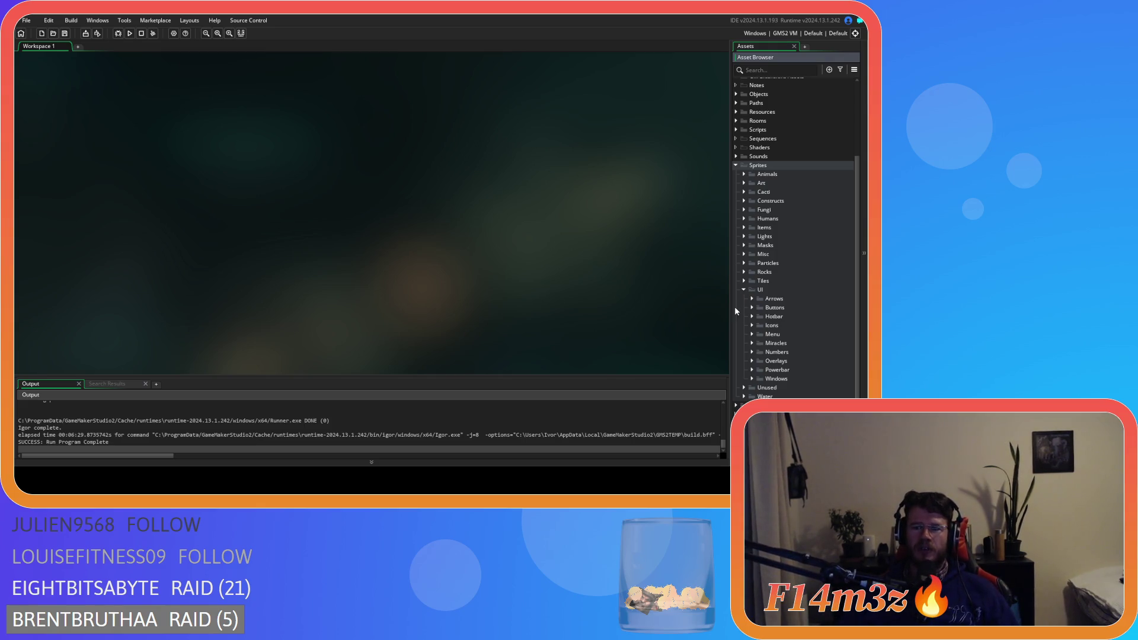
left_click(751, 327)
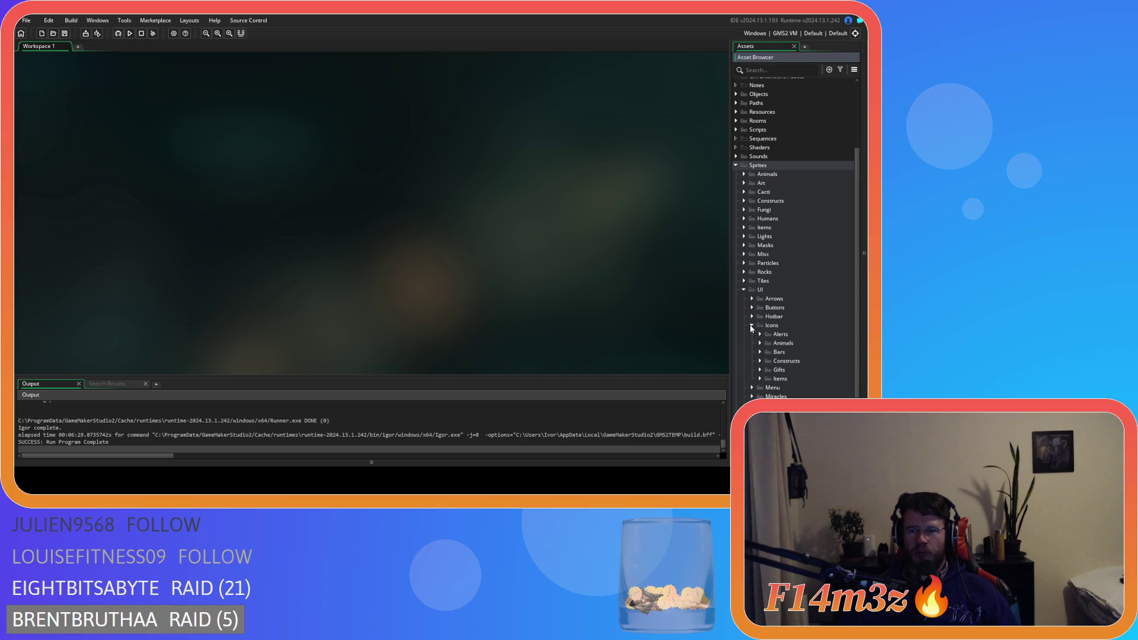
left_click(752, 326)
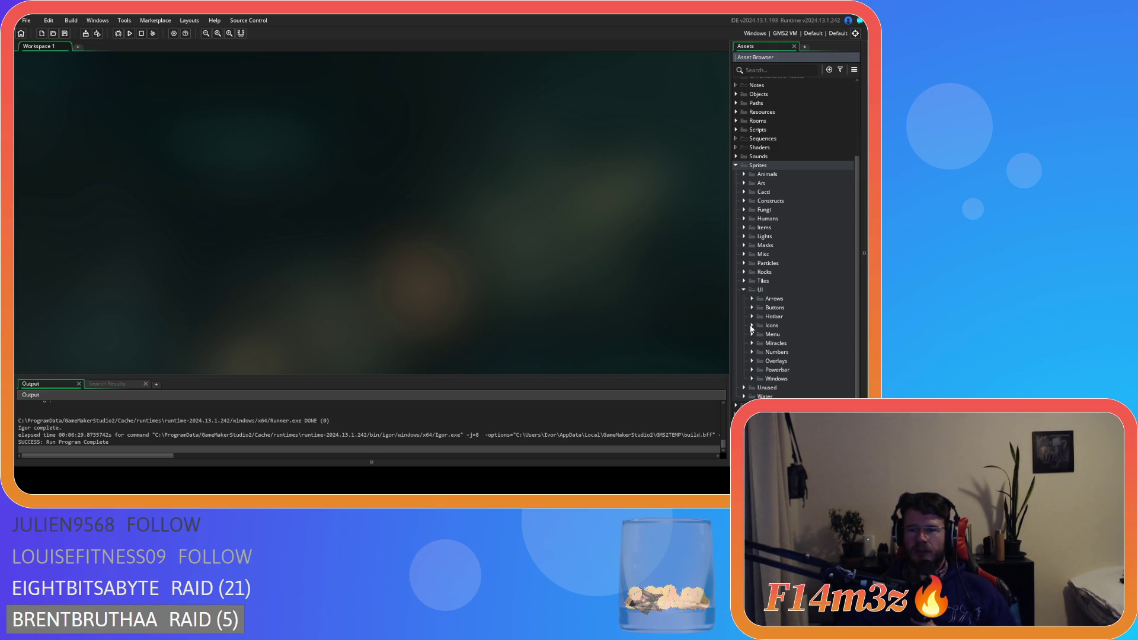
left_click(752, 327)
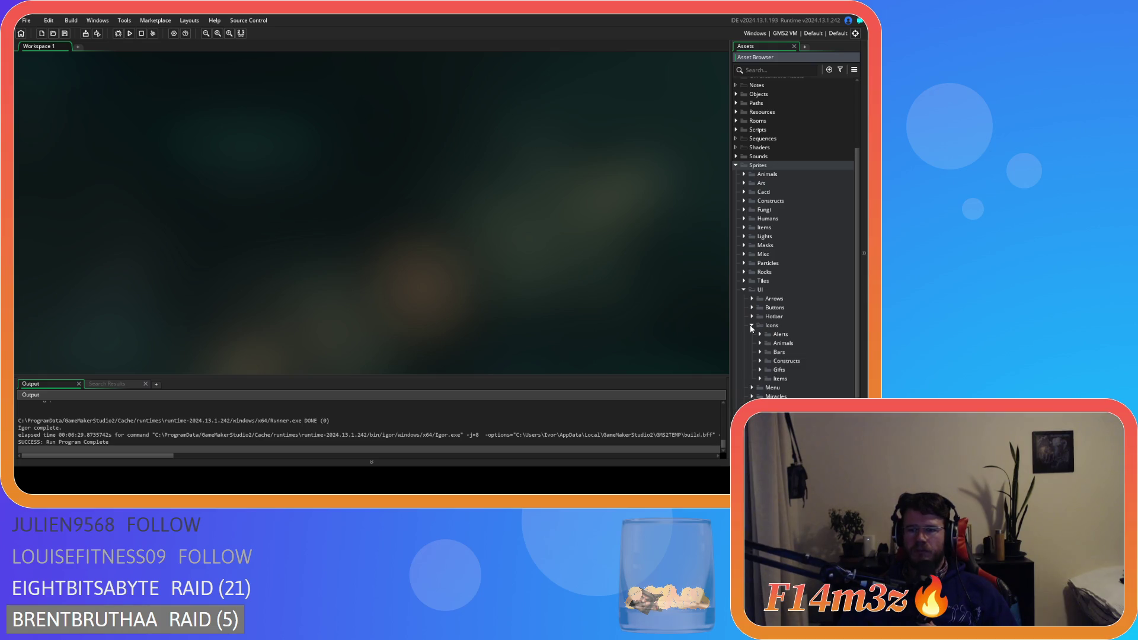
scroll(751, 328, "down", 3)
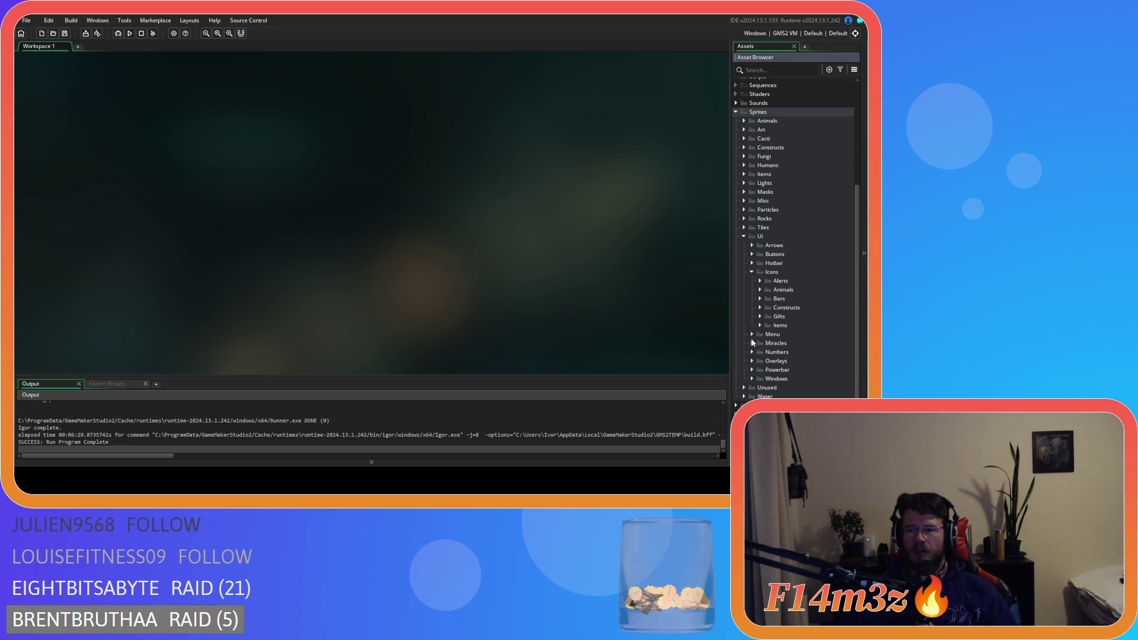
left_click(760, 316)
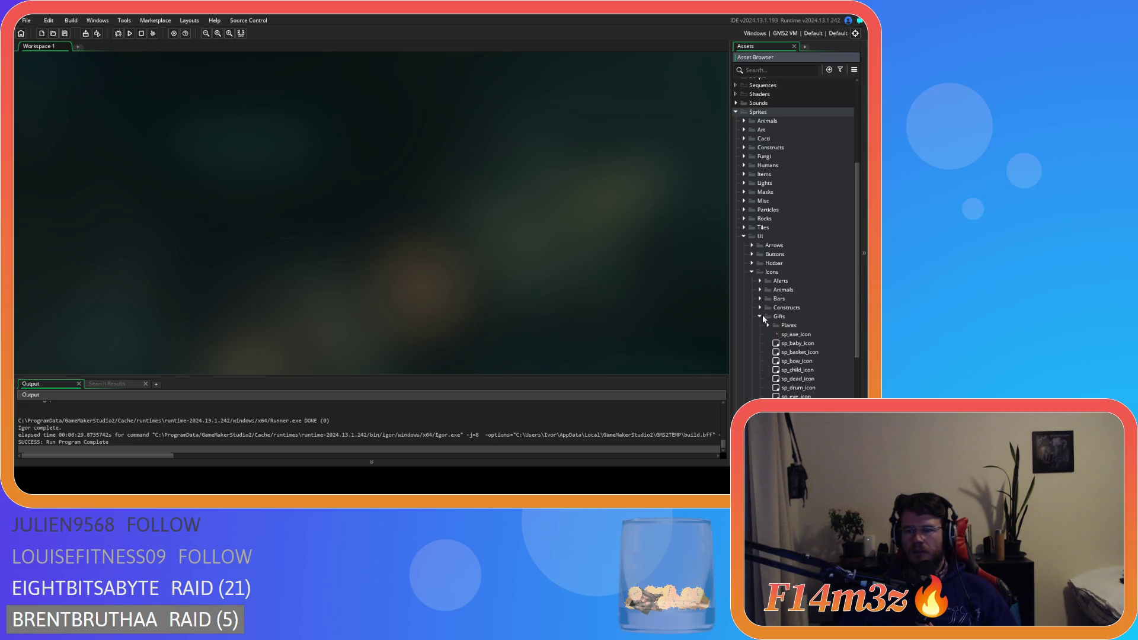
scroll(776, 320, "down", 4)
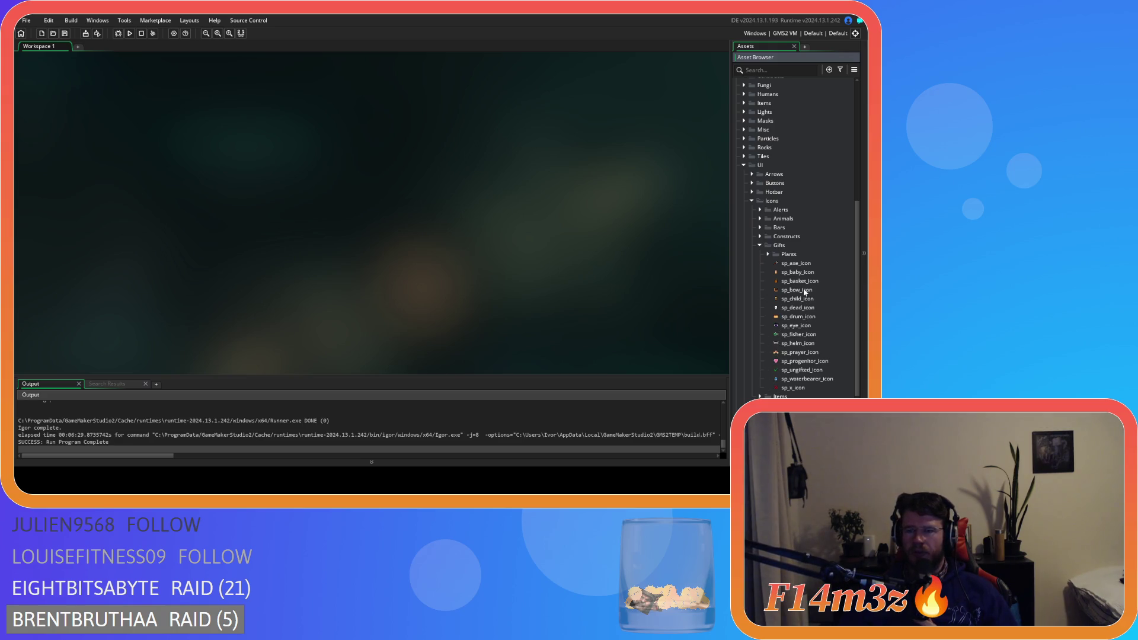
scroll(804, 292, "down", 3)
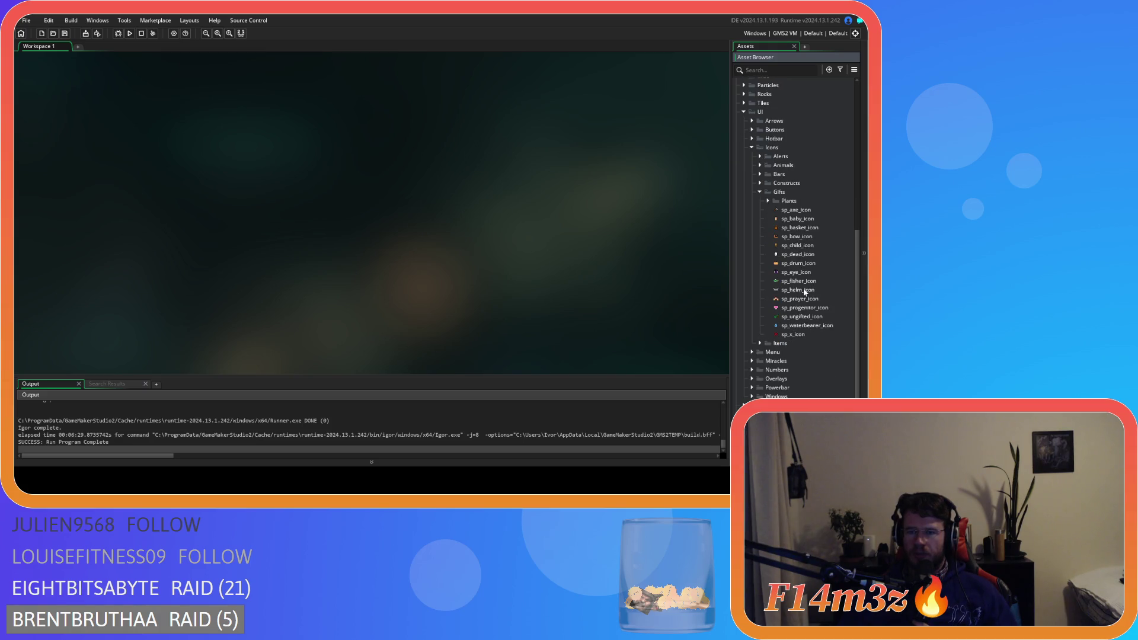
Step: View the sp_waterbearer_icon sprite and briefly list the Windows folder's sprites
double_click(780, 327)
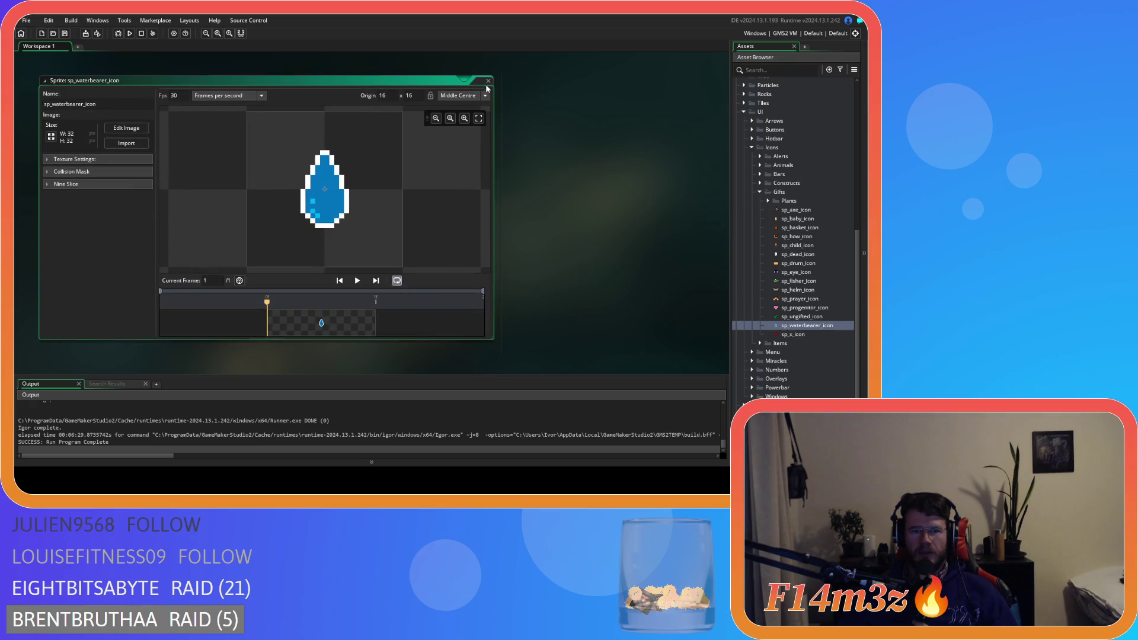
left_click(488, 81)
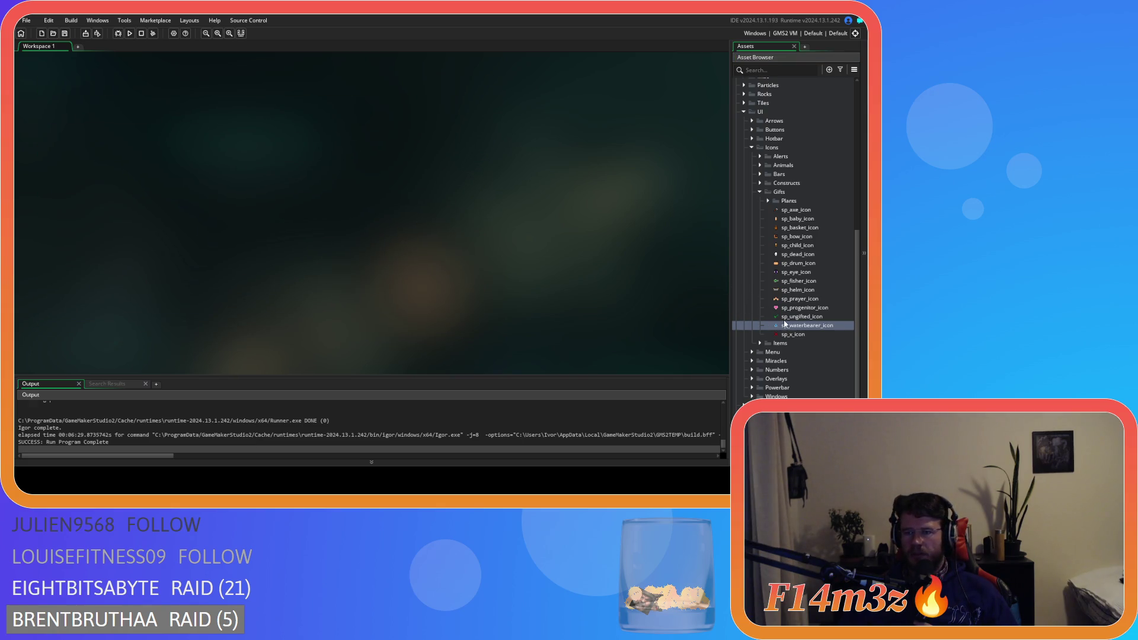
left_click(752, 396)
scroll(759, 382, "down", 3)
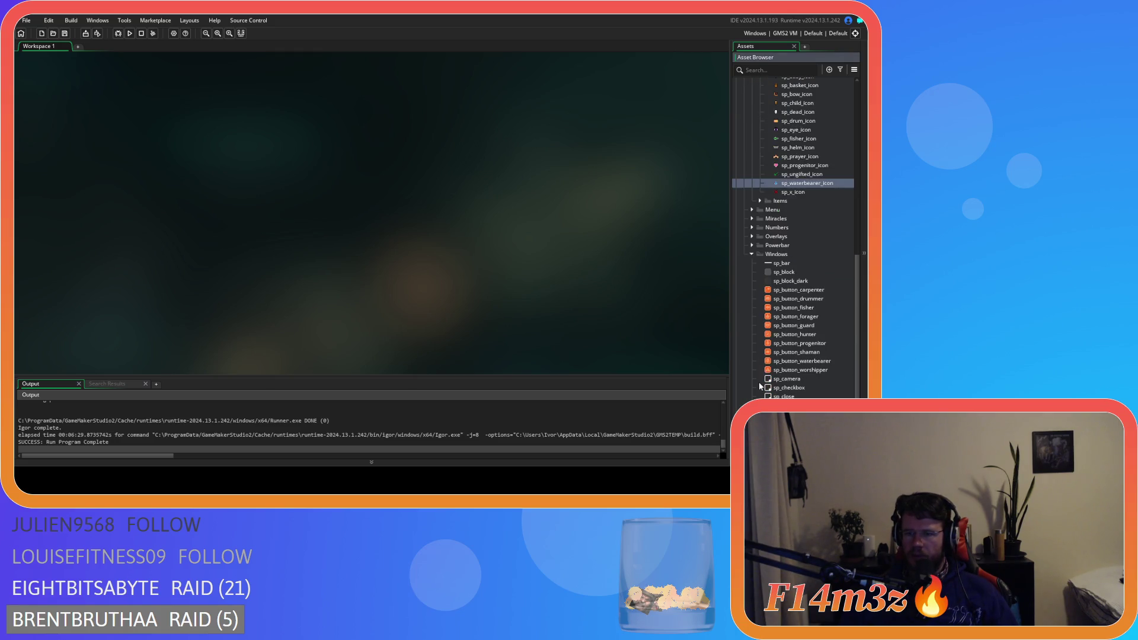
scroll(760, 386, "up", 2)
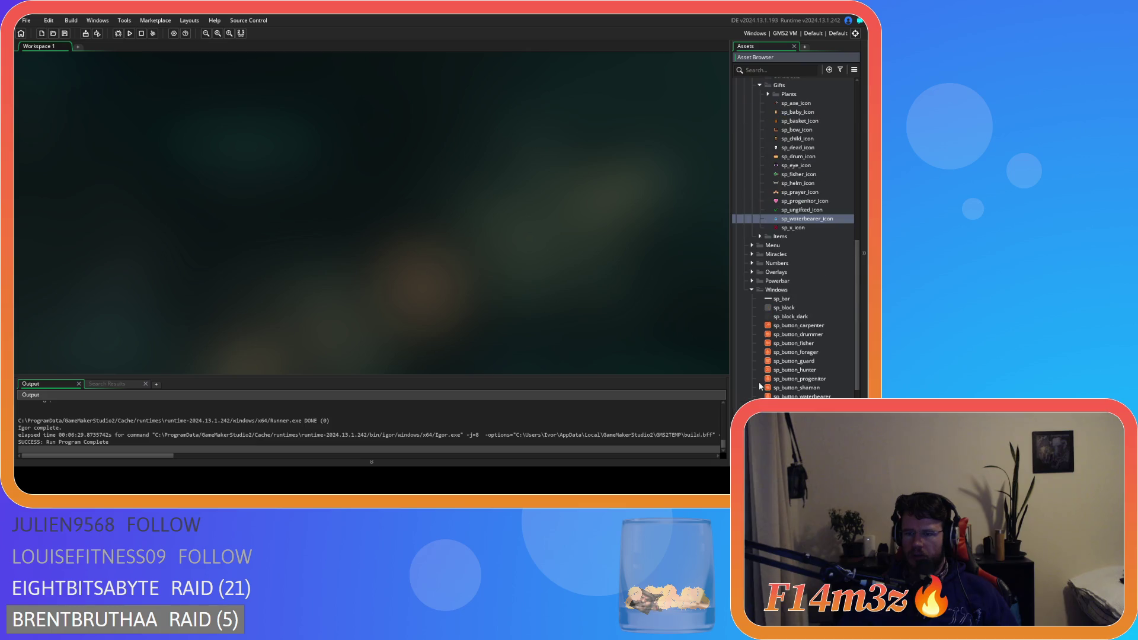
left_click(751, 290)
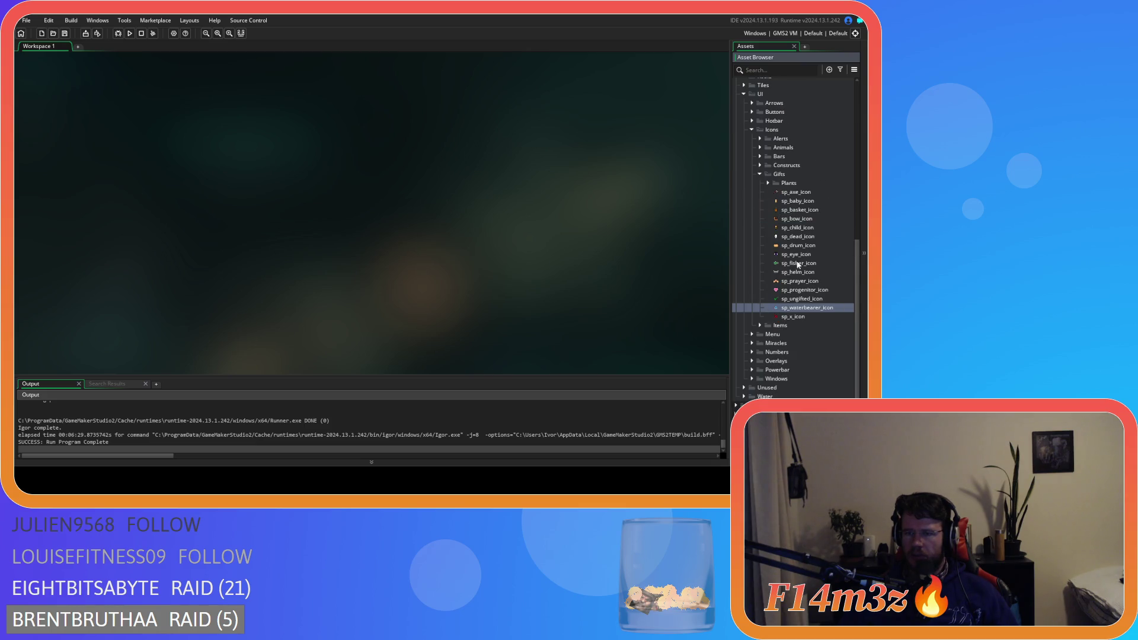
Step: Peek at the Plants > Isometric sprites, then collapse the Gifts folder
left_click(768, 184)
left_click(768, 184)
left_click(768, 184)
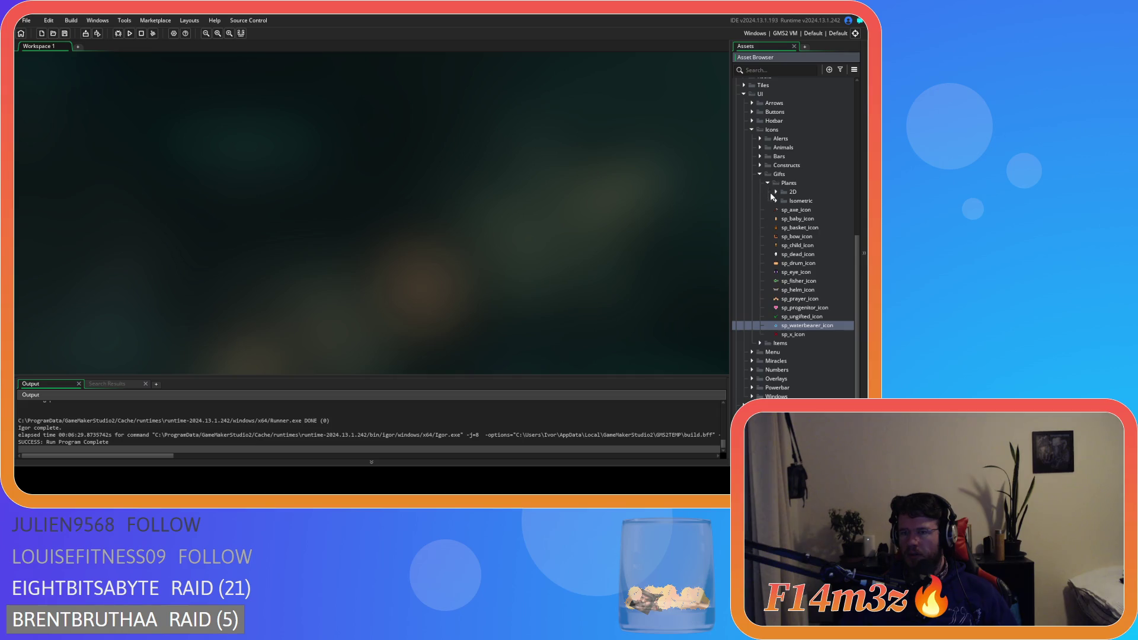
left_click(776, 202)
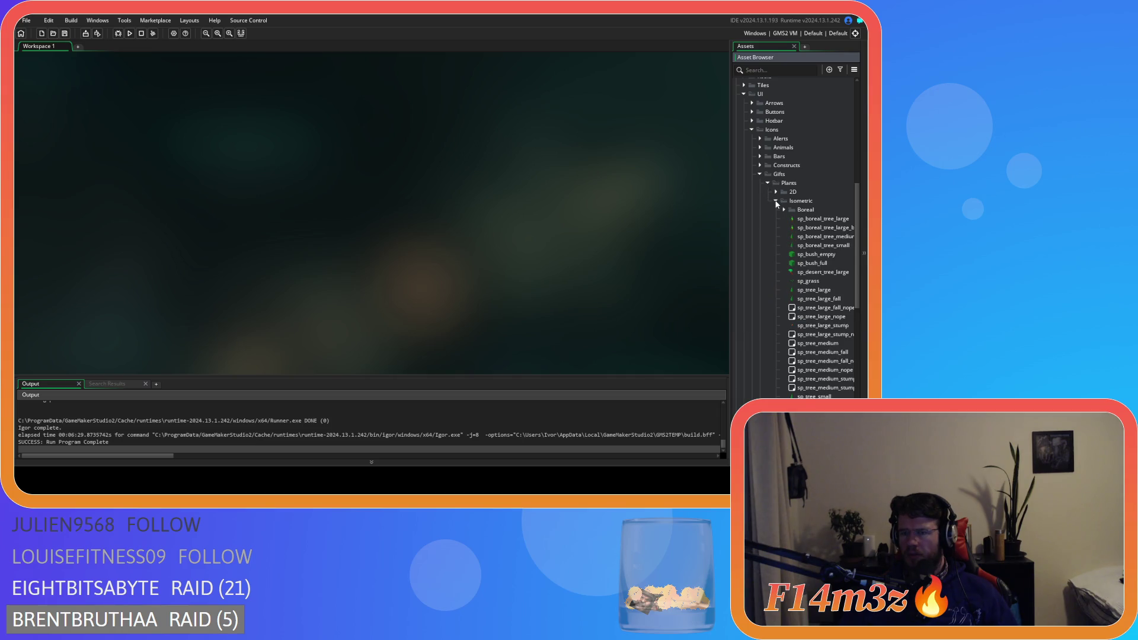
left_click(776, 202)
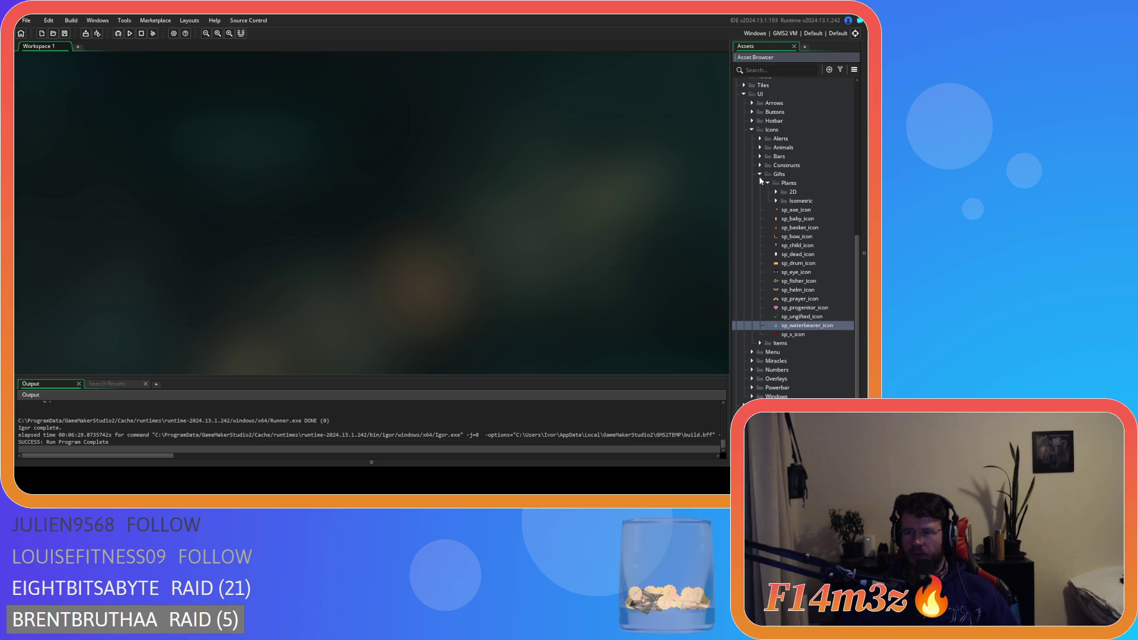
left_click(759, 175)
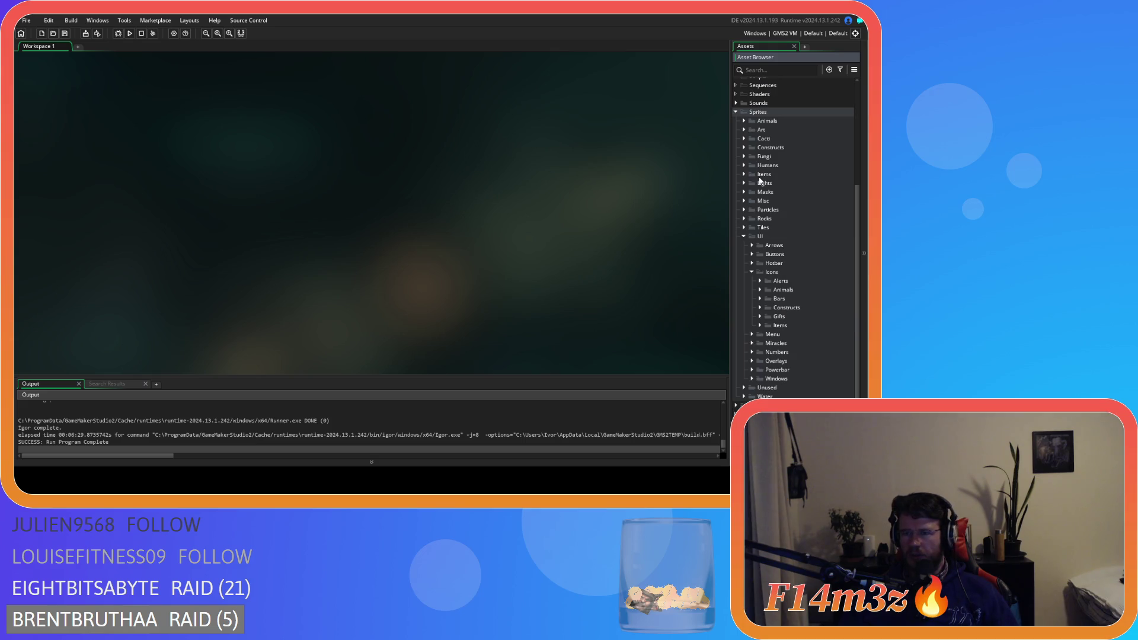
Step: Drag the Plants folder out of Gifts to sit under Sprites, between Particles and Rocks
left_click(751, 272)
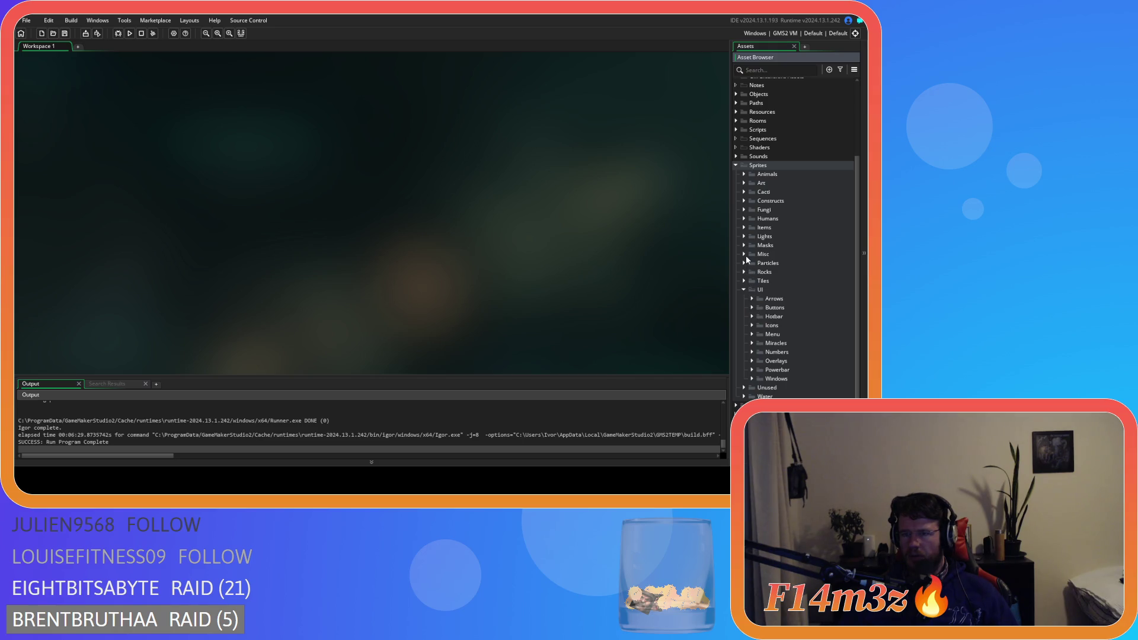
left_click(752, 326)
left_click(761, 370)
left_click(769, 380)
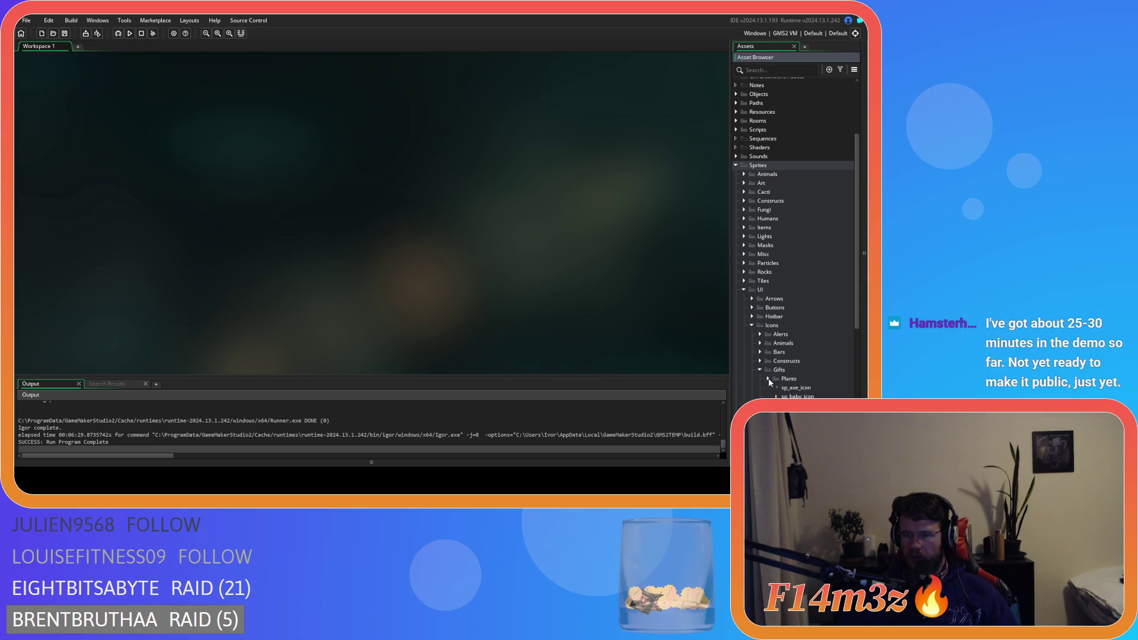
mouse_move(781, 385)
left_mouse_down()
mouse_move(776, 201)
mouse_move(765, 168)
left_mouse_up()
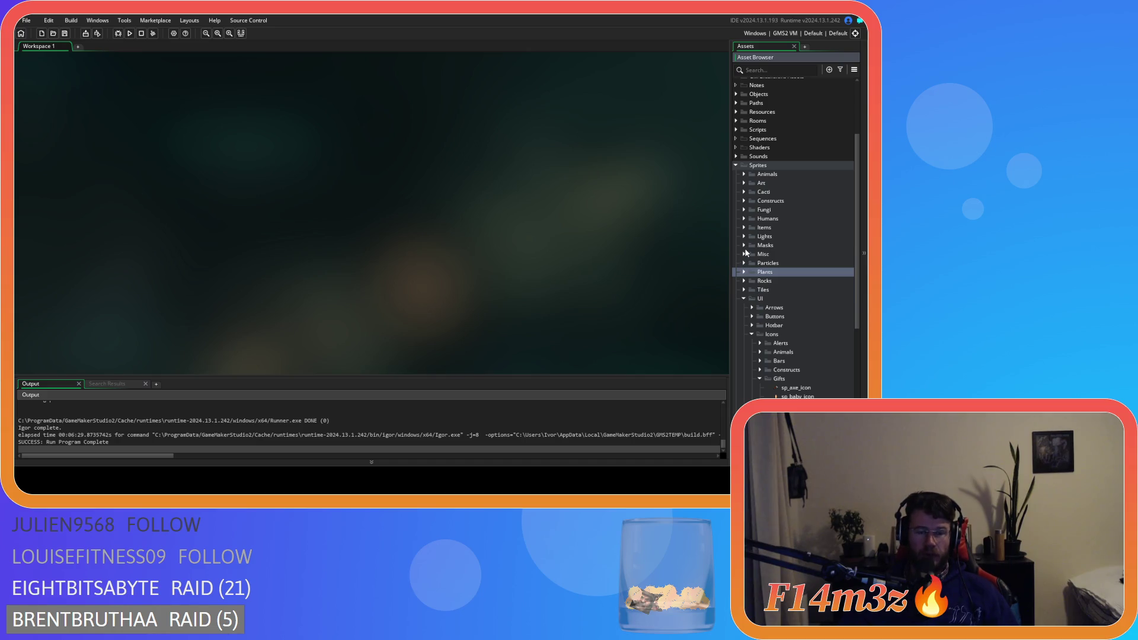
scroll(788, 326, "down", 2)
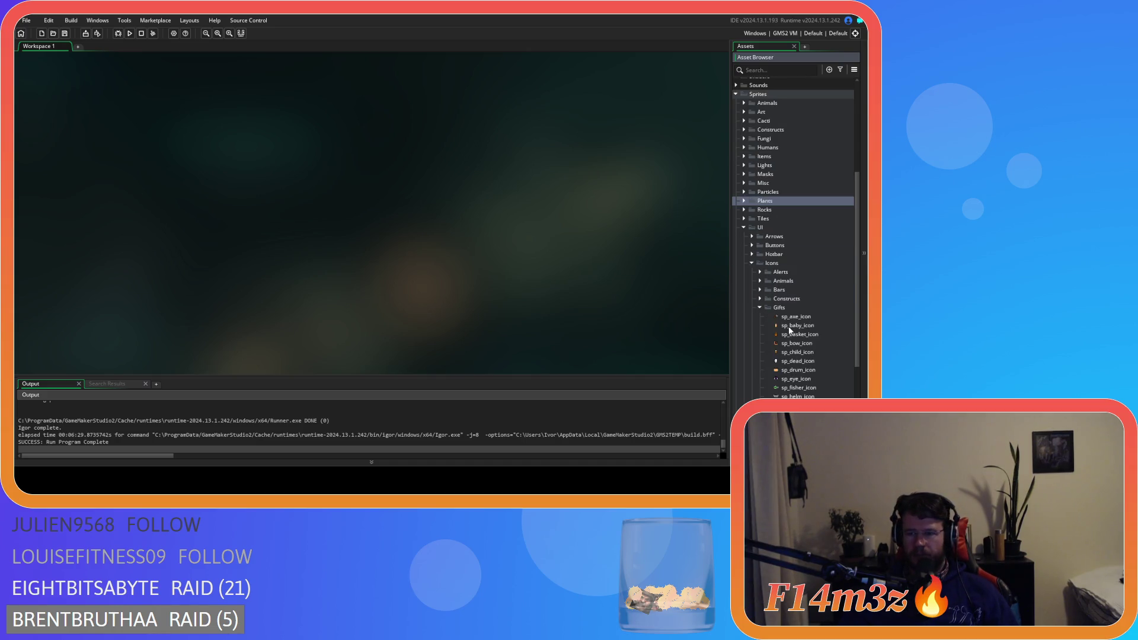
Step: View the sp_axe_icon sprite, then select sp_prayer_icon and sp_fisher_icon
left_click(804, 248)
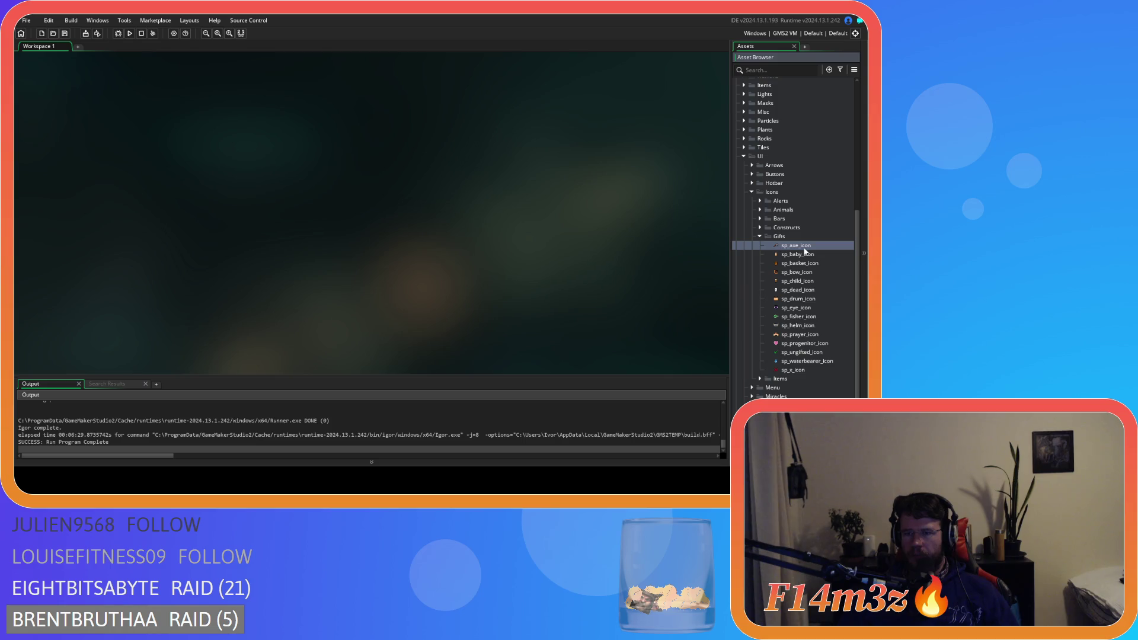
double_click(805, 250)
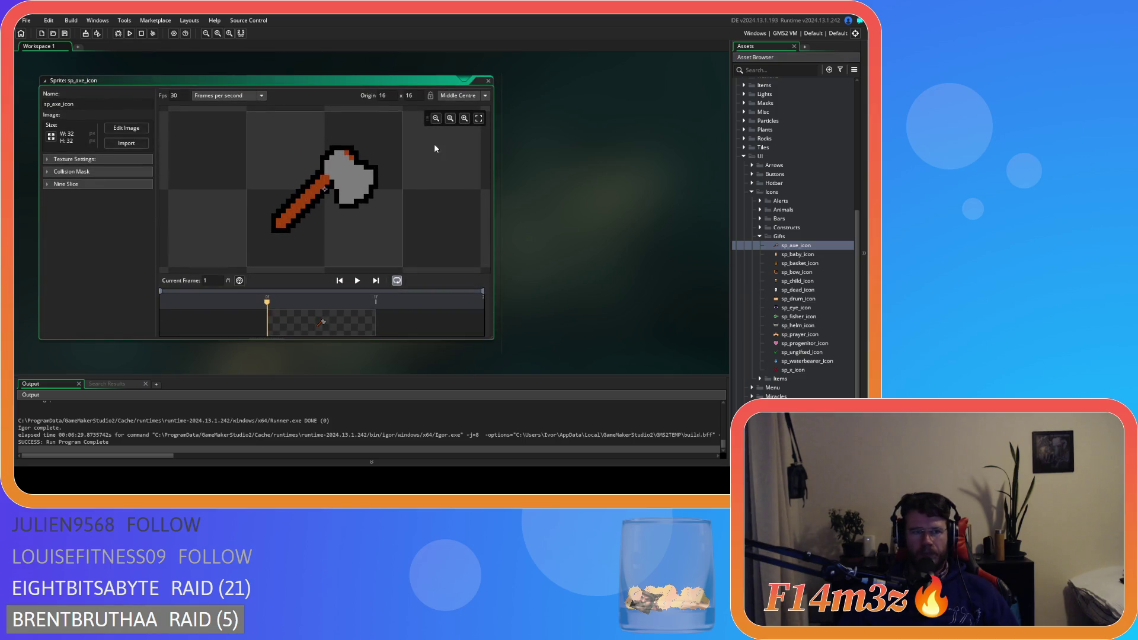
left_click(489, 82)
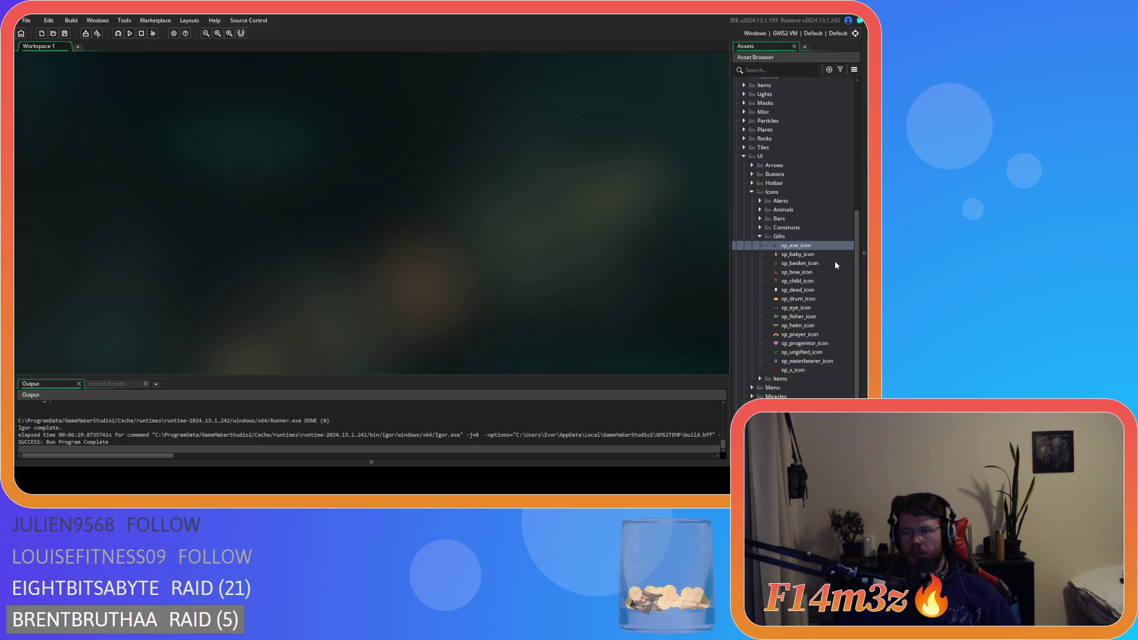
left_click(819, 336)
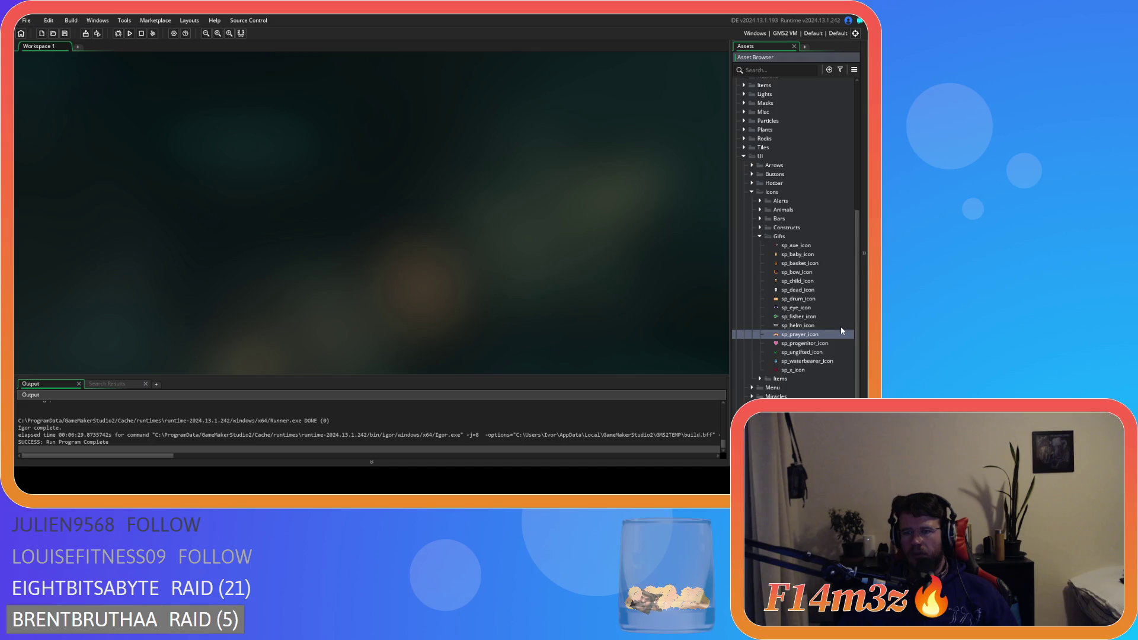
scroll(841, 326, "down", 3)
scroll(838, 326, "up", 2)
scroll(839, 329, "down", 2)
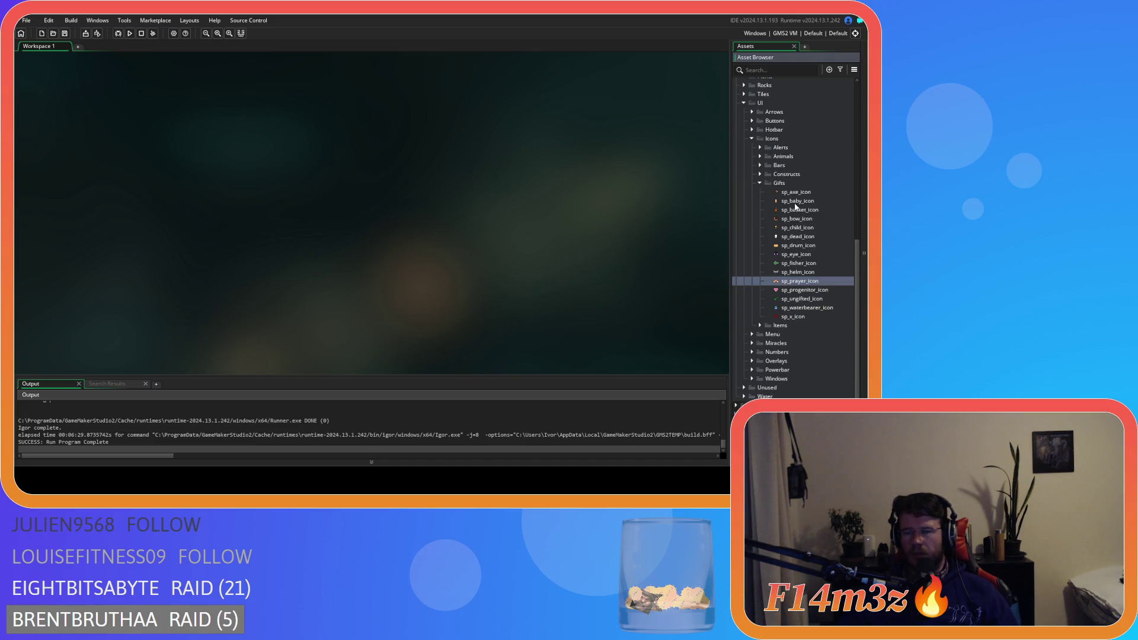
left_click(816, 265)
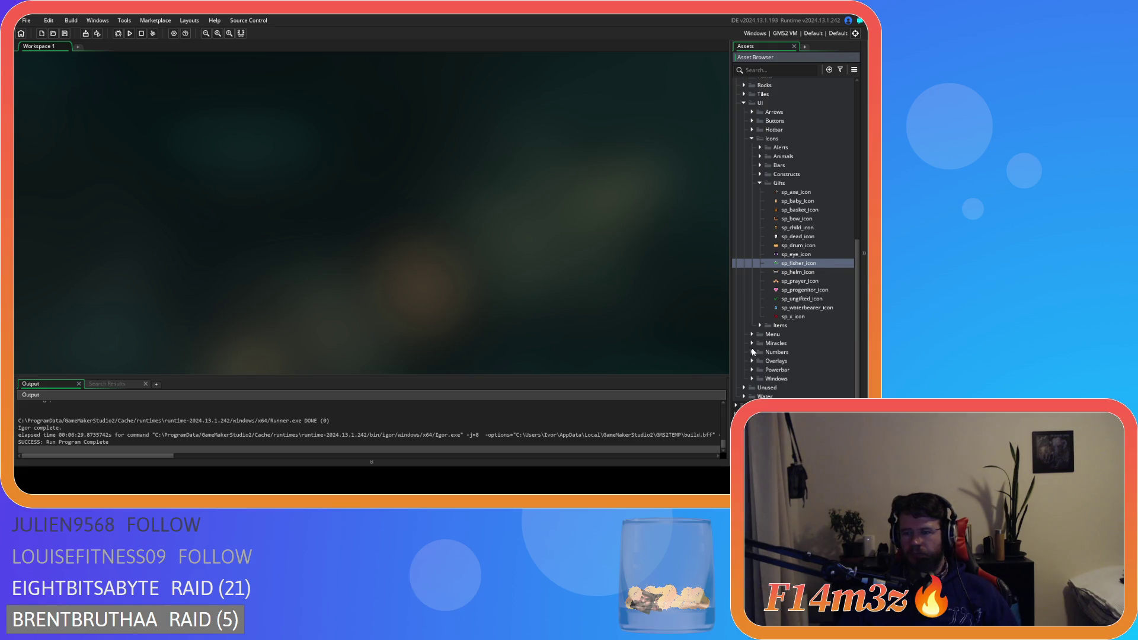
Step: Browse the Windows folder's sprites, then collapse the Windows folder again
left_click(752, 379)
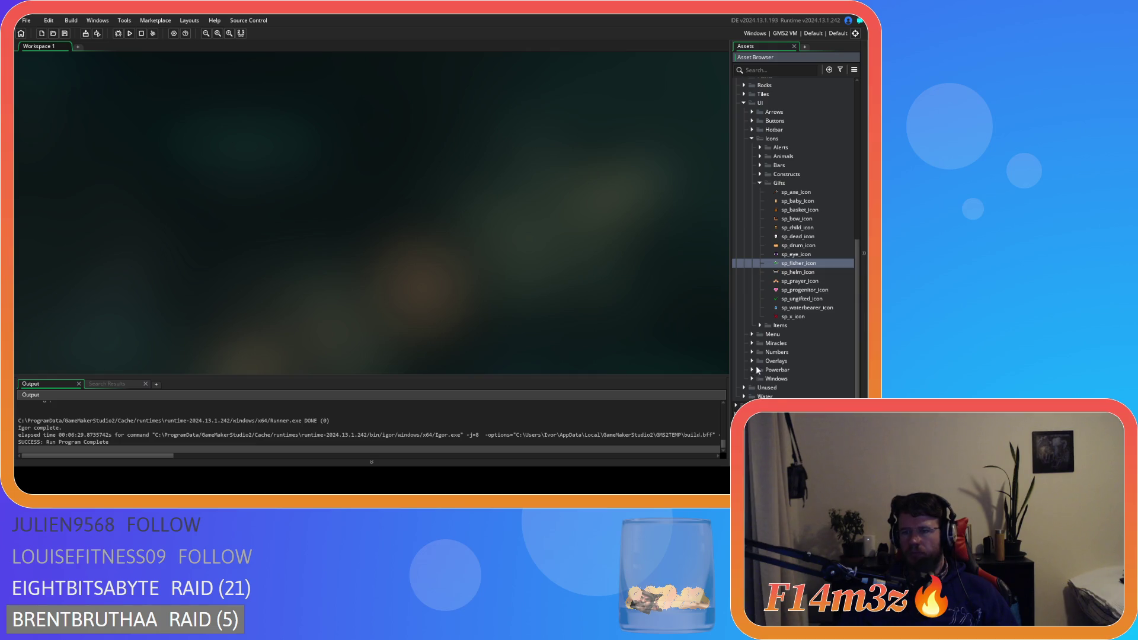
scroll(772, 199, "up", 1)
scroll(767, 210, "down", 1)
left_click_drag(774, 381, 764, 103)
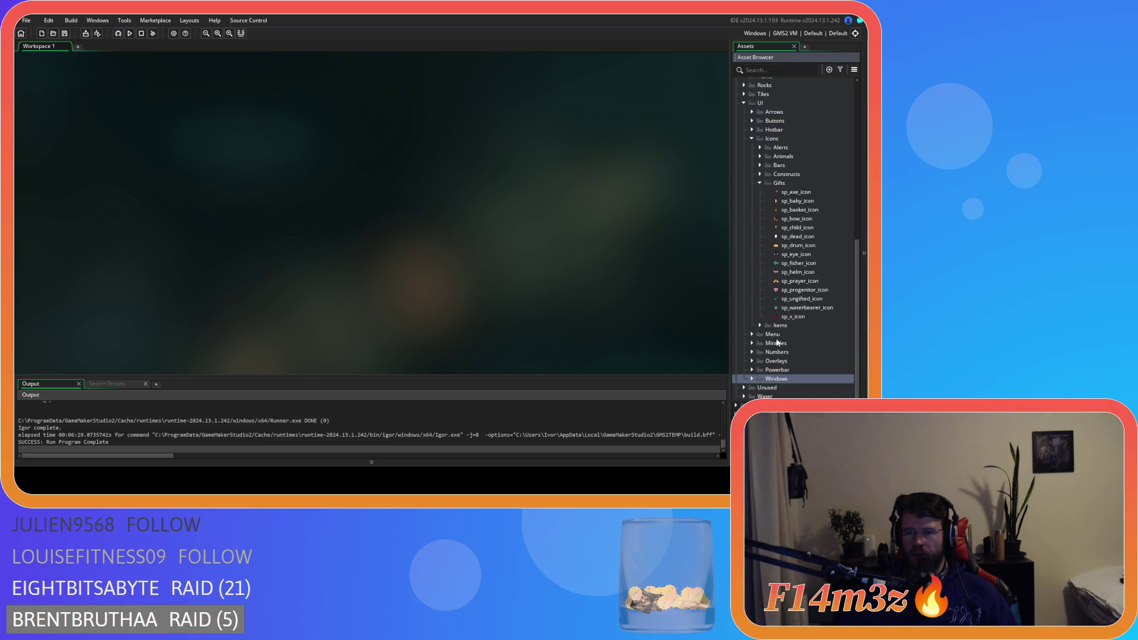
scroll(771, 335, "up", 5)
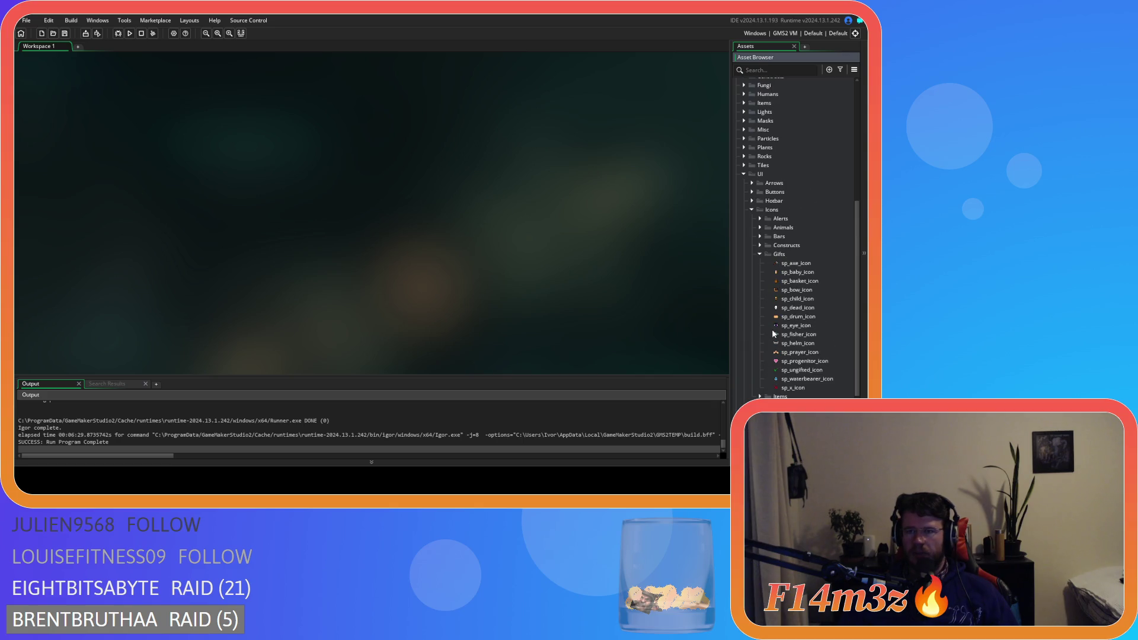
scroll(772, 334, "down", 4)
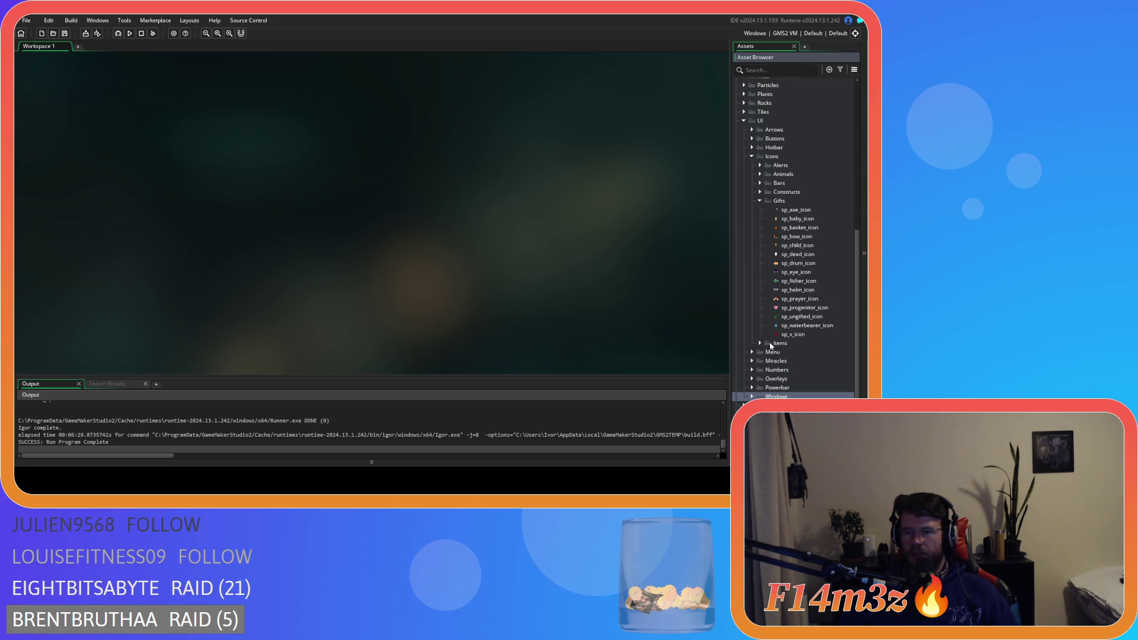
scroll(795, 242, "down", 9)
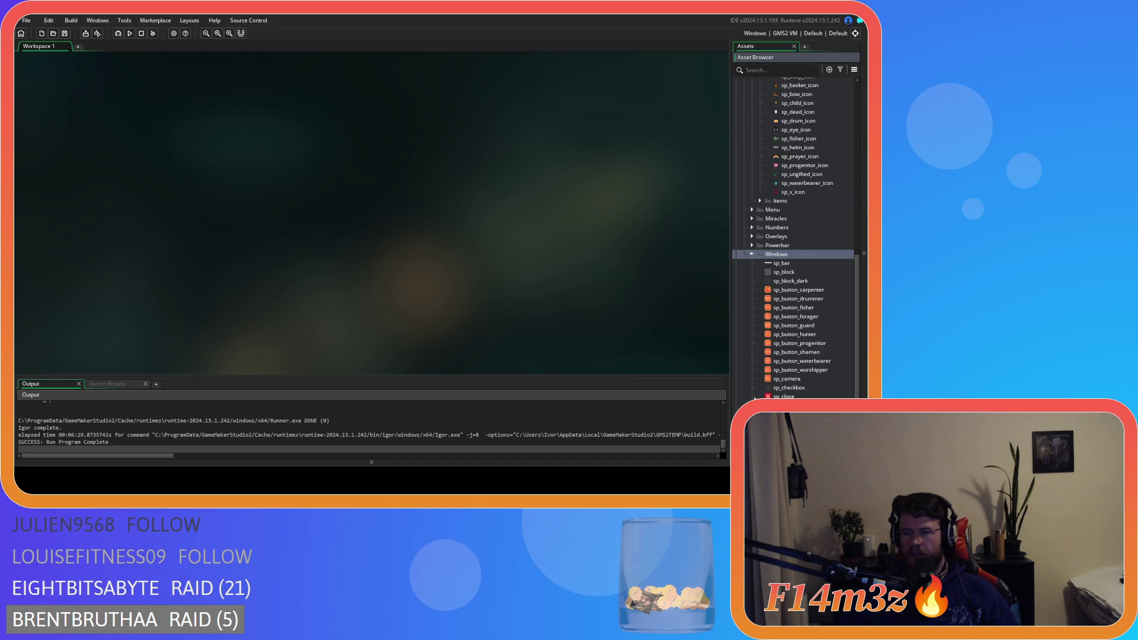
scroll(756, 380, "up", 3)
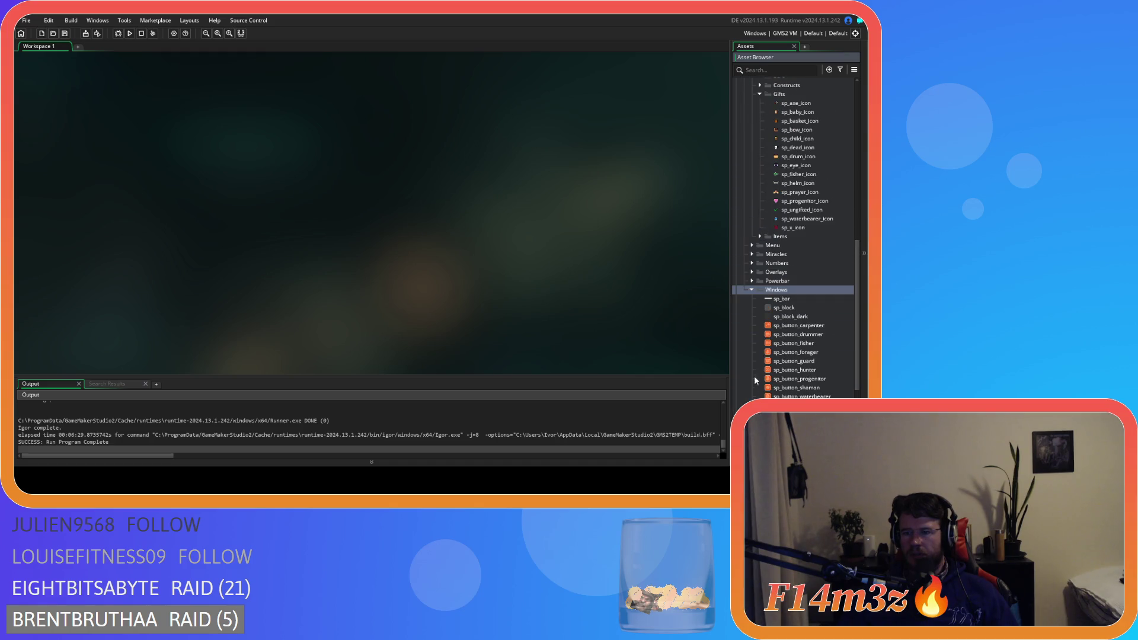
left_click(755, 290)
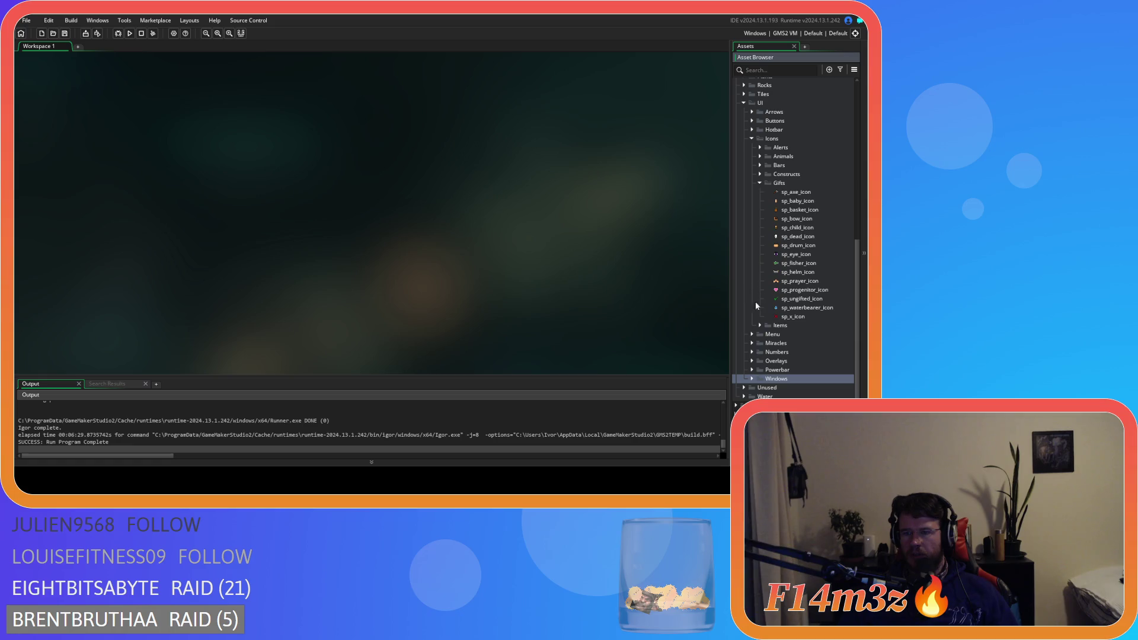
Step: Peek into the Overlays, Miracles and Menu folders, then collapse the Gifts folder
left_click(752, 361)
left_click(753, 361)
left_click(754, 345)
left_click(755, 346)
left_click(755, 335)
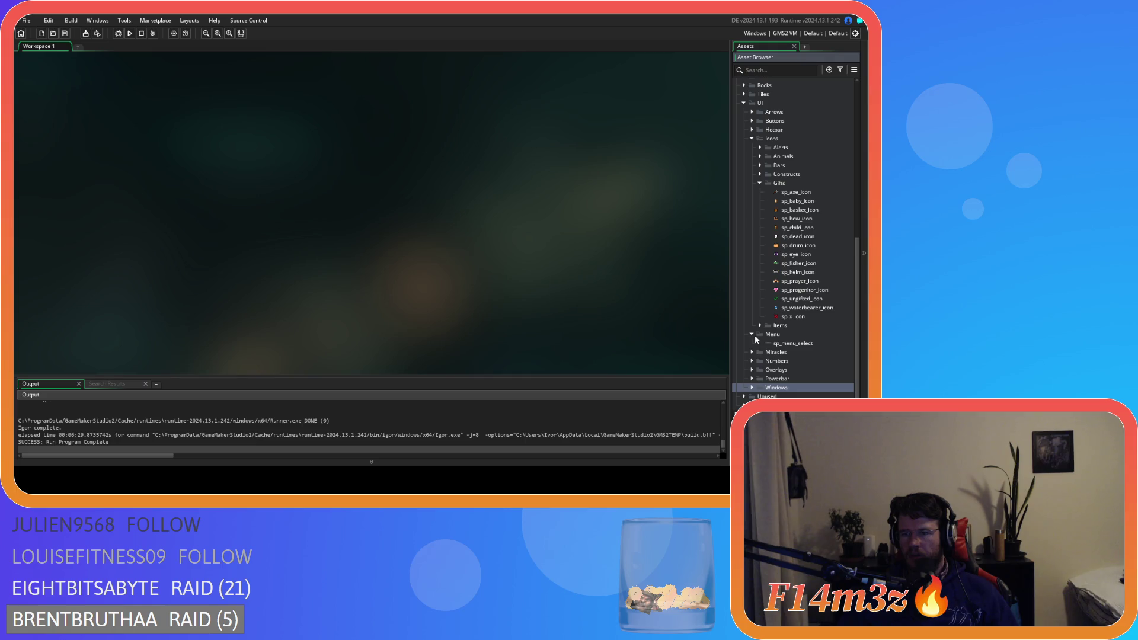
left_click(755, 336)
scroll(761, 288, "up", 2)
left_click(760, 218)
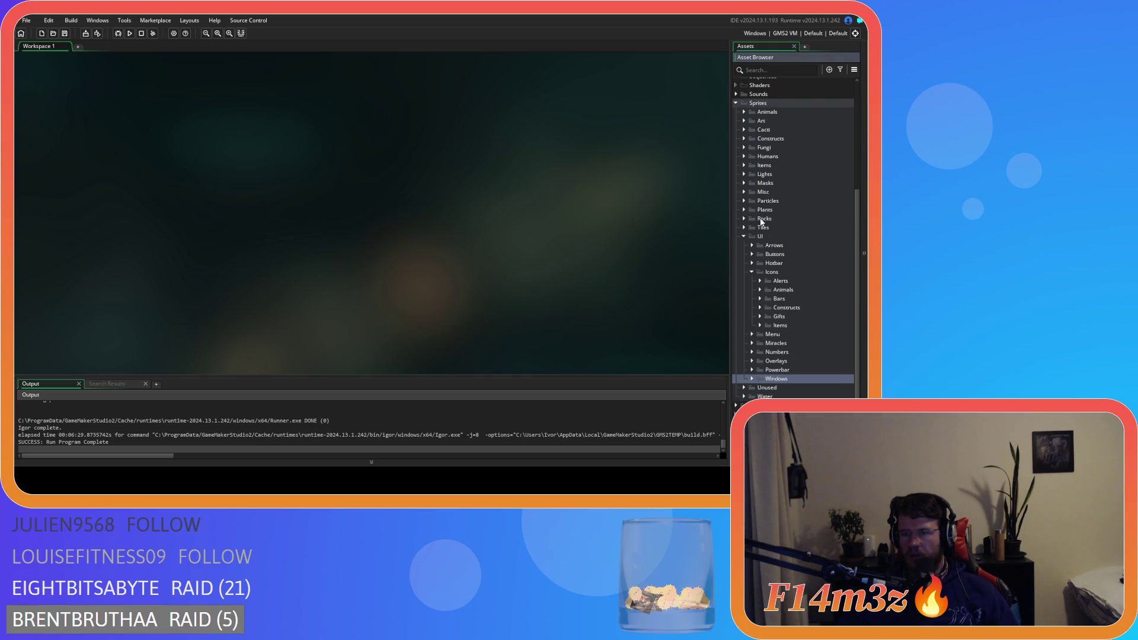
Step: Check the Bars, Animals and Alerts icon folders, then expand the Items icon folder
left_click(760, 298)
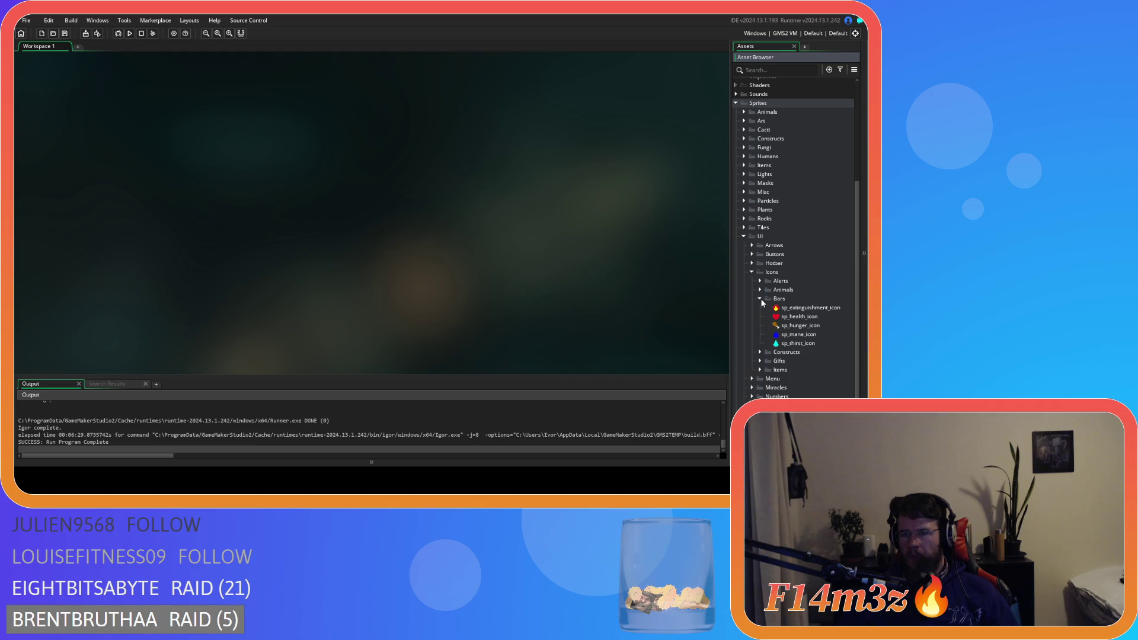
left_click(760, 299)
left_click(760, 290)
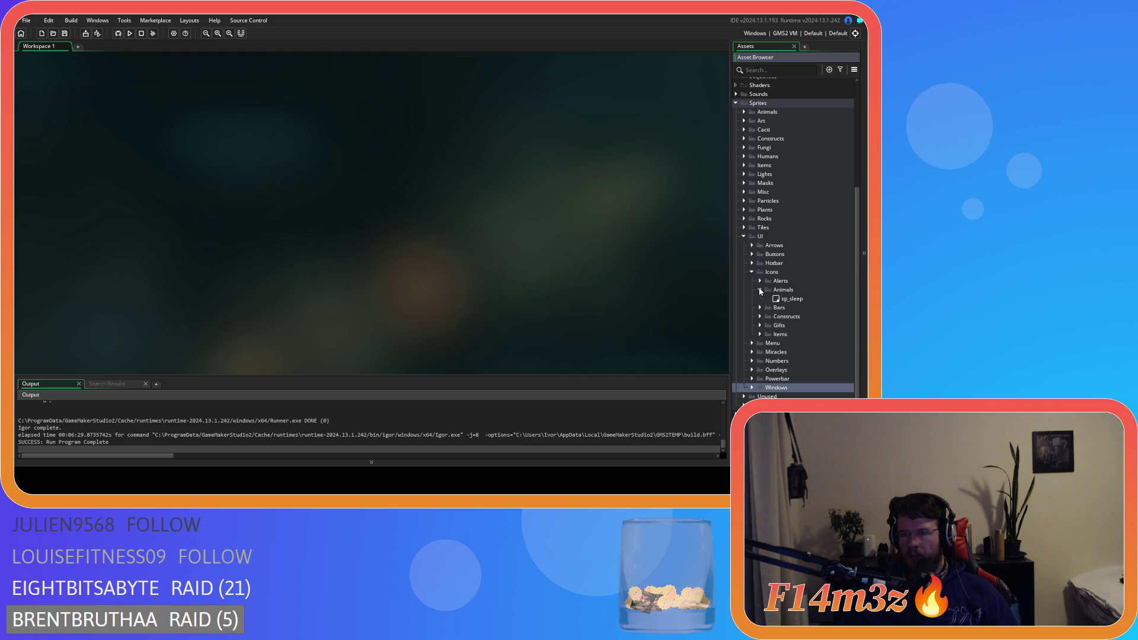
left_click(760, 290)
left_click(760, 281)
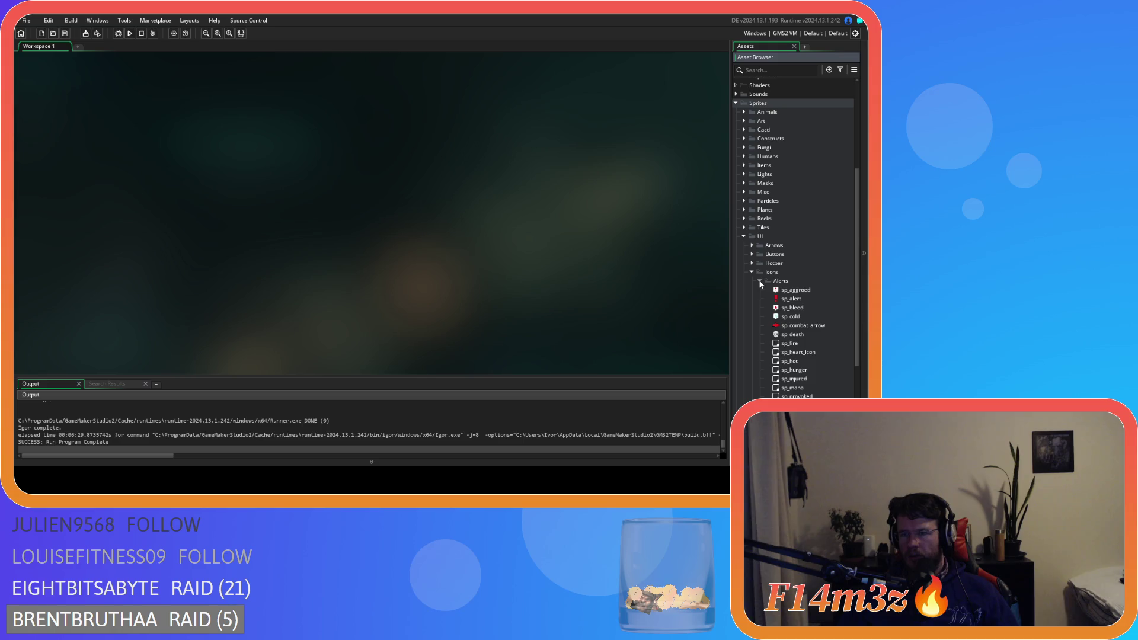
left_click(761, 281)
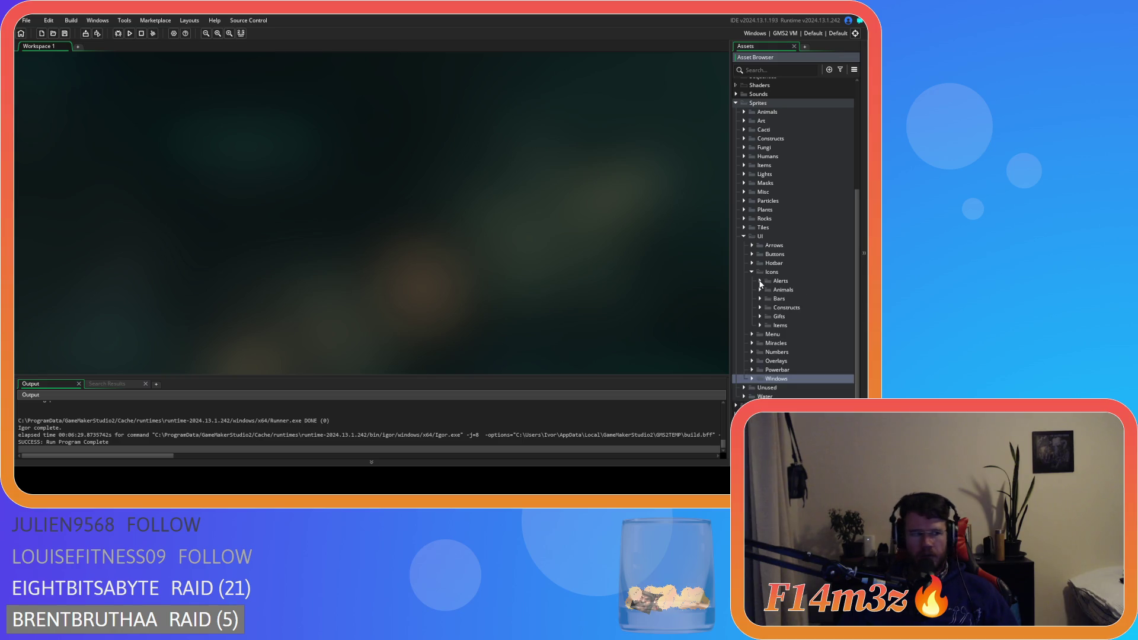
left_click(760, 282)
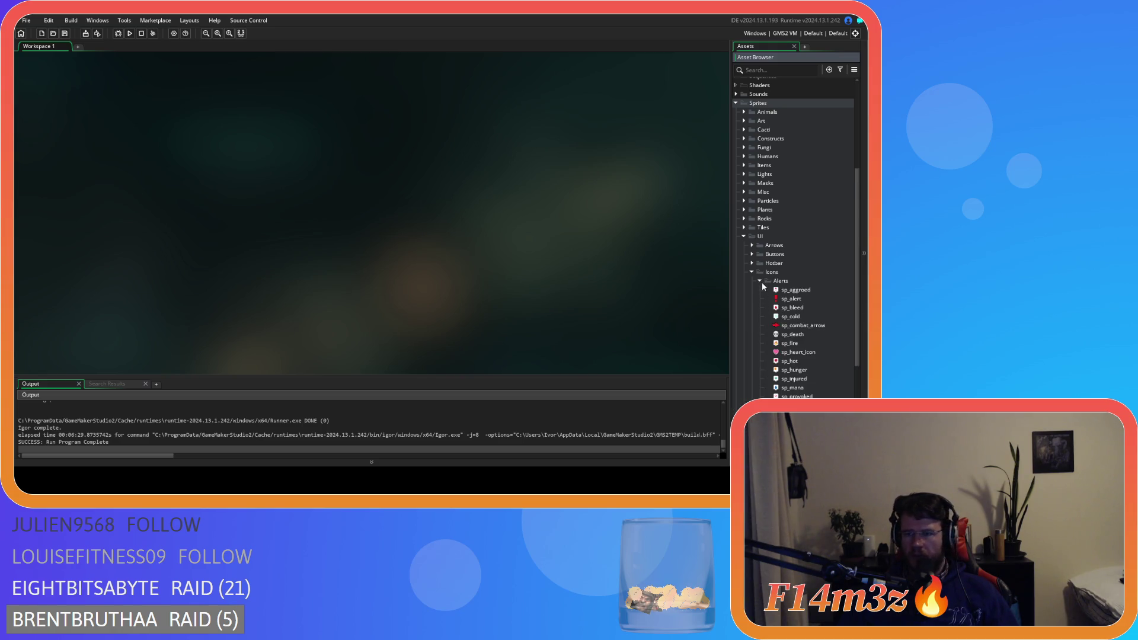
left_click(762, 282)
left_click(760, 325)
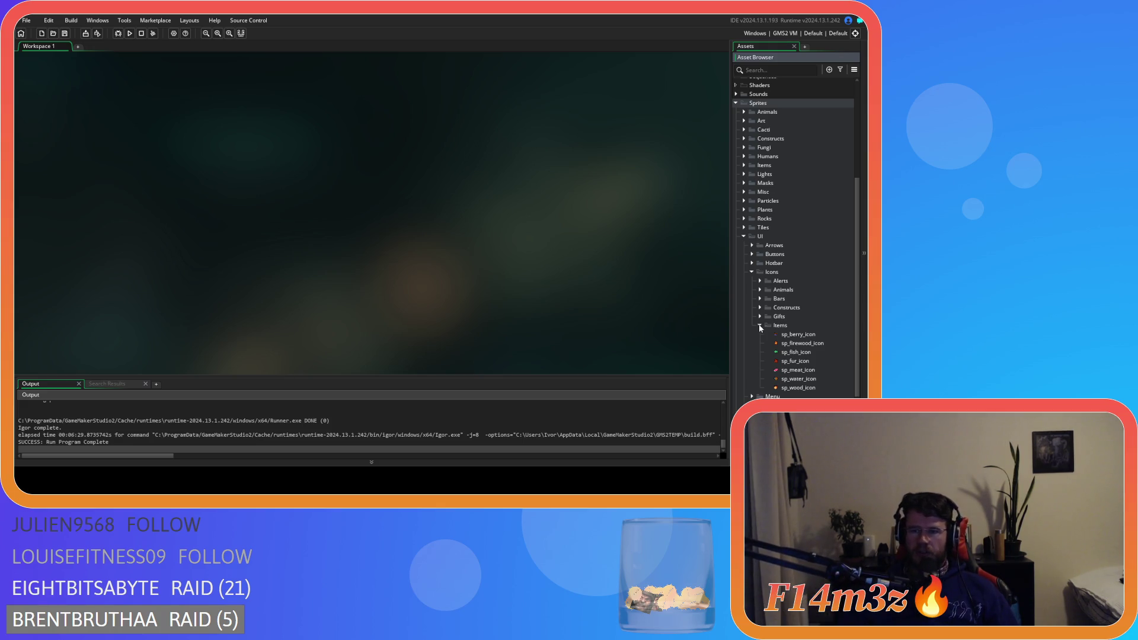
Step: View the sp_water_icon and sp_meat_icon sprites, then select sp_firewood_icon
double_click(785, 380)
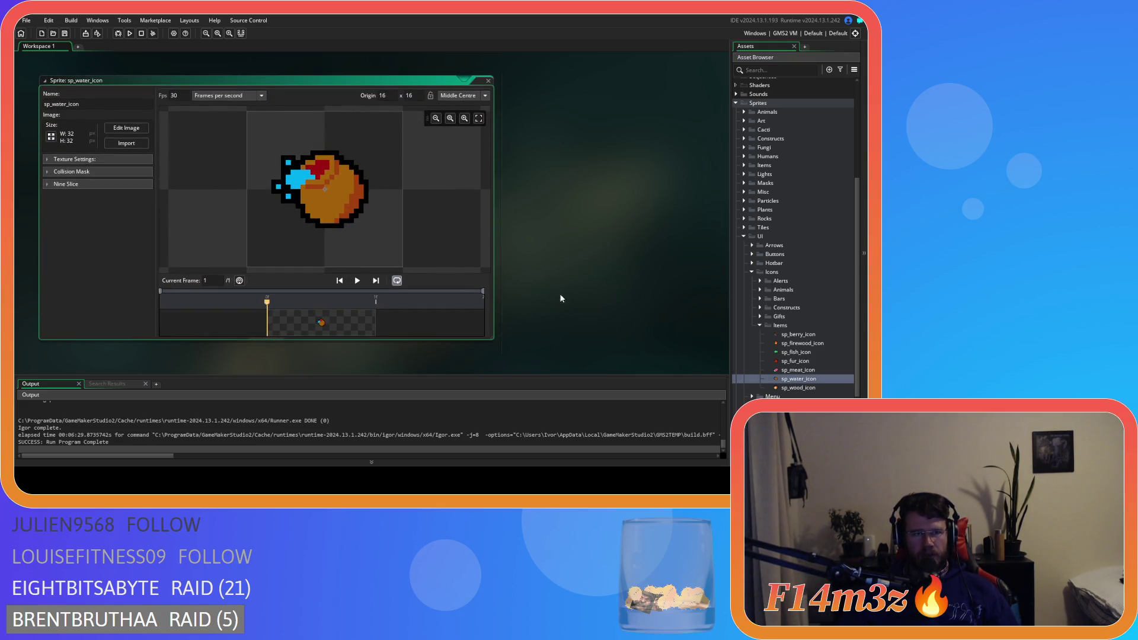
left_click(488, 80)
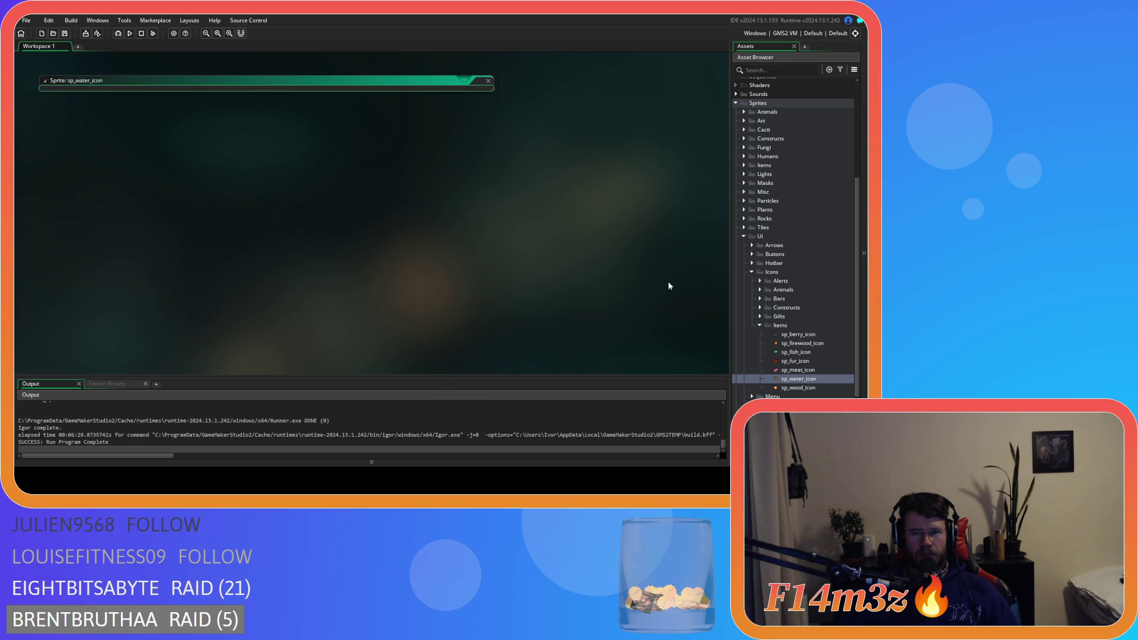
double_click(795, 371)
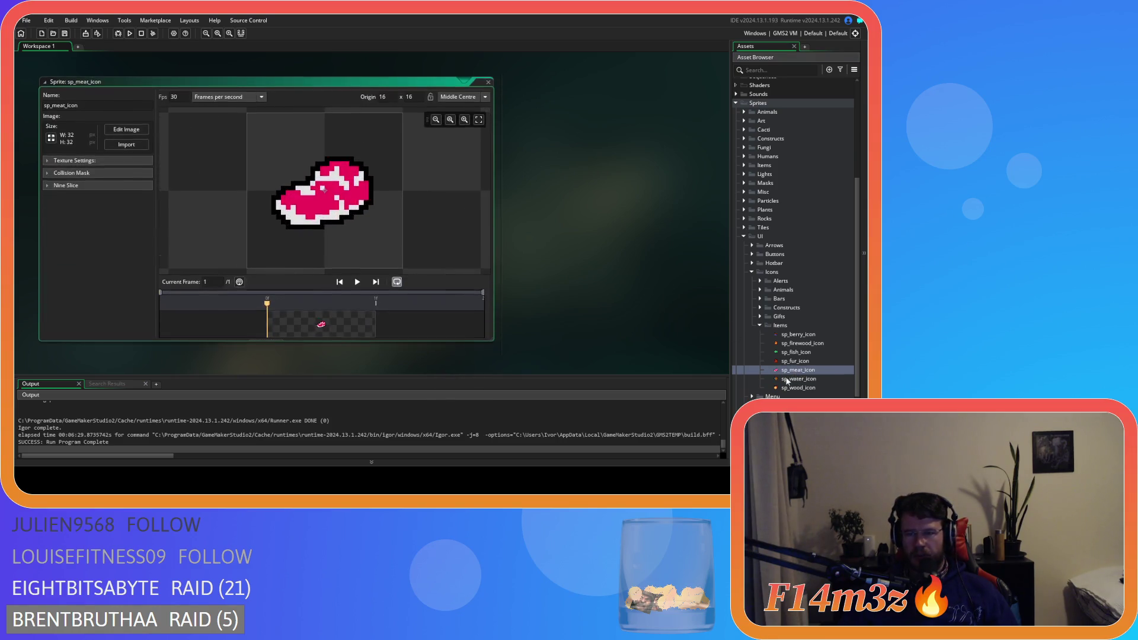
left_click(489, 80)
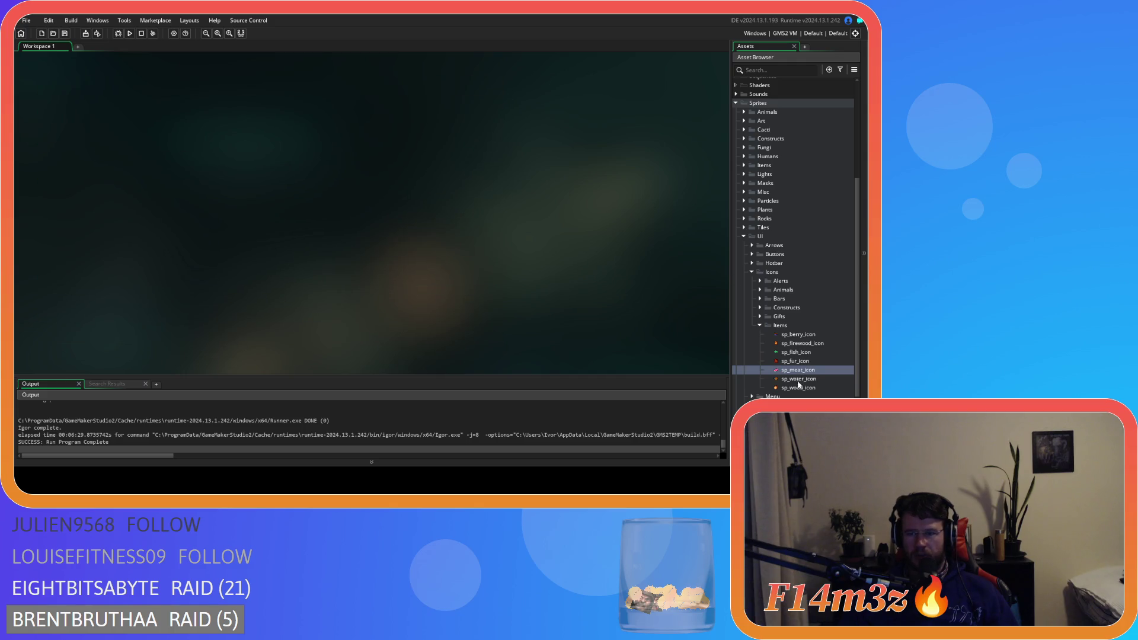
left_click(796, 345)
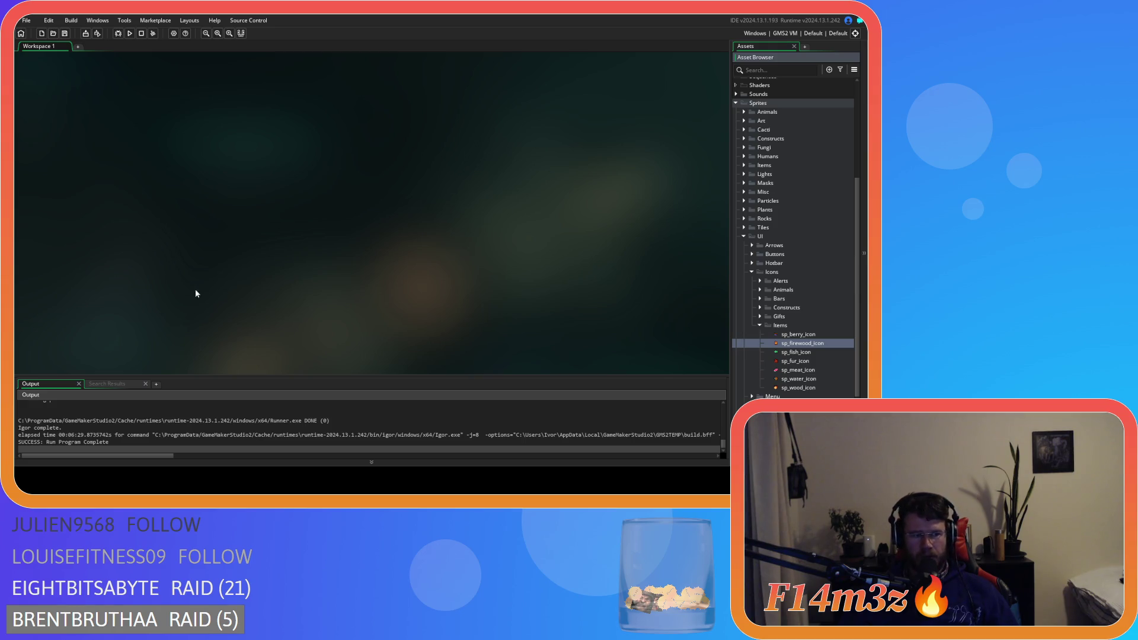
left_click(273, 264)
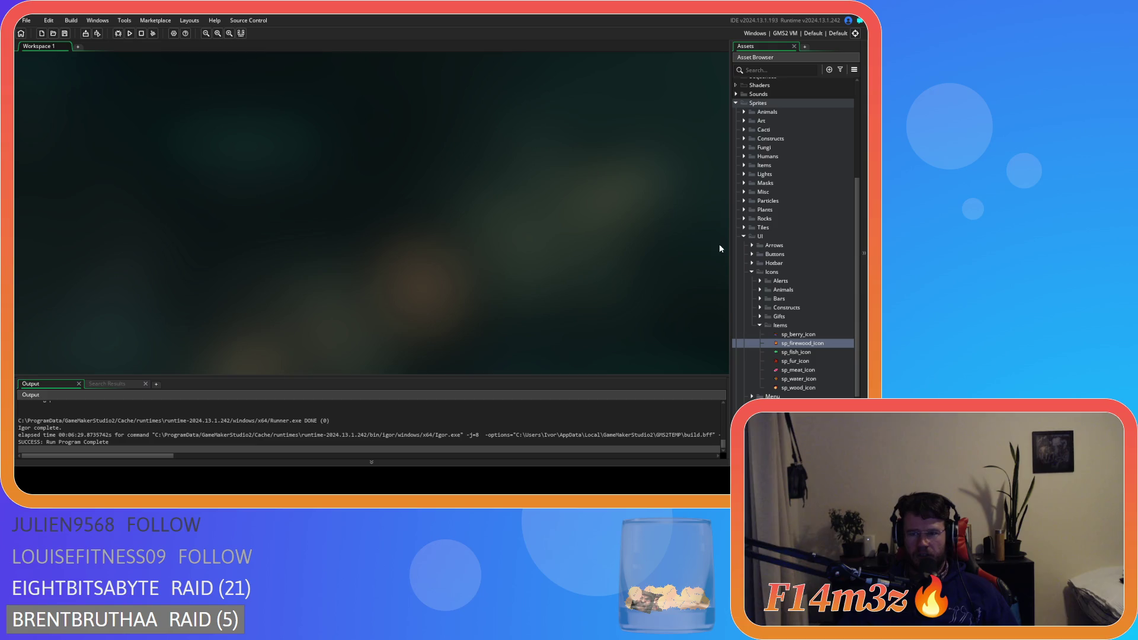
left_click(759, 326)
left_click(758, 326)
left_click(760, 326)
left_click(760, 326)
left_click(814, 387)
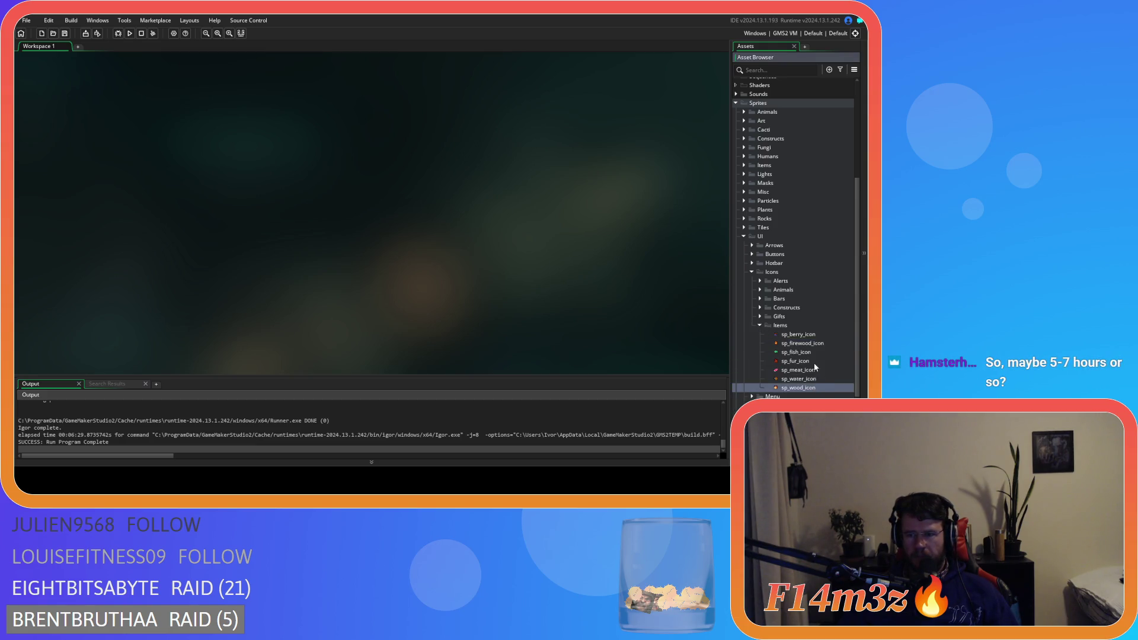
left_click(760, 325)
left_click(761, 326)
left_click(826, 378)
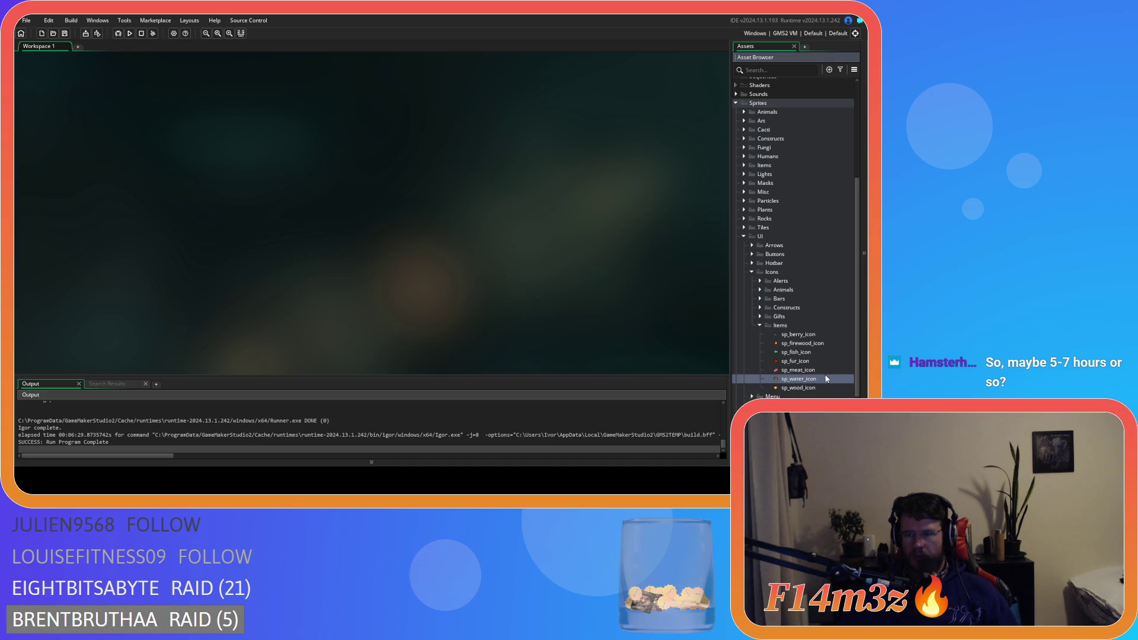
left_click(817, 337)
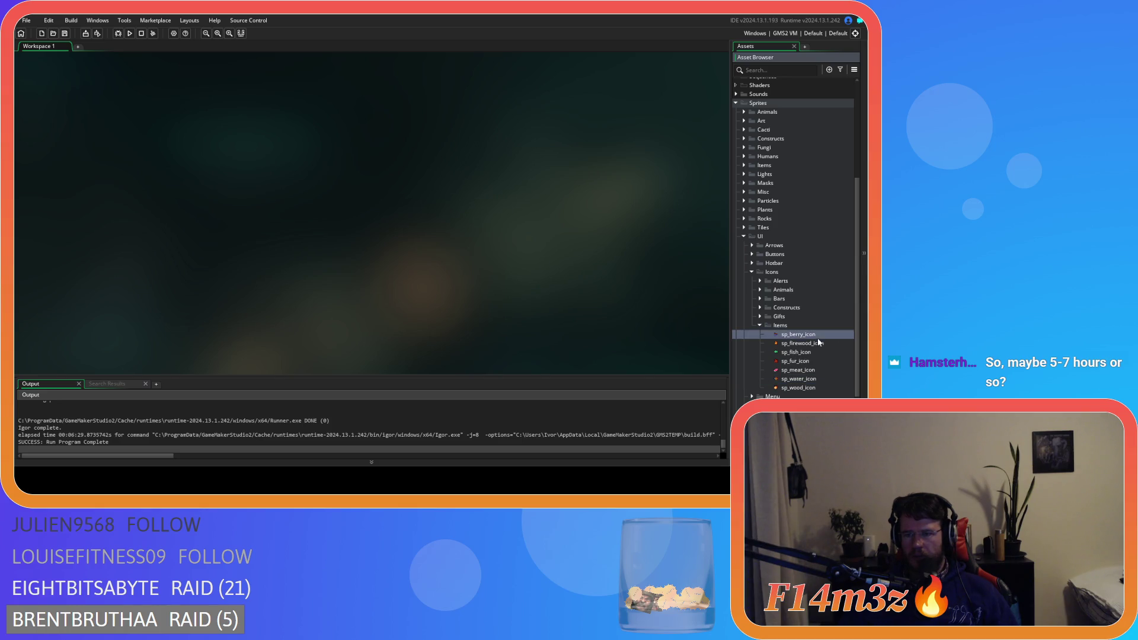
left_click(814, 362)
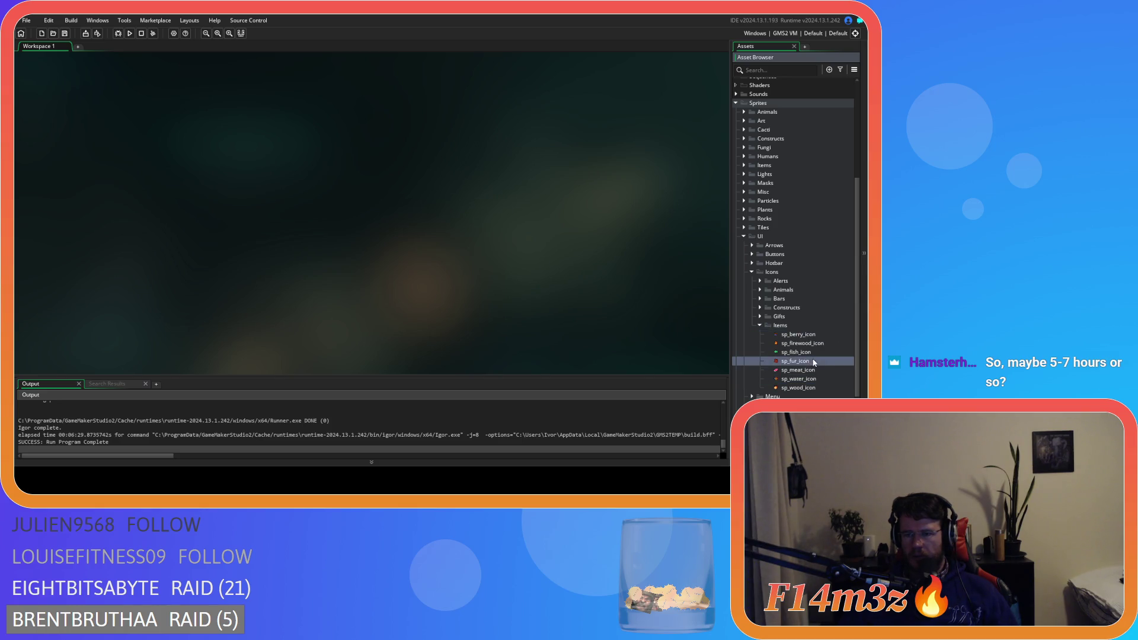
left_click(823, 388)
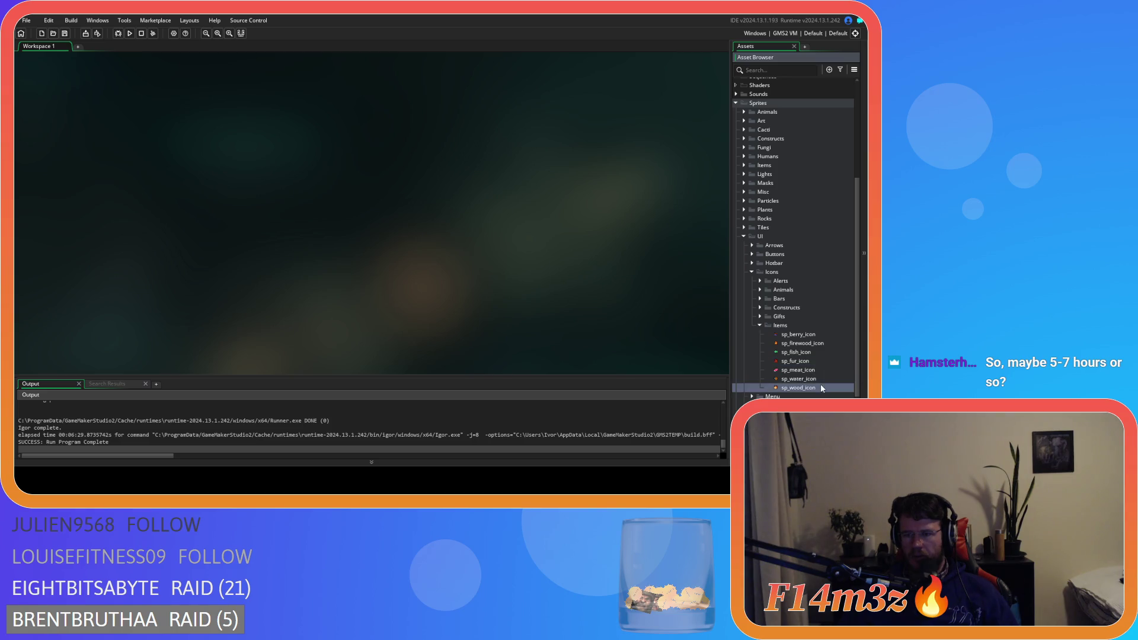
left_click(760, 325)
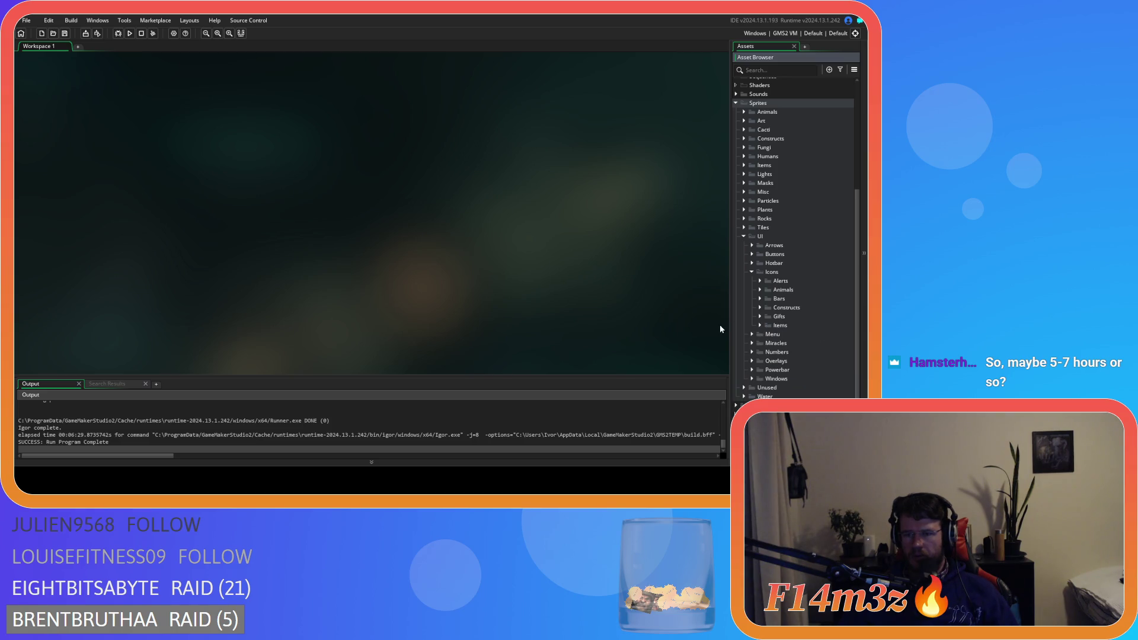
left_click(760, 325)
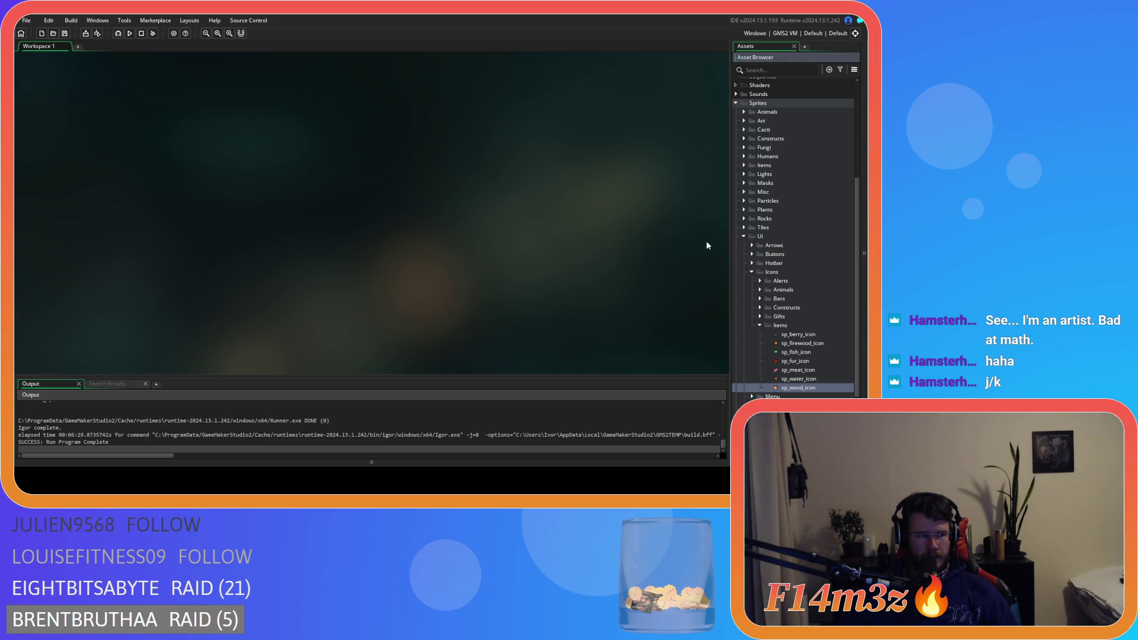
left_click(810, 339)
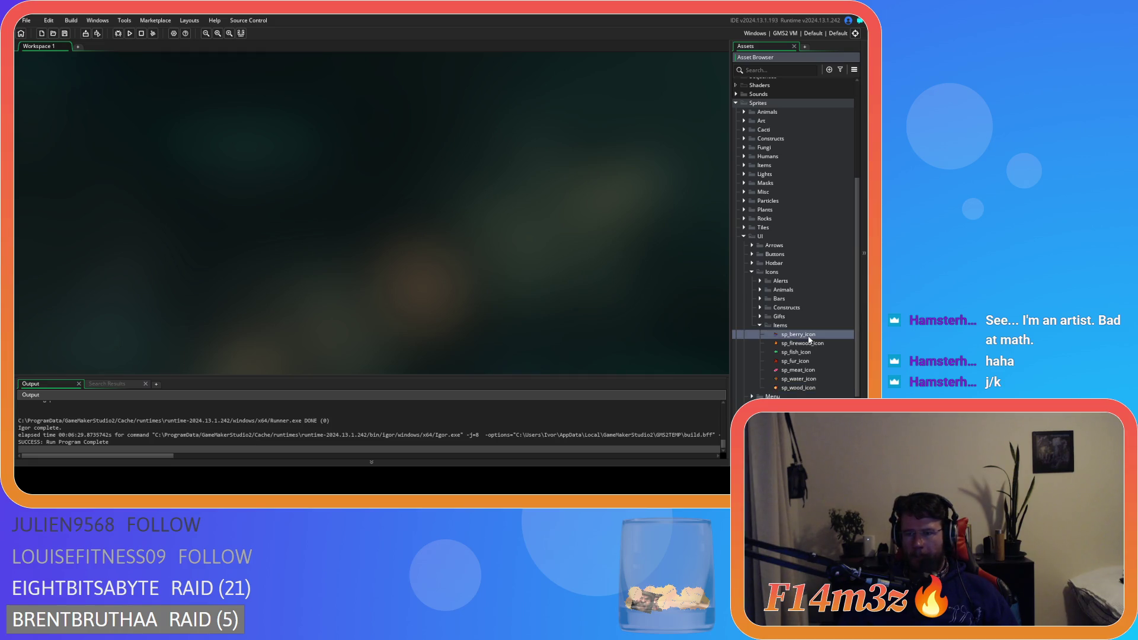
left_click(807, 379)
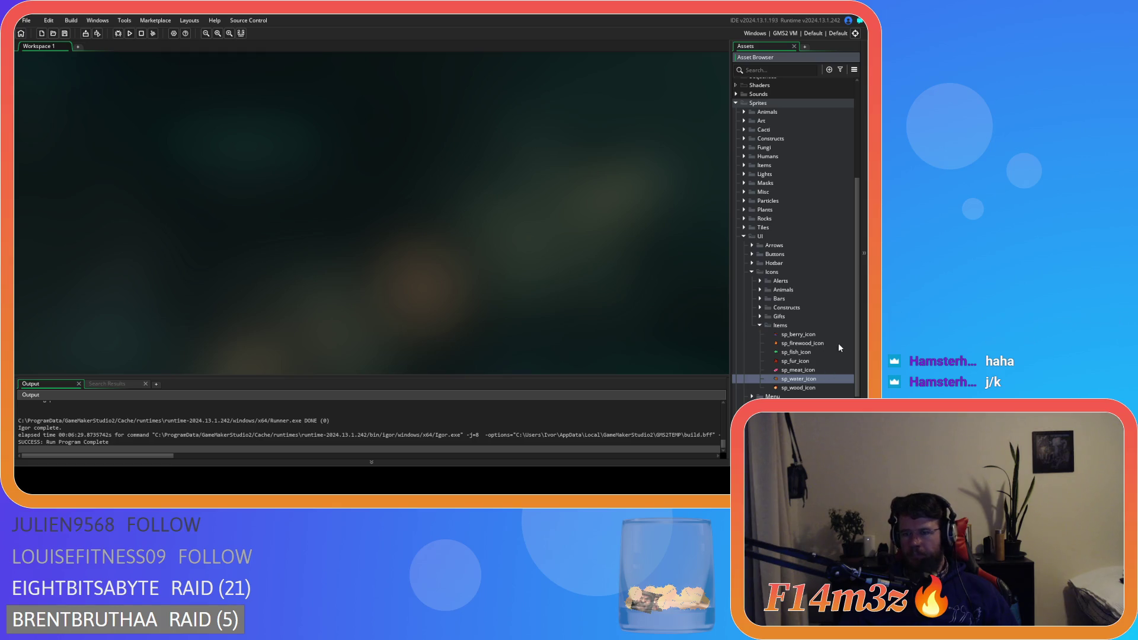
left_click(806, 334)
left_click(824, 380)
left_click(822, 389)
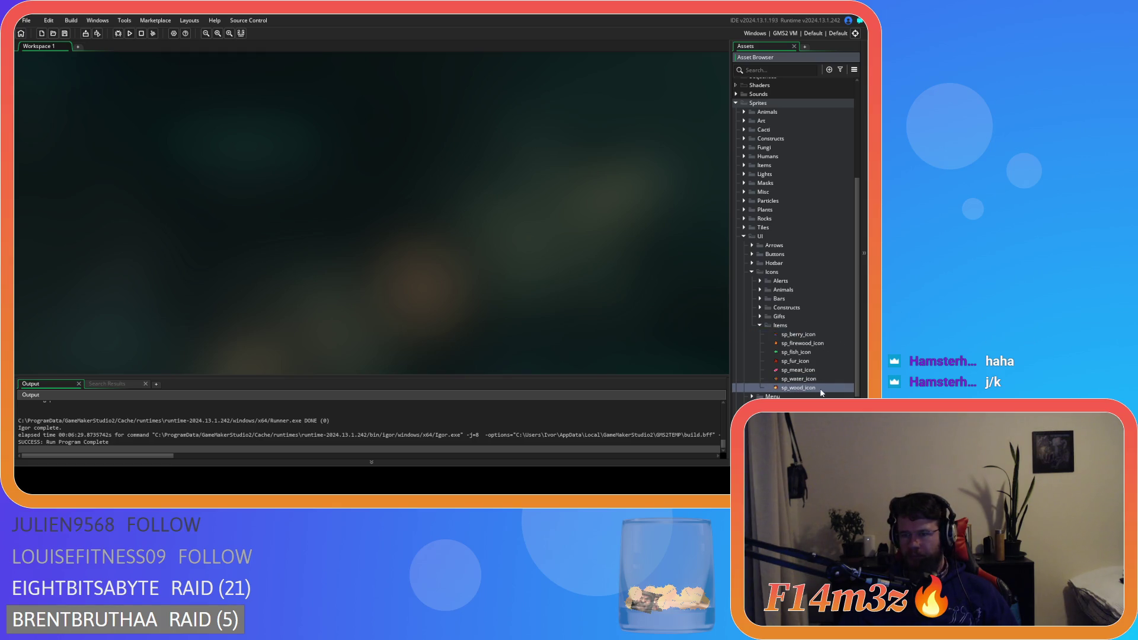
left_click(807, 335)
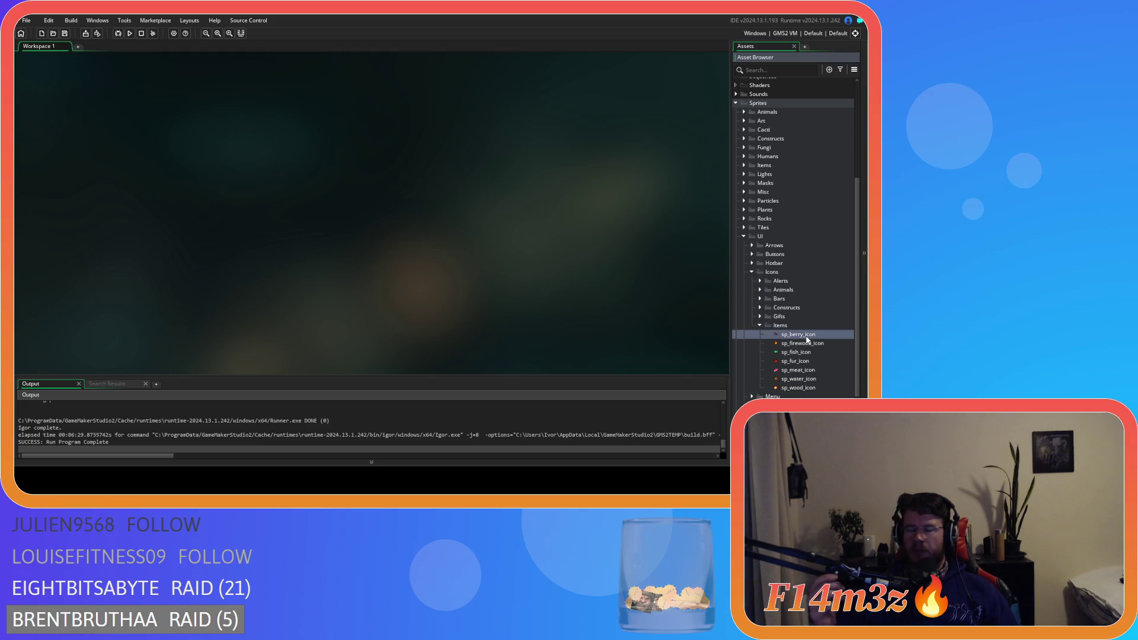
left_click(805, 372)
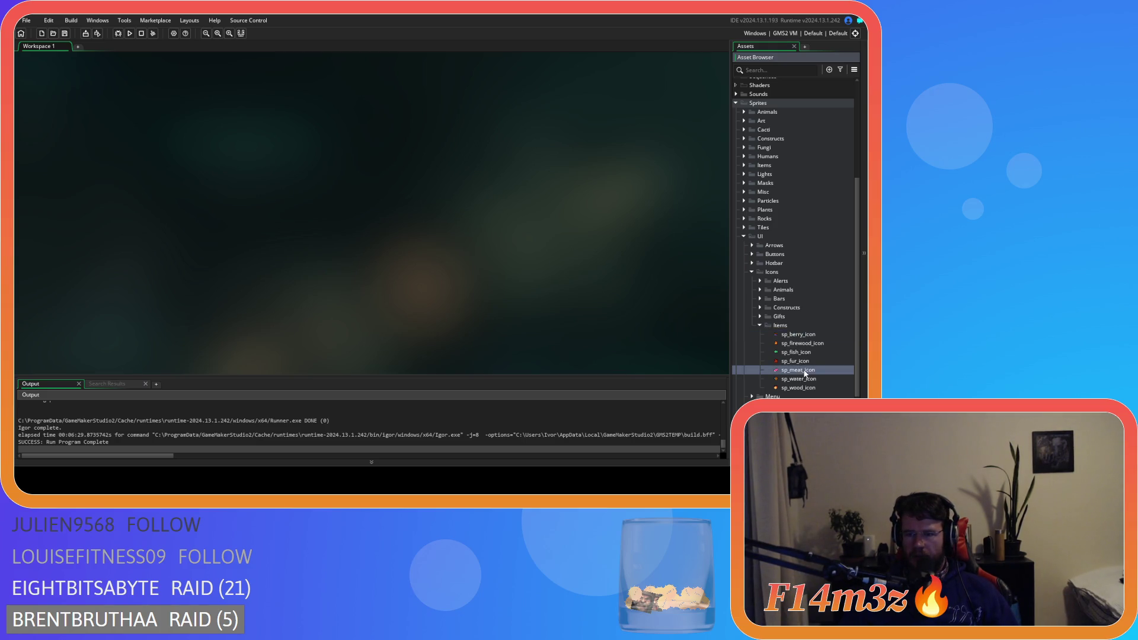
left_click(807, 389)
left_click(806, 371)
Step: Duplicate sp_meat_icon and name the copy sp_meat_cooked_icon
key("ctrl+d")
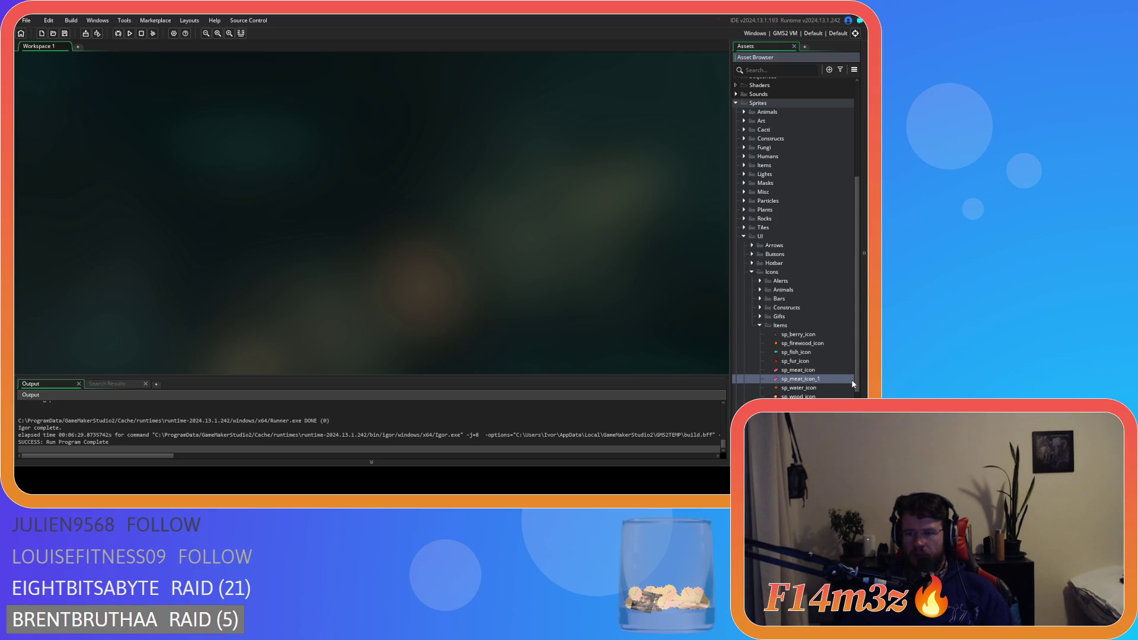
type("cooked_")
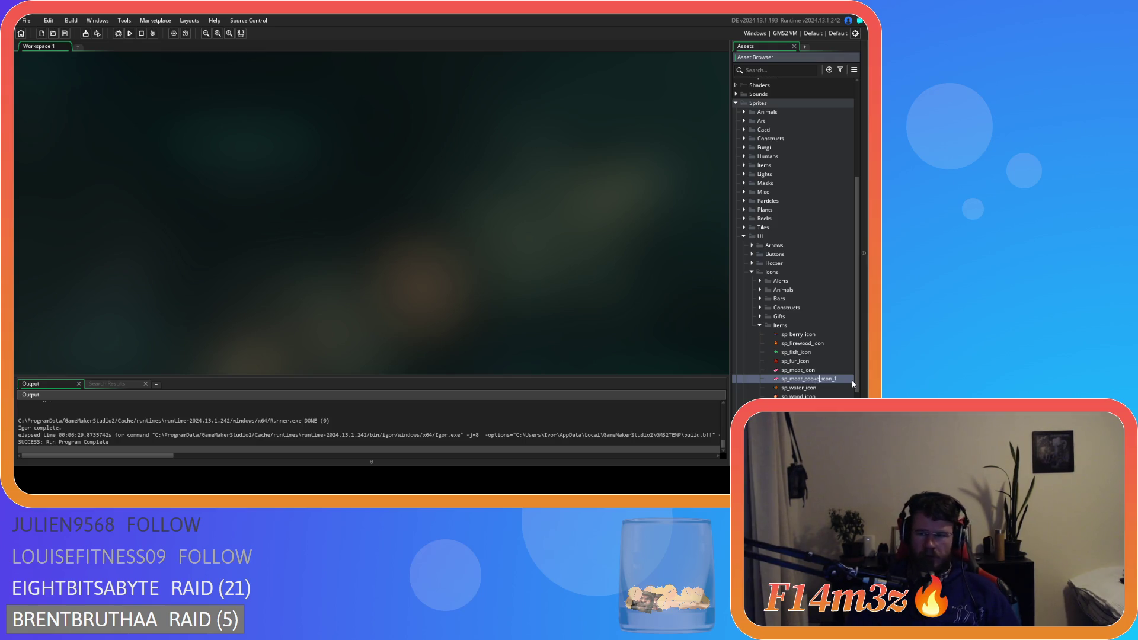
key("Return")
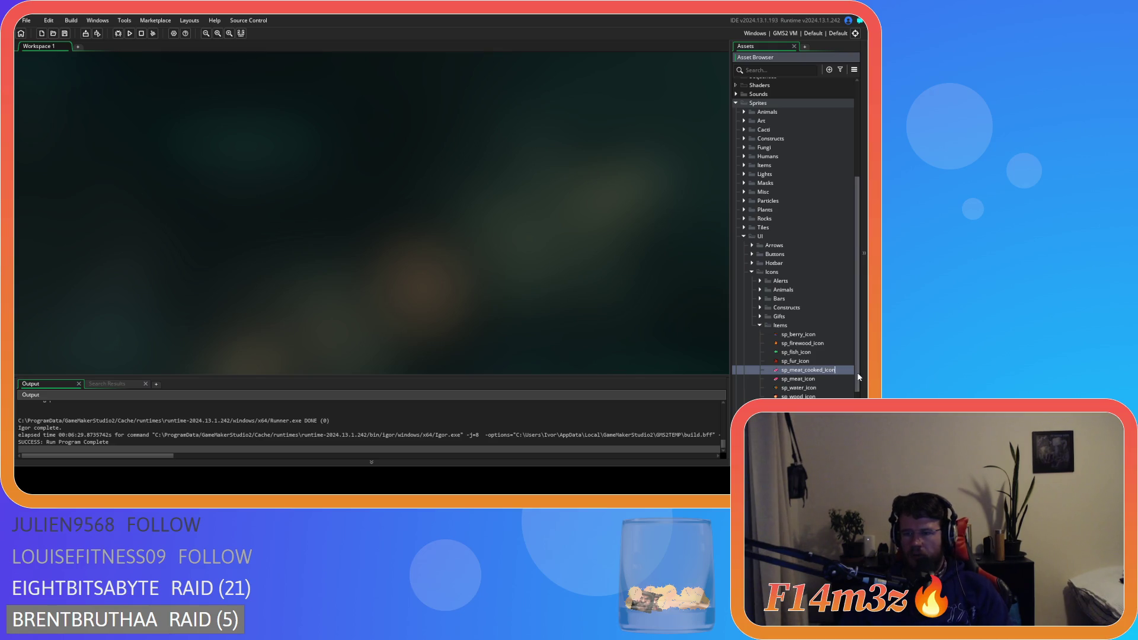
Step: Duplicate sp_fish_icon and name the copy sp_fish_cooked_icon
left_click(811, 353)
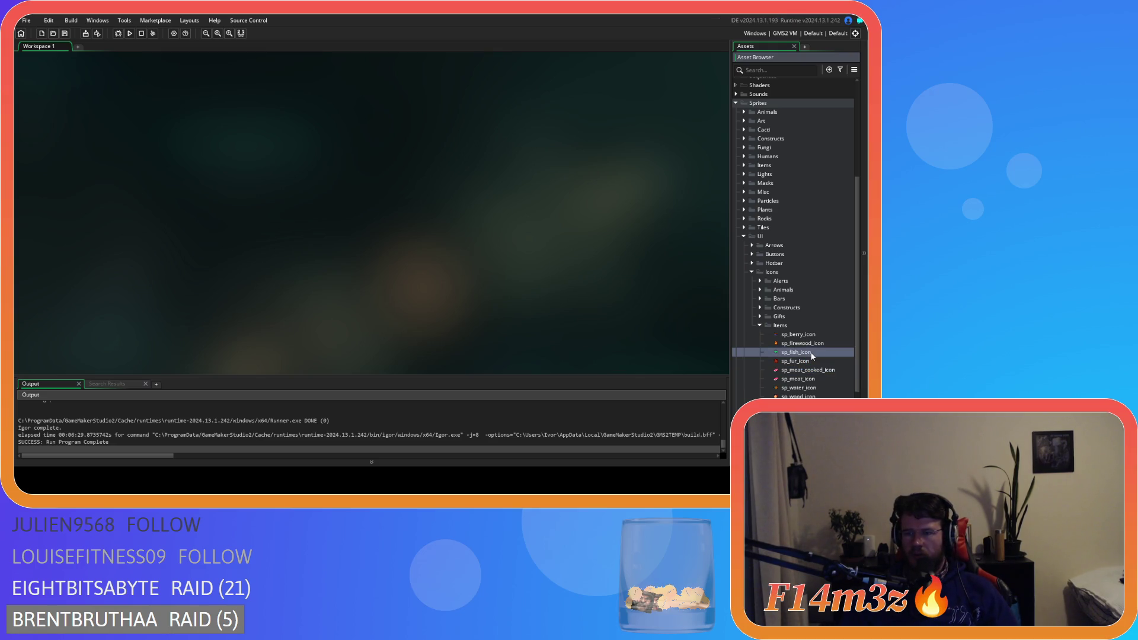
key("ctrl+d")
key("BackSpace")
key("BackSpace")
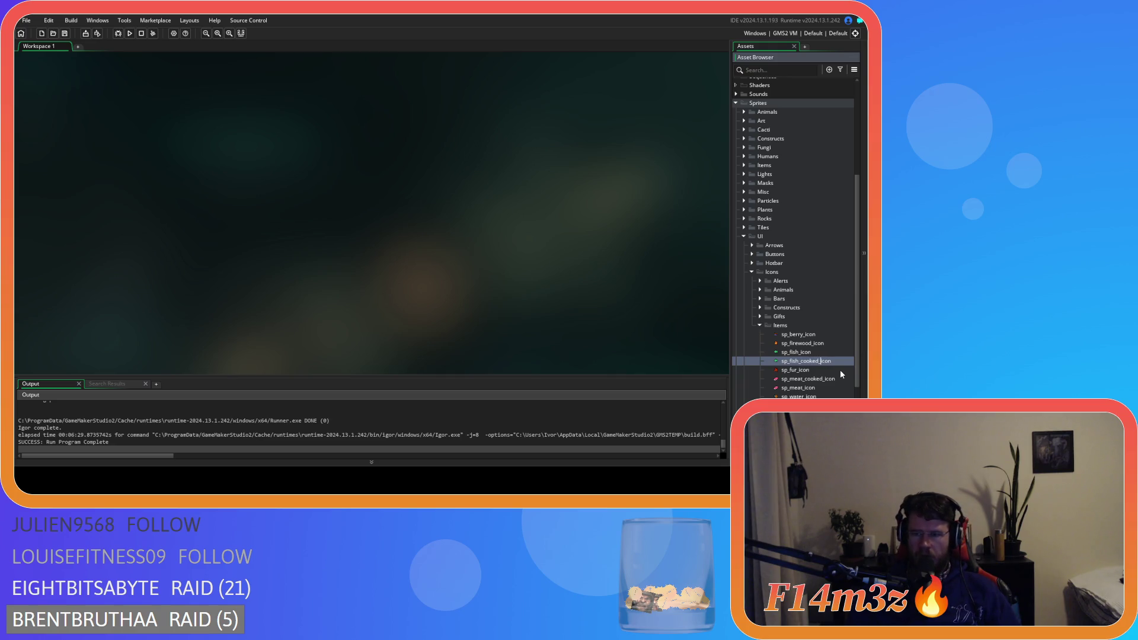
type("_")
key("Return")
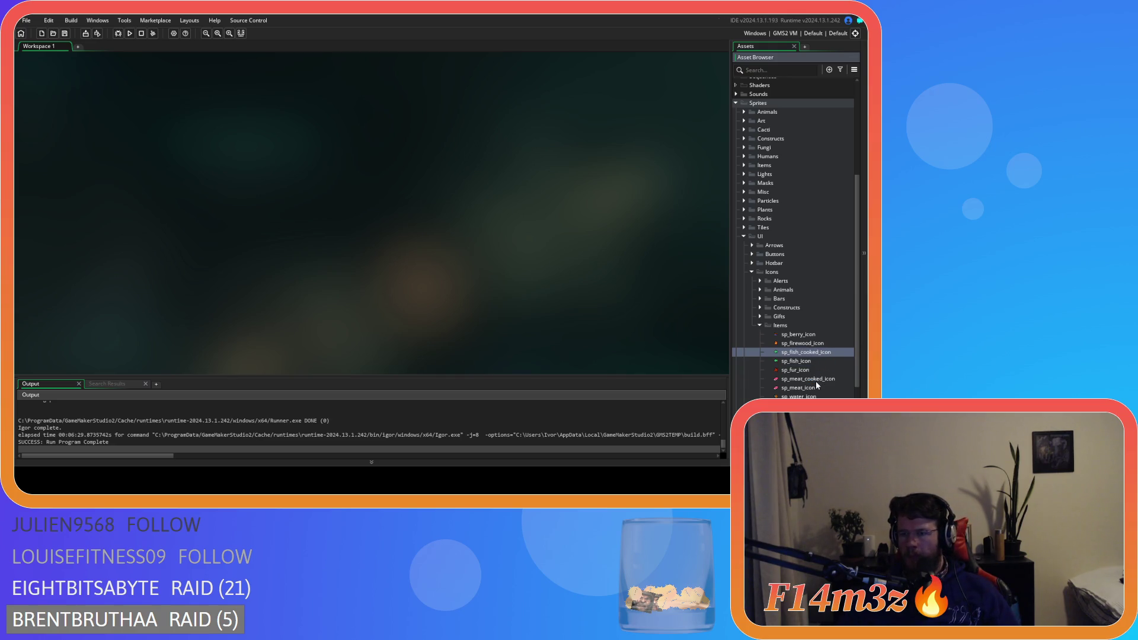
Step: Open sp_meat_cooked_icon's image and try brown fills on the pink meat
double_click(815, 381)
left_click(126, 128)
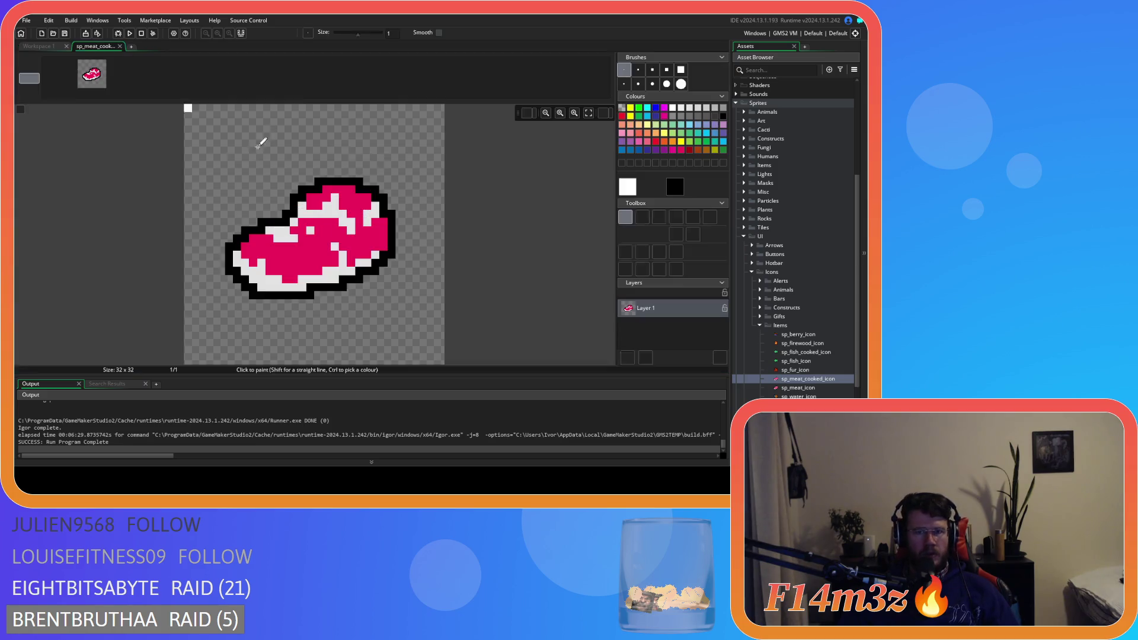
left_click(698, 150)
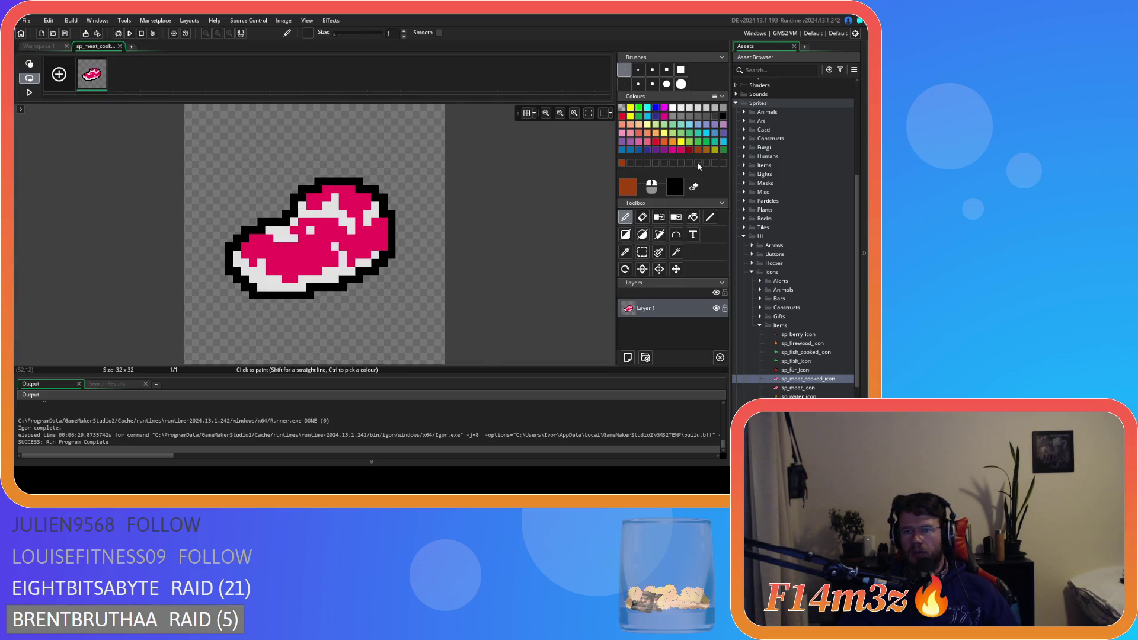
left_click(693, 217)
left_click(306, 252)
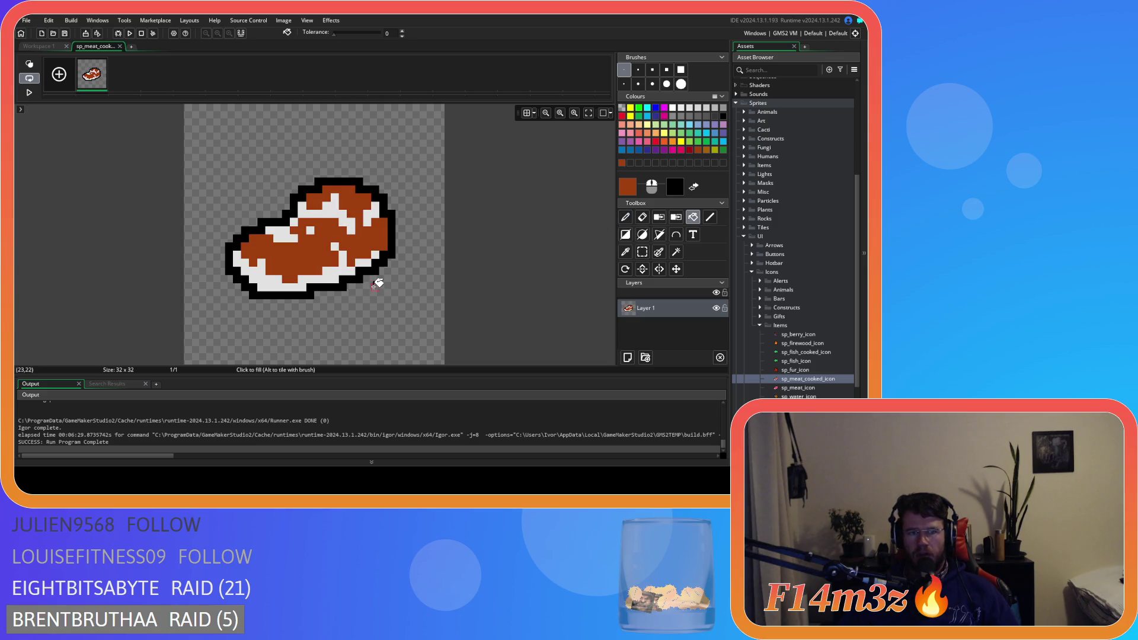
key("ctrl+z")
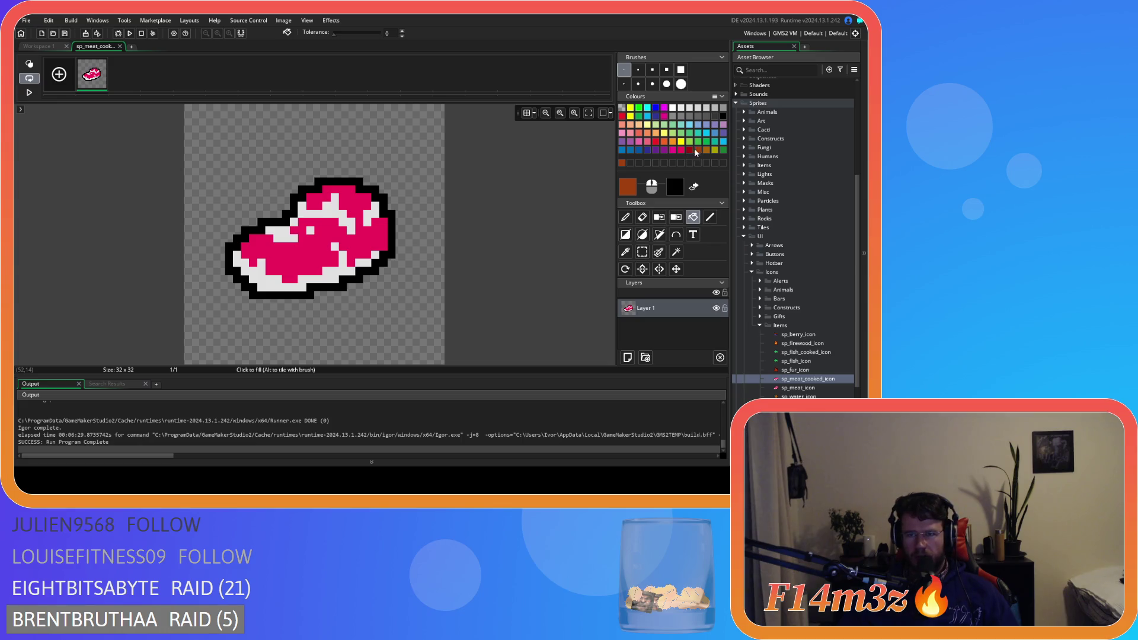
left_click(299, 271)
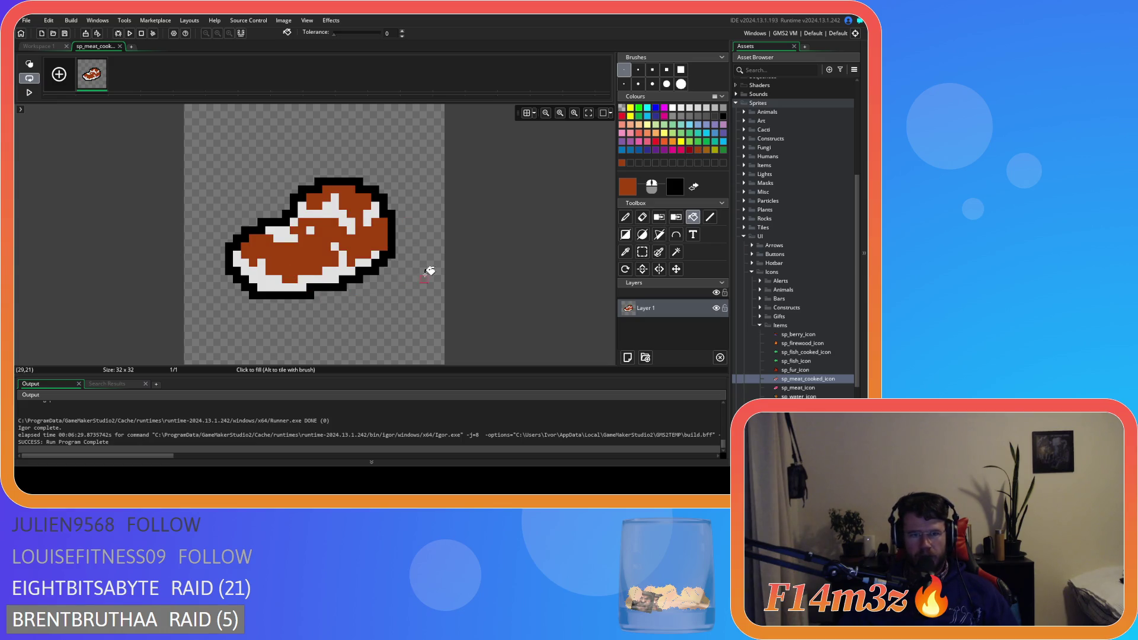
left_click(706, 151)
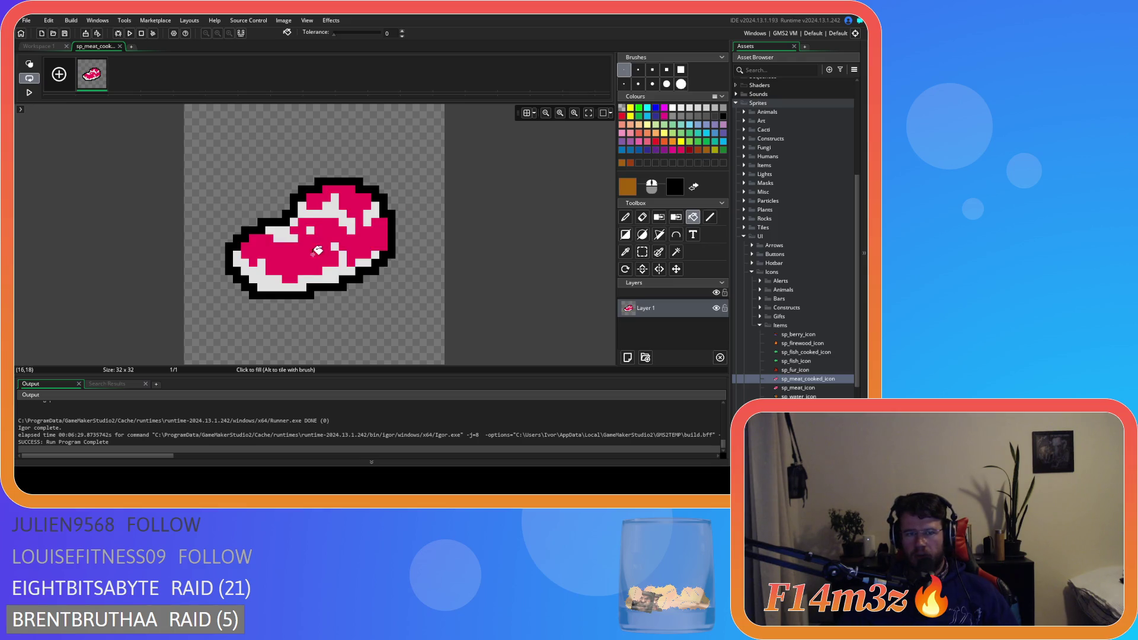
left_click(315, 250)
key("ctrl+z")
key("ctrl+z")
Step: Fill the pink meat of the steak with dark red
left_click(694, 149)
left_click(288, 254)
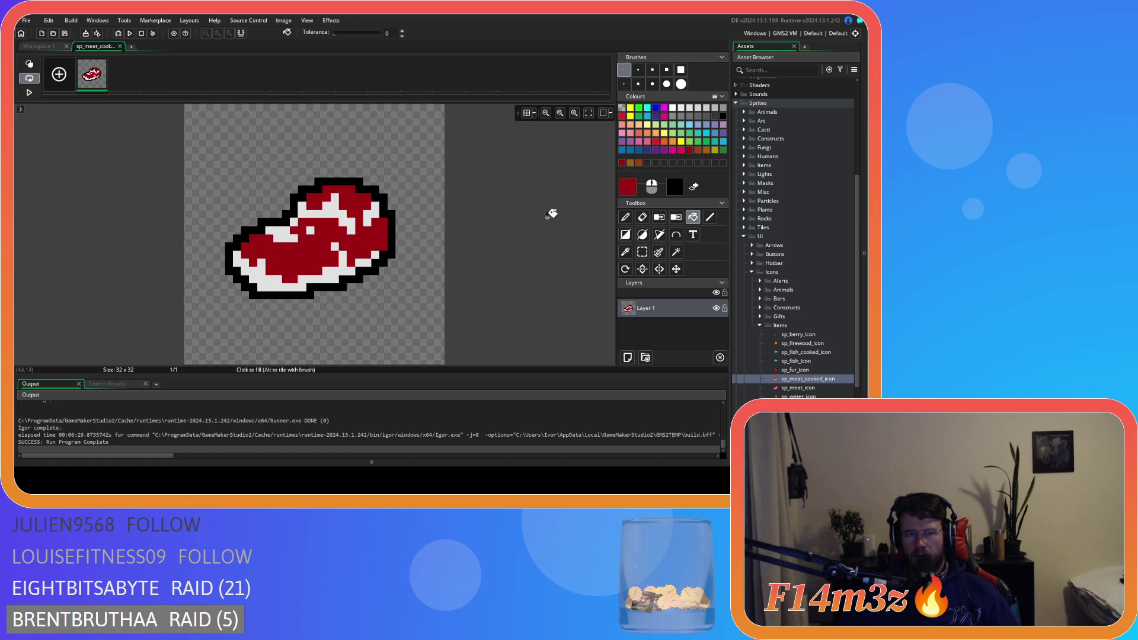
key("ctrl+z")
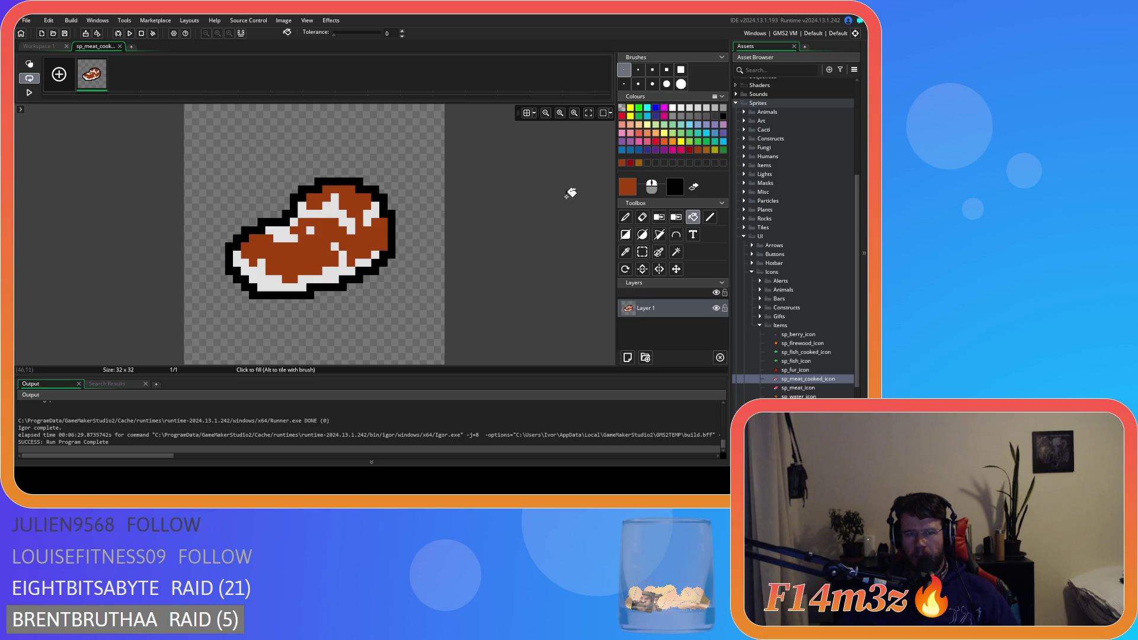
key("ctrl+z")
left_click(690, 150)
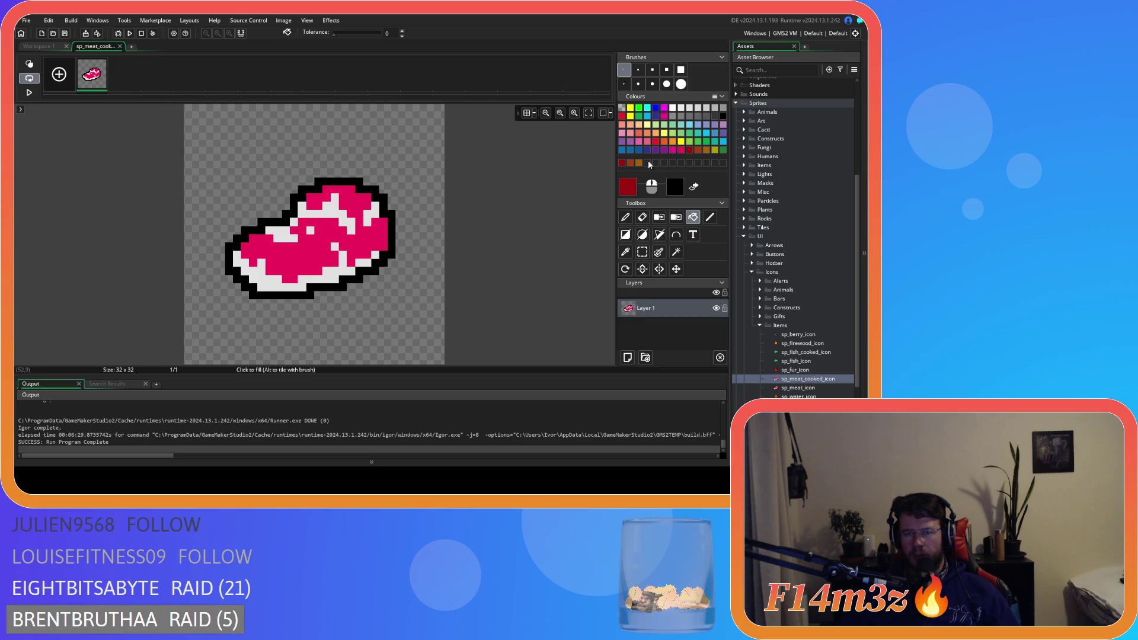
left_click(322, 257)
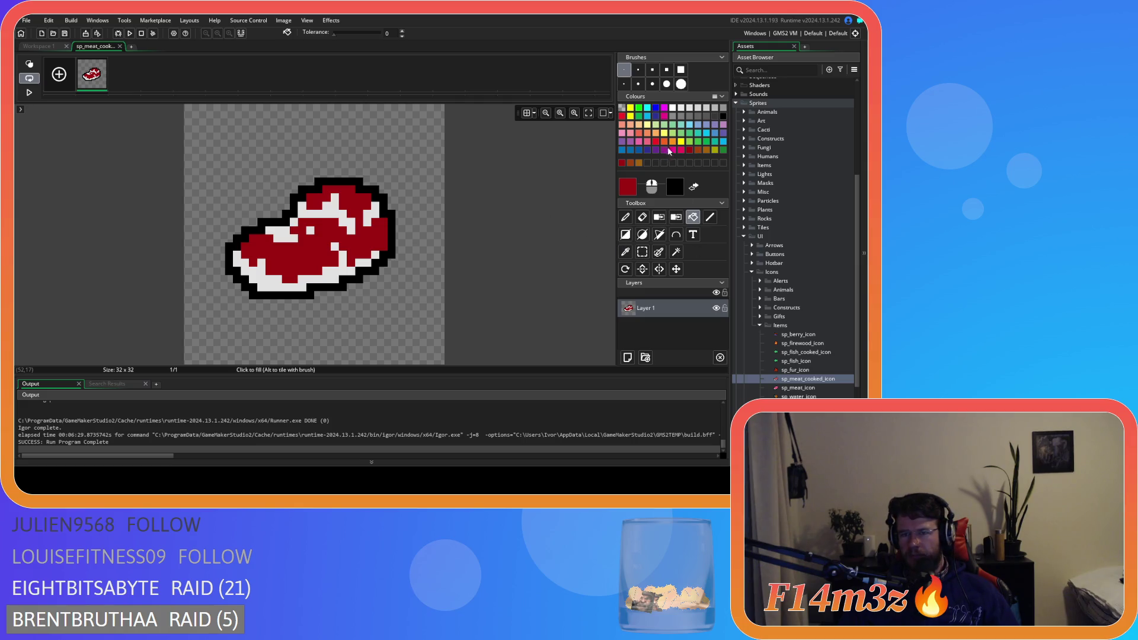
Step: Try peach and orange fills on the steak's light grey underside, undoing each
left_click(629, 131)
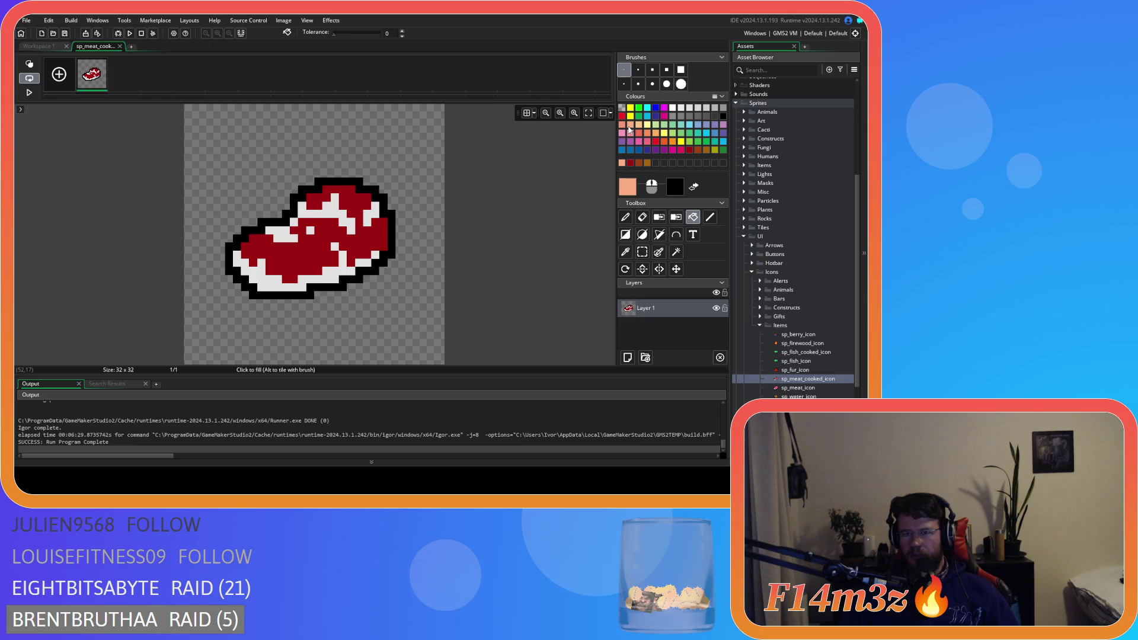
left_click(288, 285)
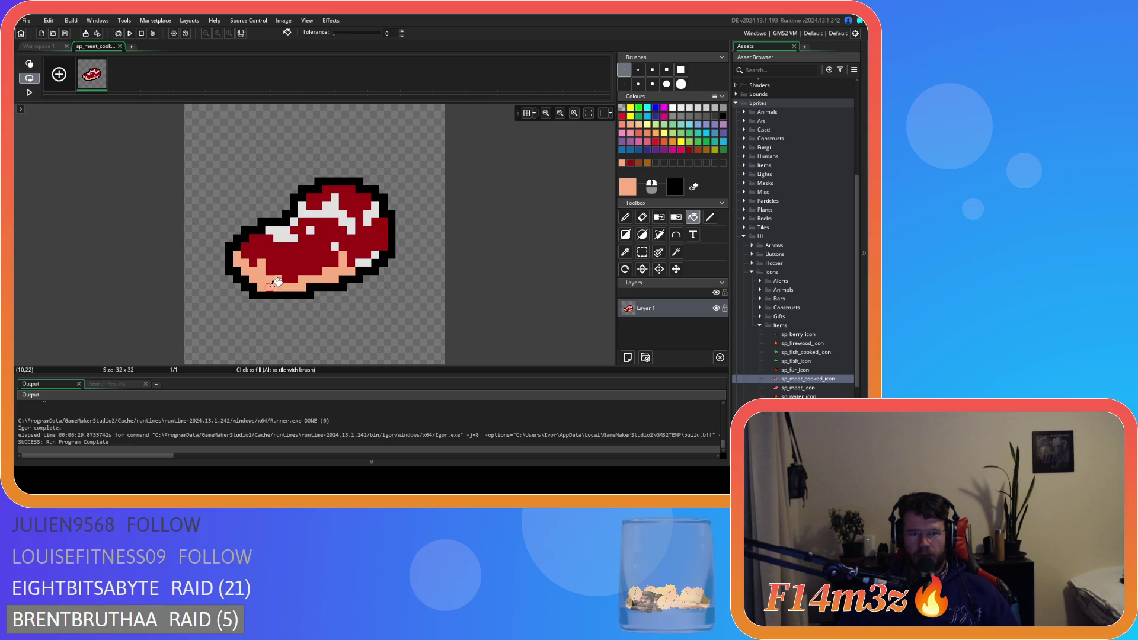
key("ctrl+z")
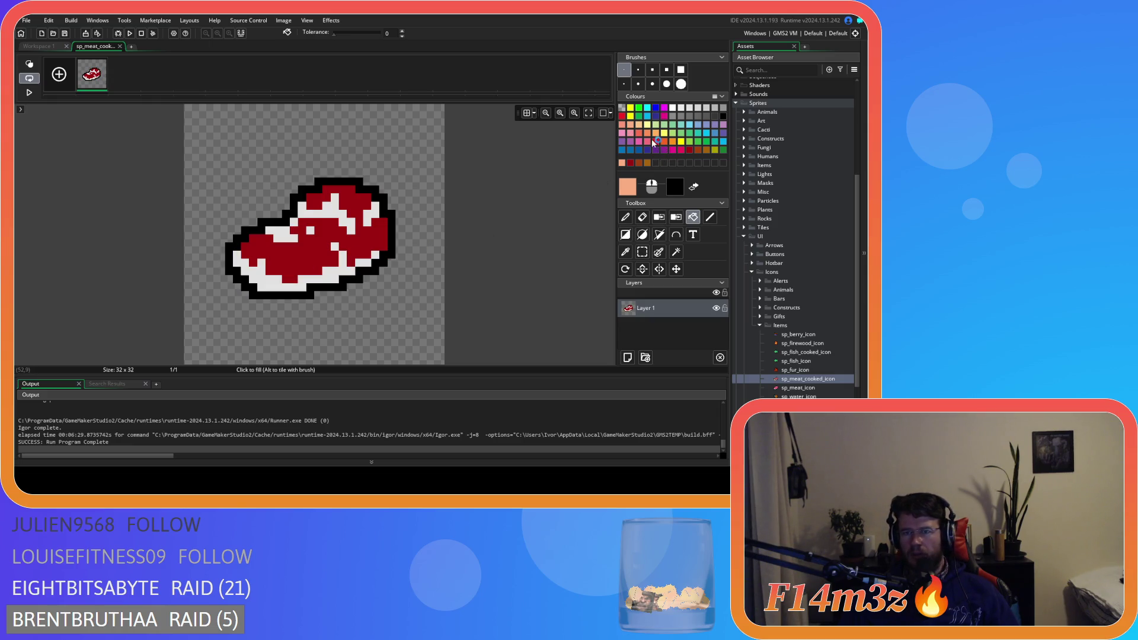
left_click(648, 131)
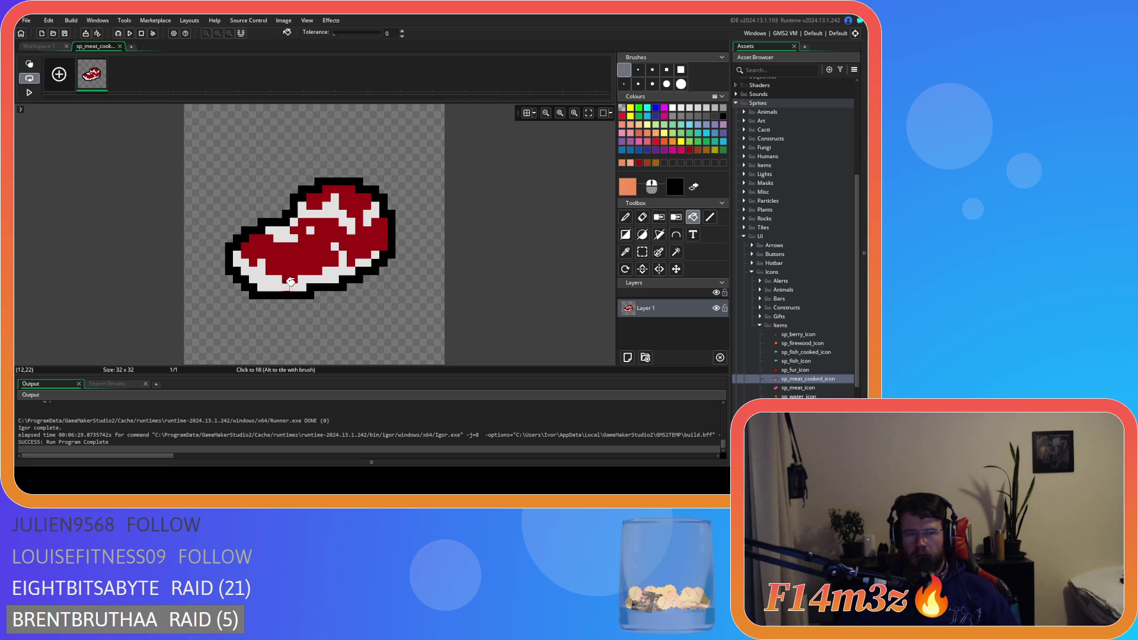
left_click(285, 283)
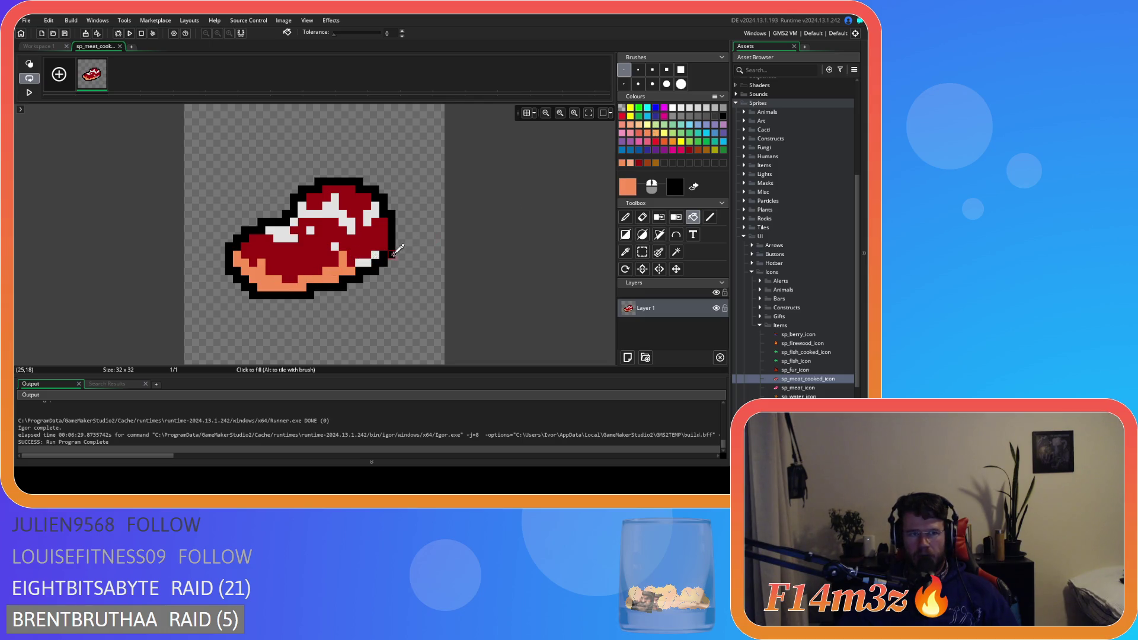
key("ctrl+z")
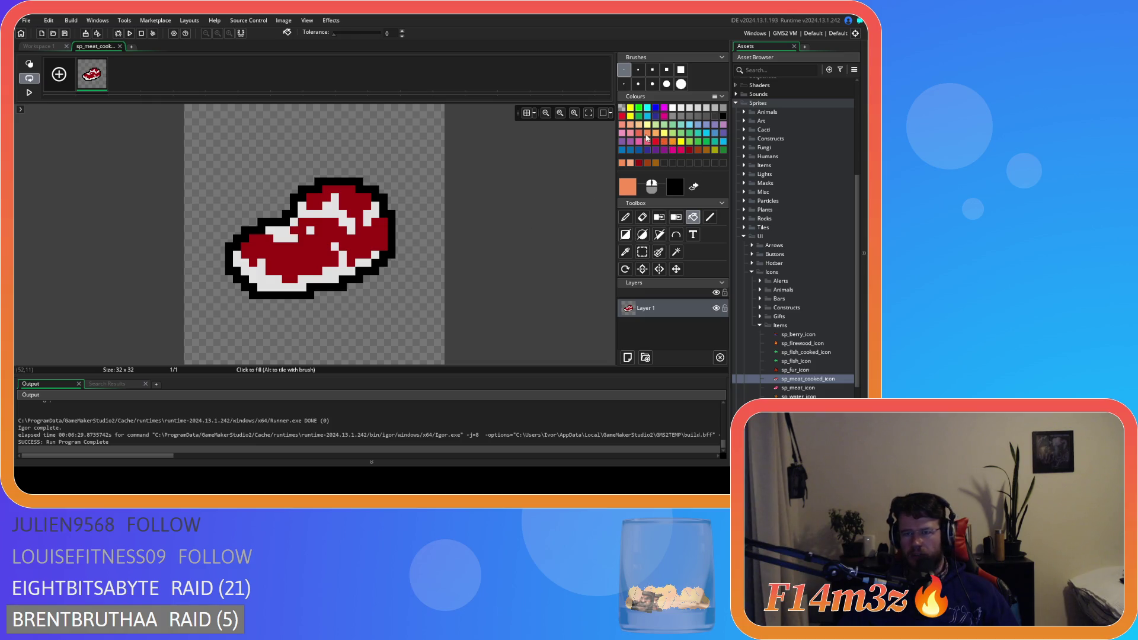
left_click(655, 135)
left_click(674, 143)
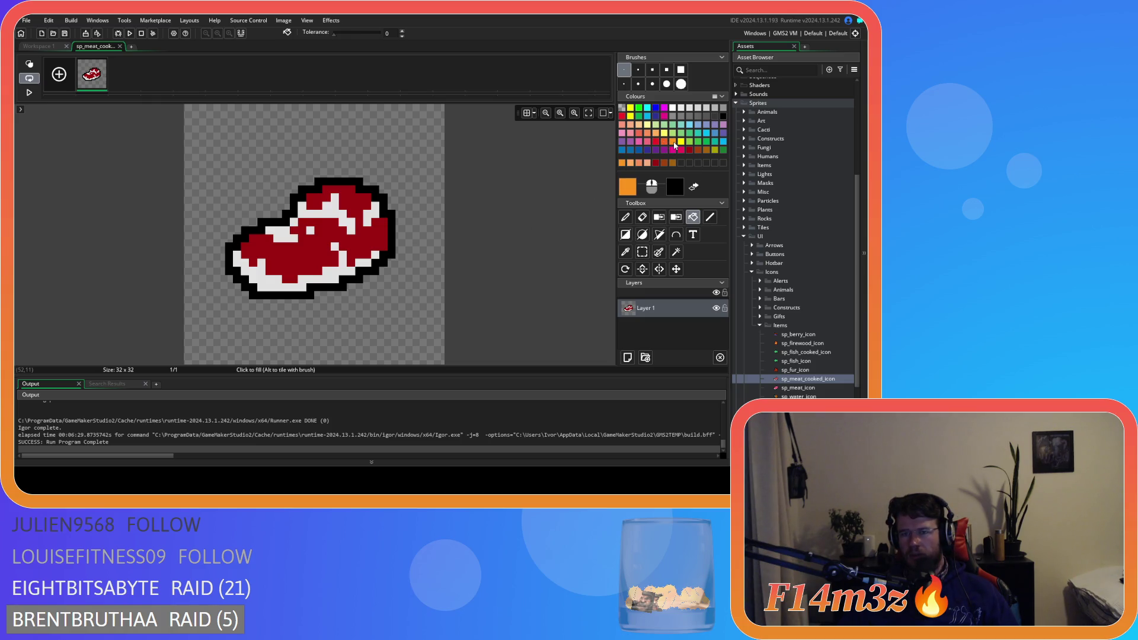
Step: Bucket-fill the steak's grey underside and white patches with orange
left_click(313, 279)
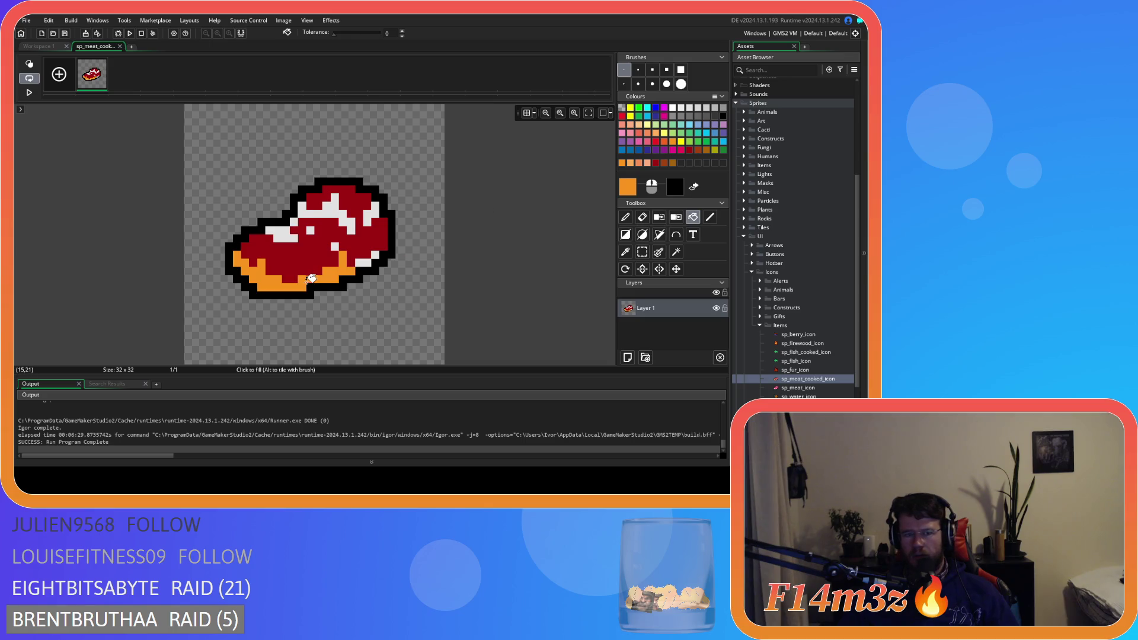
left_click(368, 262)
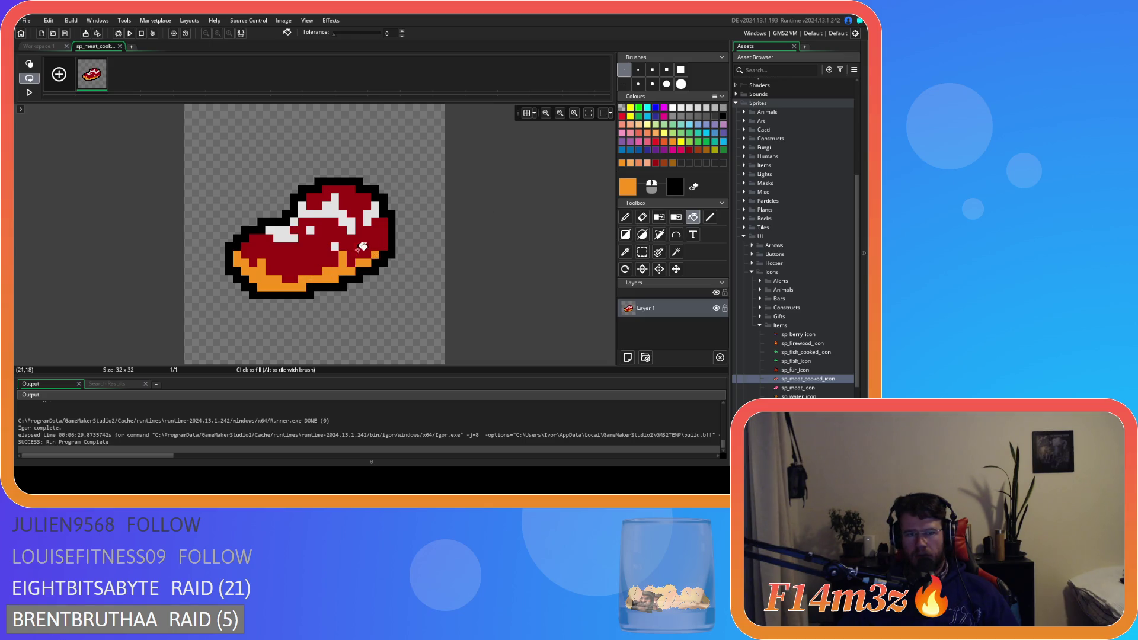
left_click(279, 234)
left_click(309, 211)
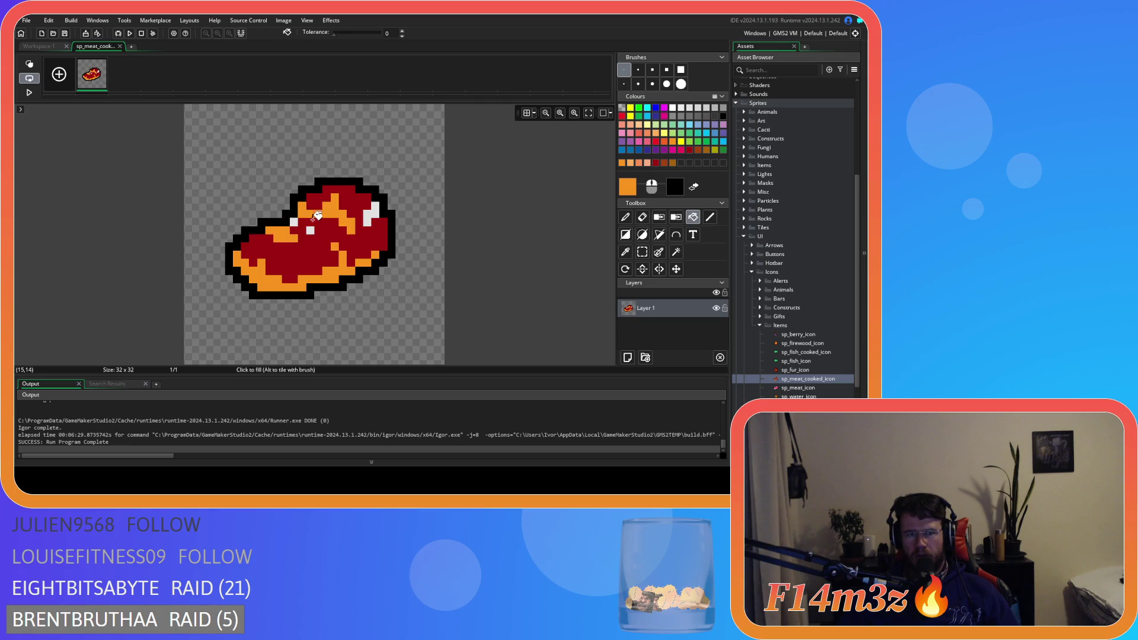
left_click(294, 222)
left_click(371, 215)
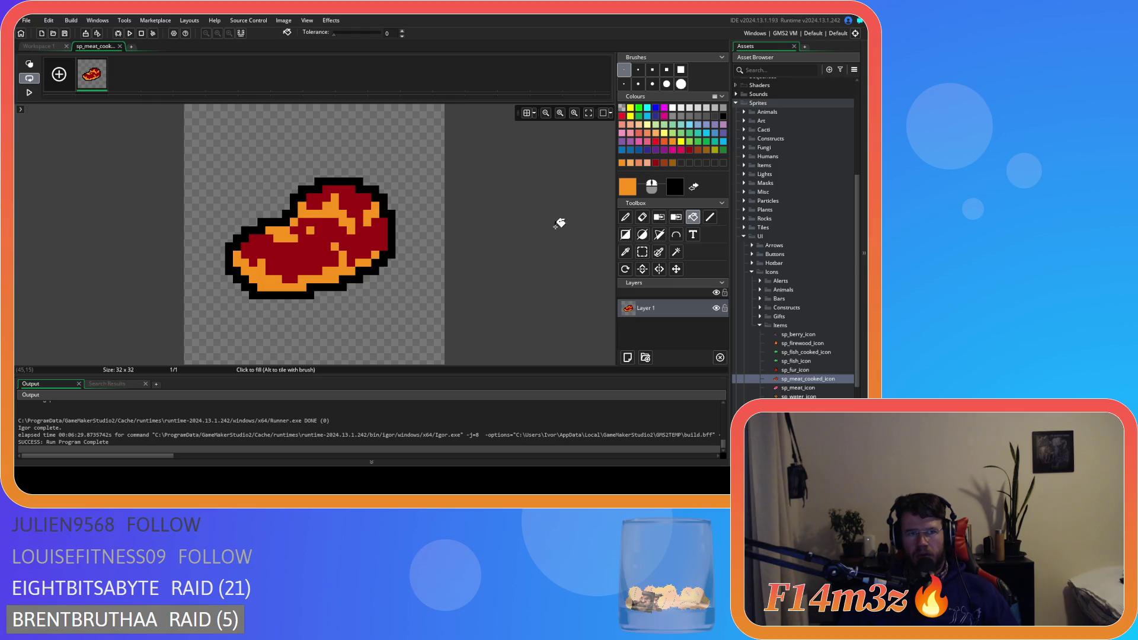
Step: Try brown on the steak's lower band and orange patches, then undo it
left_click(706, 150)
left_click(273, 283)
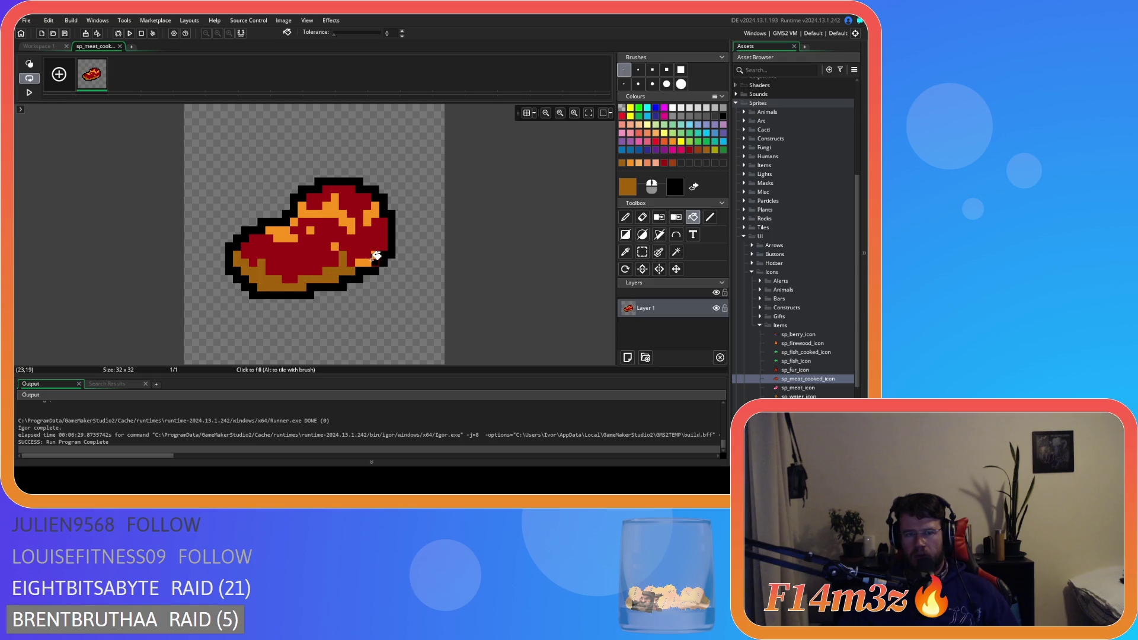
left_click(296, 236)
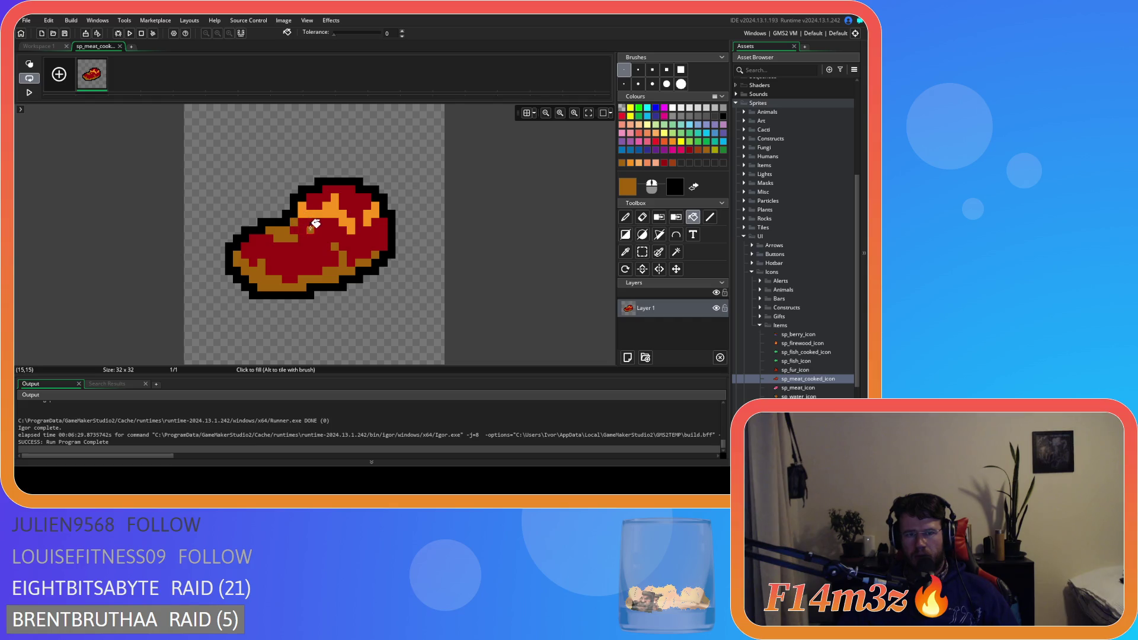
left_click(315, 224)
left_click(374, 211)
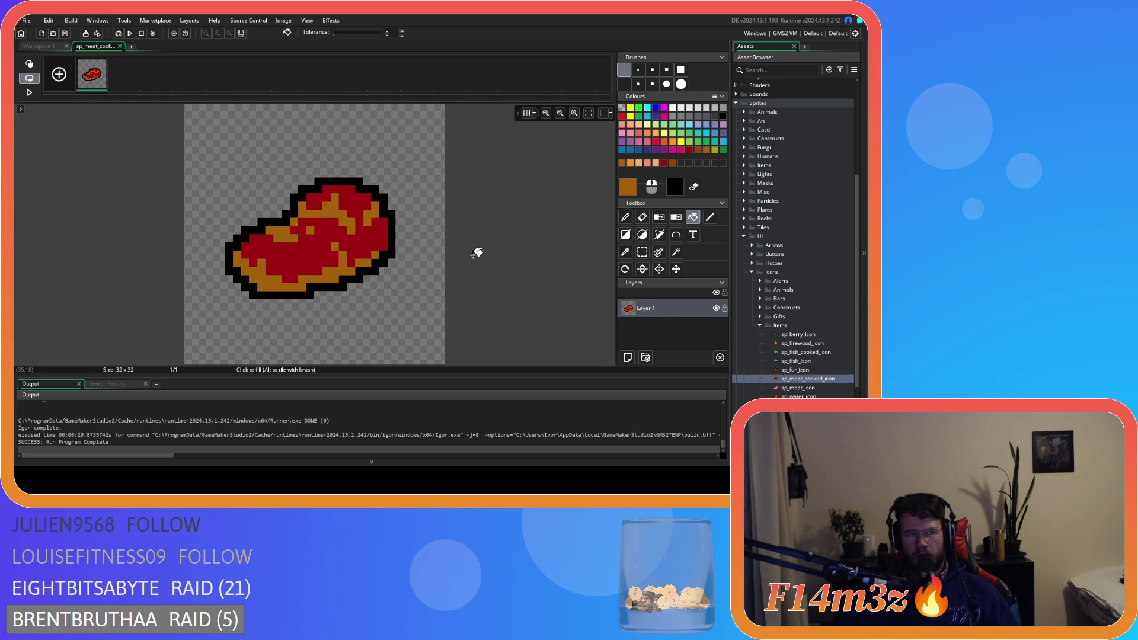
key("ctrl+z")
key("ctrl+z")
key("ctrl+z")
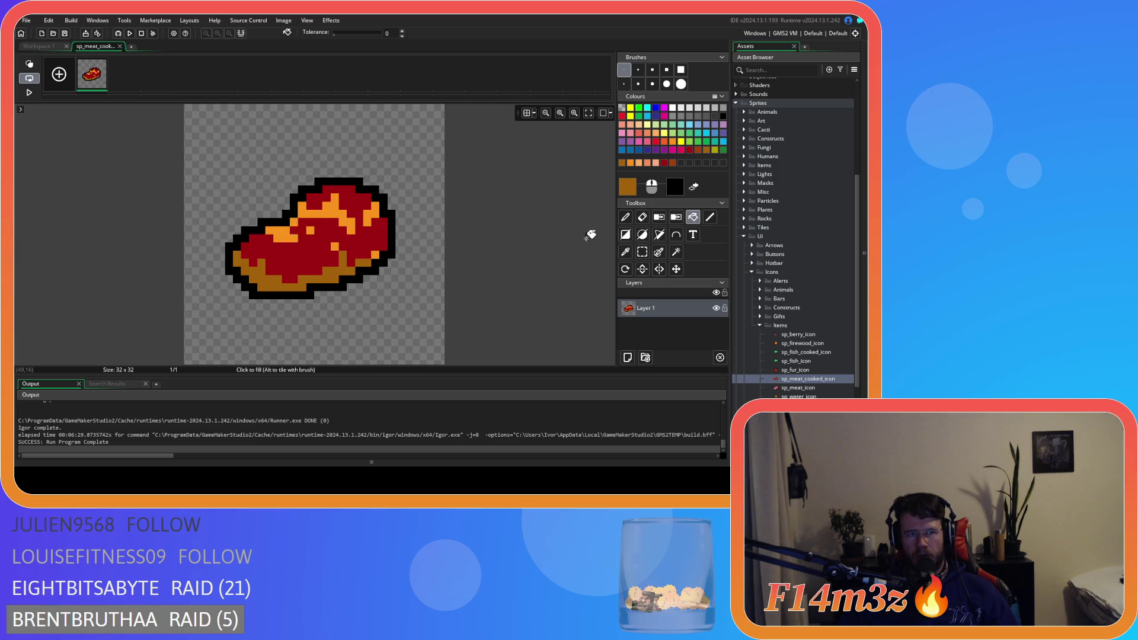
Step: Try red-orange on the lower band, undo it, and close the meat image editor
left_click(673, 143)
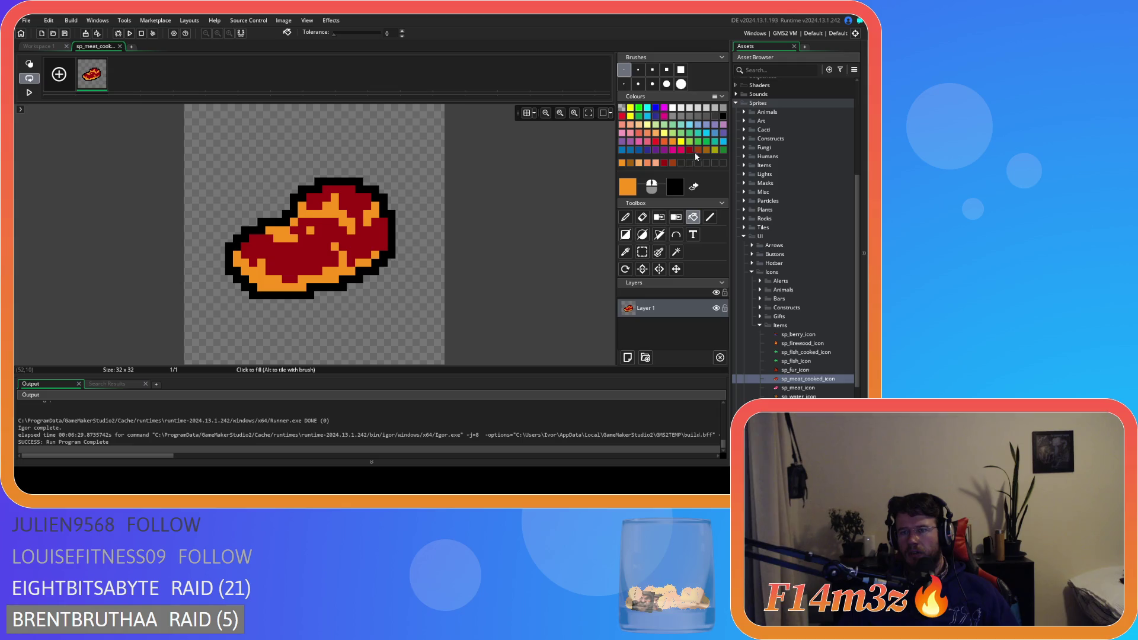
left_click(664, 144)
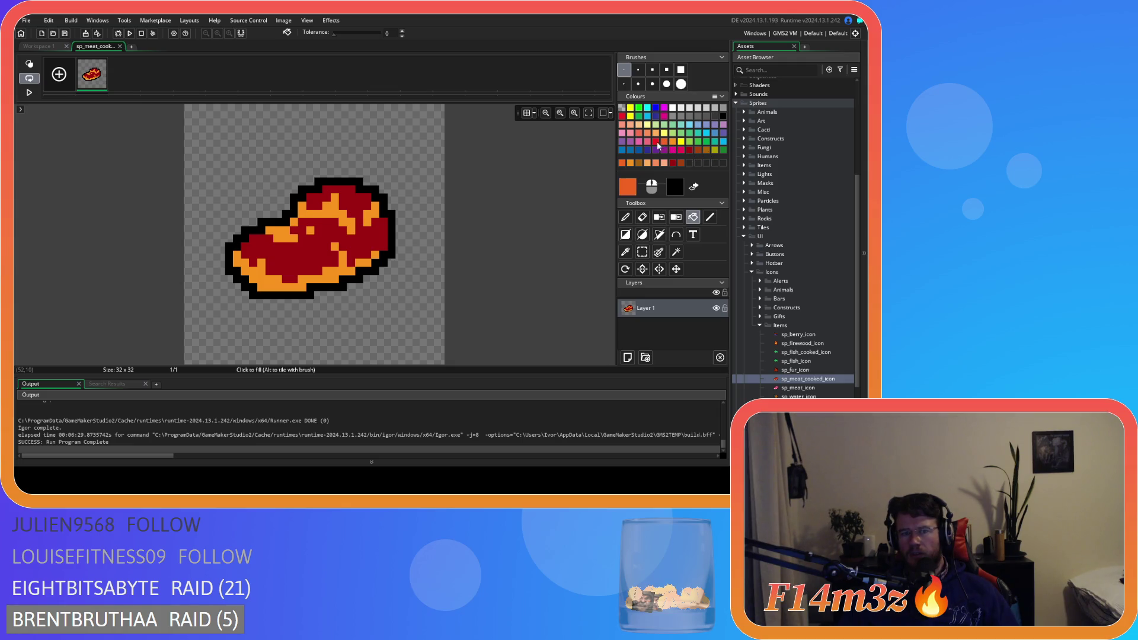
left_click(294, 285)
key("ctrl+z")
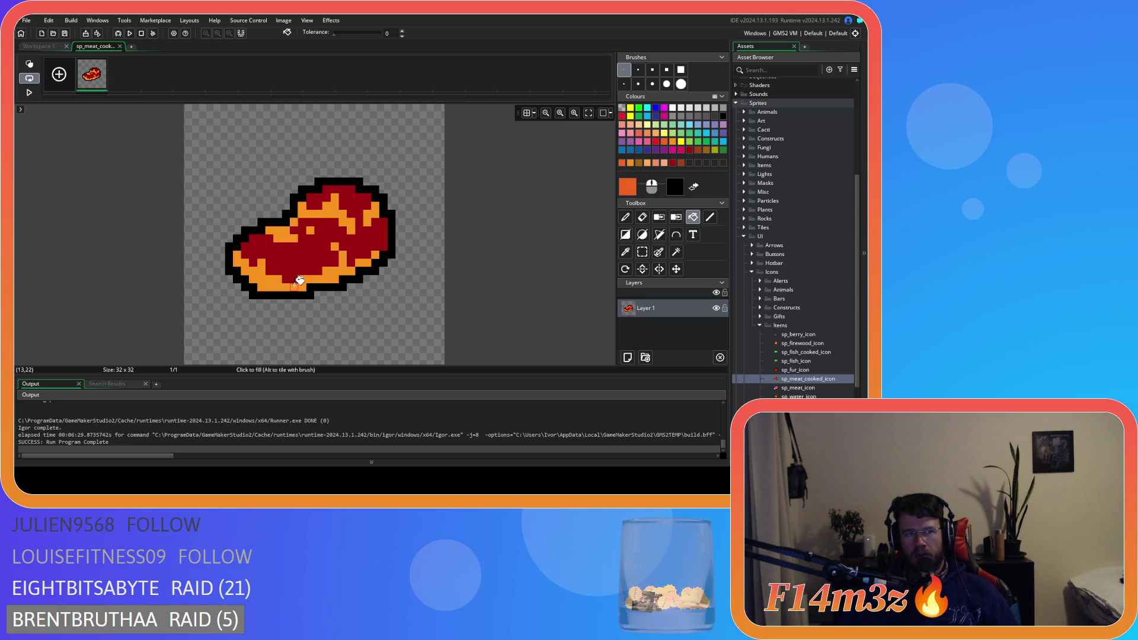
left_click(119, 46)
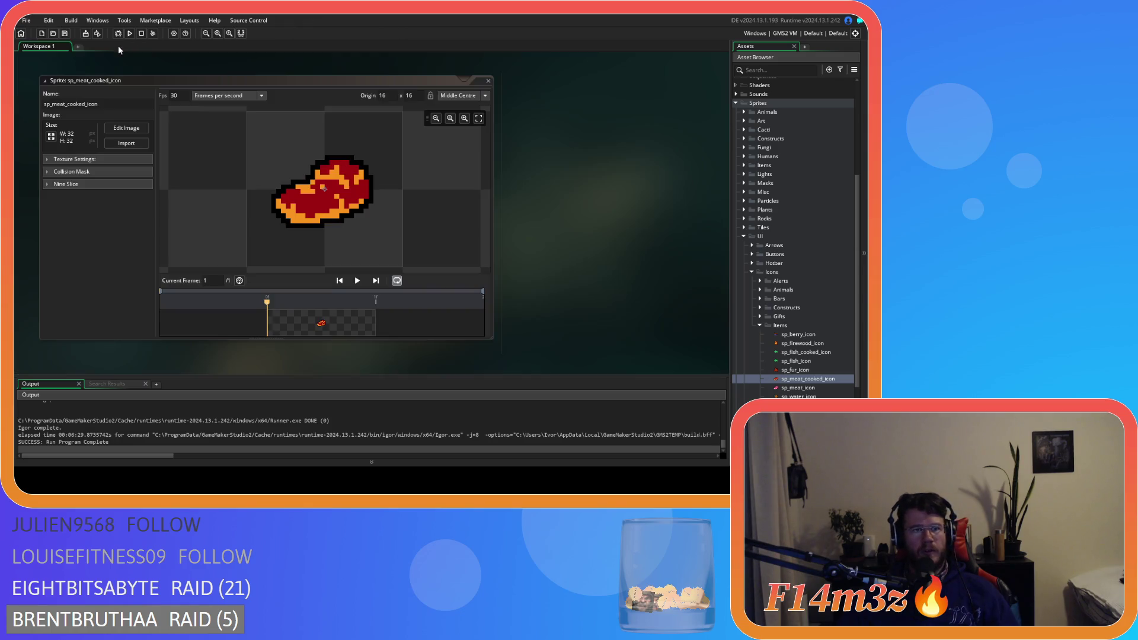
Step: Close the meat sprite and open sp_fish_cooked_icon's image for editing
left_click(488, 81)
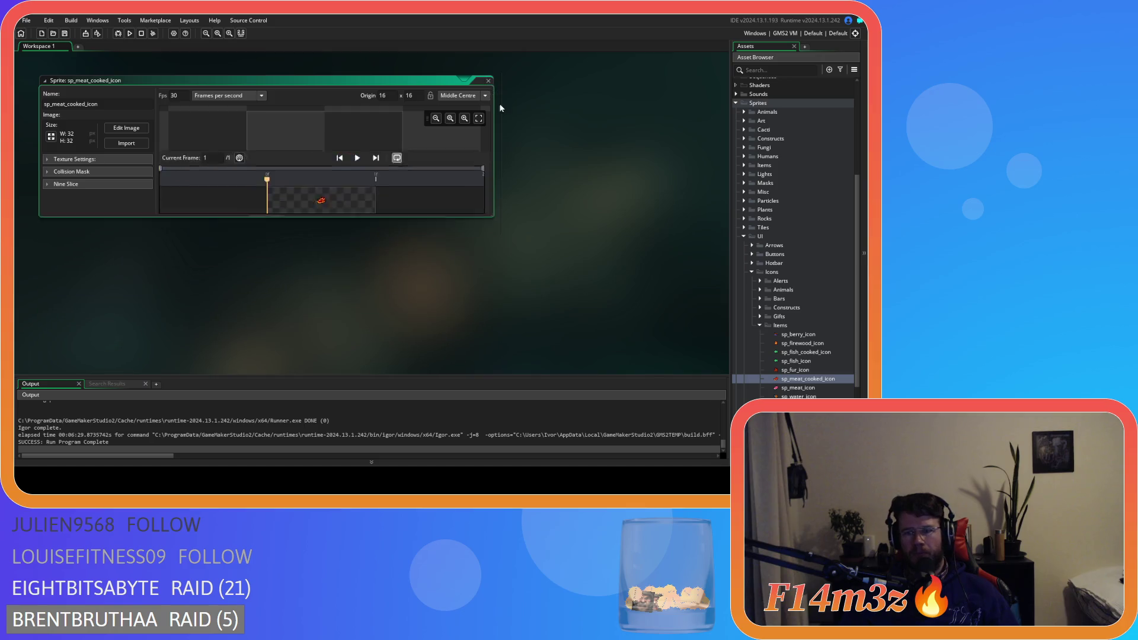
left_click(824, 360)
left_click(833, 353)
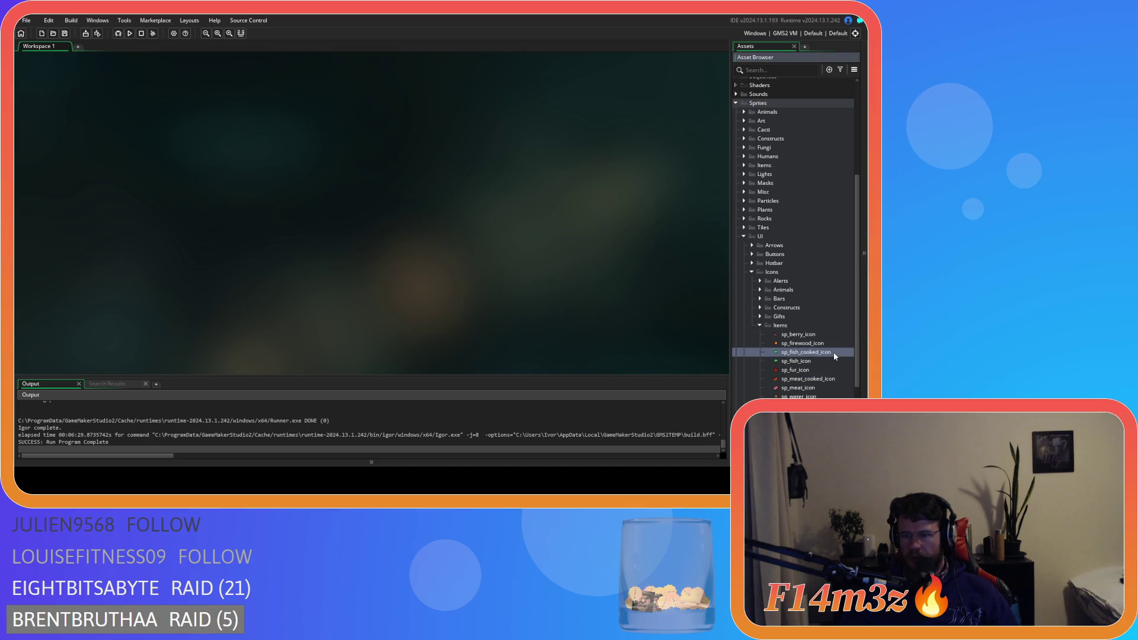
double_click(834, 352)
left_click(127, 124)
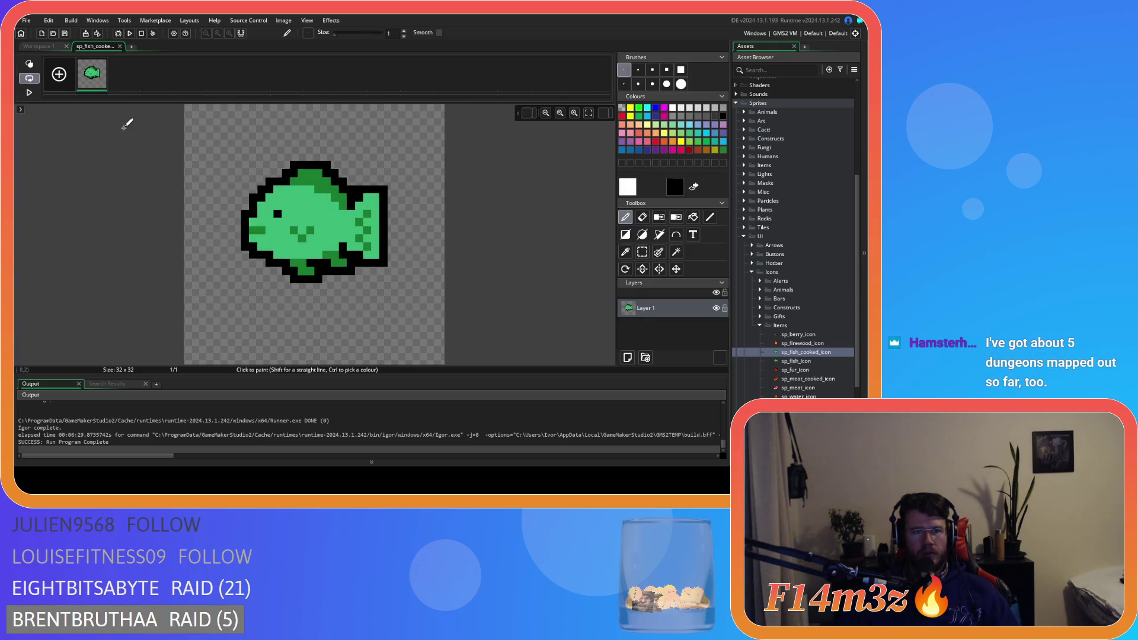
Step: Flood-fill the fish's green body with a light brown
left_click(696, 149)
left_click(690, 149)
left_click(699, 149)
left_click(693, 217)
left_click(343, 222)
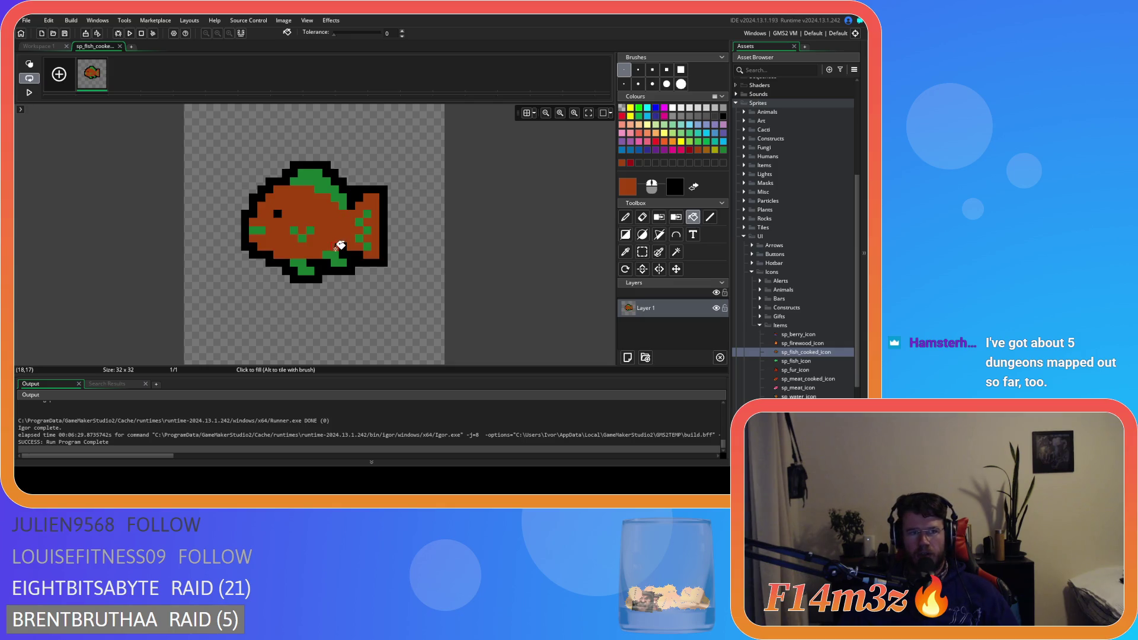
key("ctrl+z")
left_click(698, 148)
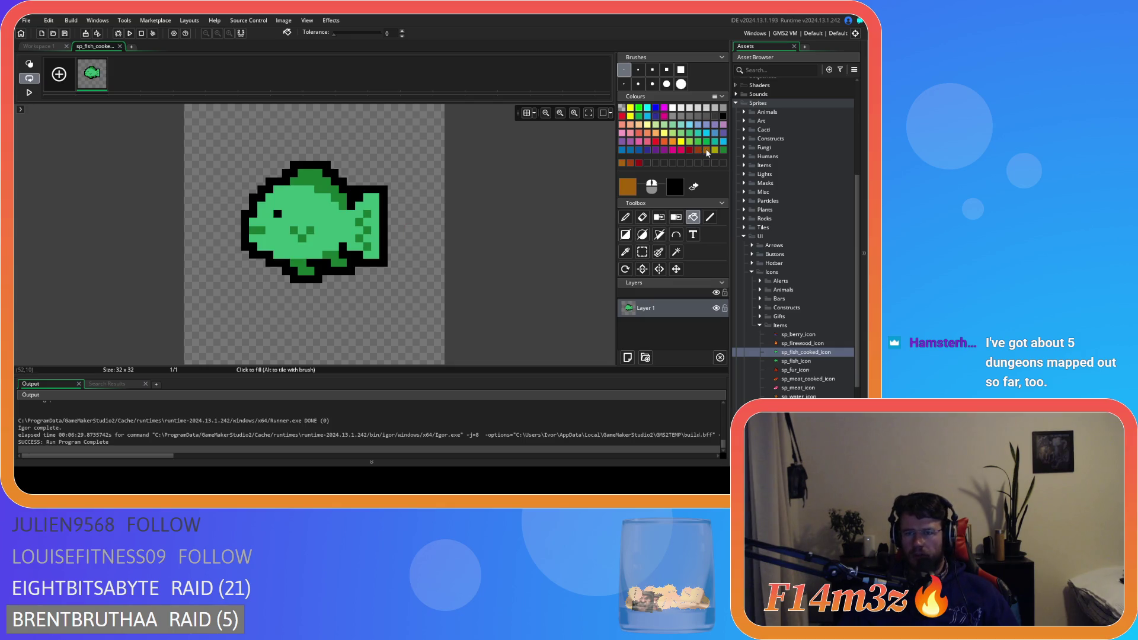
left_click(322, 218)
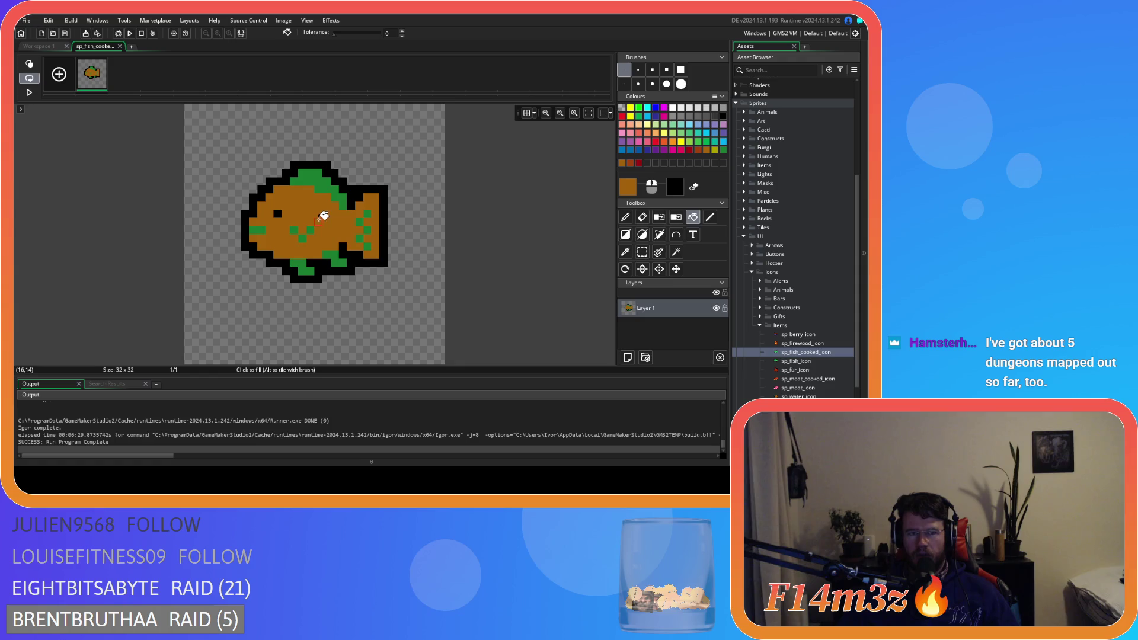
Step: Fill the fins, tail, side stripe and mouth reddish-brown, then close the image editor
left_click(690, 150)
left_click(331, 181)
left_click(369, 213)
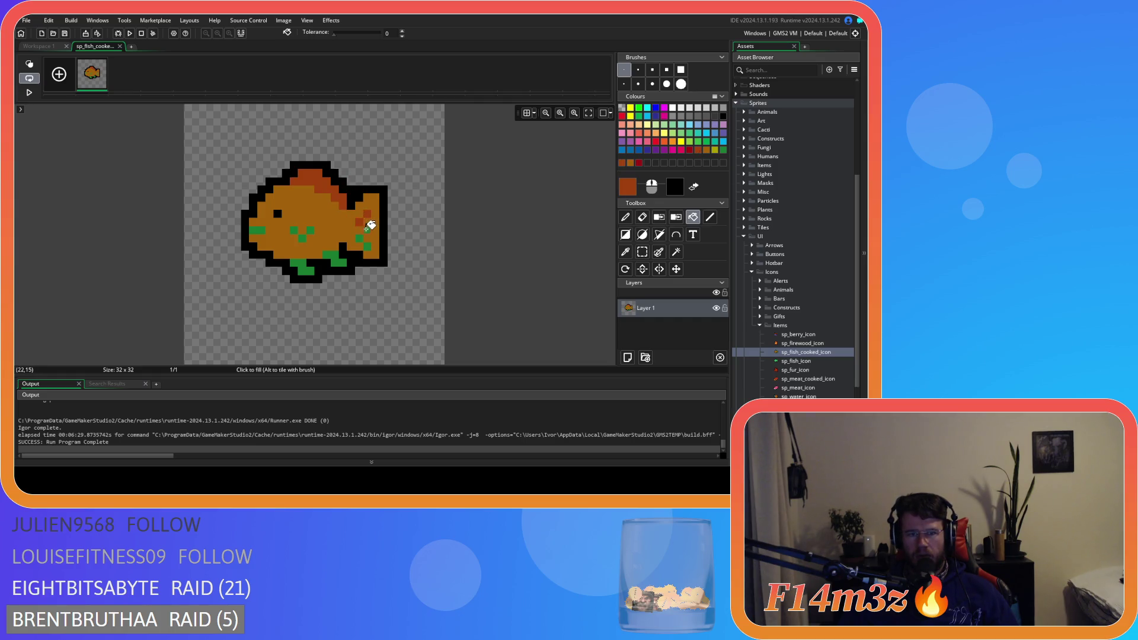
left_click(360, 237)
left_click(367, 247)
left_click(341, 258)
left_click(306, 270)
left_click(259, 230)
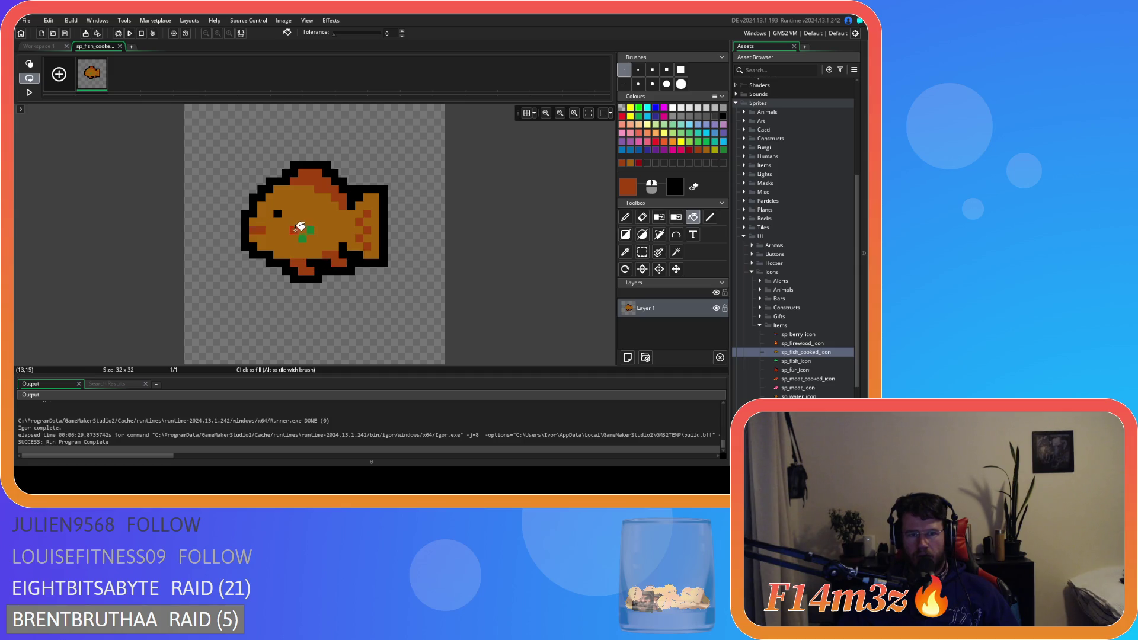
left_click(304, 237)
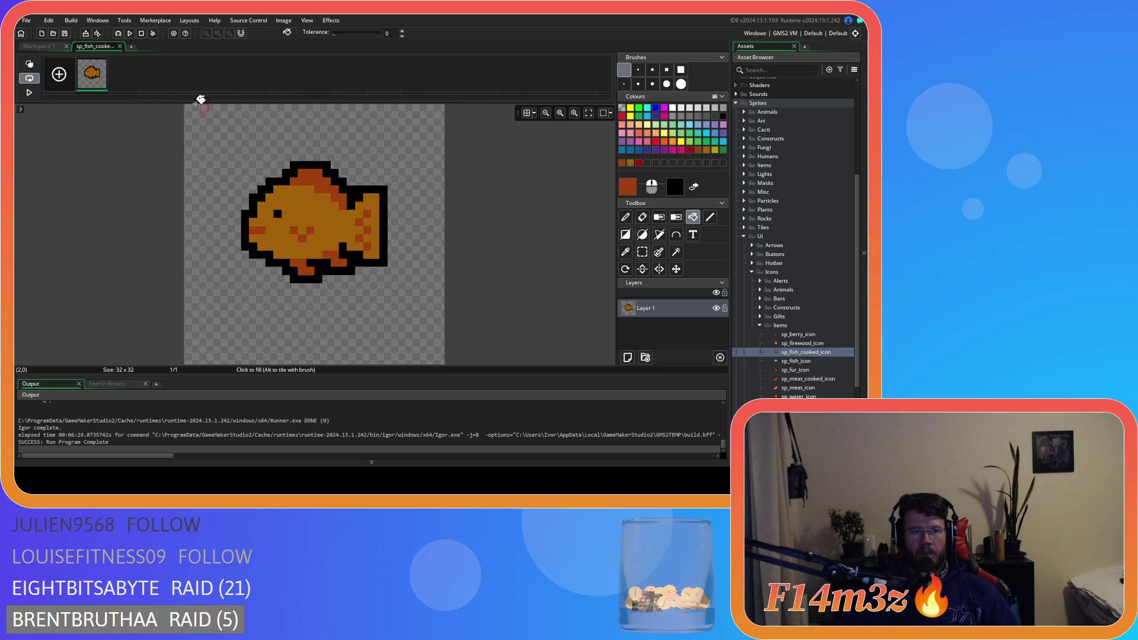
left_click(119, 46)
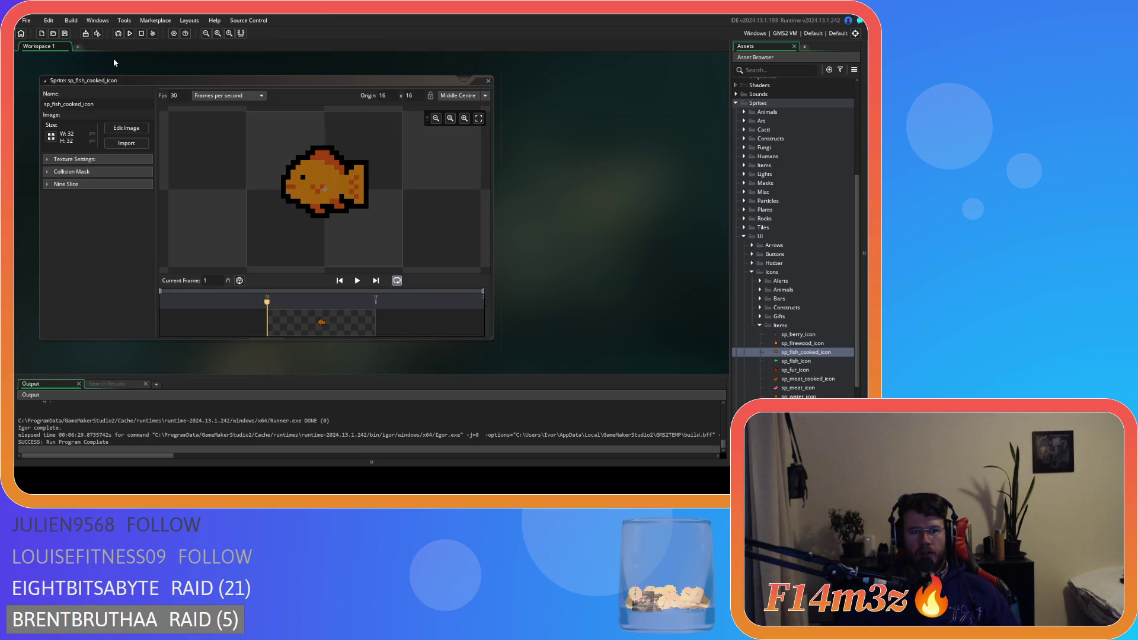
right_click(581, 145)
mouse_move(598, 159)
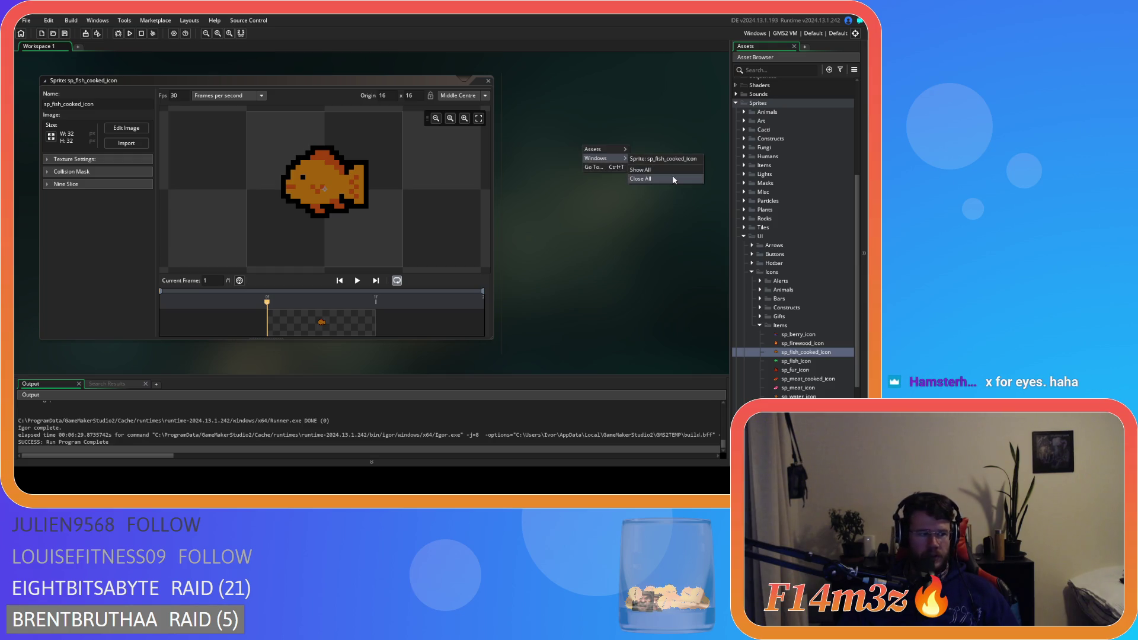
left_click(131, 133)
left_click(130, 135)
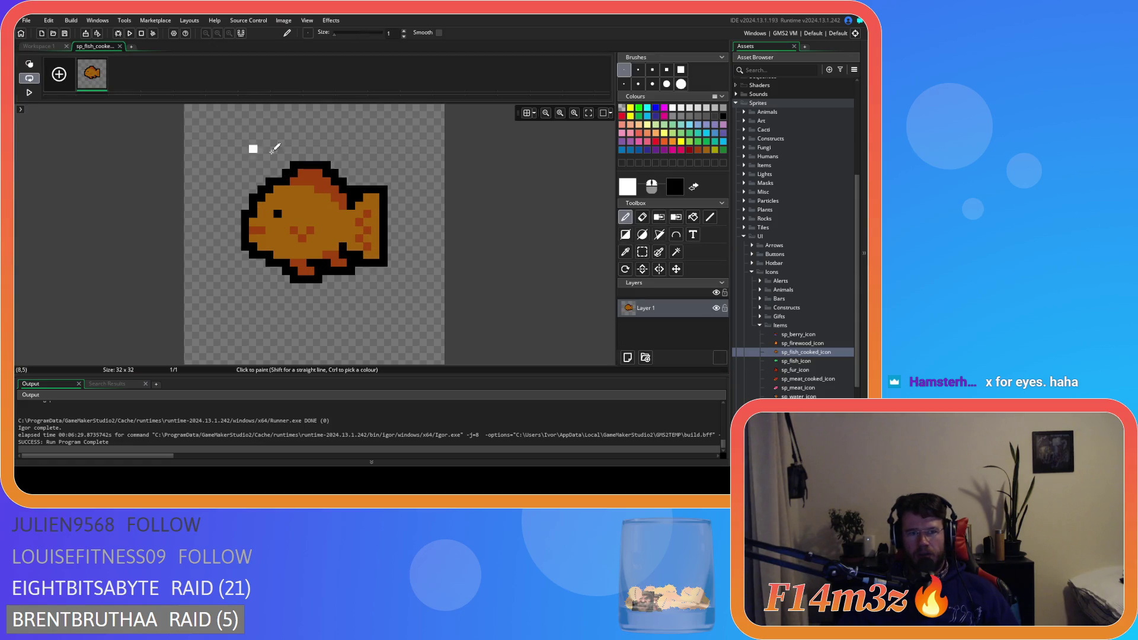
left_click(630, 252)
left_click(277, 213)
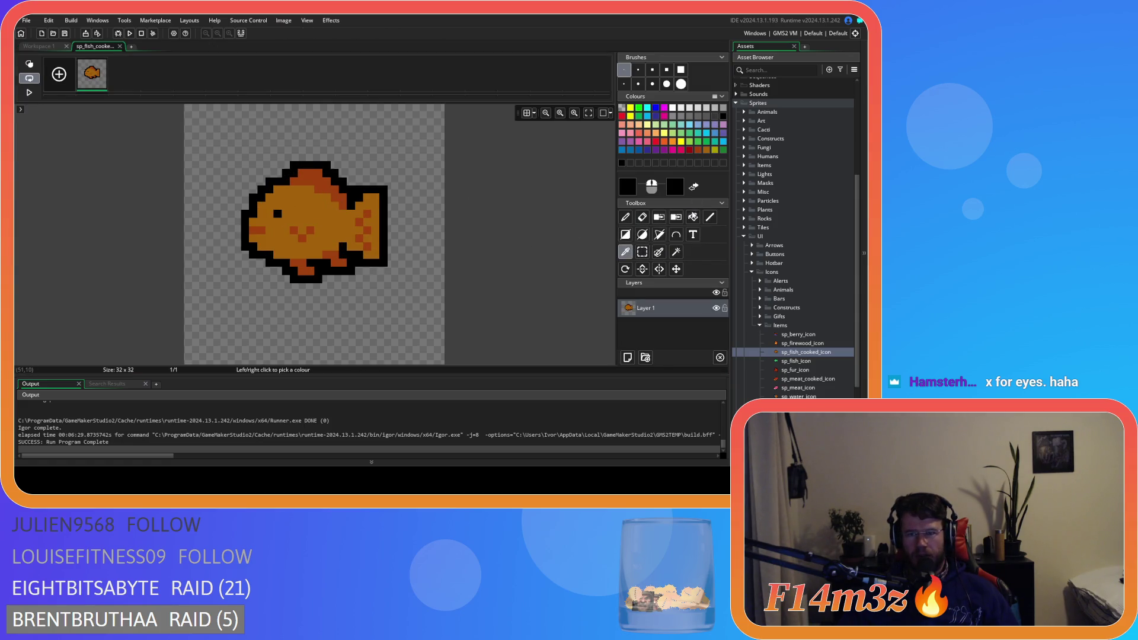
left_click(626, 217)
left_click(287, 222)
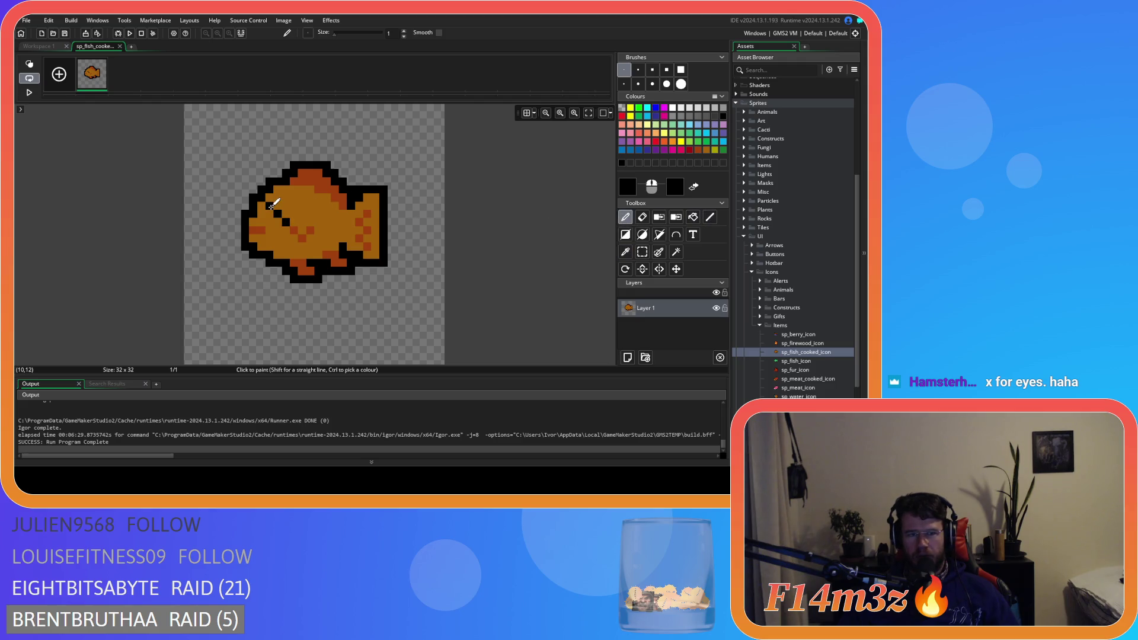
left_click(278, 214)
left_click(286, 205)
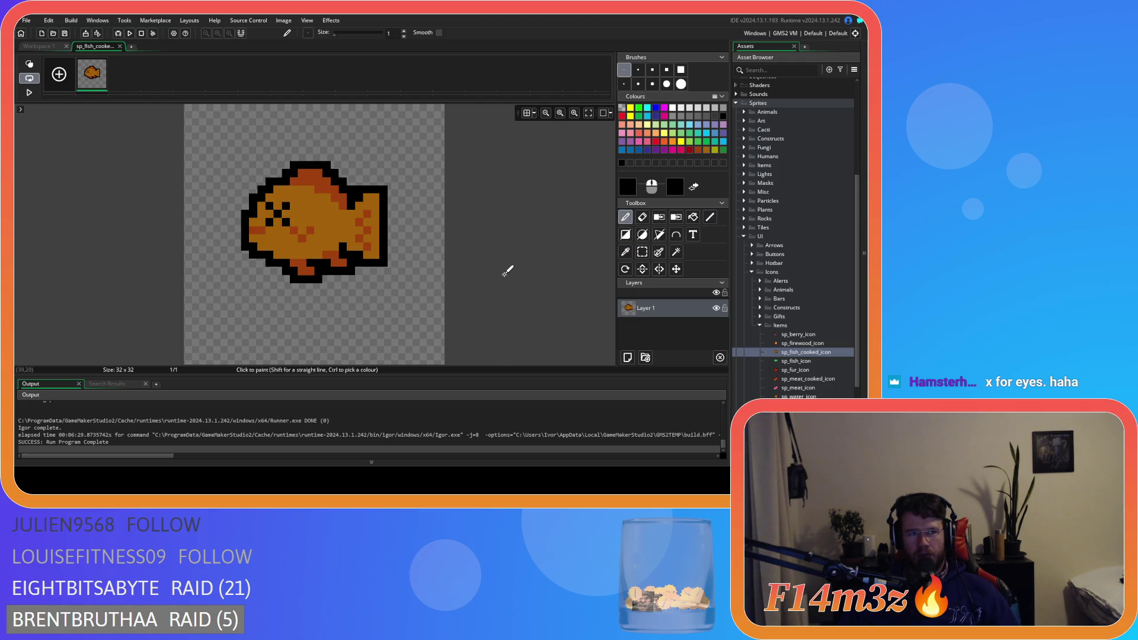
key("ctrl+z")
key("ctrl+z")
key("ctrl+z")
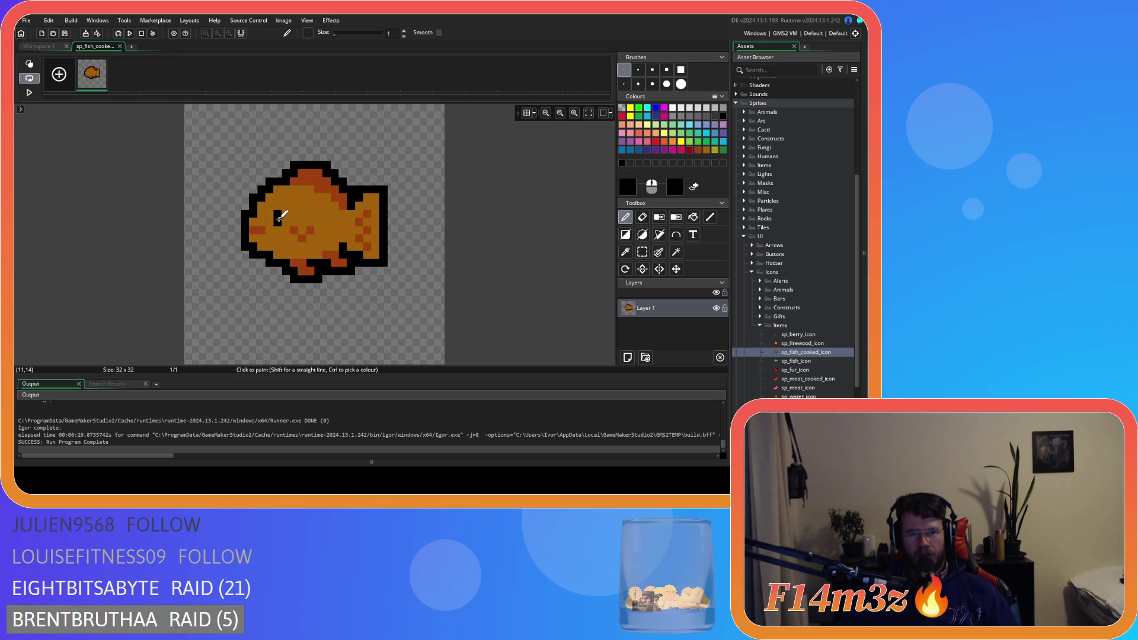
key("ctrl+y")
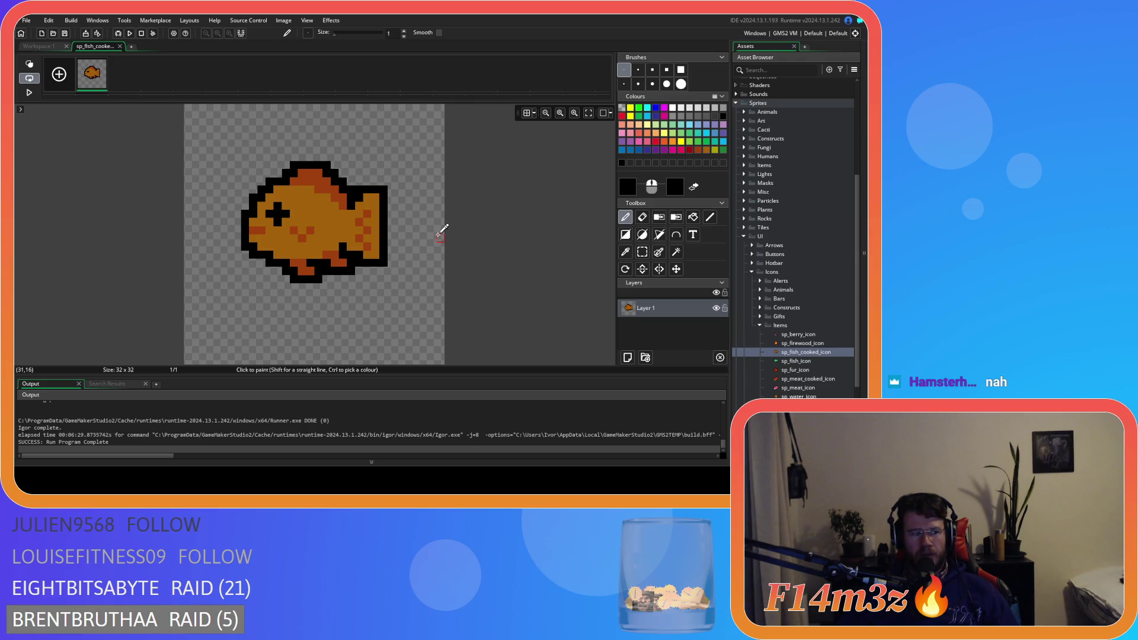
key("ctrl+z")
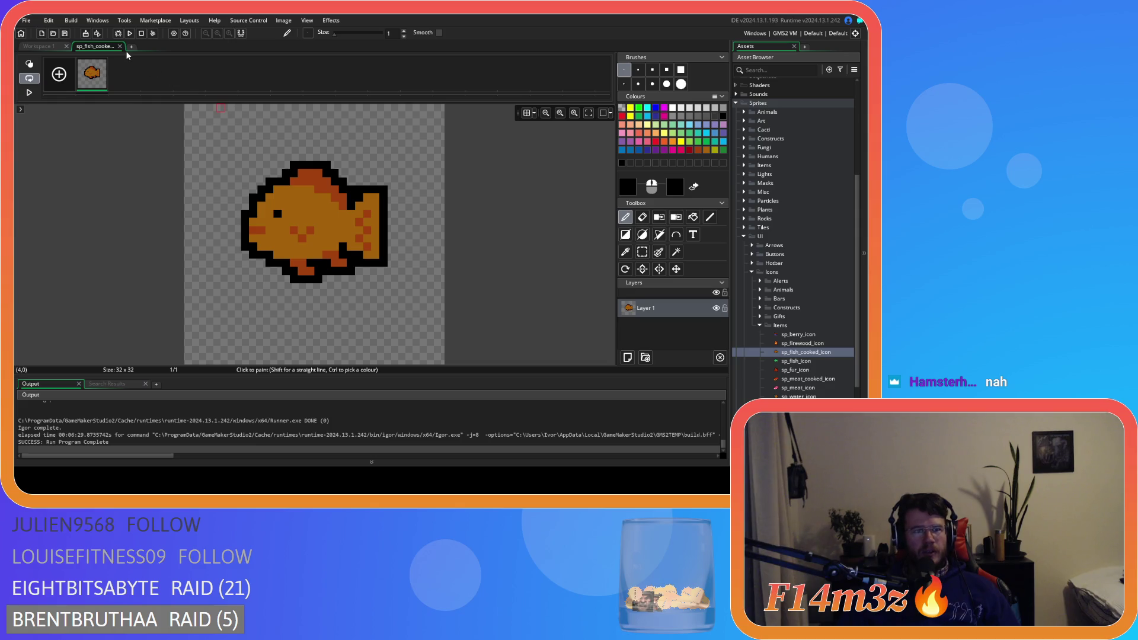
left_click(286, 206)
left_click(270, 221)
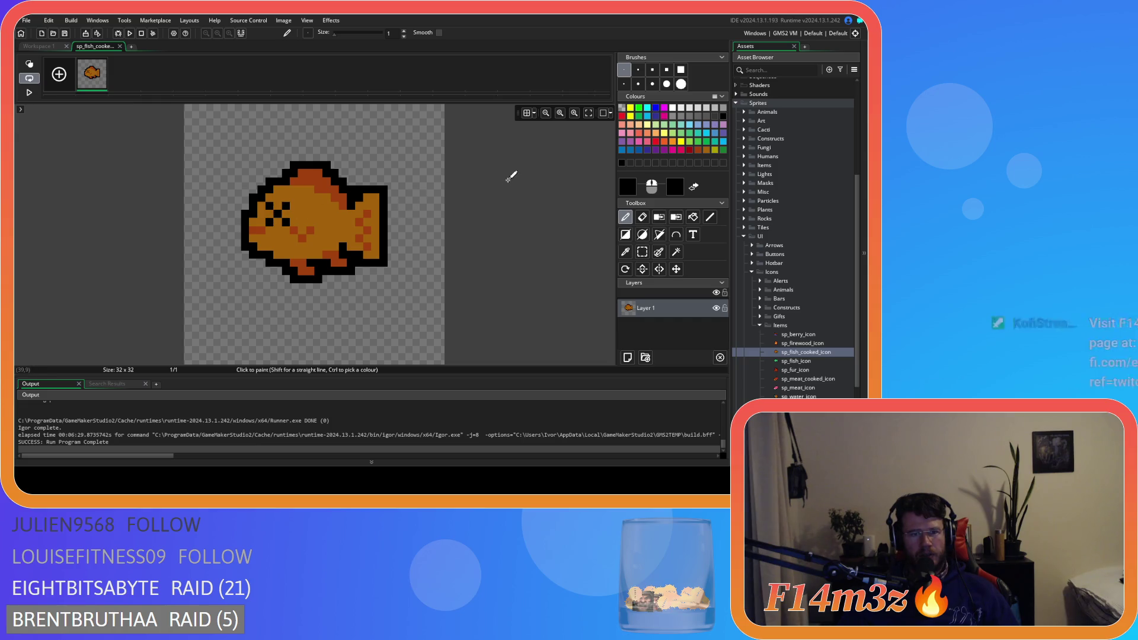
key("ctrl+z")
key("ctrl+z")
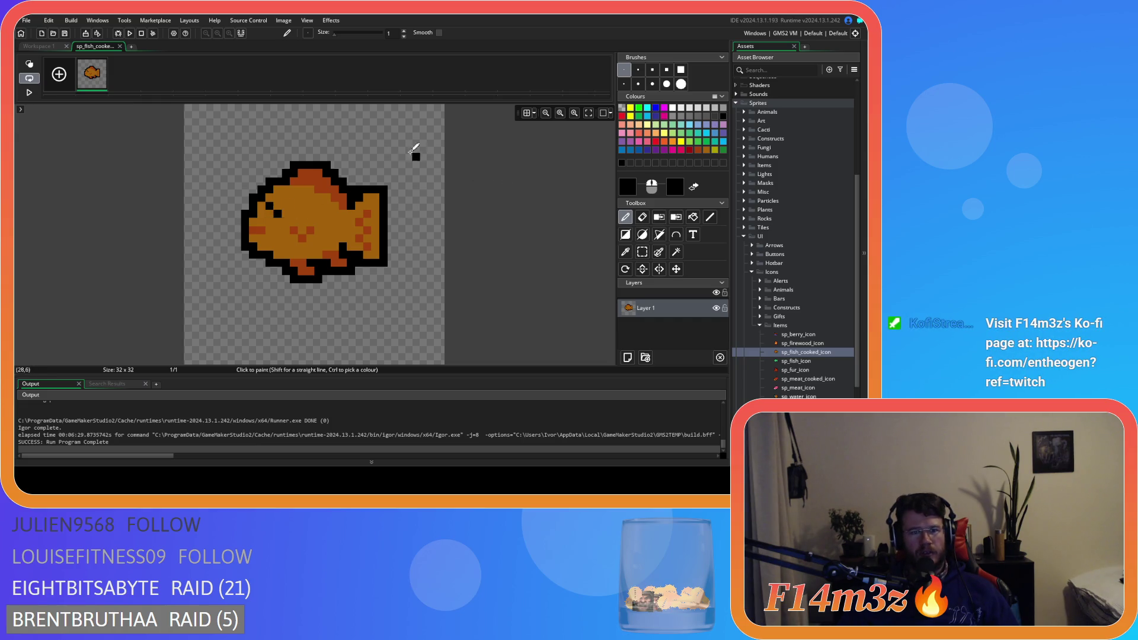
left_click(121, 46)
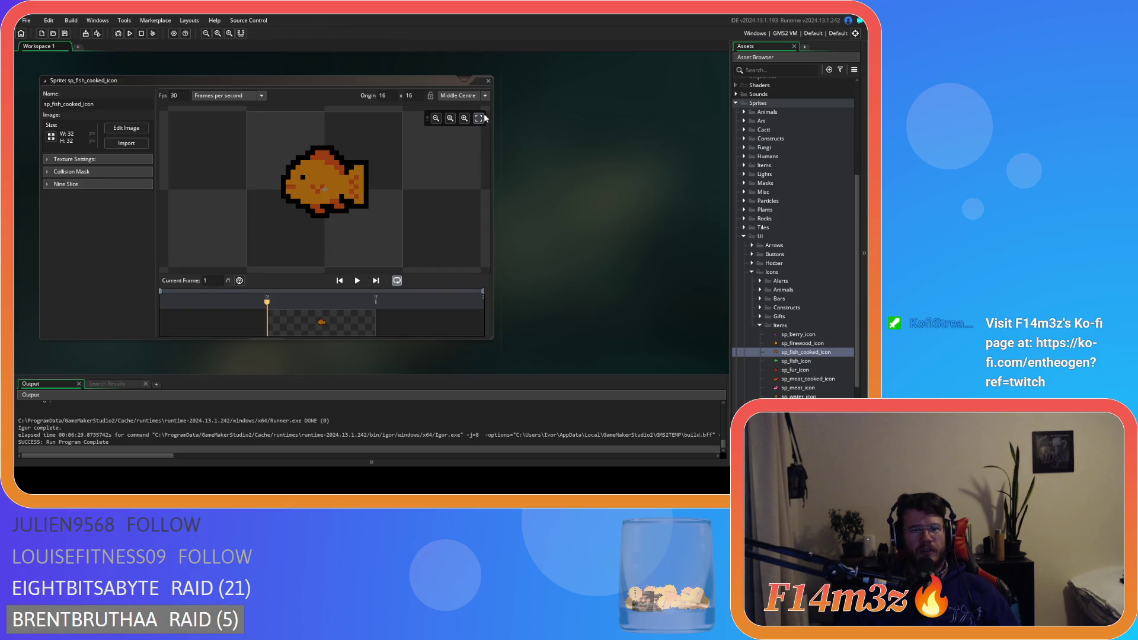
Step: Collapse the fish sprite and Sprites folder, then open sc_drawInventoryWindow from Scripts > GUI > Inventory
double_click(237, 80)
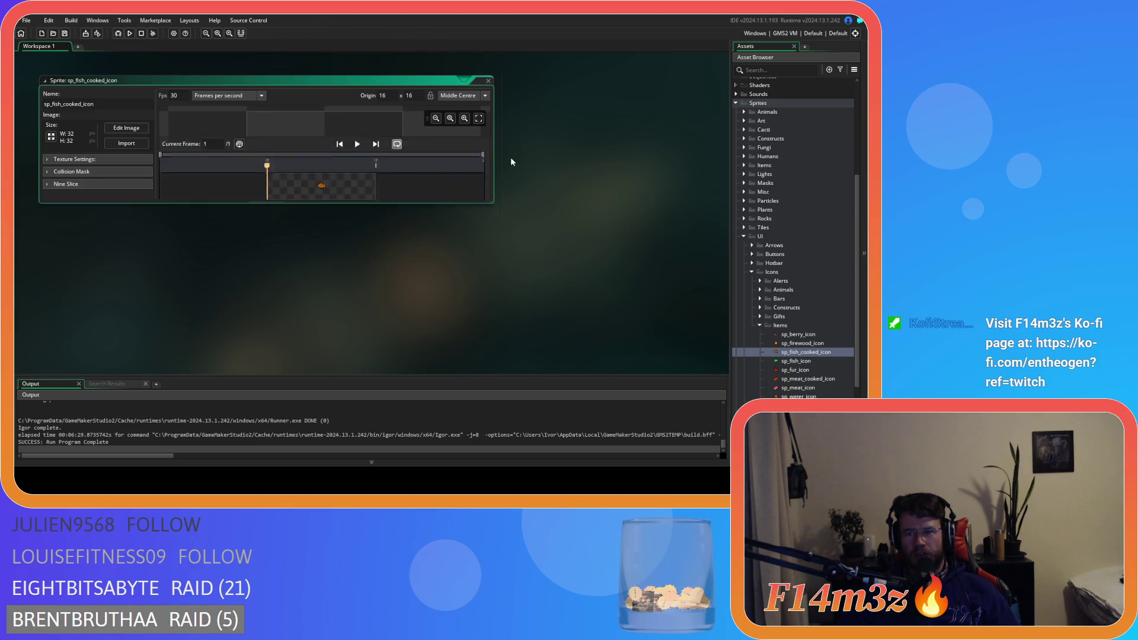
left_click(760, 326)
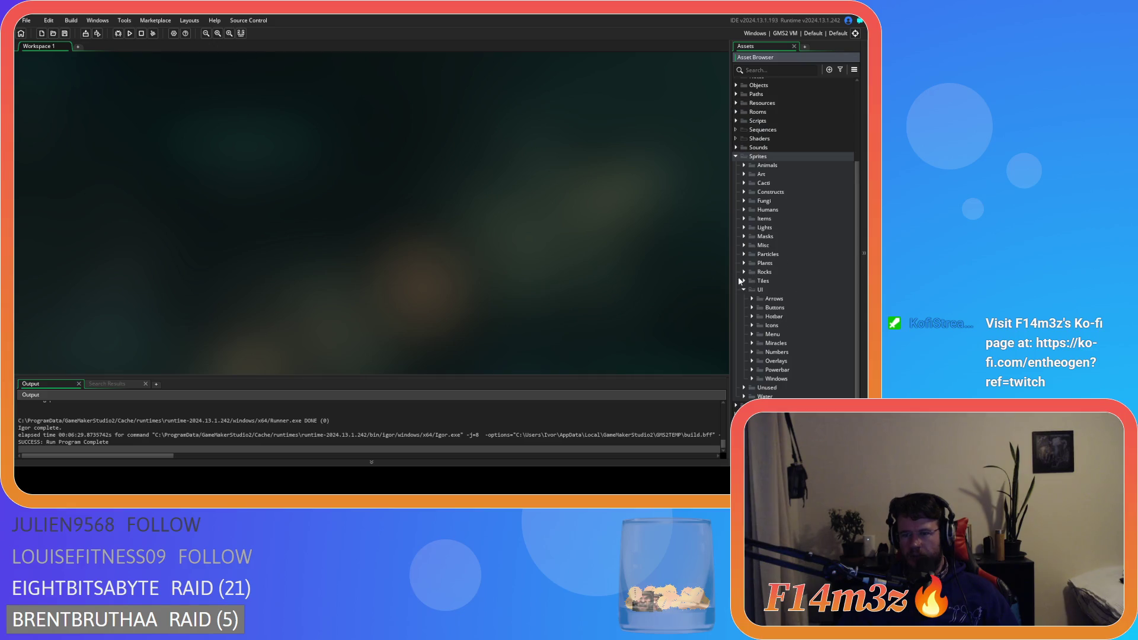
scroll(743, 278, "up", 5)
left_click(736, 262)
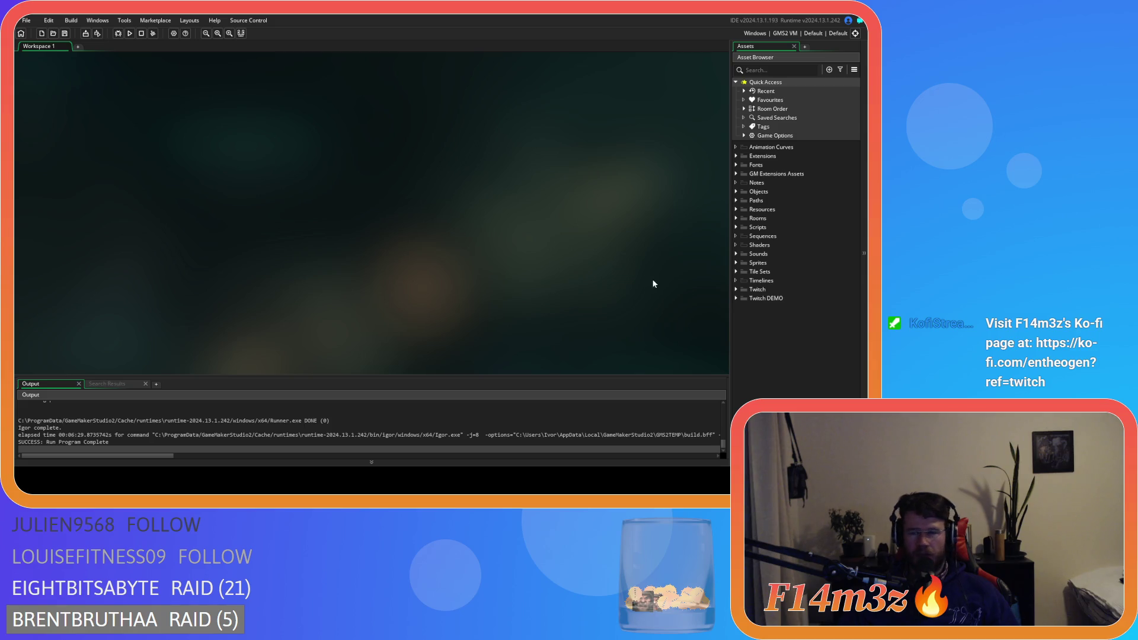
left_click(737, 228)
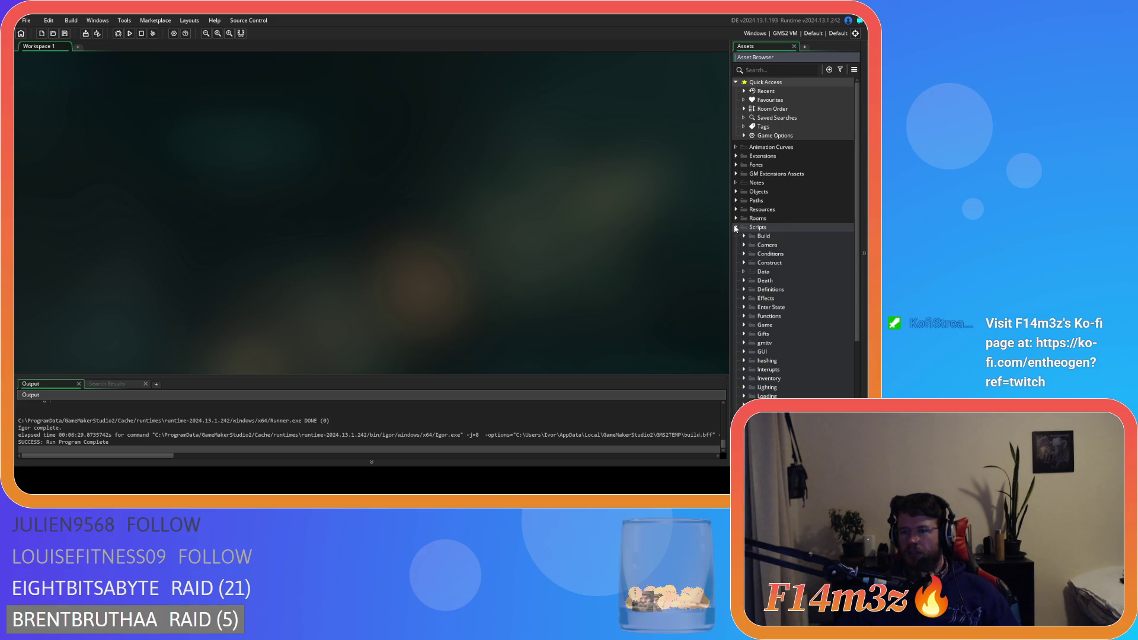
scroll(800, 332, "down", 2)
left_click(744, 298)
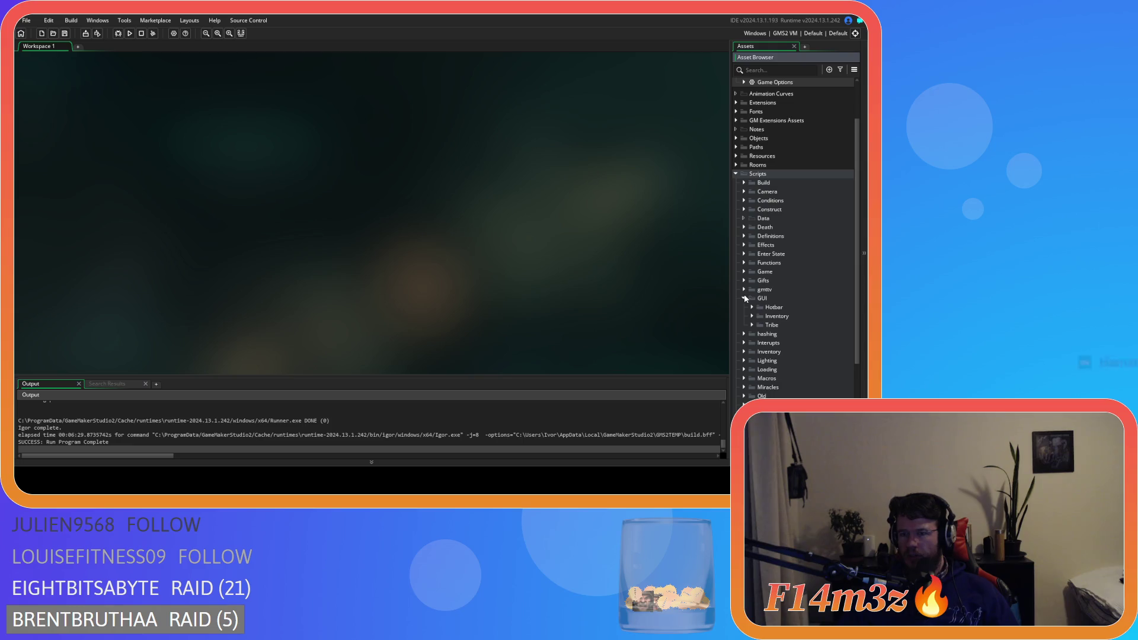
left_click(752, 316)
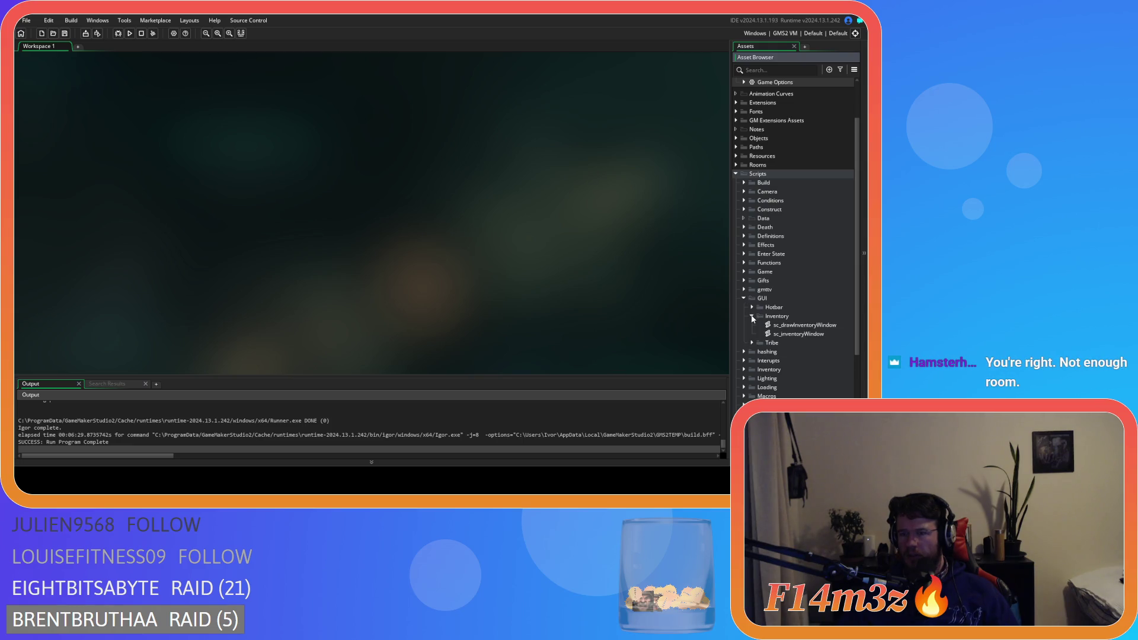
double_click(805, 325)
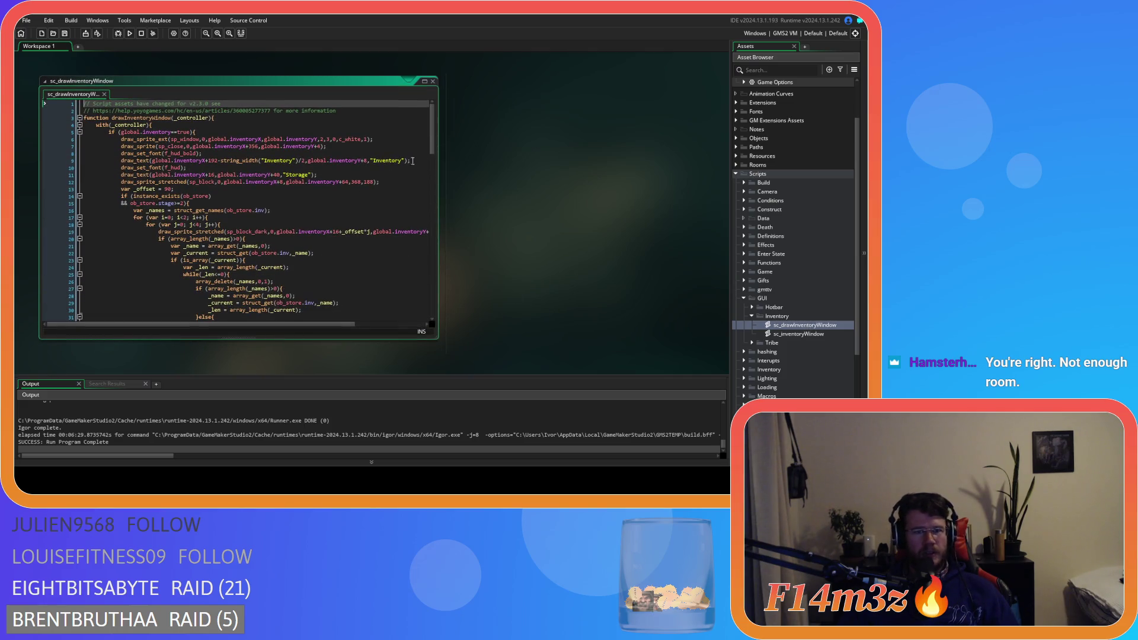
Step: Select the else-if "lumber" branch and paste duplicate copies below it
left_click_drag(432, 142, 423, 293)
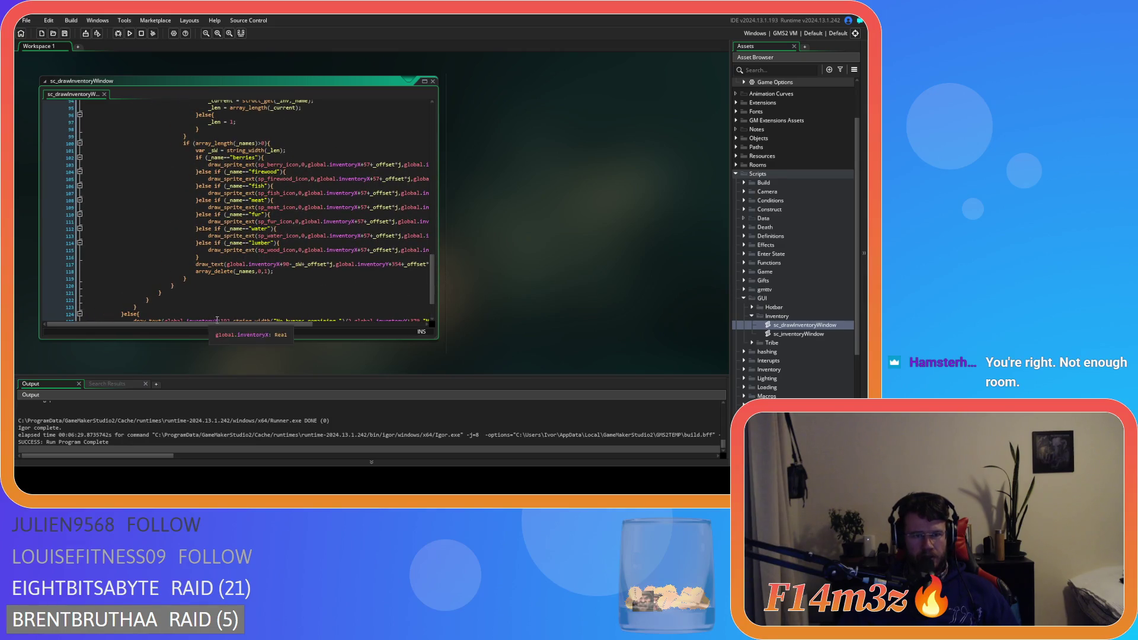
left_click_drag(229, 325, 259, 324)
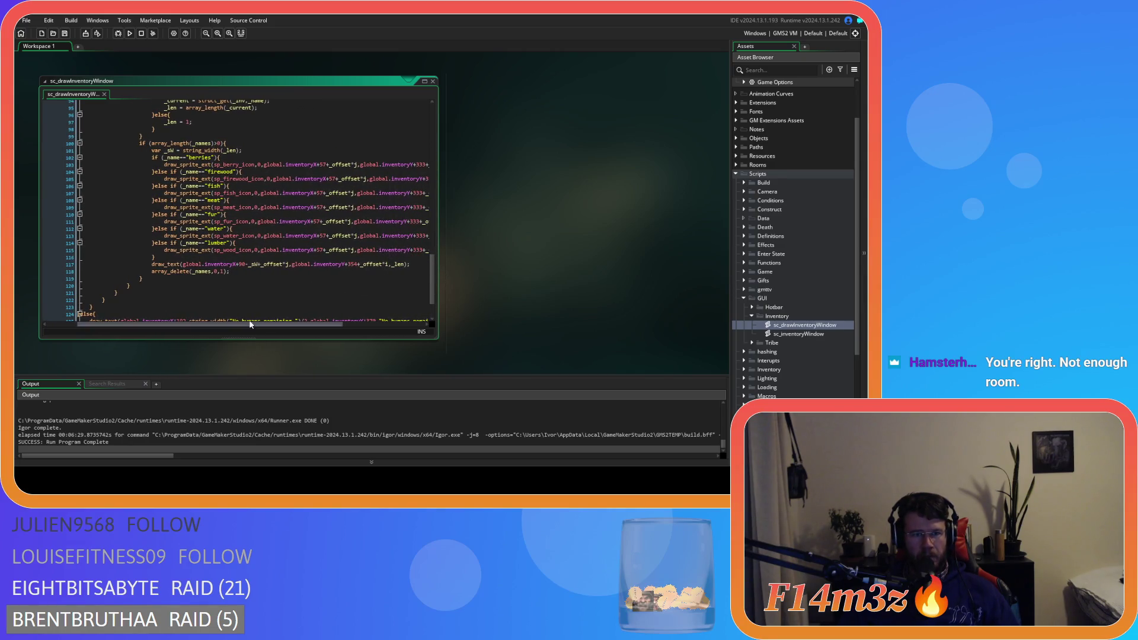
left_click_drag(156, 259, 153, 244)
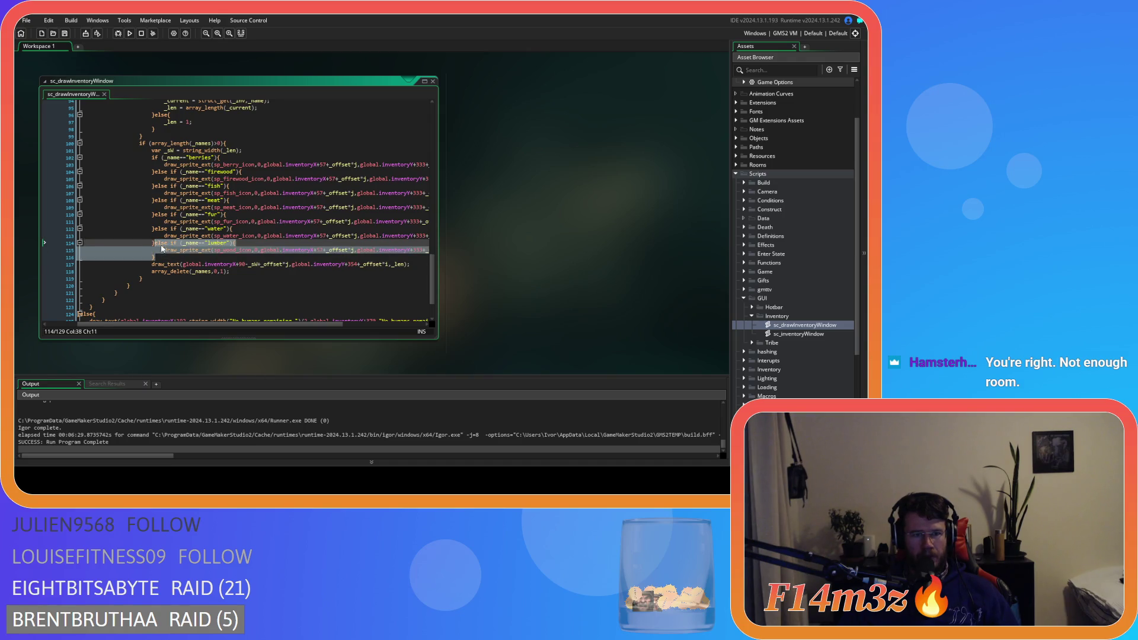
key("ctrl+c")
key("ctrl+v")
key("ctrl+v")
key("ctrl+v")
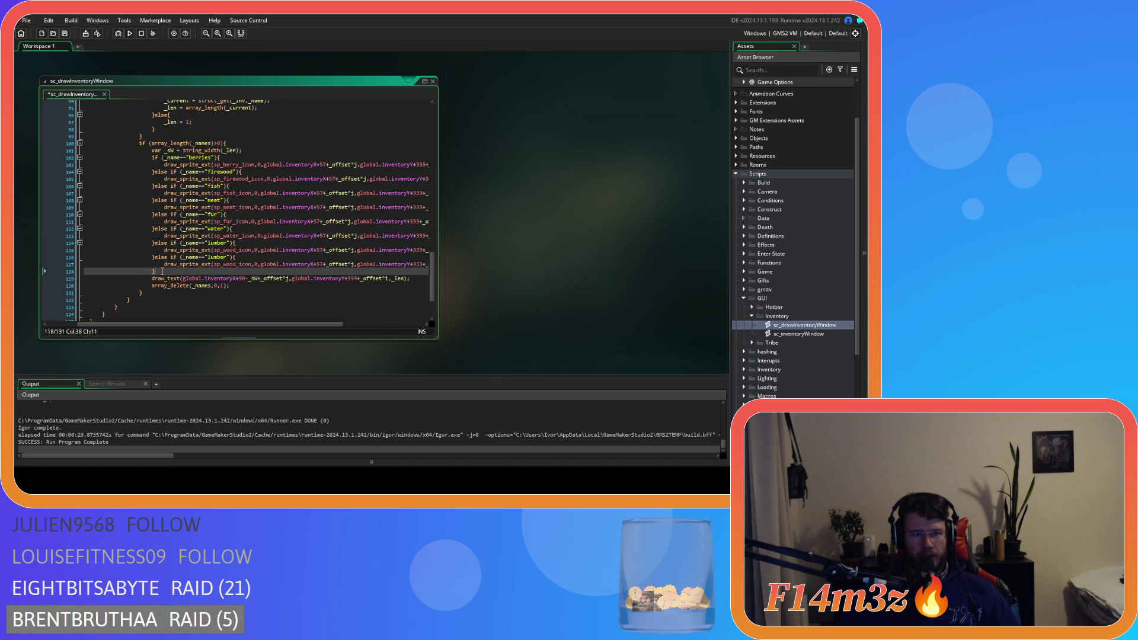
Step: Change the first copied branch's name string to "meatCooked"
left_click(217, 257)
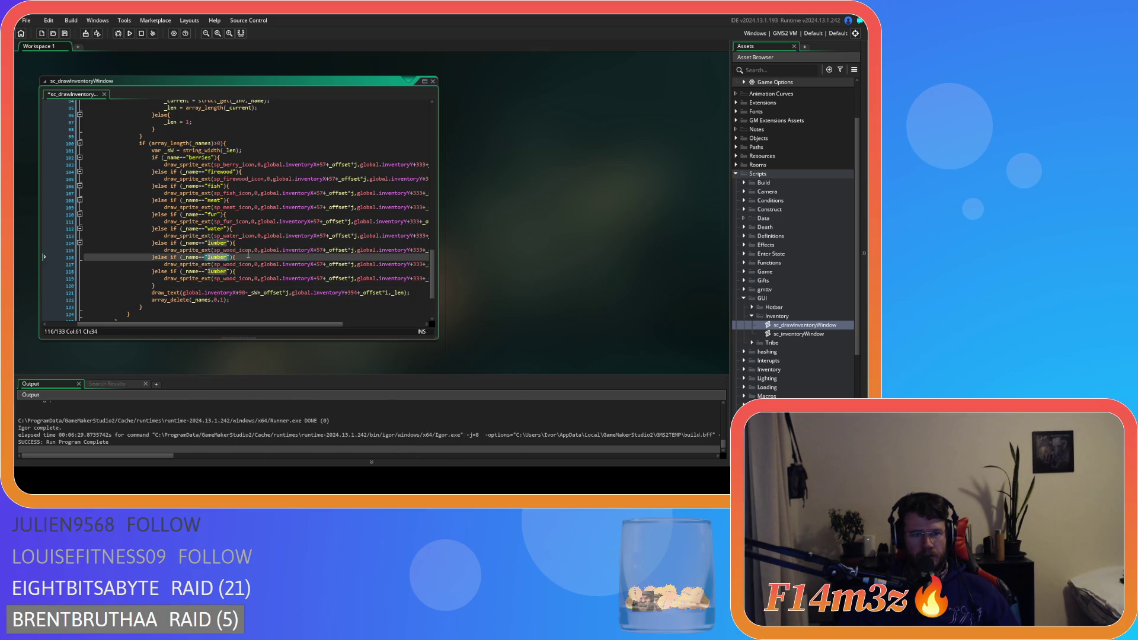
scroll(247, 255, "up", 5)
scroll(248, 254, "down", 3)
scroll(248, 253, "down", 3)
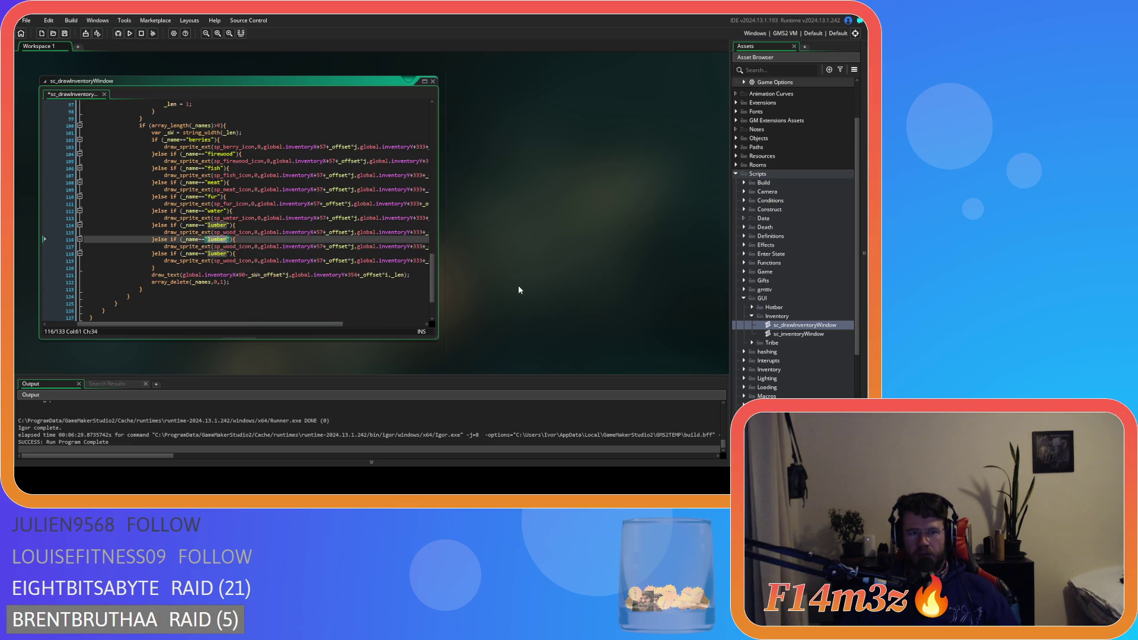
mouse_move(505, 239)
left_mouse_down()
mouse_move(625, 318)
mouse_move(589, 256)
left_mouse_up()
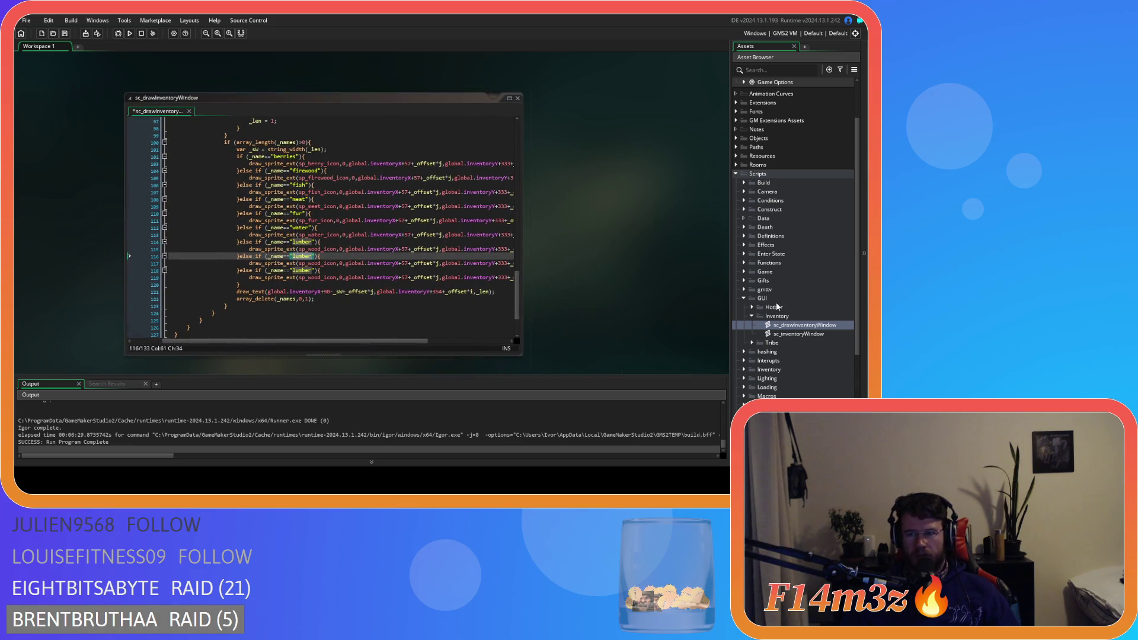
scroll(799, 290, "up", 3)
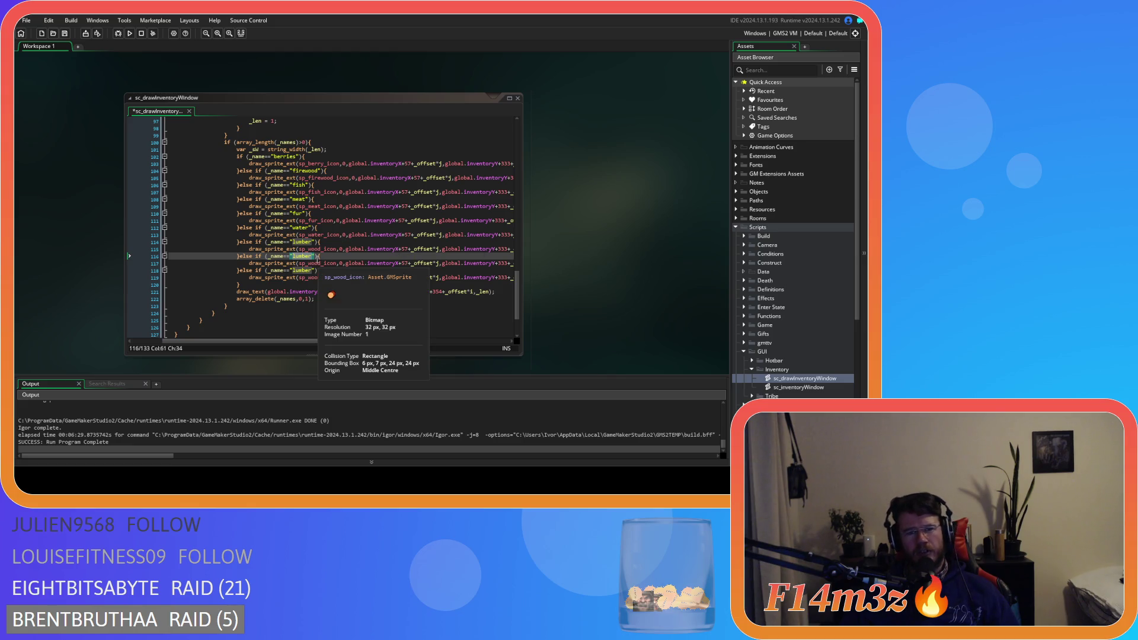
scroll(314, 218, "up", 9)
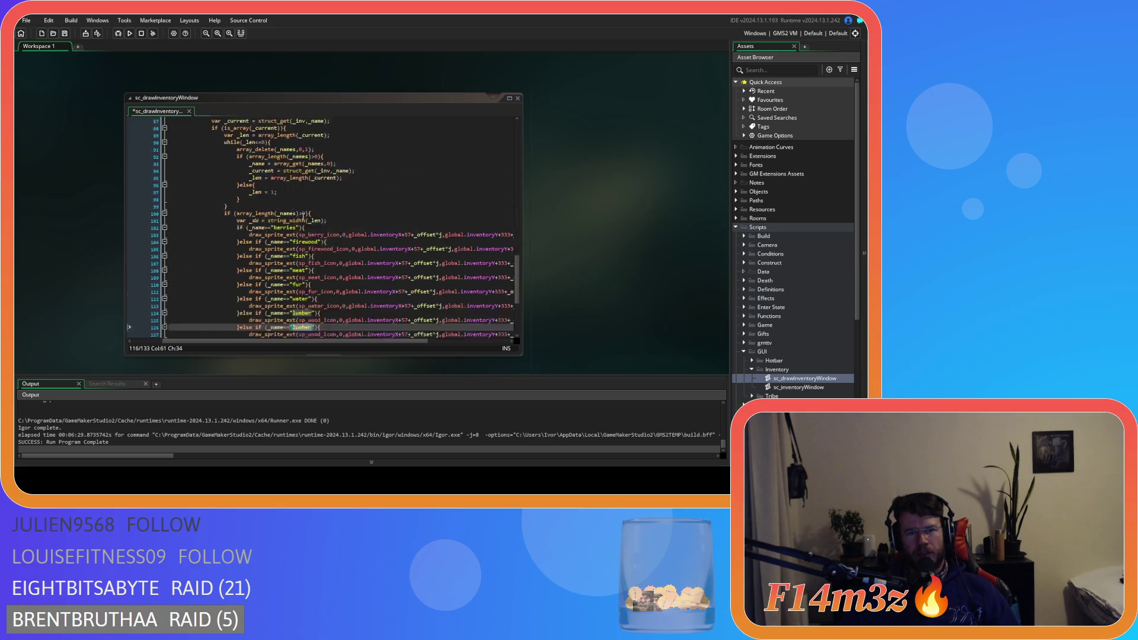
scroll(359, 237, "down", 9)
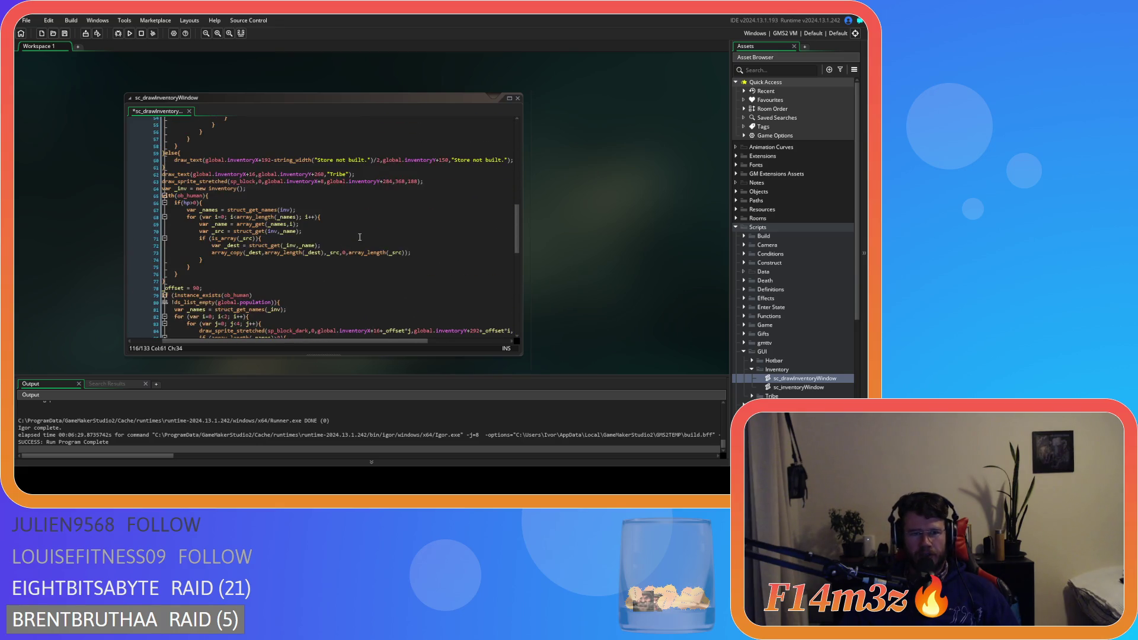
scroll(359, 238, "up", 1)
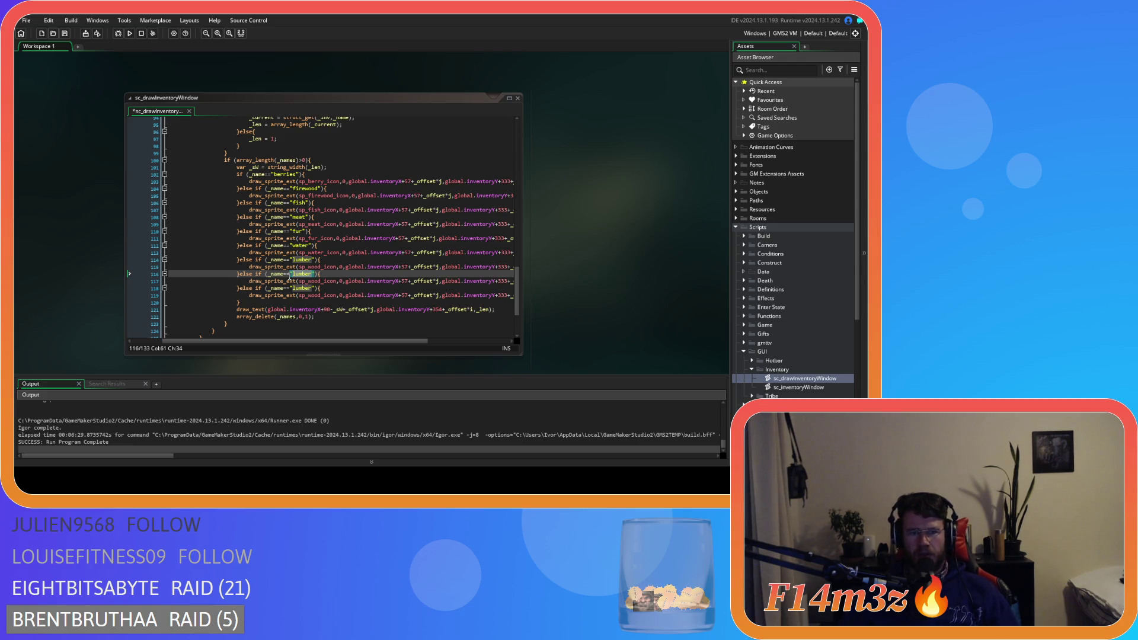
type("meatCoo")
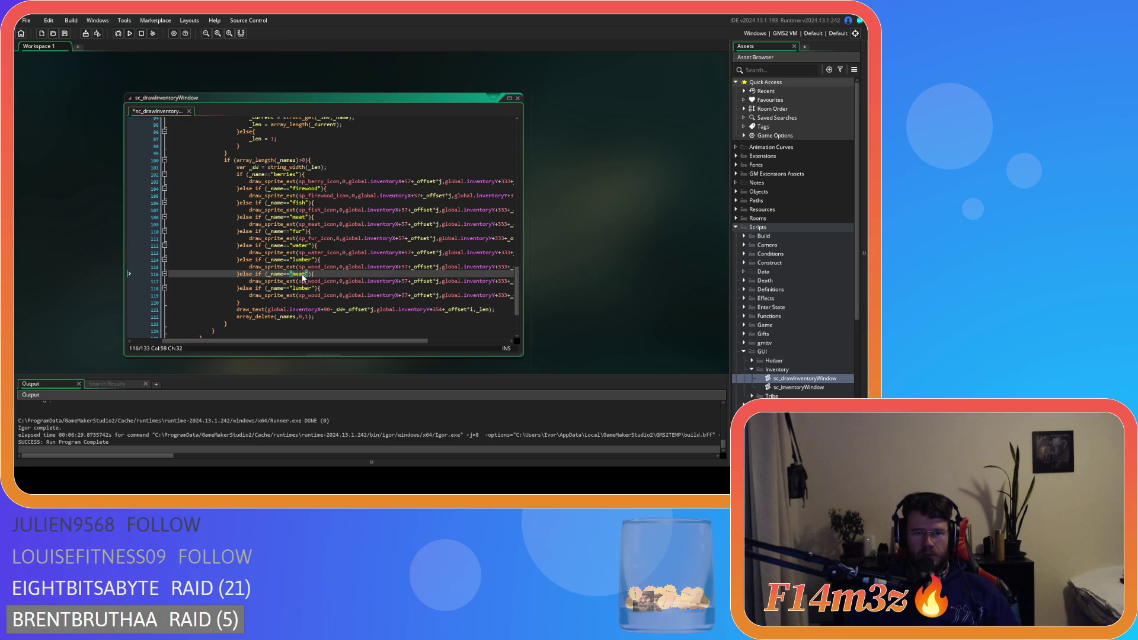
type("ked")
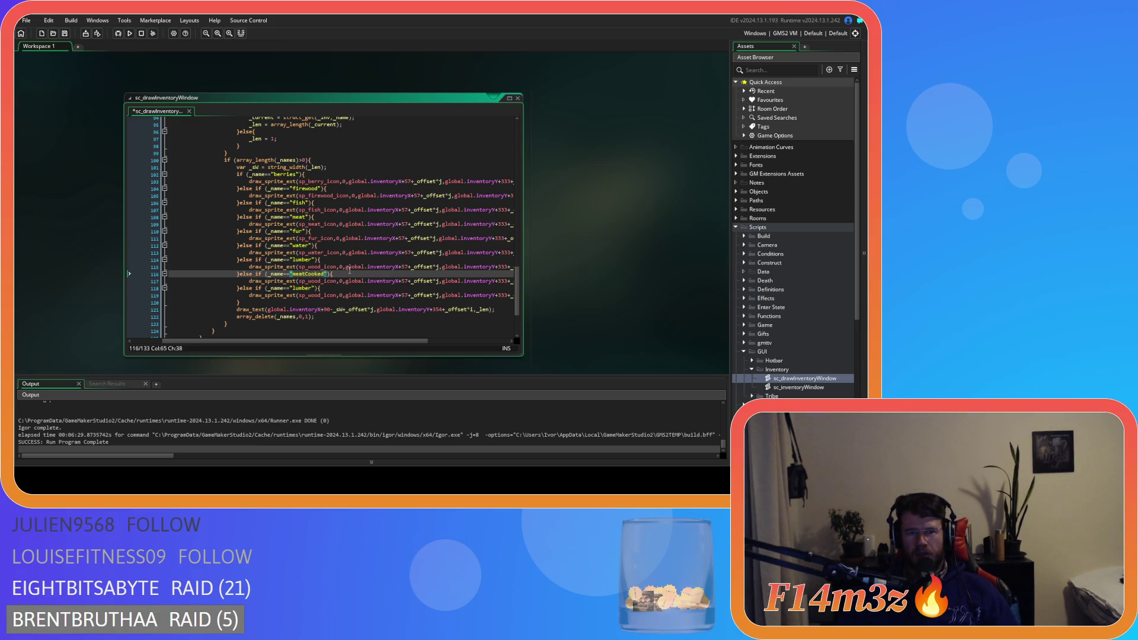
scroll(787, 343, "down", 5)
left_click(745, 245)
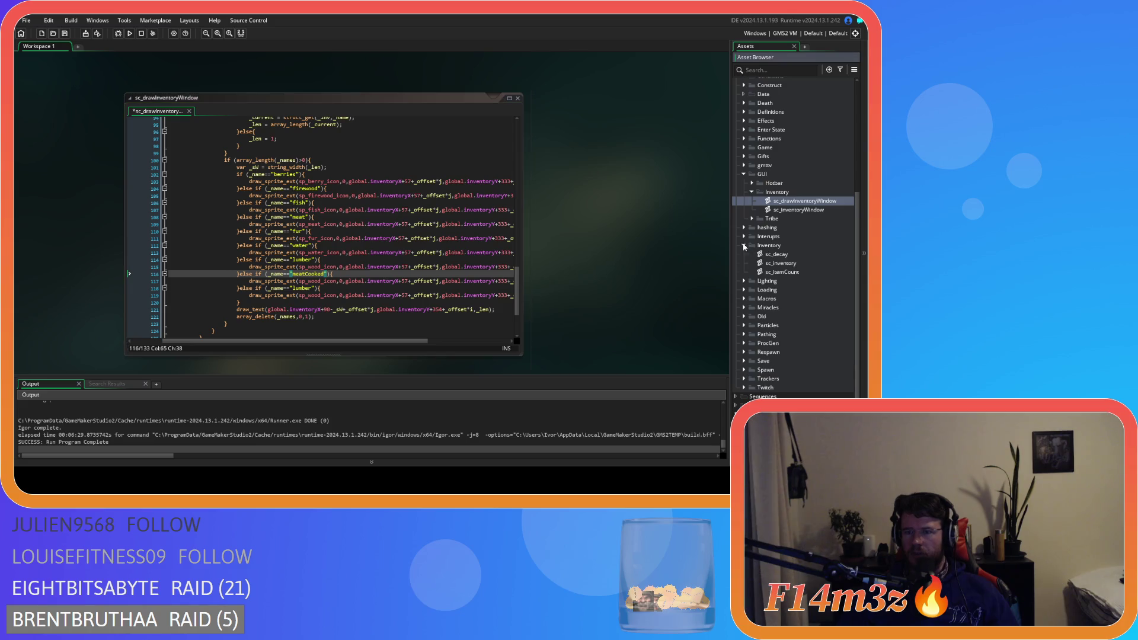
Step: Replace sp_wood_icon with sp_meat_cooked_icon in the meatCooked branch
double_click(783, 263)
scroll(300, 235, "up", 3)
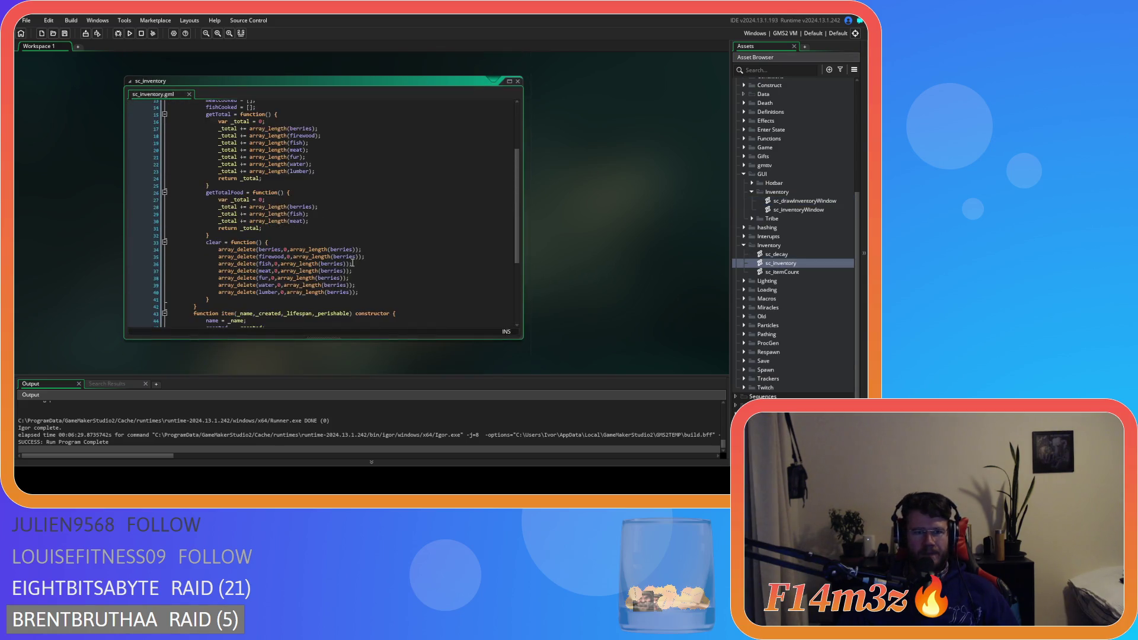
scroll(549, 234, "up", 5)
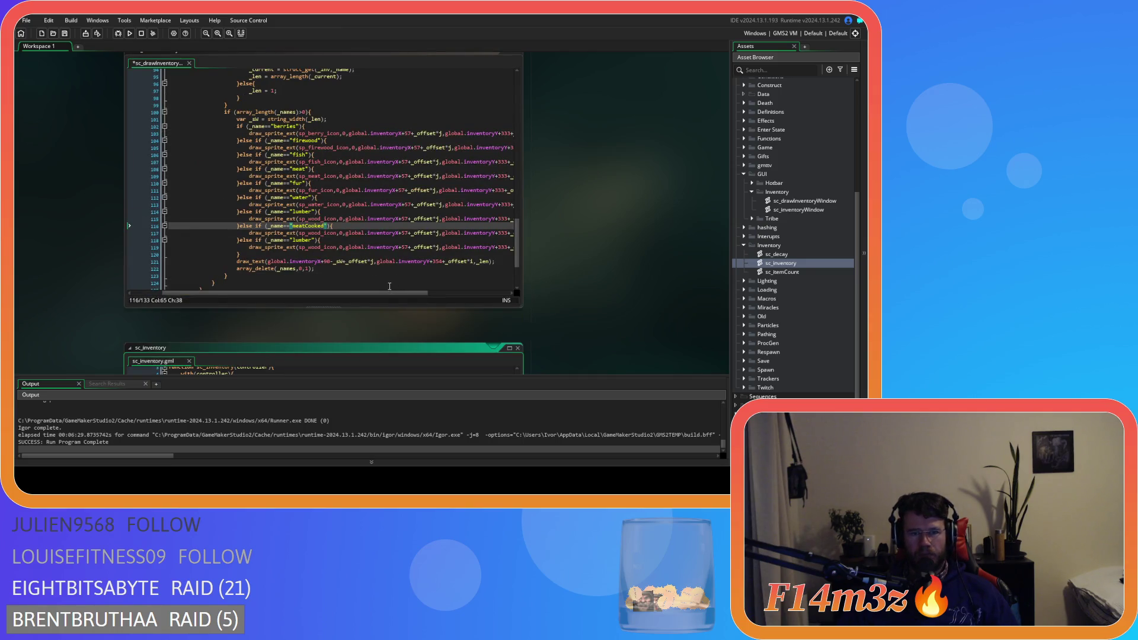
double_click(314, 233)
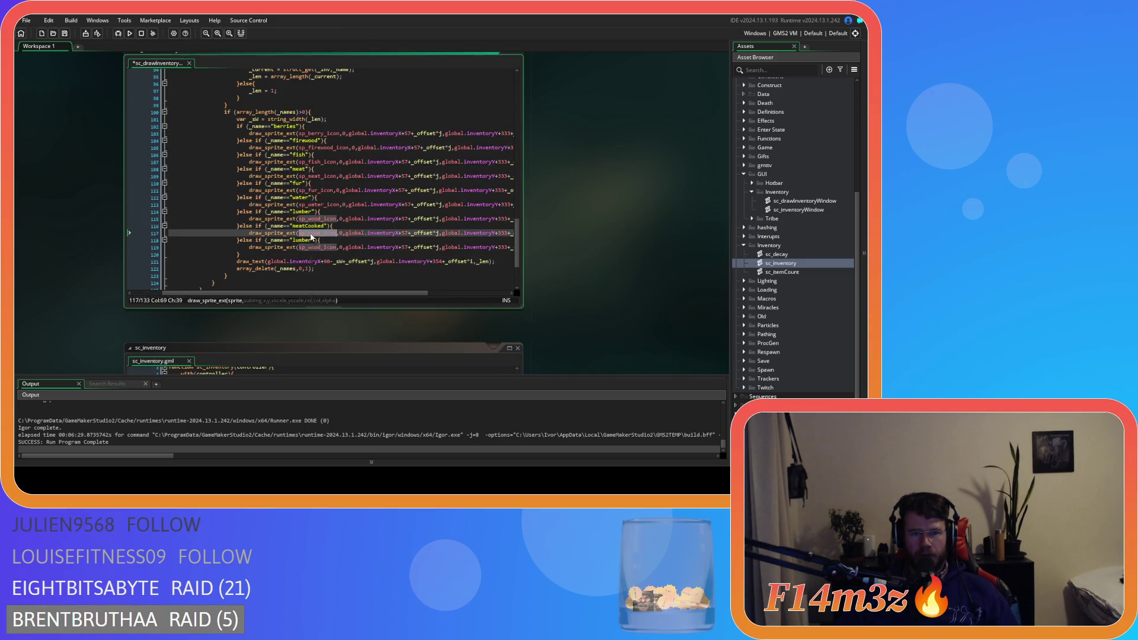
type("sp_")
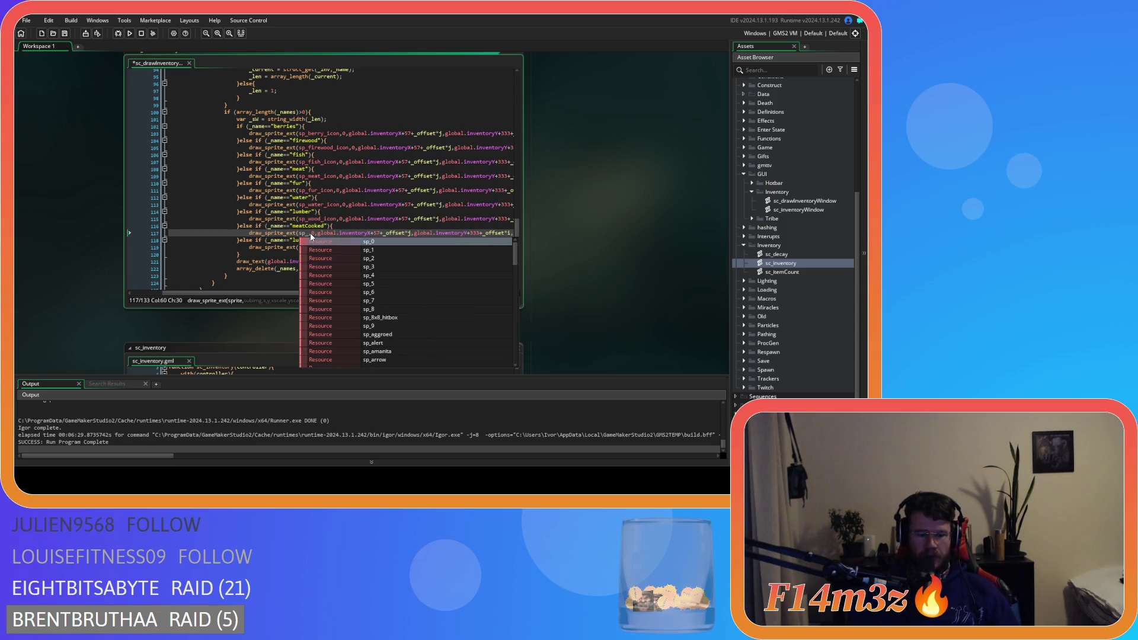
type("meat_c")
key("Return")
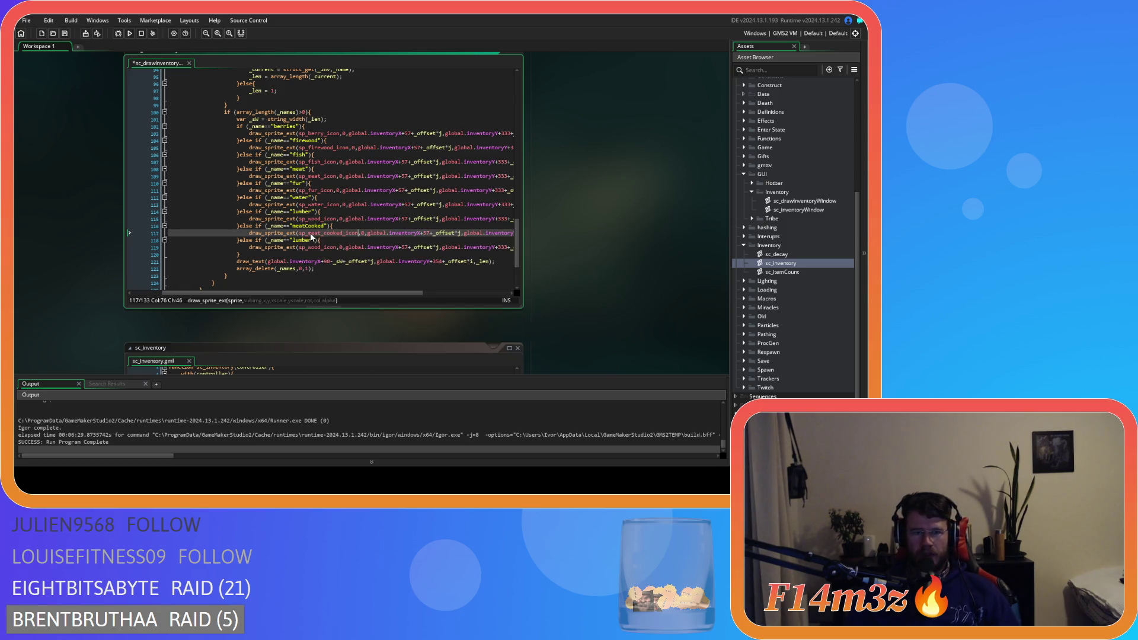
left_click(308, 226)
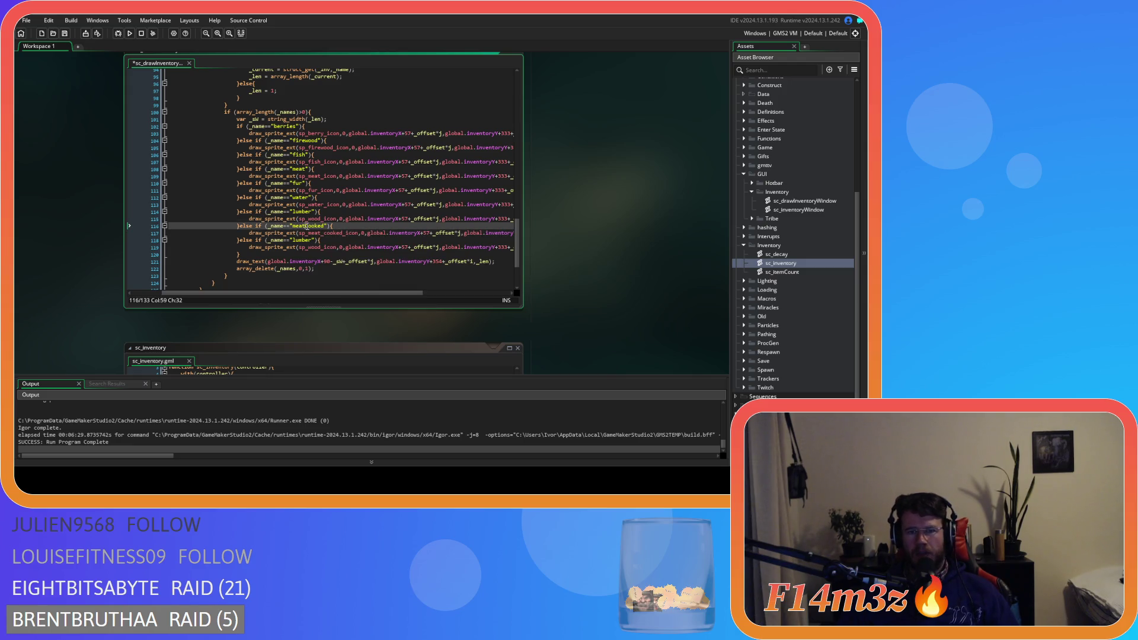
Step: Make the fishCooked branch draw sp_fish_cooked_icon and run the game with F5
left_click(303, 240)
type("fishCooked")
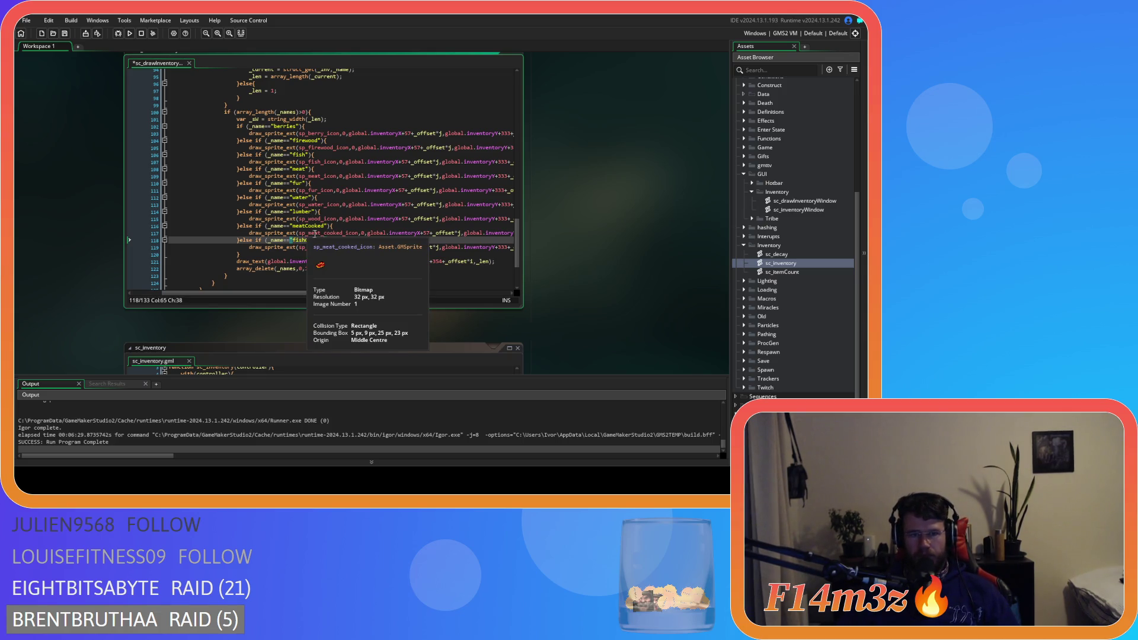
left_click(308, 248)
type("sp_fish")
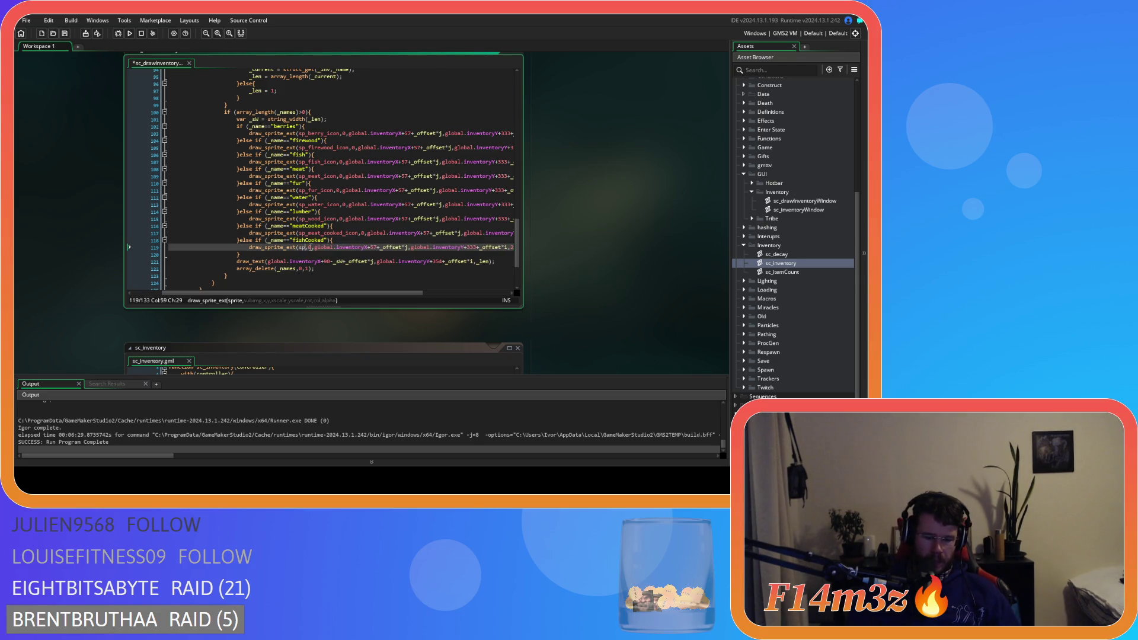
key("Return")
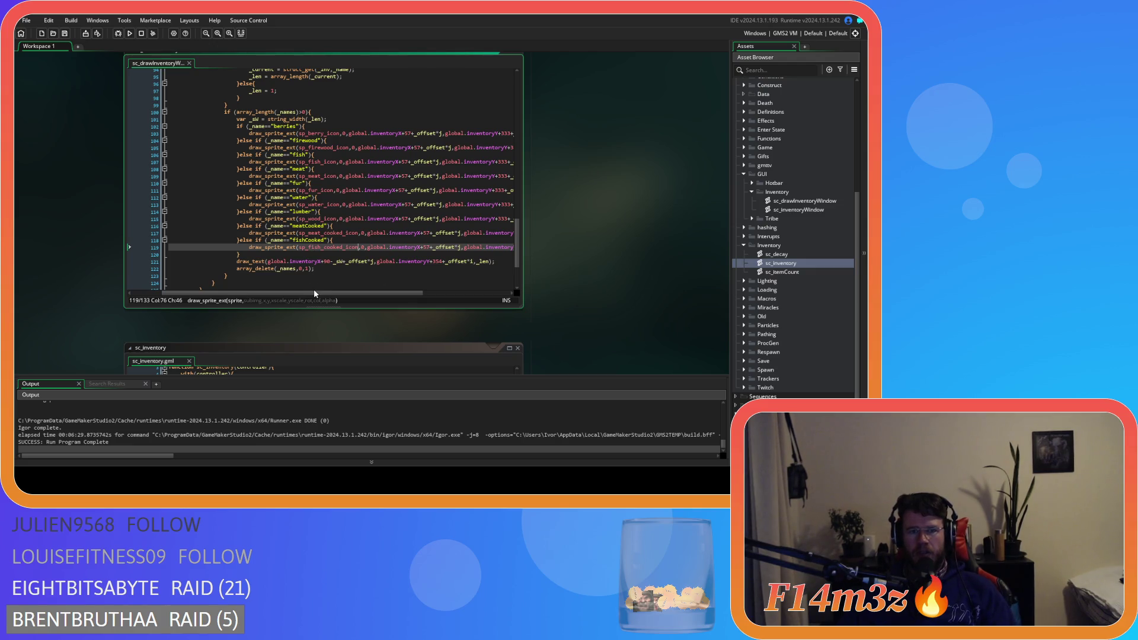
left_click(353, 240)
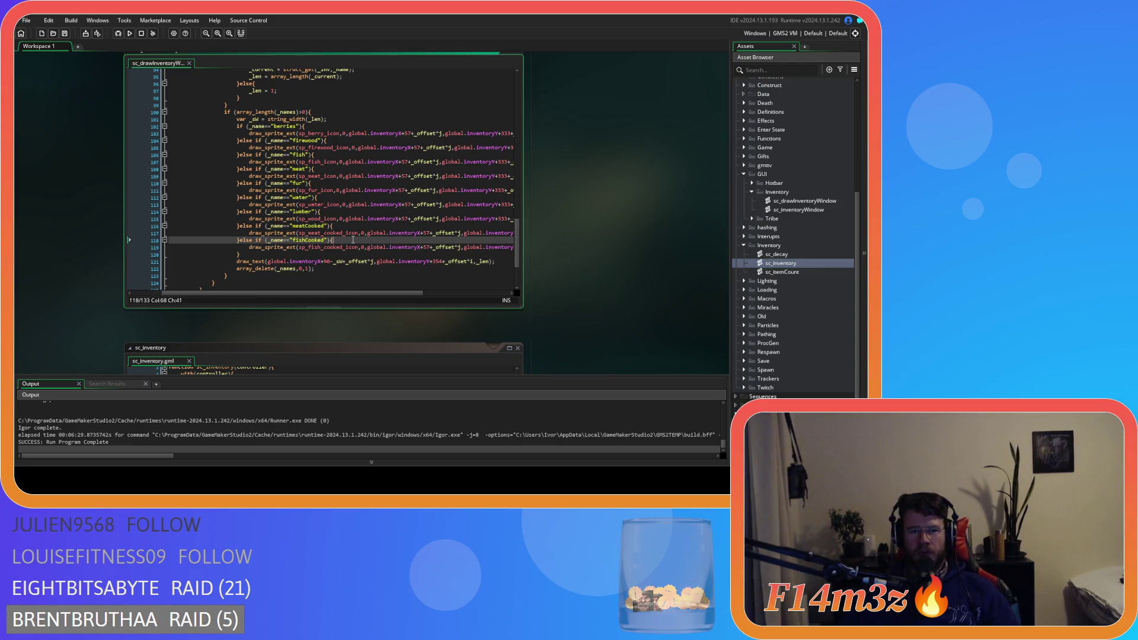
key("F5")
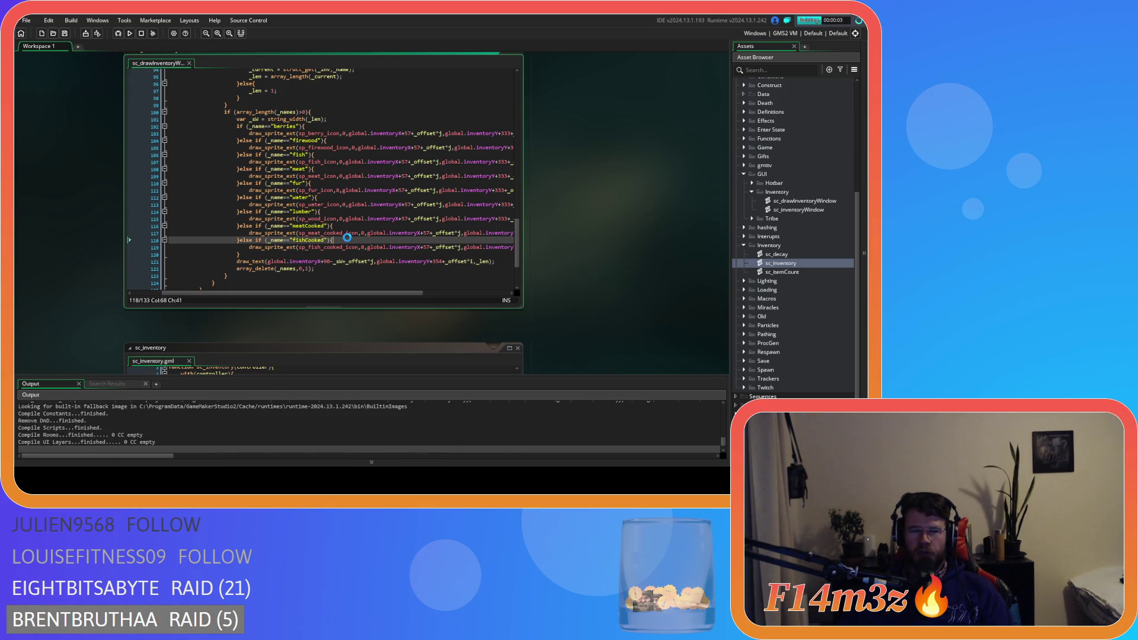
Step: Load the saved game from the title menu and pan the camera to view the inventory
mouse_move(329, 215)
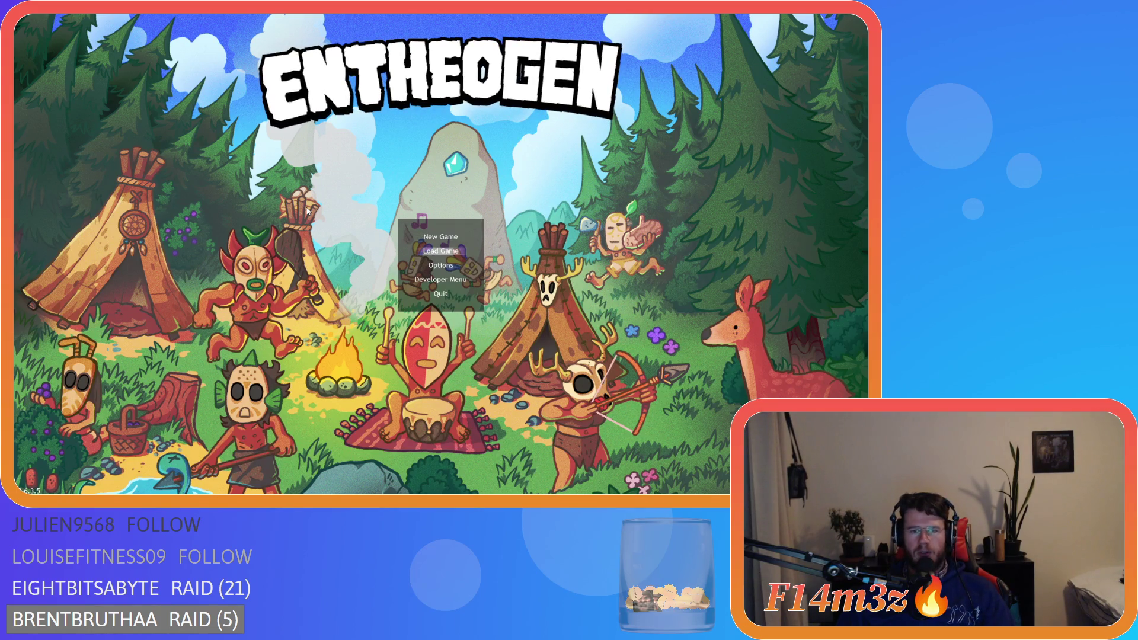
key("Return")
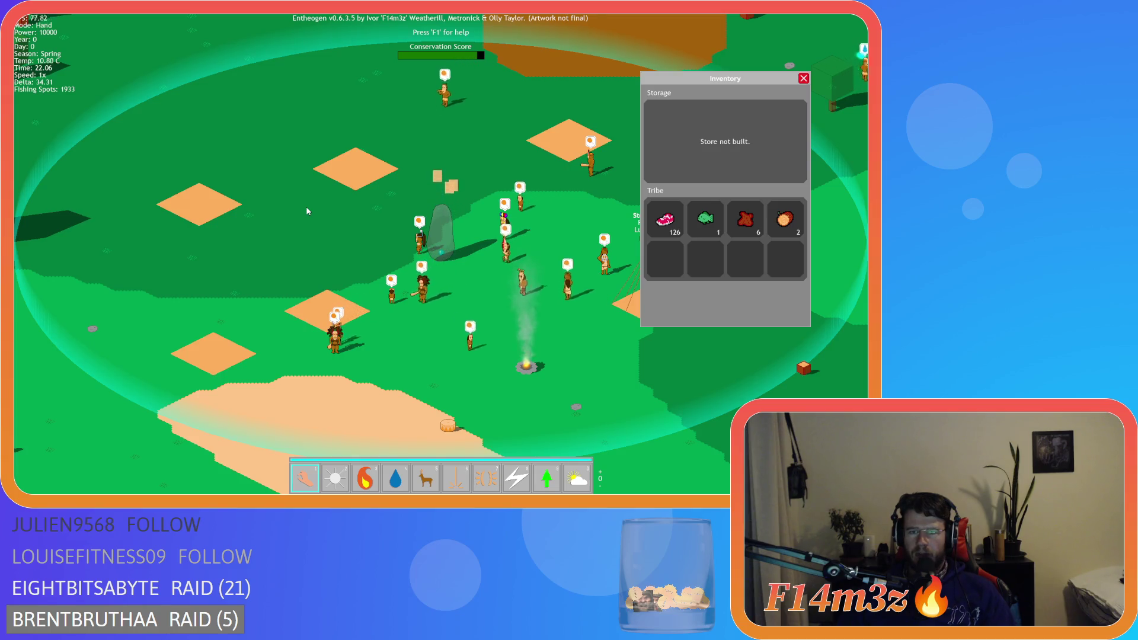
key("d")
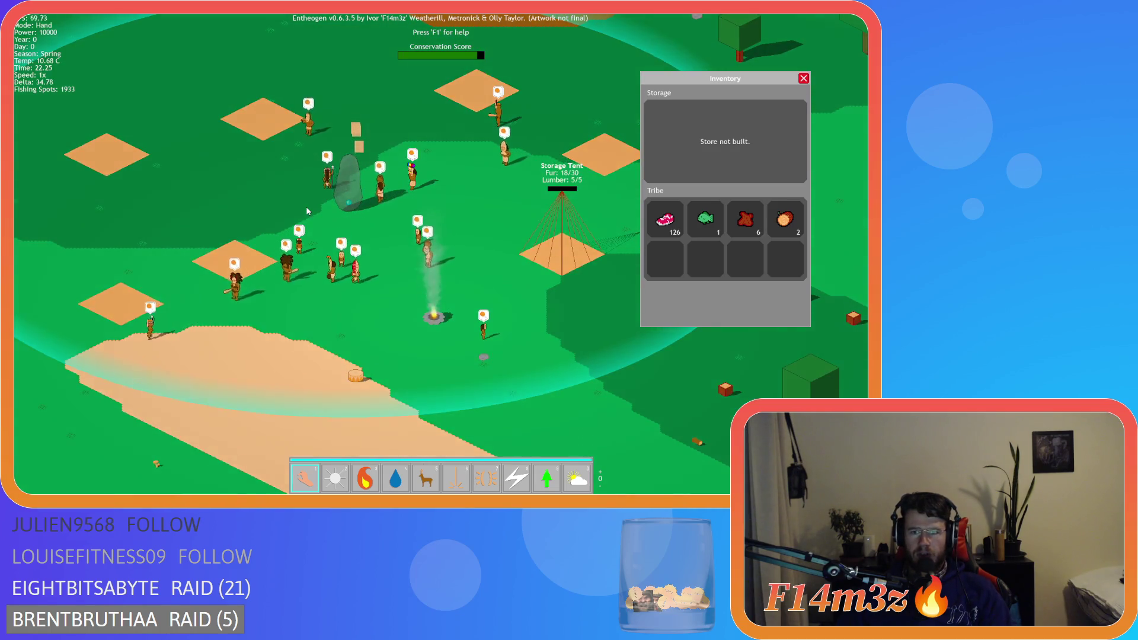